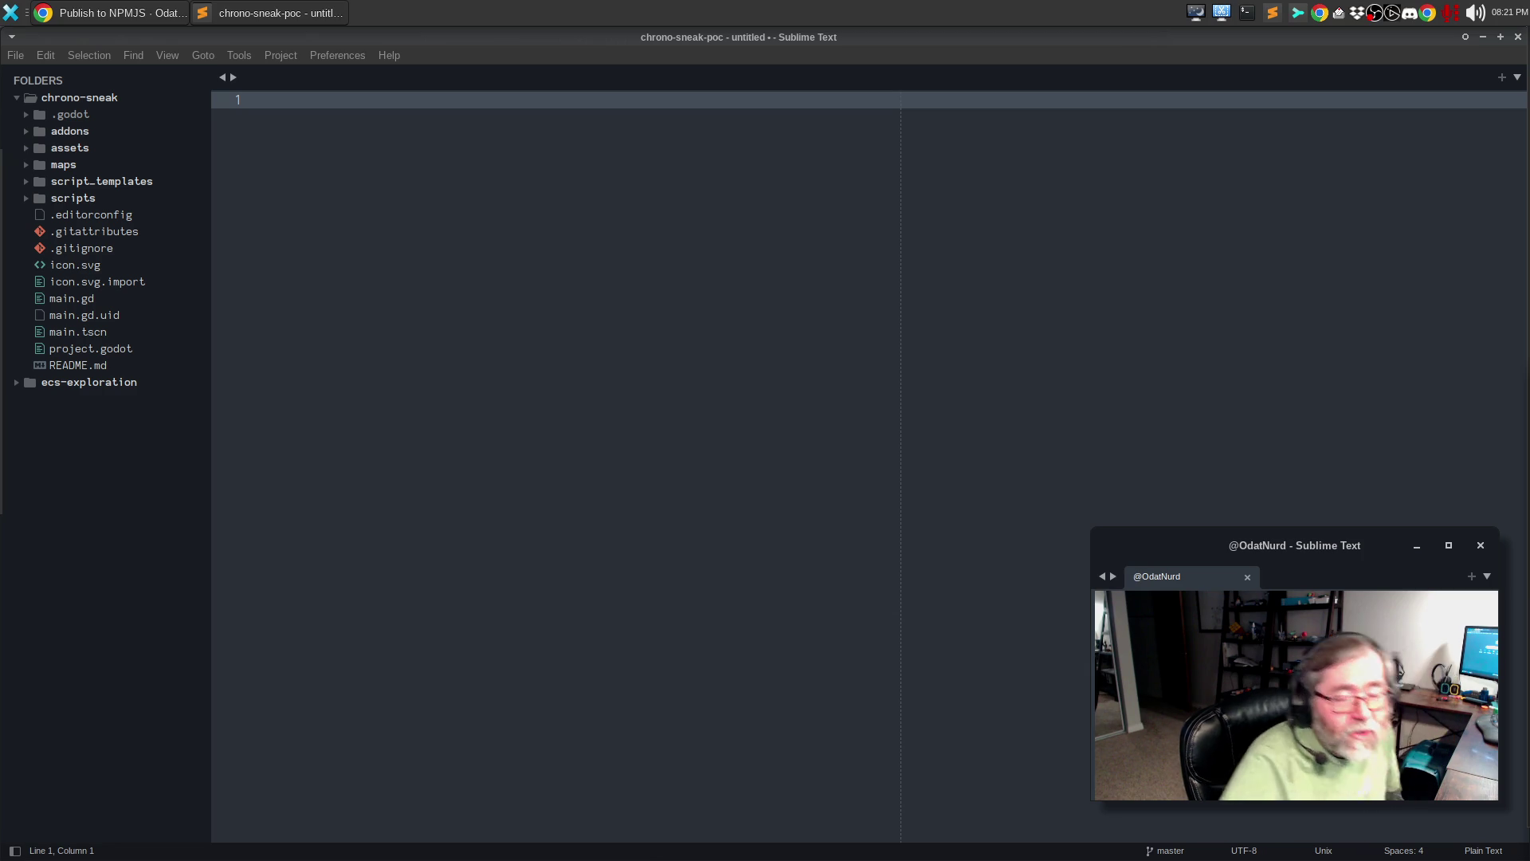
- Look over the Stream Deck configuration, including the Streaming button and the second button page
{"action": "left_click", "coordinate": [1392, 13]}
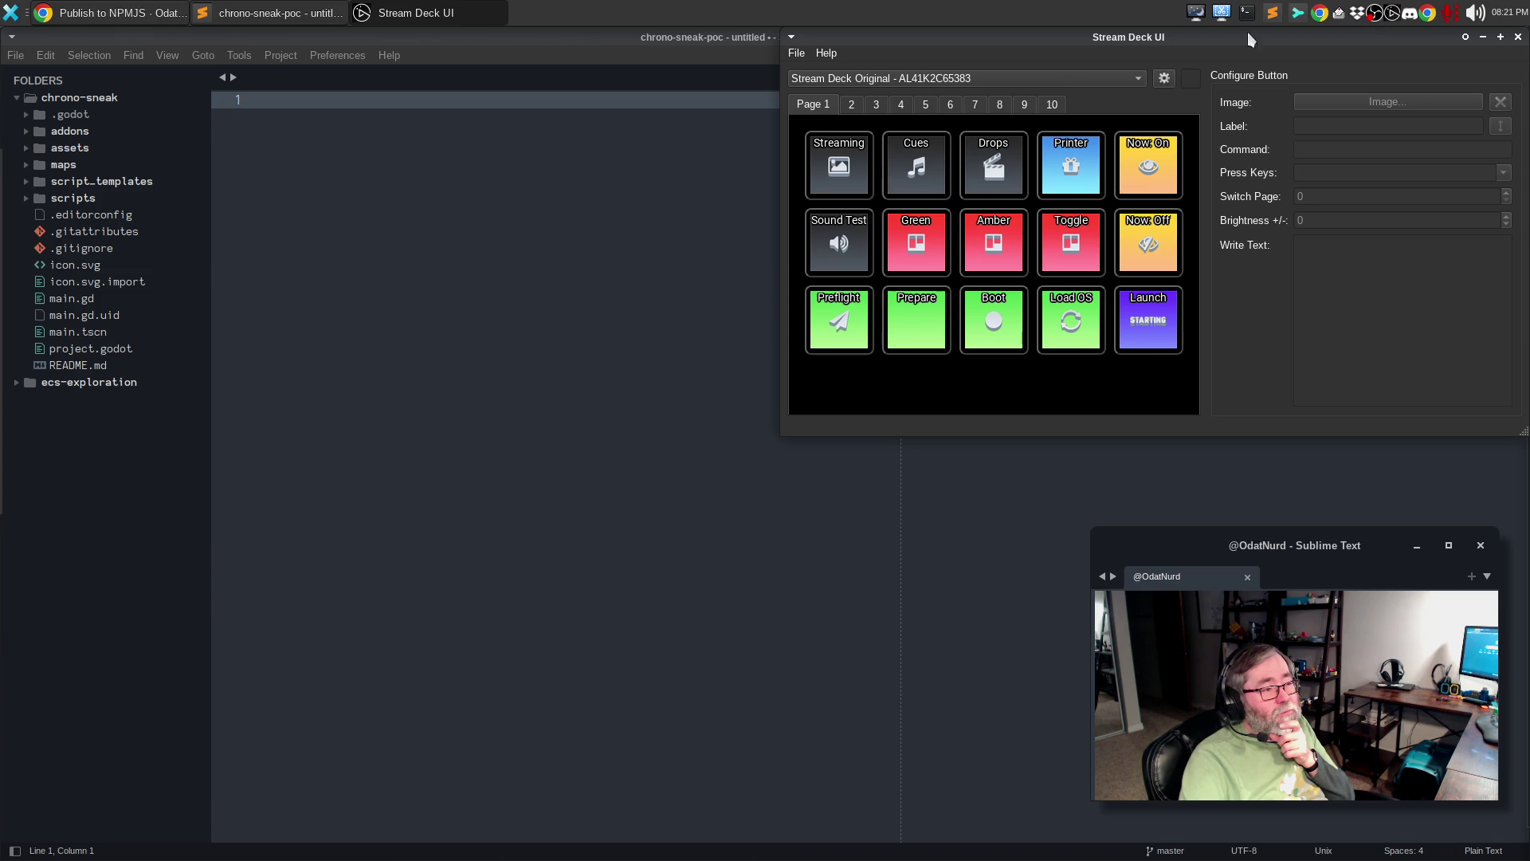
{"action": "left_click", "coordinate": [855, 167]}
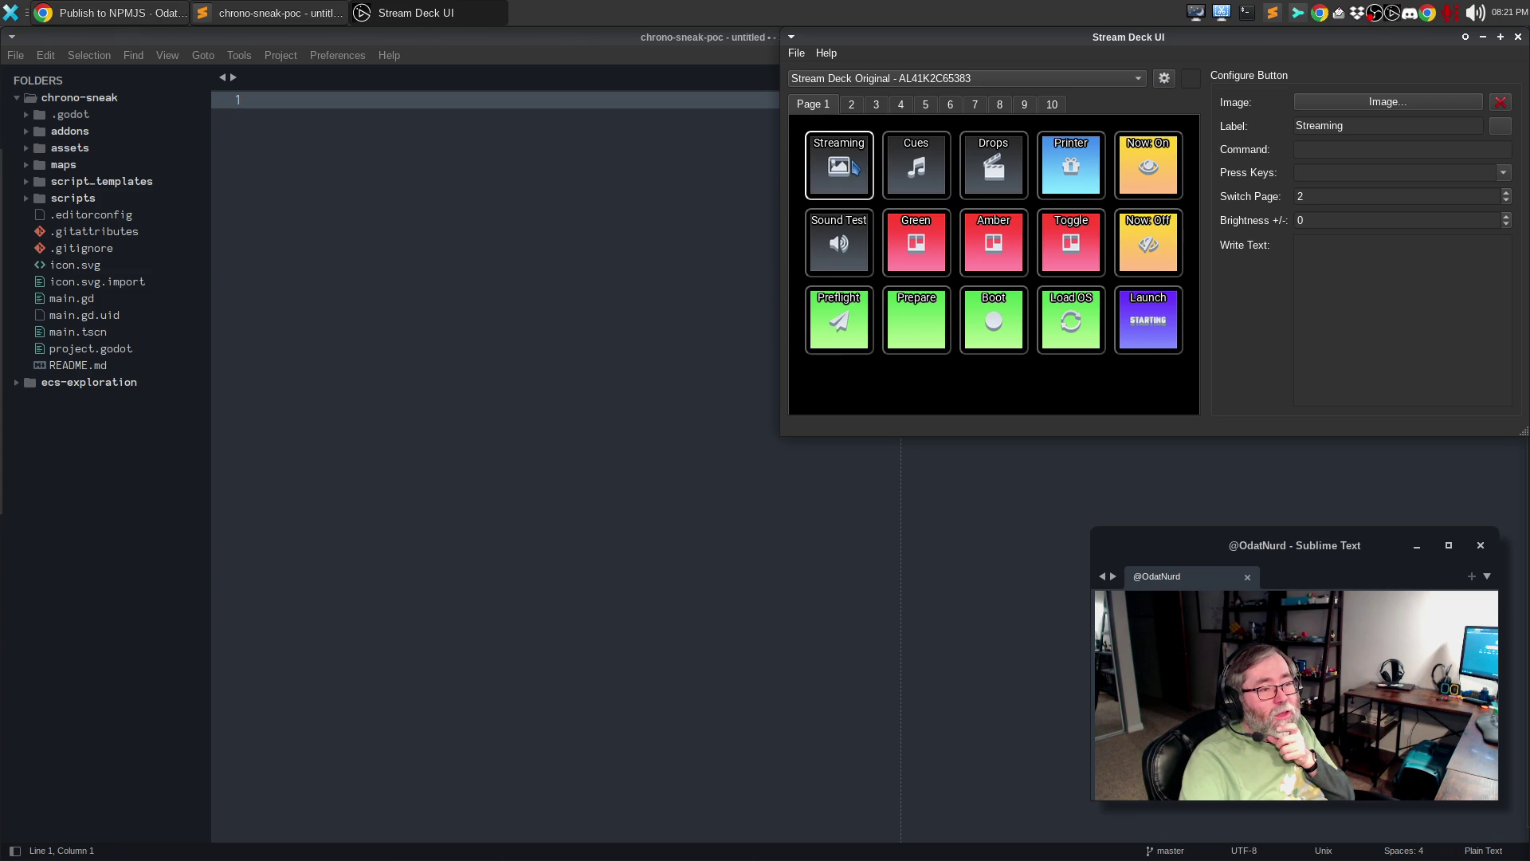
{"action": "left_click", "coordinate": [851, 104]}
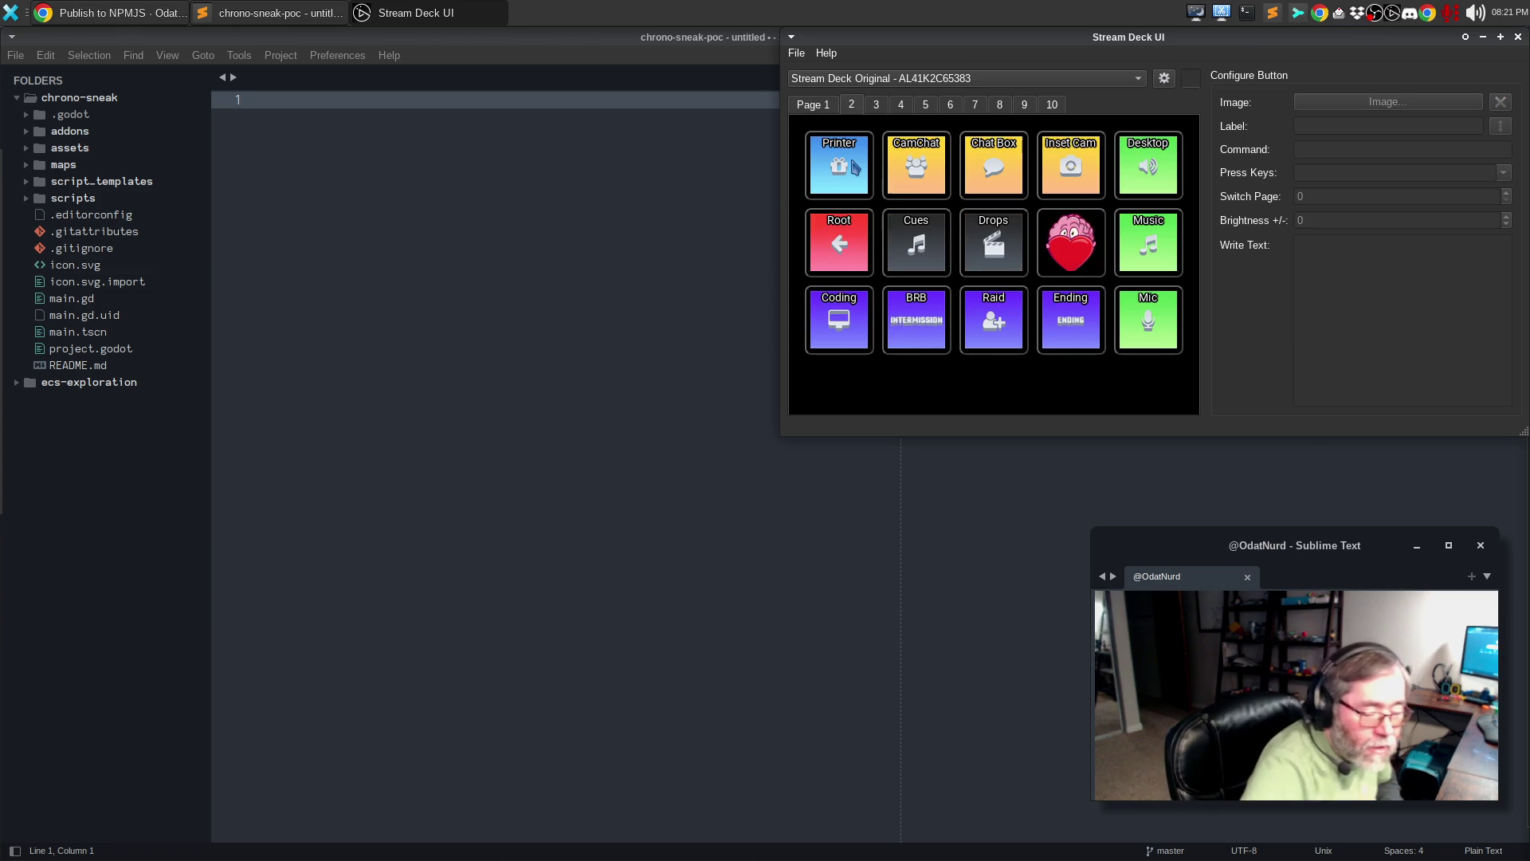
- Close the Stream Deck window and launch Godot Engine from the left-edge dock
{"action": "left_click", "coordinate": [1519, 37]}
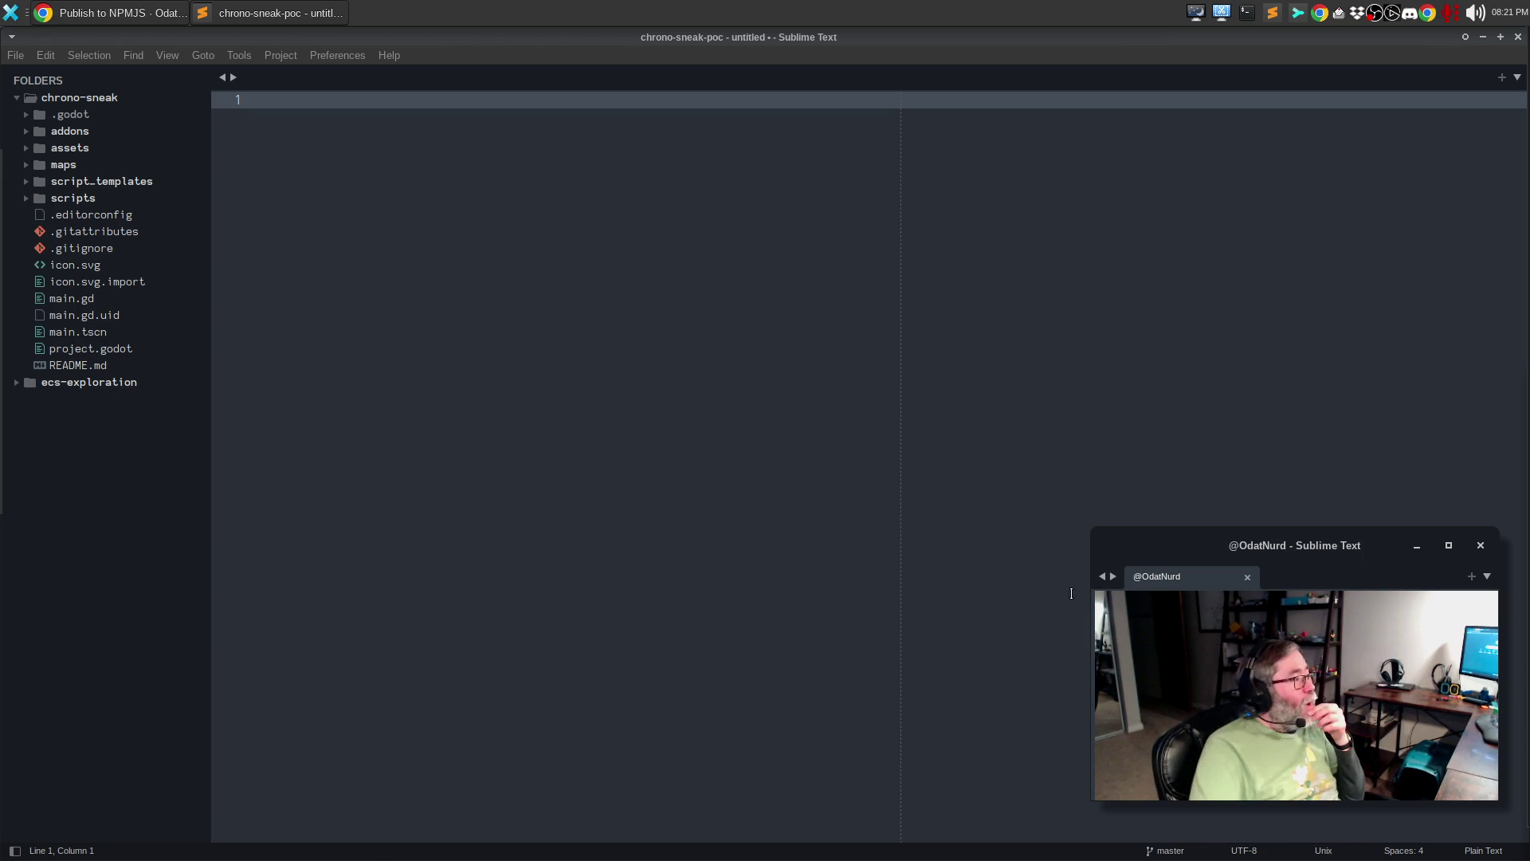
{"action": "mouse_move", "coordinate": [4, 243]}
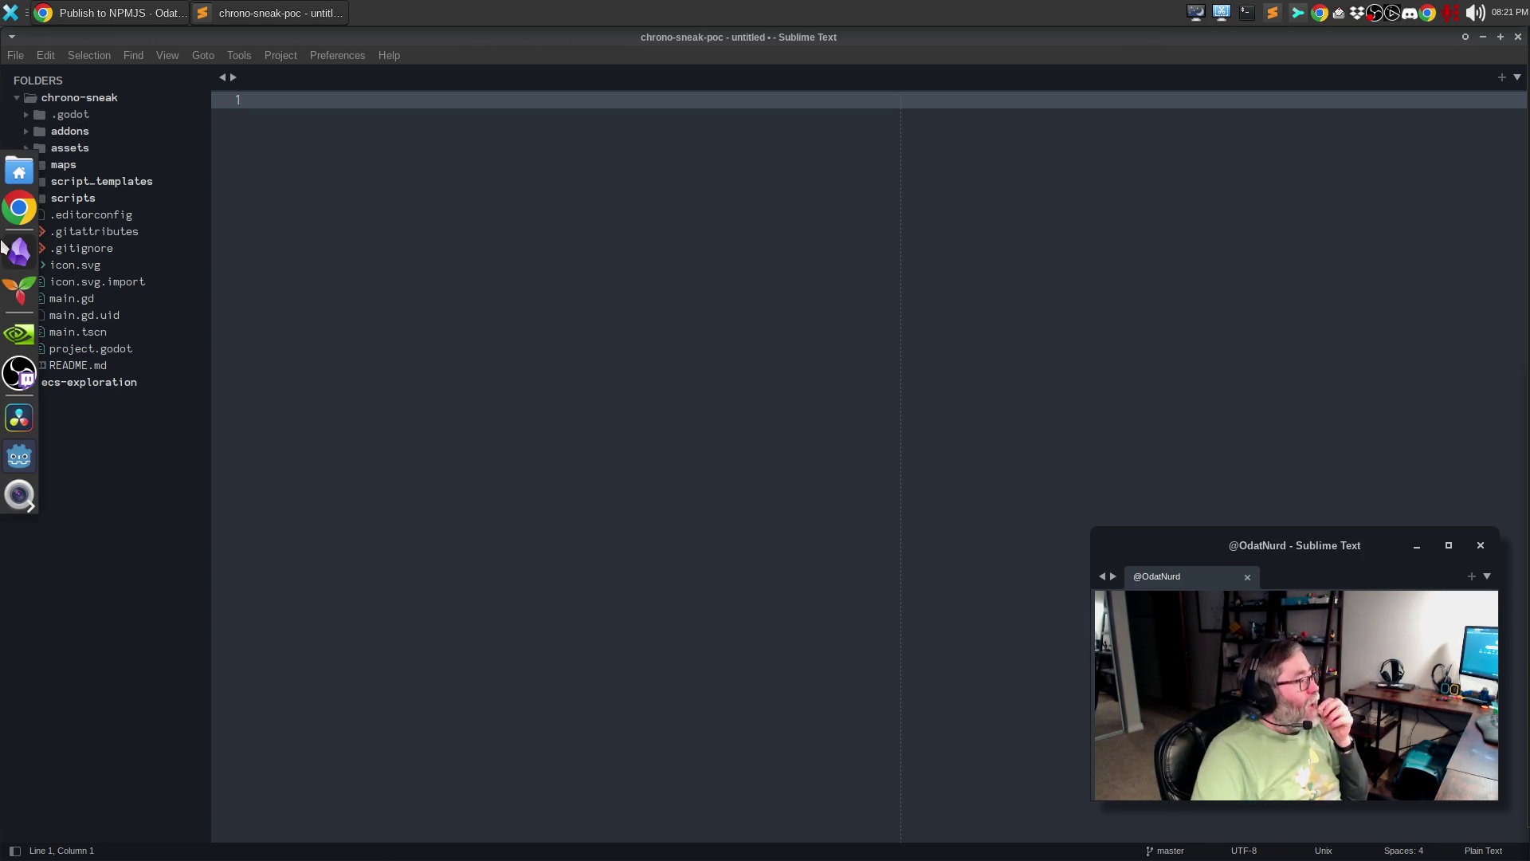
{"action": "left_click", "coordinate": [19, 456]}
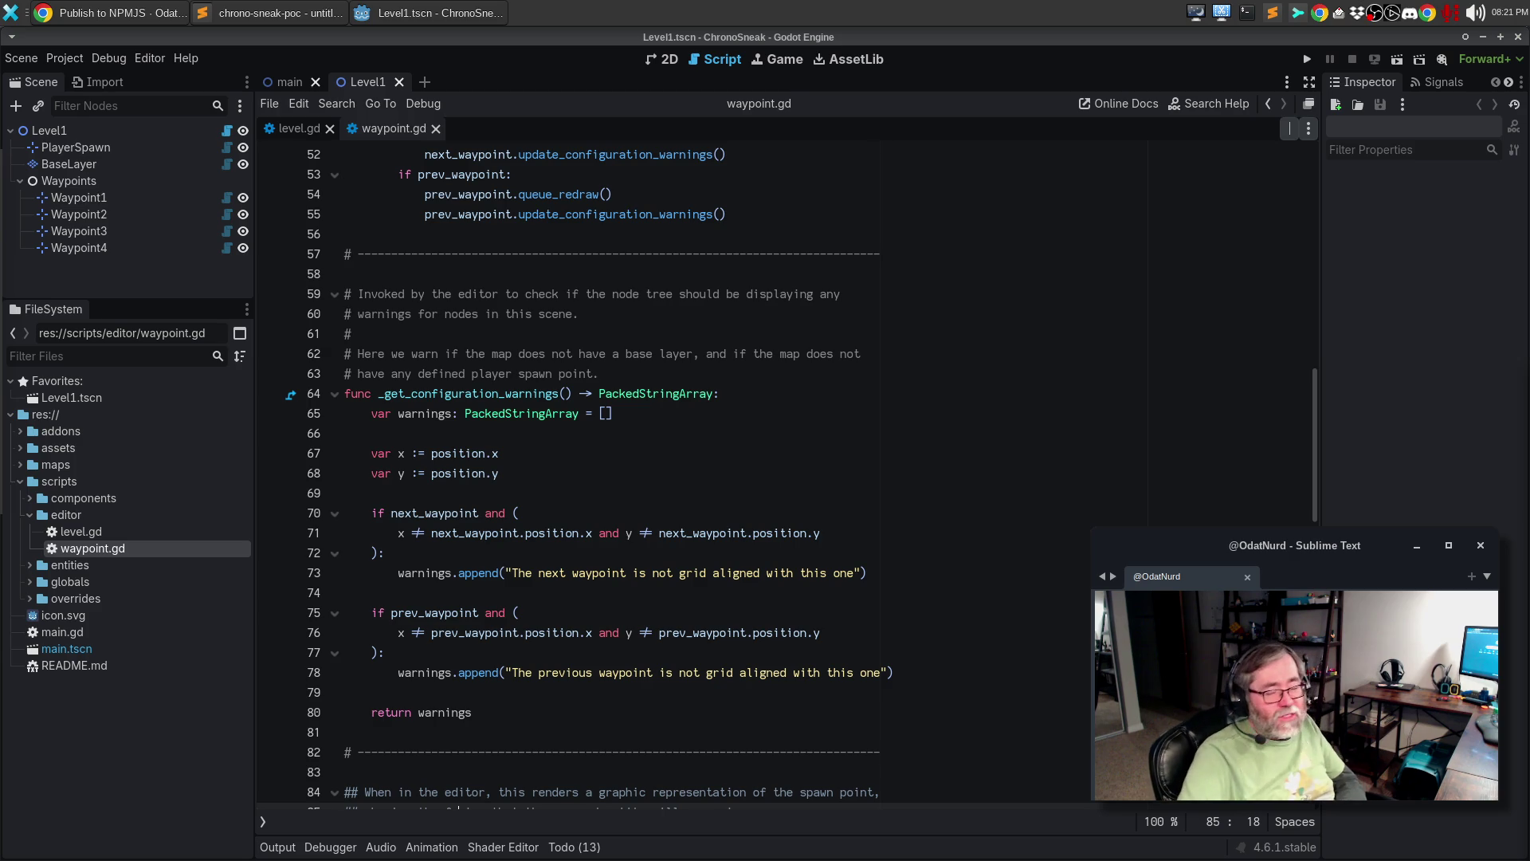
- Put the caret at the end of line 70 in waypoint.gd and run ChronoSneak with F5
{"action": "left_click", "coordinate": [860, 516]}
{"action": "key", "text": "F5"}
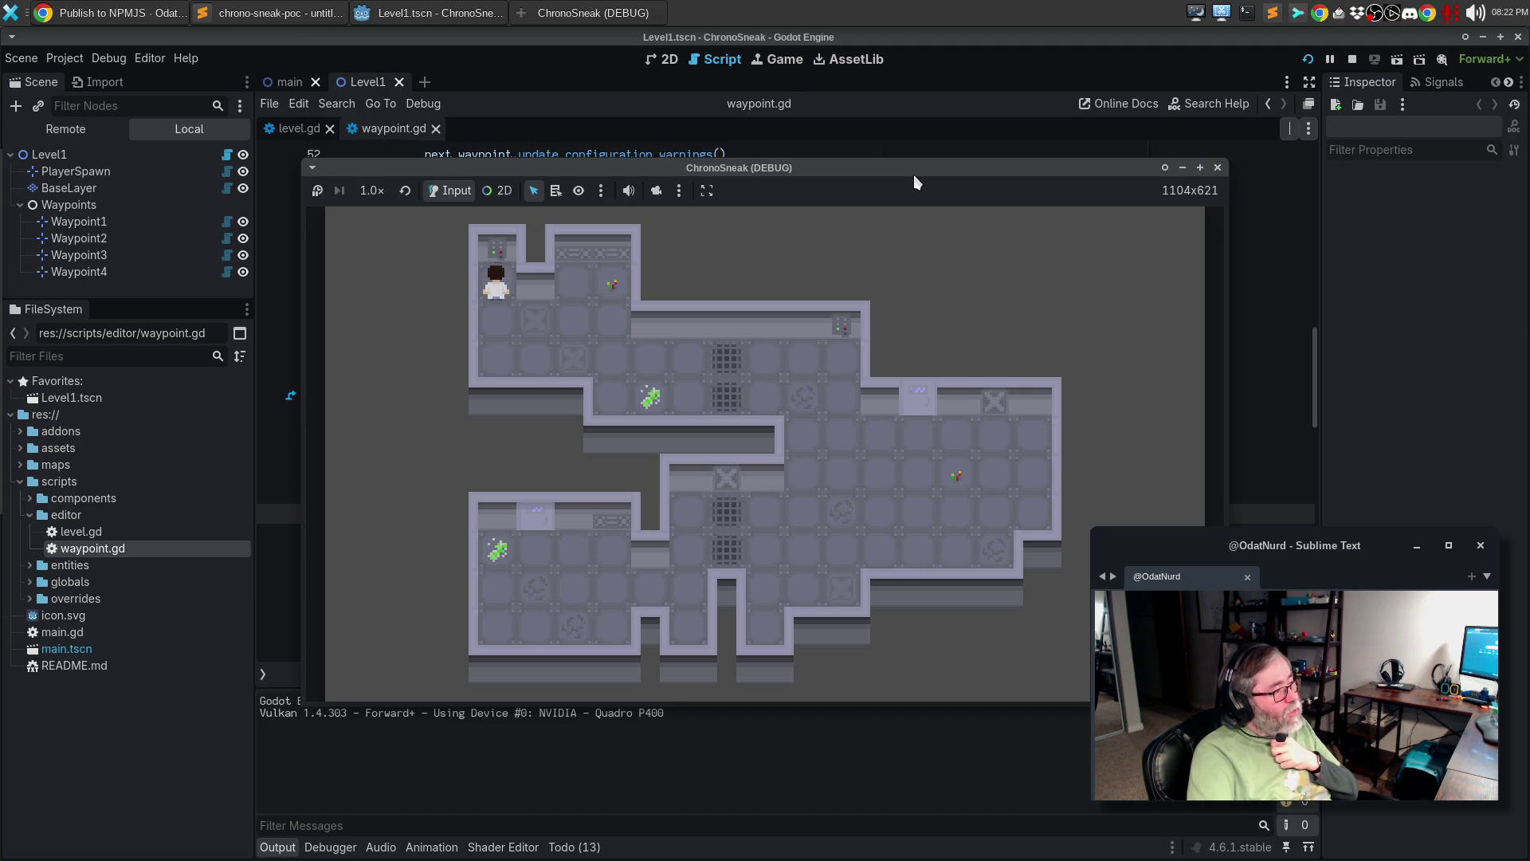
- Move the player down and right, then make the debug game window narrower and shorter
{"action": "key", "text": "Down"}
{"action": "key", "text": "Right"}
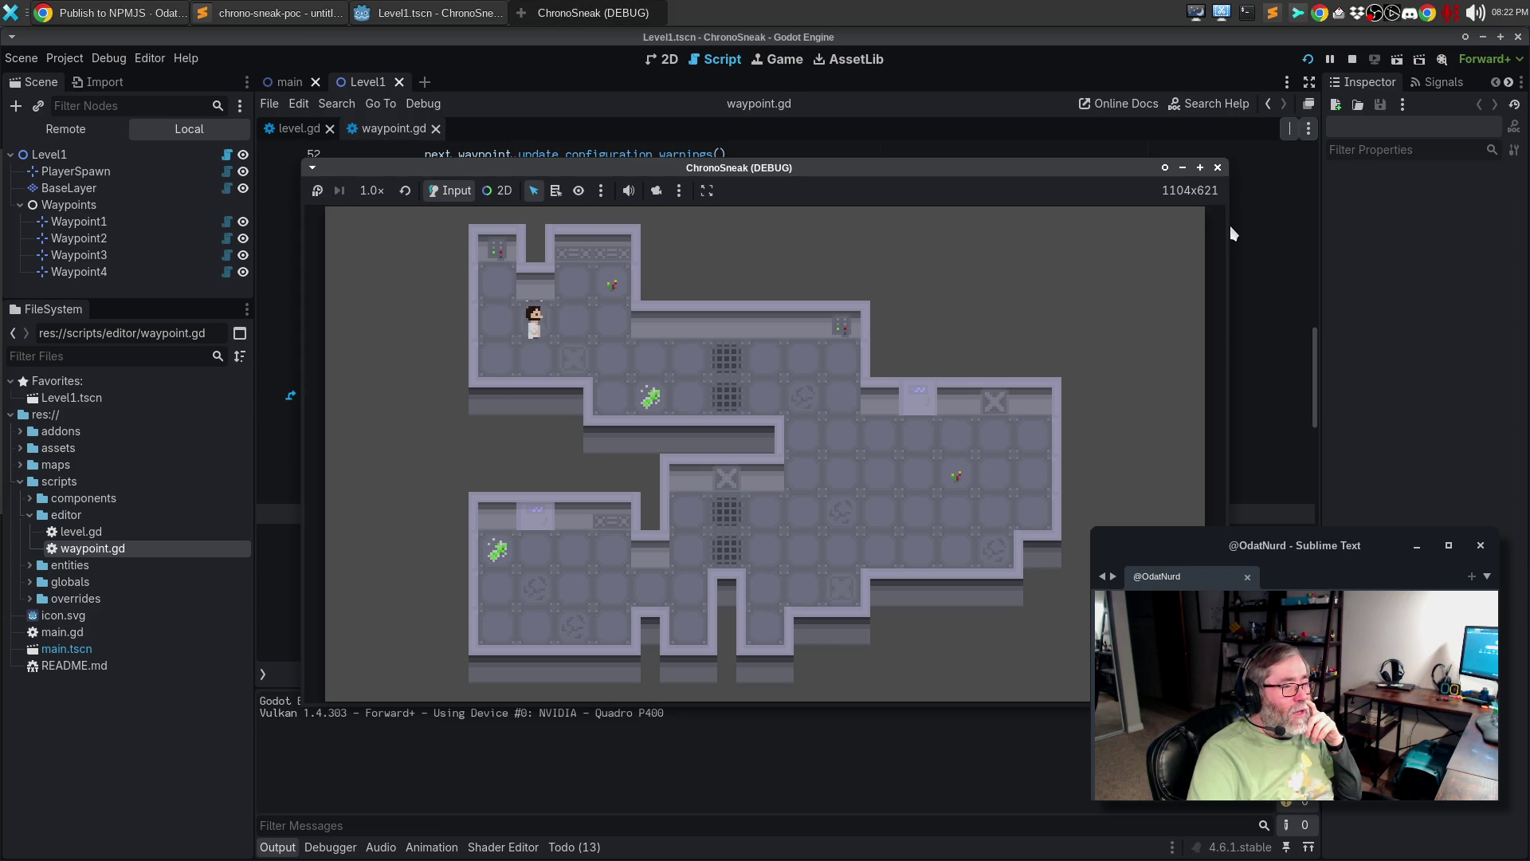
{"action": "left_click_drag", "start_coordinate": [1231, 227], "coordinate": [1033, 226]}
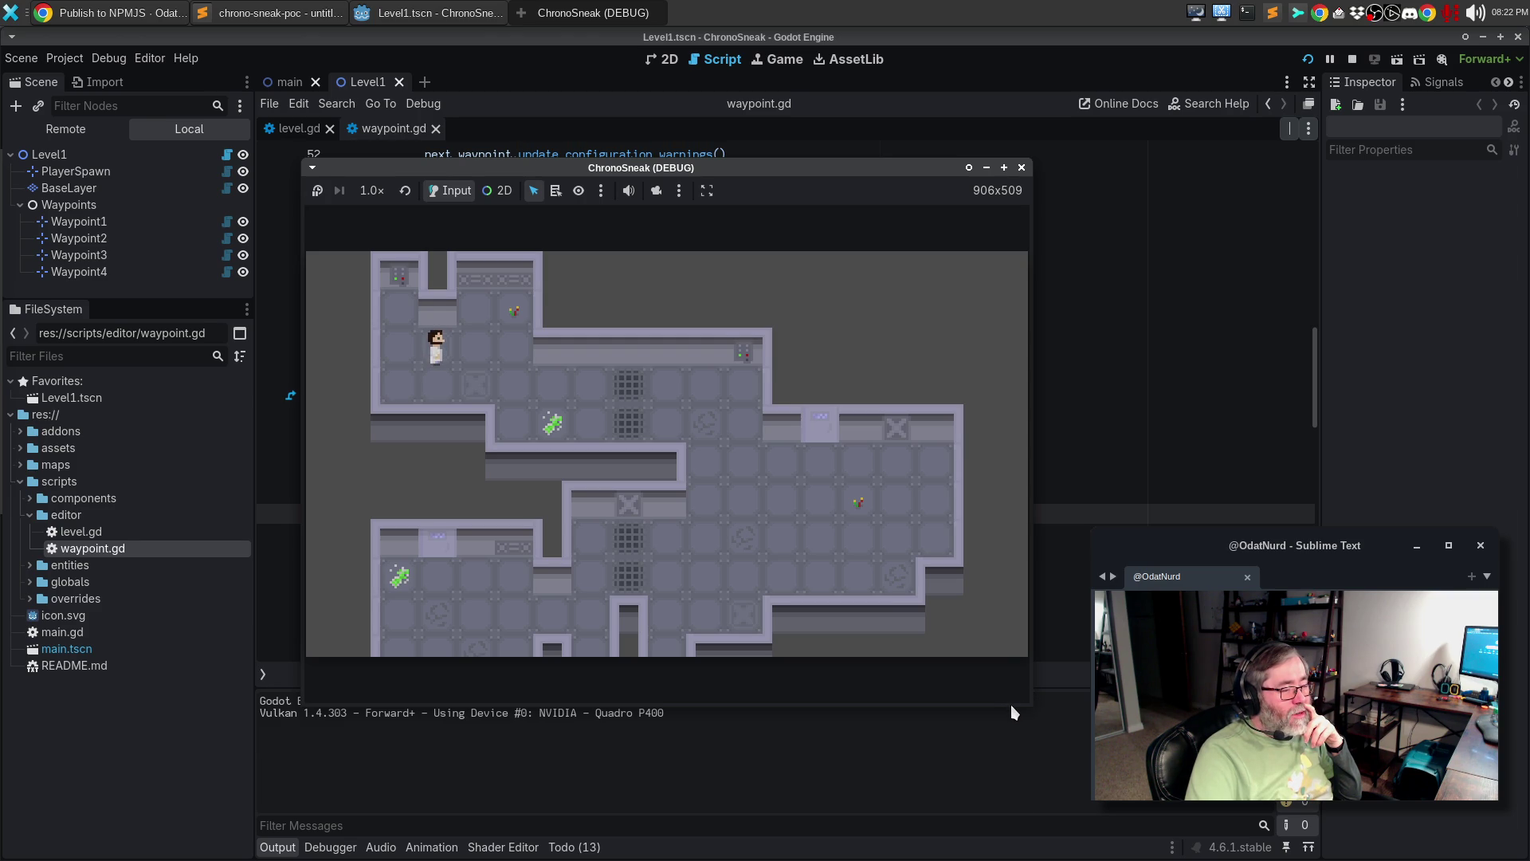
{"action": "left_click_drag", "start_coordinate": [1012, 705], "coordinate": [1001, 428]}
- Walk the player right, several tiles down and back up, then close the game window
{"action": "key", "text": "Down"}
{"action": "left_click", "coordinate": [716, 284]}
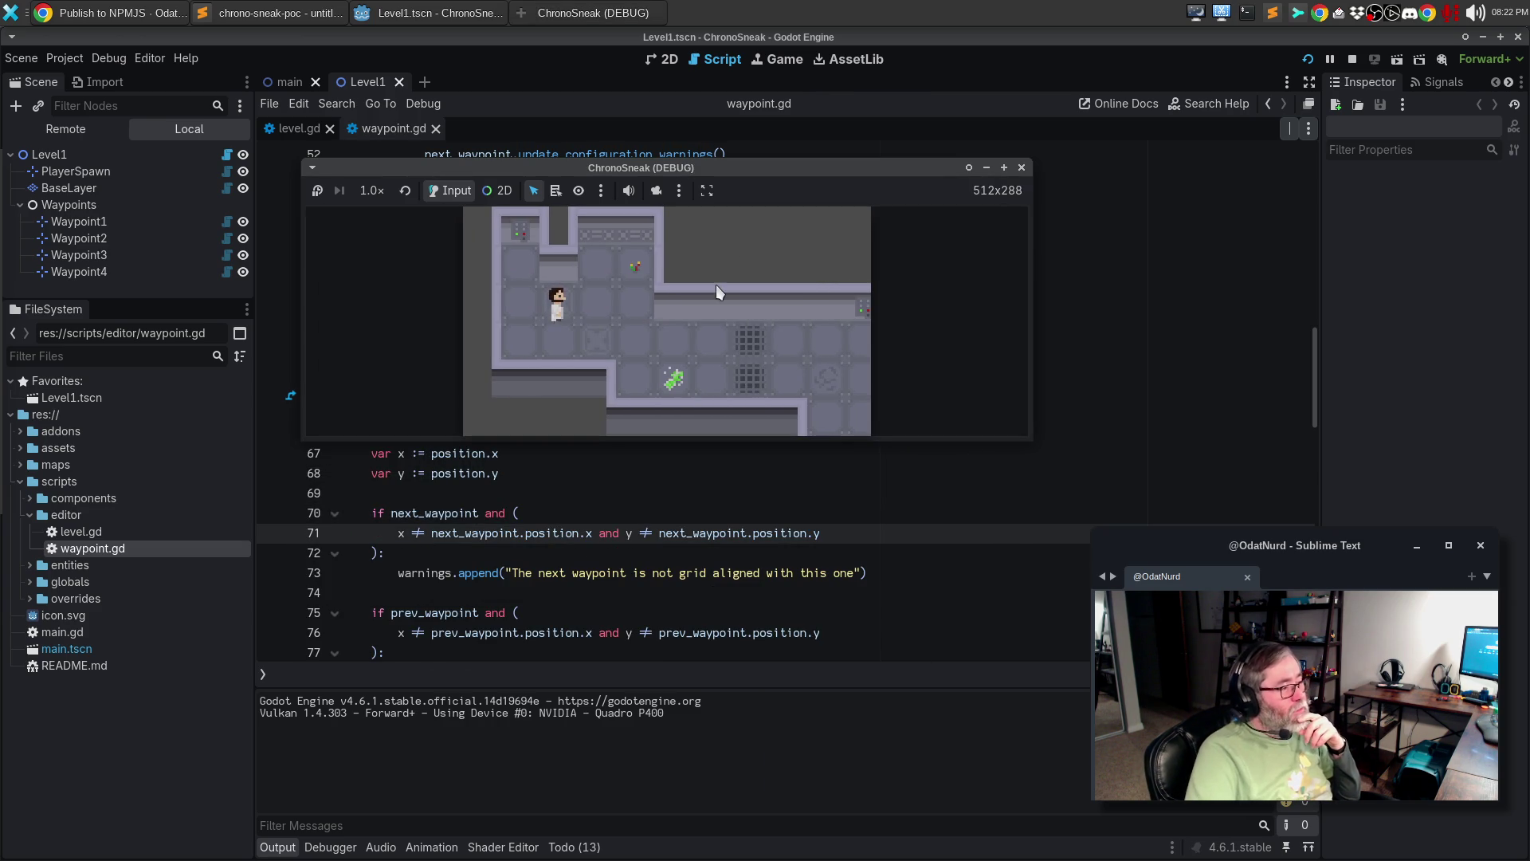
{"action": "key", "text": "Right"}
{"action": "key", "text": "Right"}
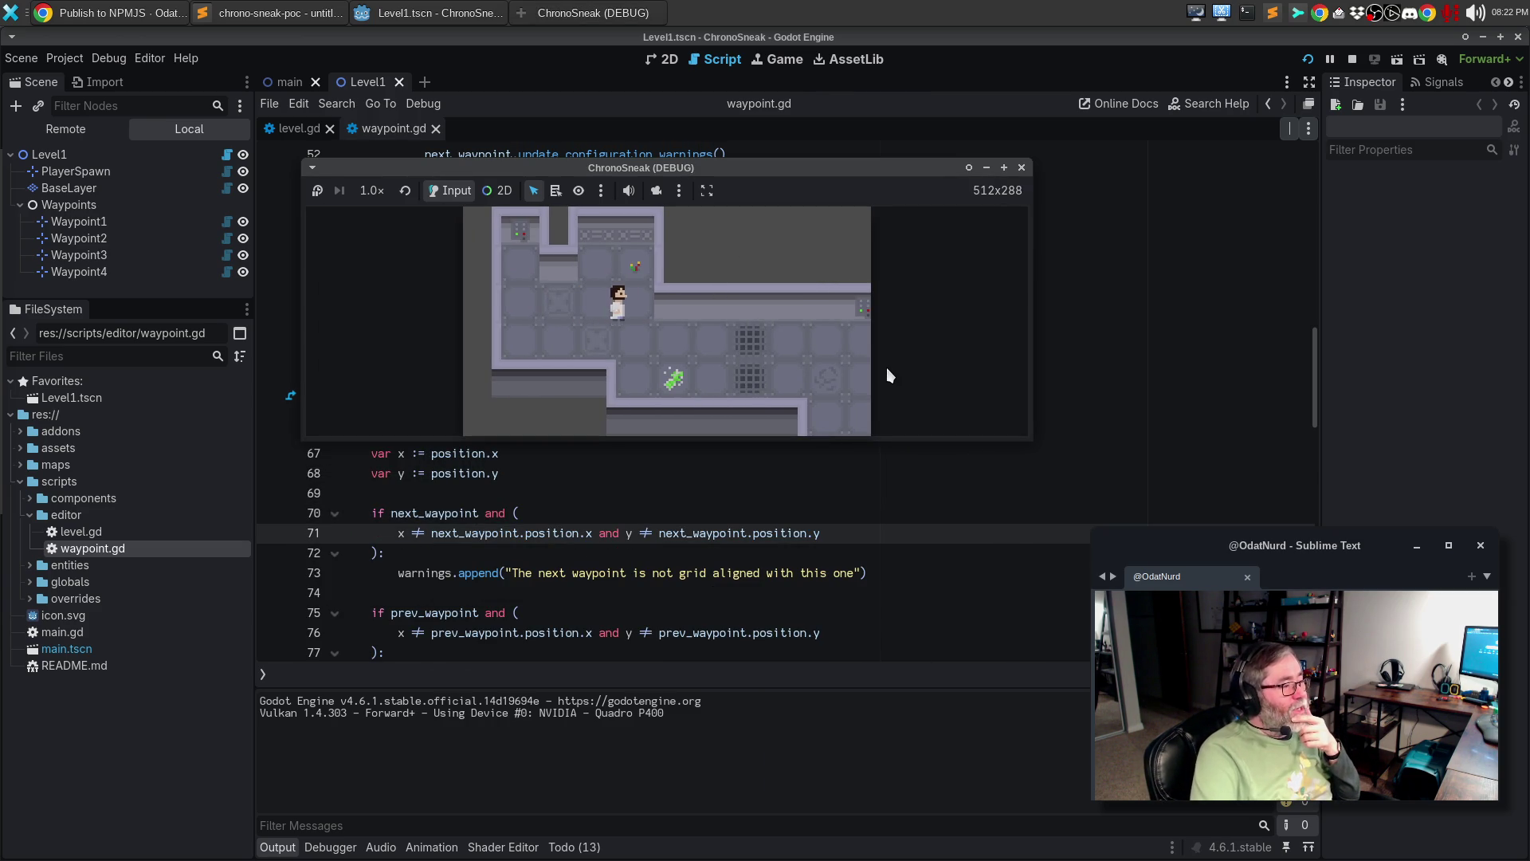
{"action": "key", "text": "Down"}
{"action": "key", "text": "Right"}
{"action": "key", "text": "Right"}
{"action": "key", "text": "Right"}
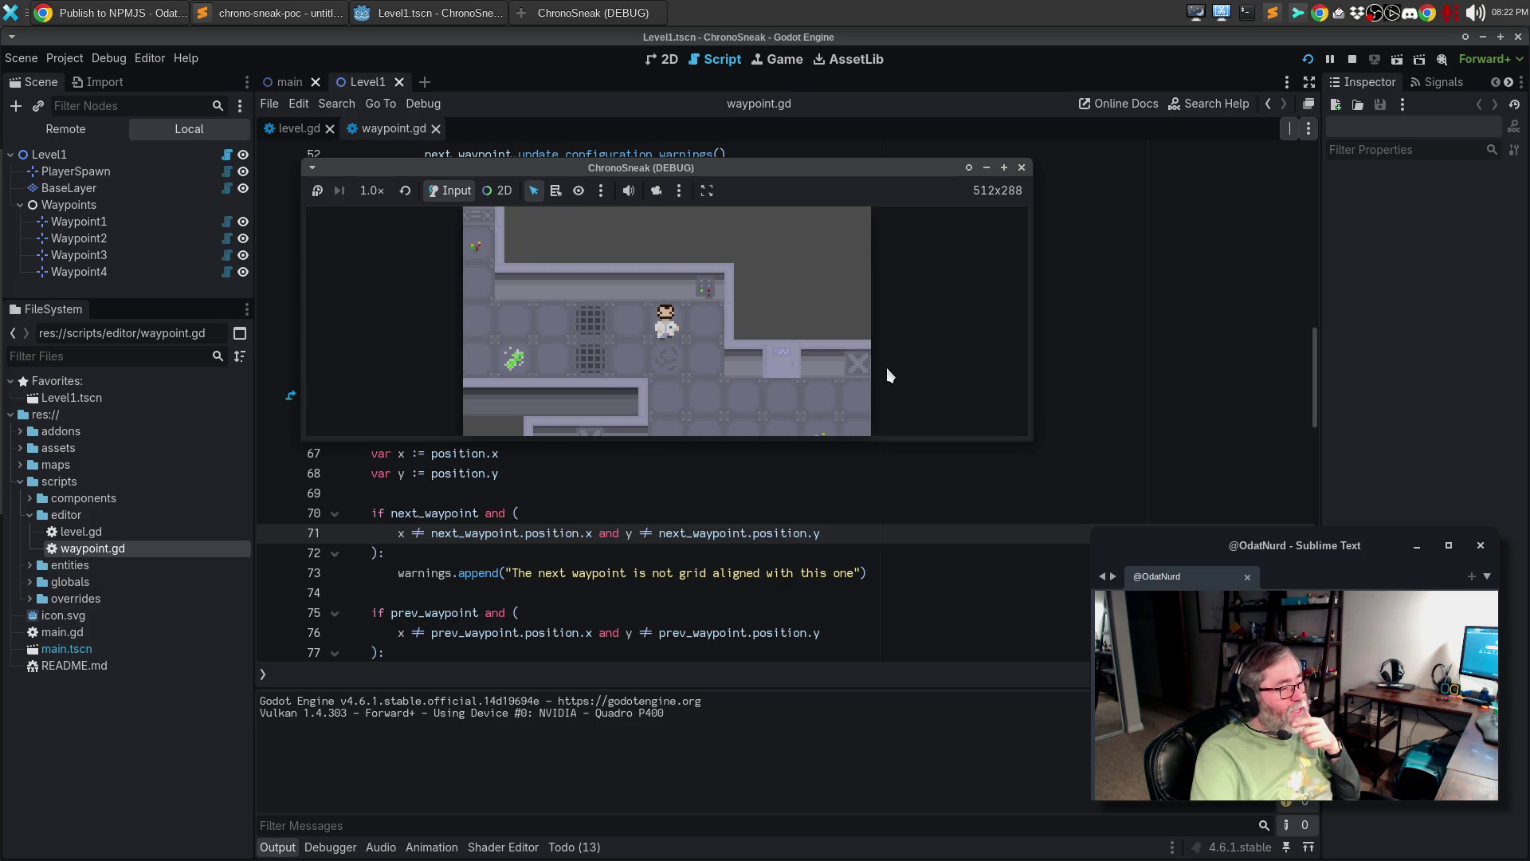
{"action": "key", "text": "Down"}
{"action": "key", "text": "Down"}
{"action": "key", "text": "Down"}
{"action": "key", "text": "Down"}
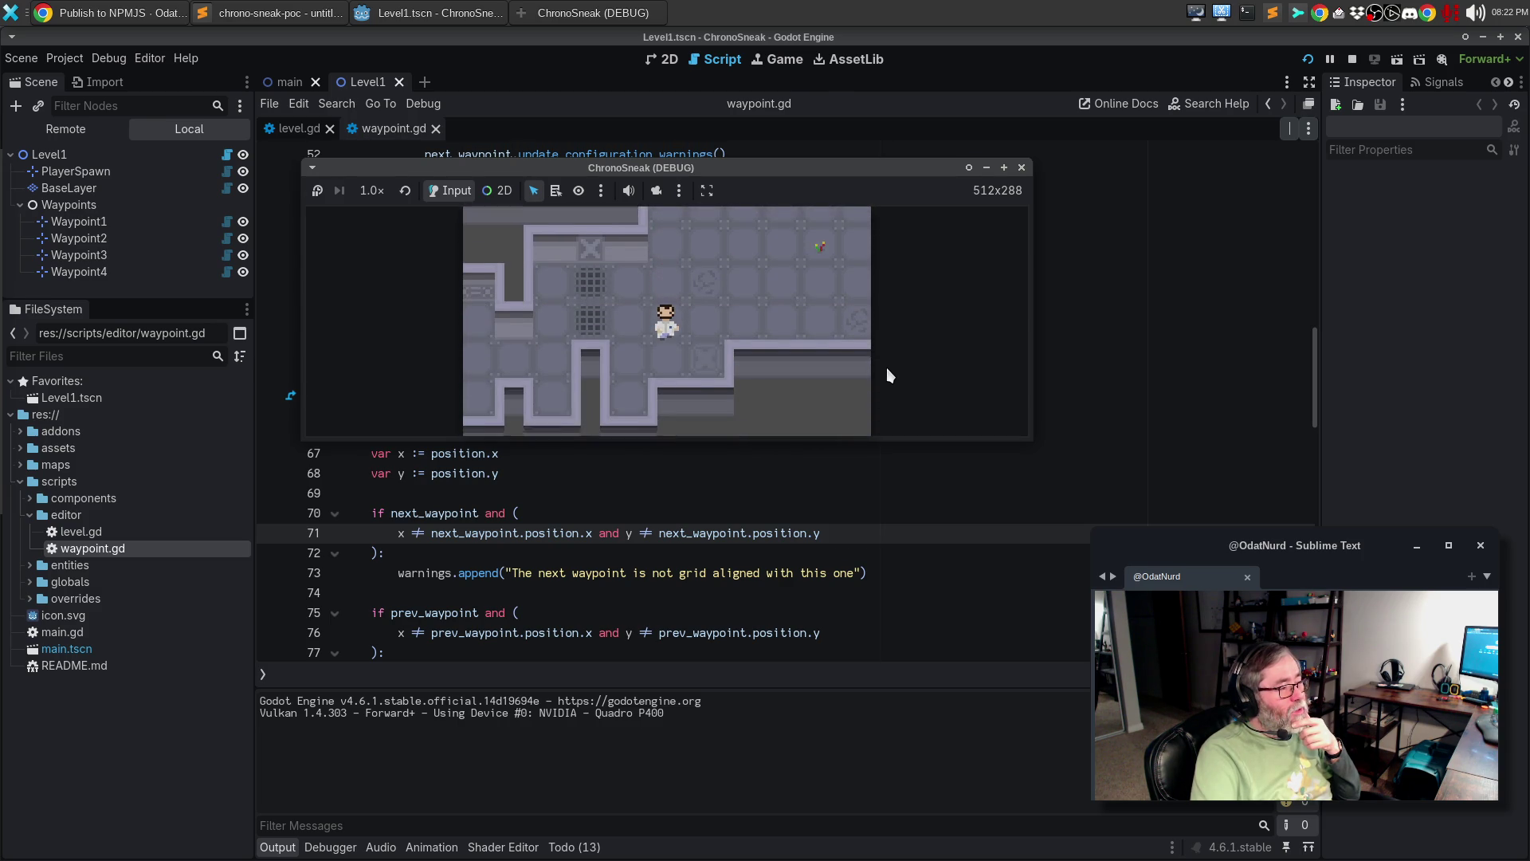
{"action": "key", "text": "Down"}
{"action": "key", "text": "Up"}
{"action": "key", "text": "Up"}
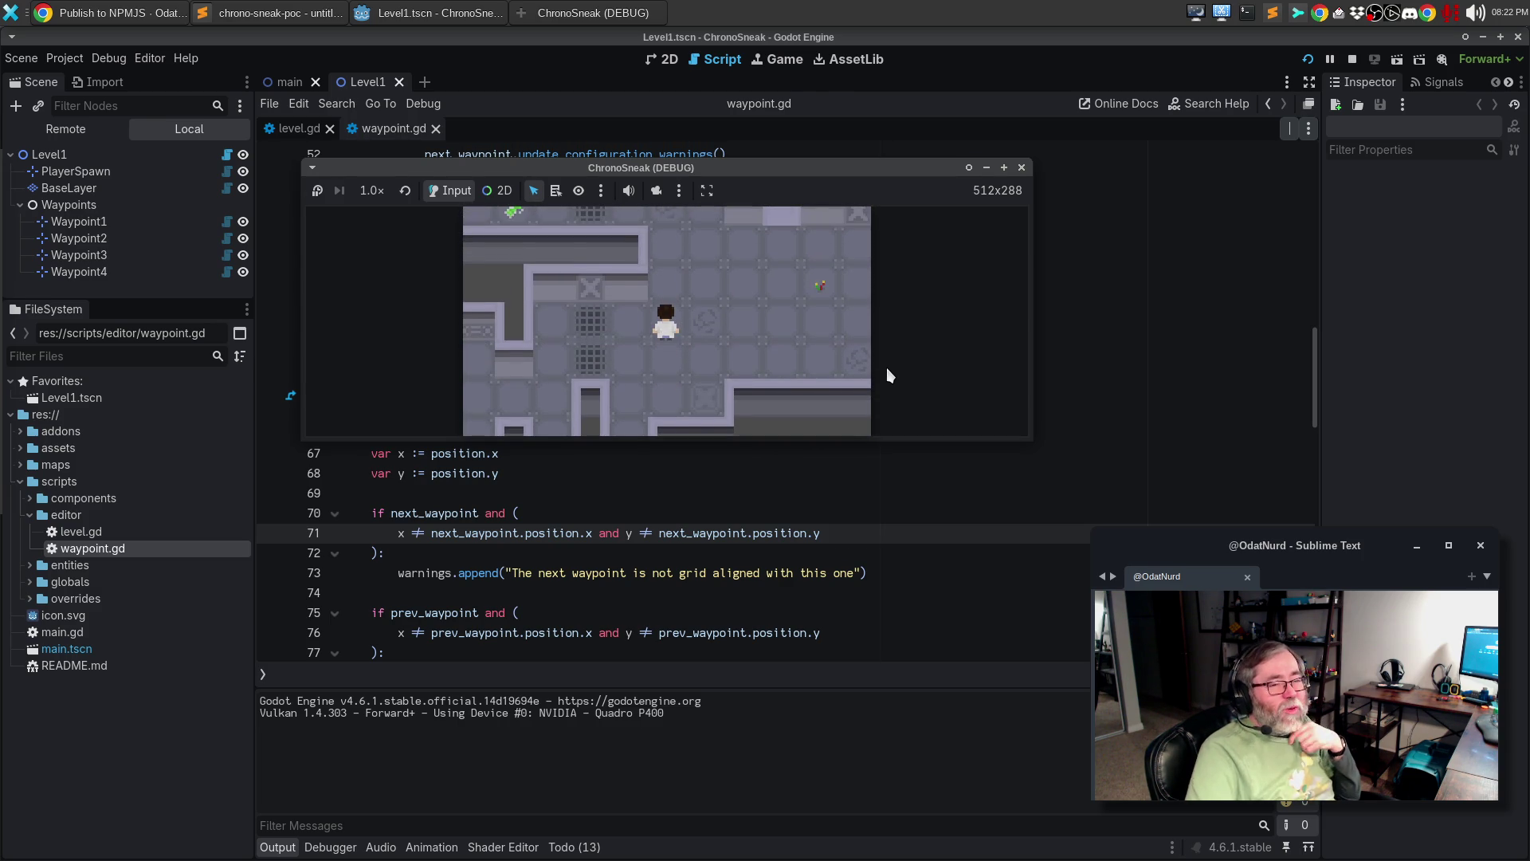
{"action": "left_click", "coordinate": [1021, 168]}
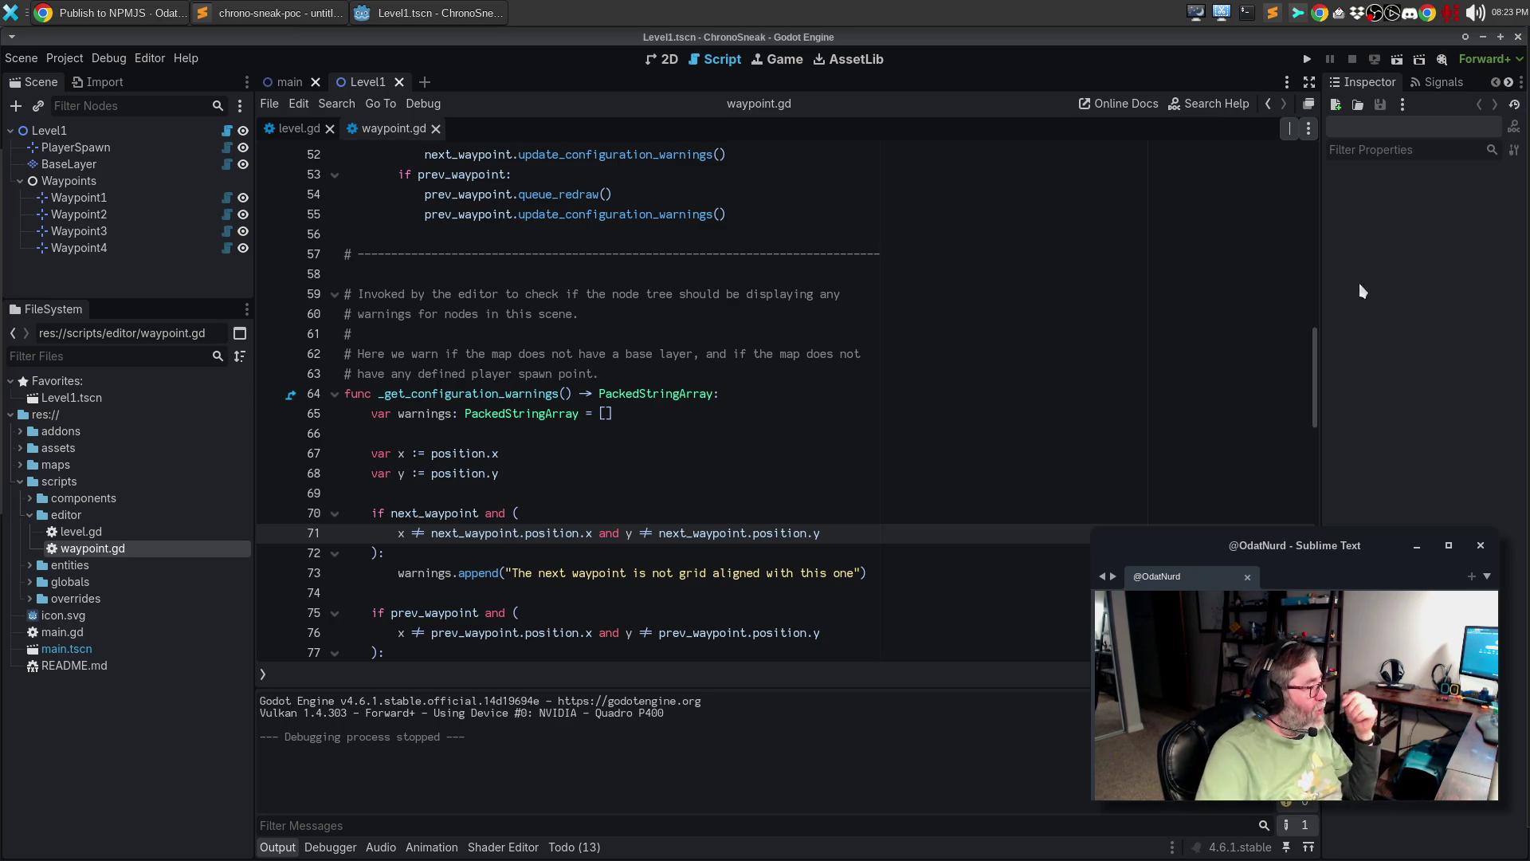
- Collapse the editor folder under scripts in the FileSystem dock
{"action": "left_click", "coordinate": [28, 514]}
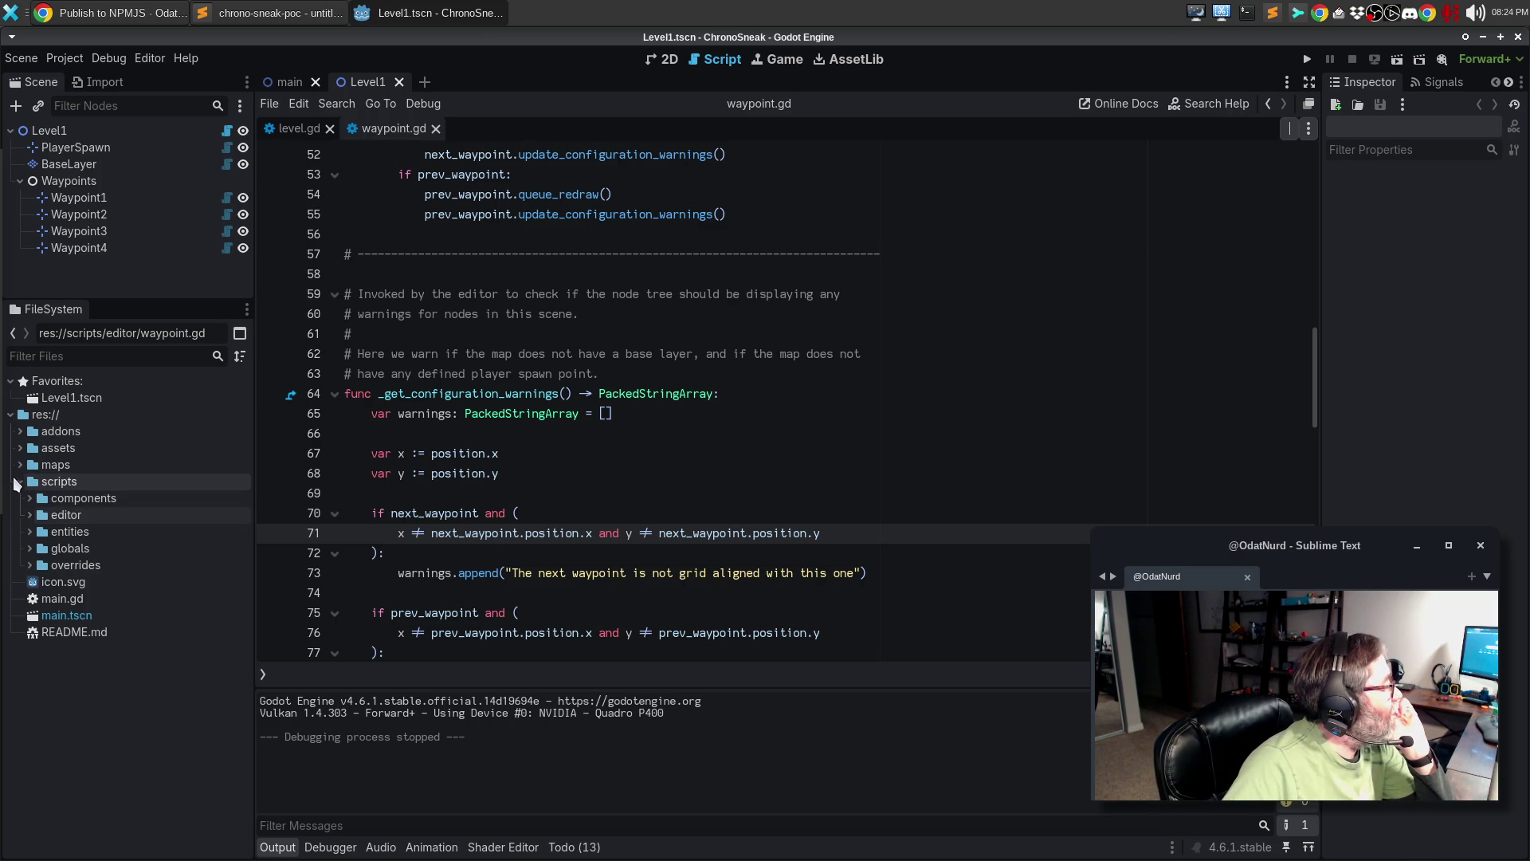
- Start a new script from the scripts folder's context menu, then cancel and dismiss the menu
{"action": "right_click", "coordinate": [61, 482]}
{"action": "mouse_move", "coordinate": [88, 496]}
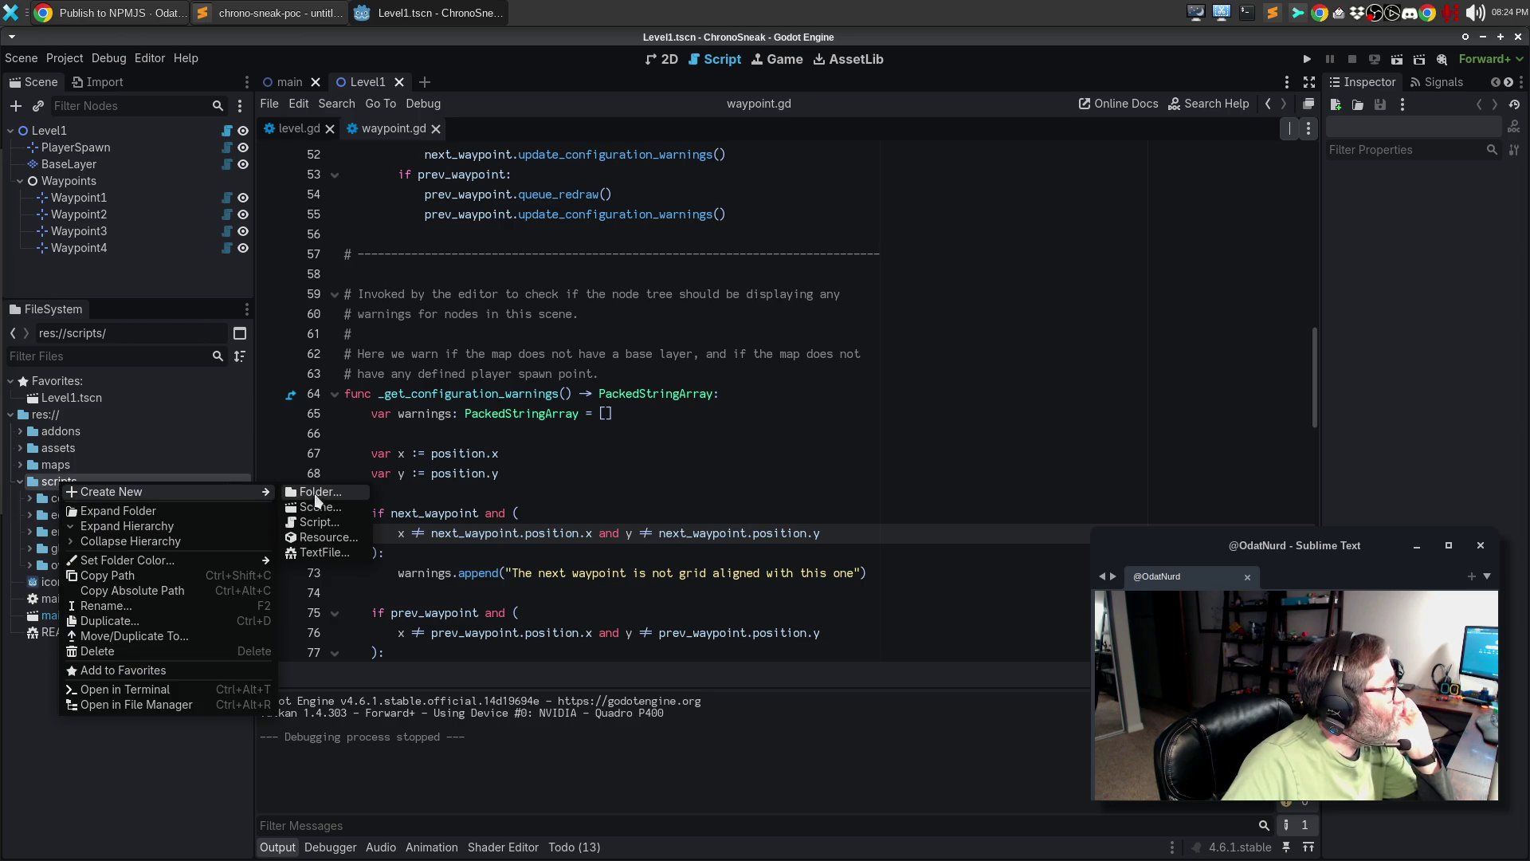
{"action": "left_click", "coordinate": [346, 522]}
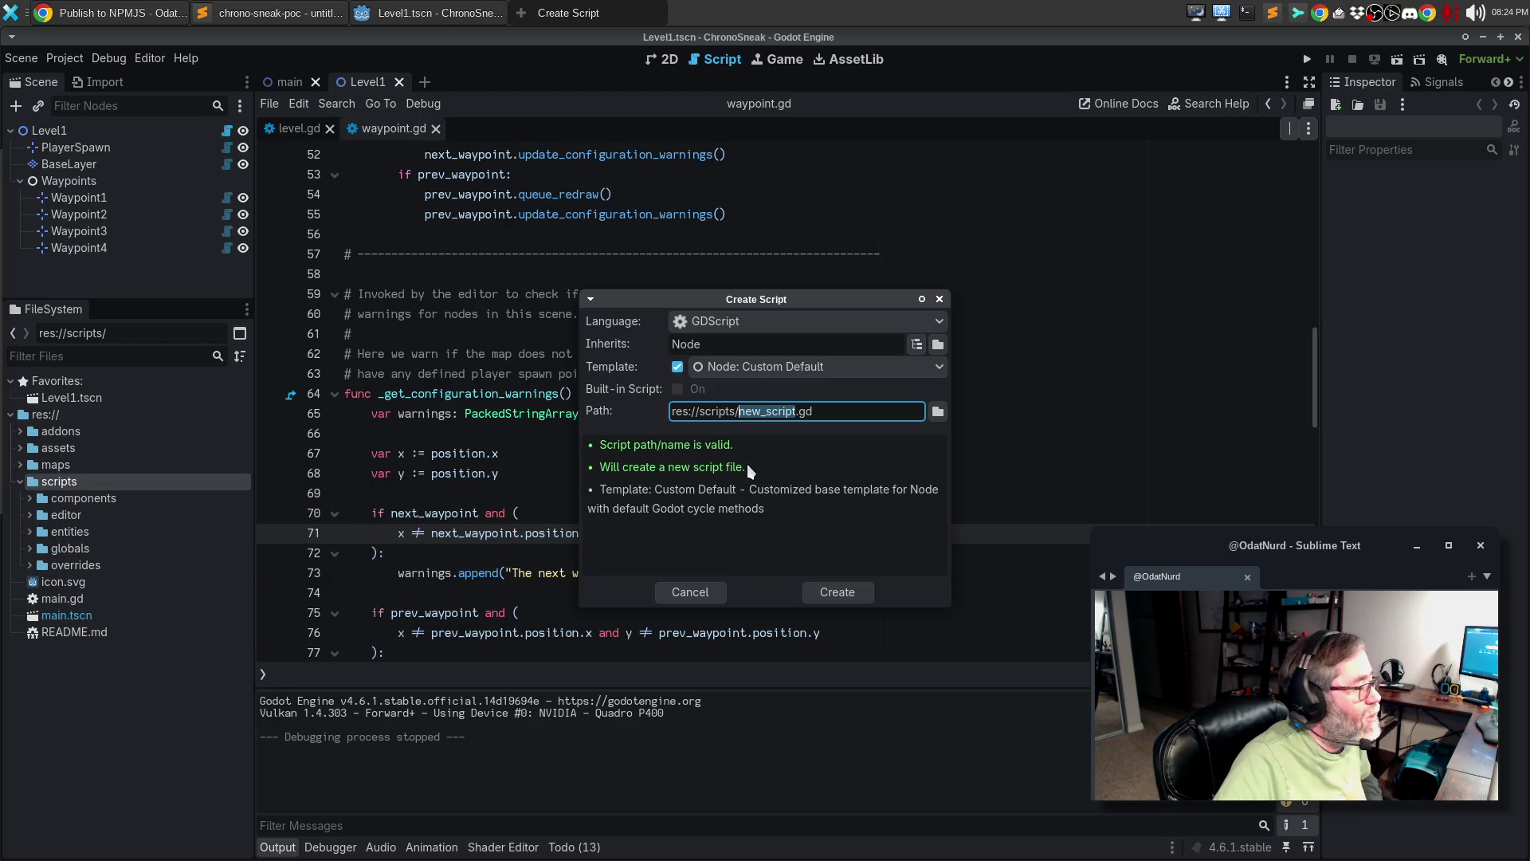
{"action": "key", "text": "Escape"}
{"action": "right_click", "coordinate": [56, 481]}
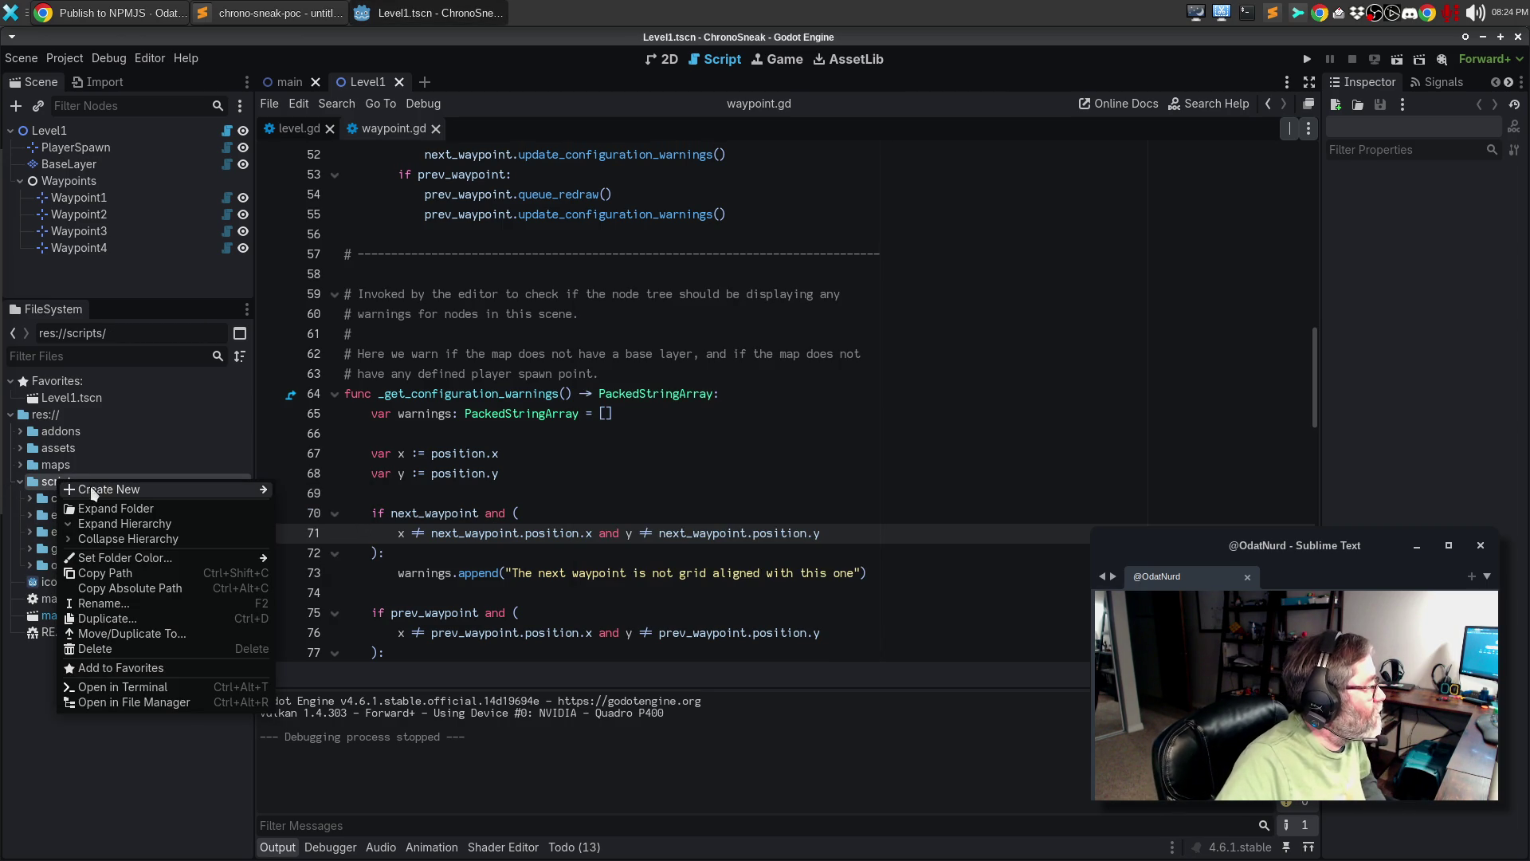
{"action": "mouse_move", "coordinate": [239, 490]}
{"action": "left_click", "coordinate": [366, 492]}
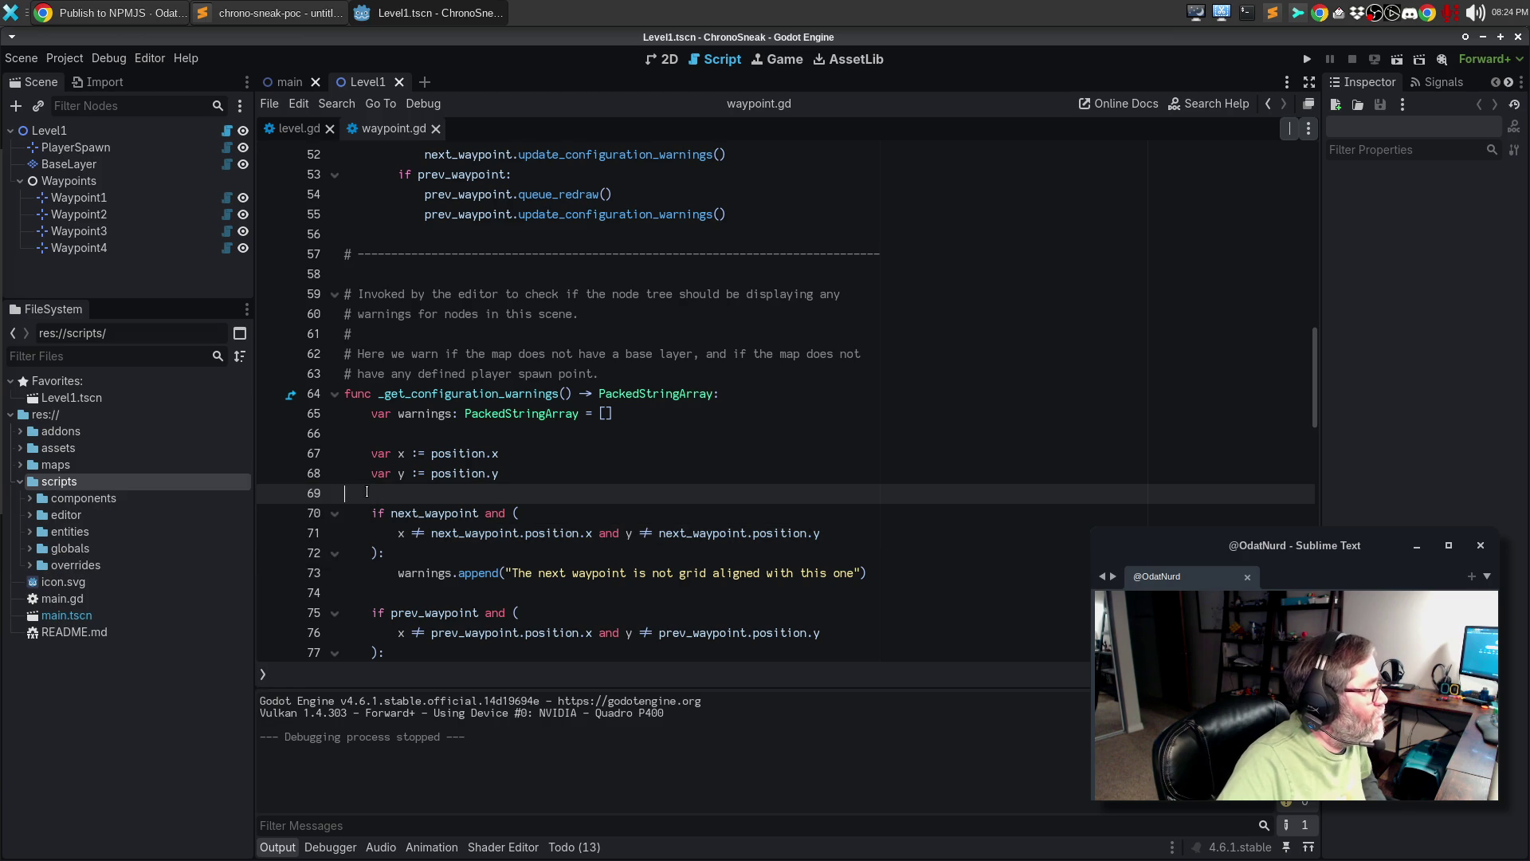
- Create a folder named 'resources' inside the scripts folder
{"action": "right_click", "coordinate": [132, 481]}
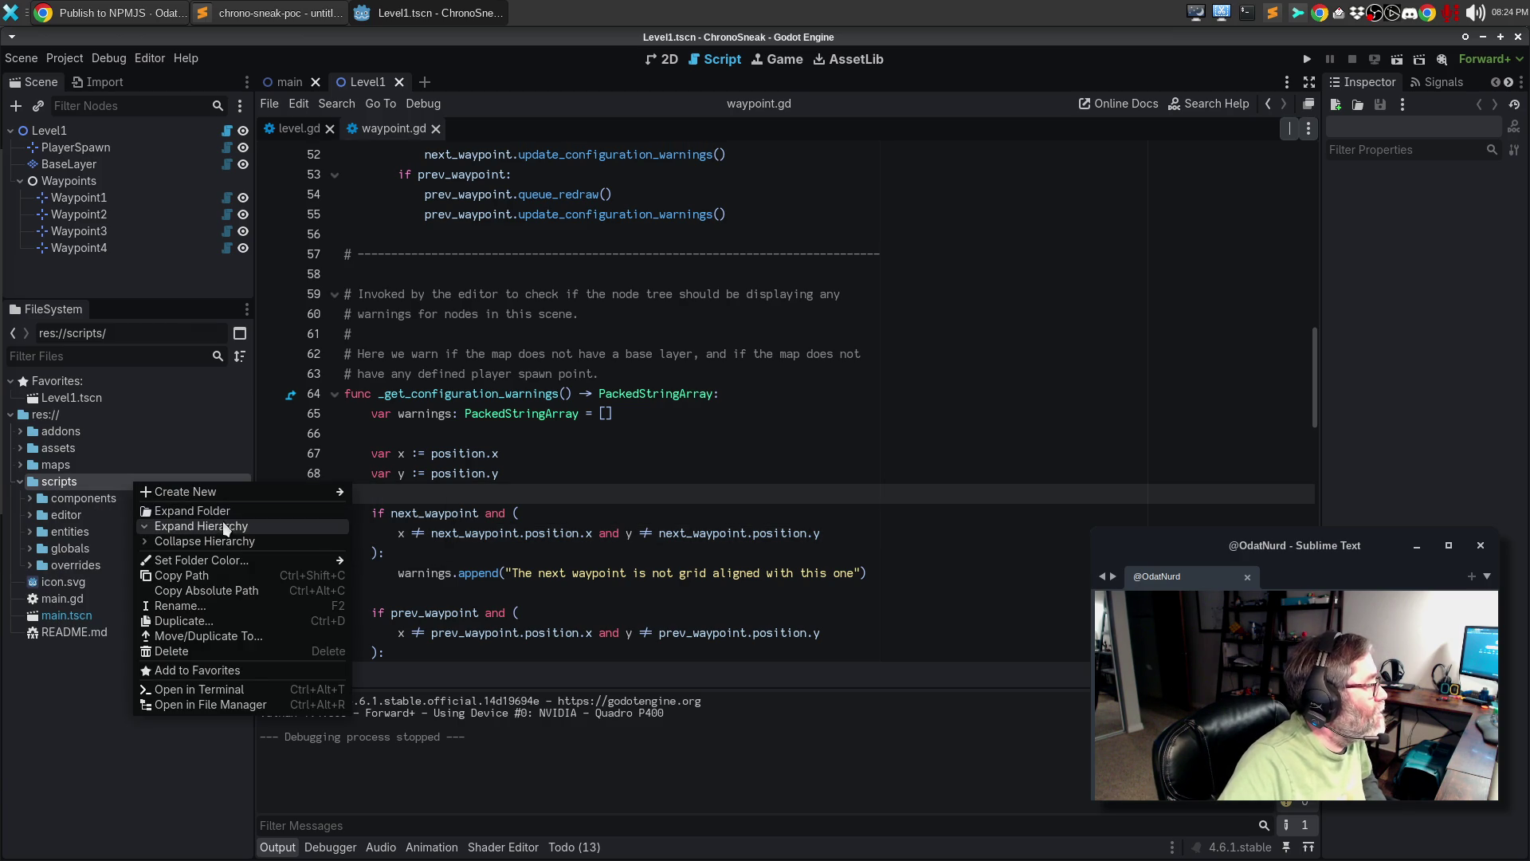
{"action": "mouse_move", "coordinate": [303, 494]}
{"action": "left_click", "coordinate": [393, 492]}
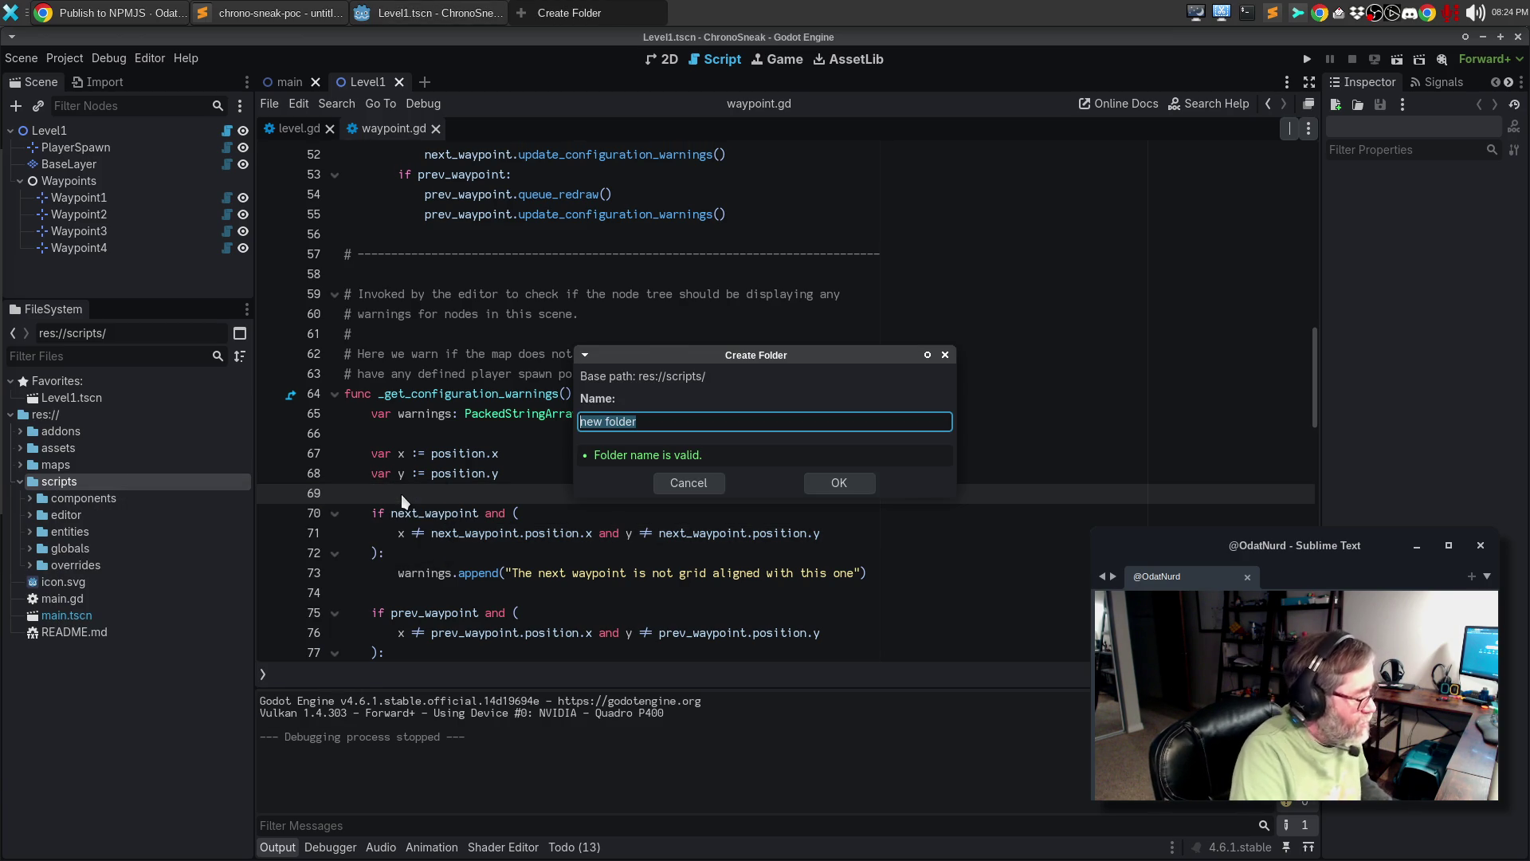
{"action": "type", "text": "resources"}
{"action": "key", "text": "Return"}
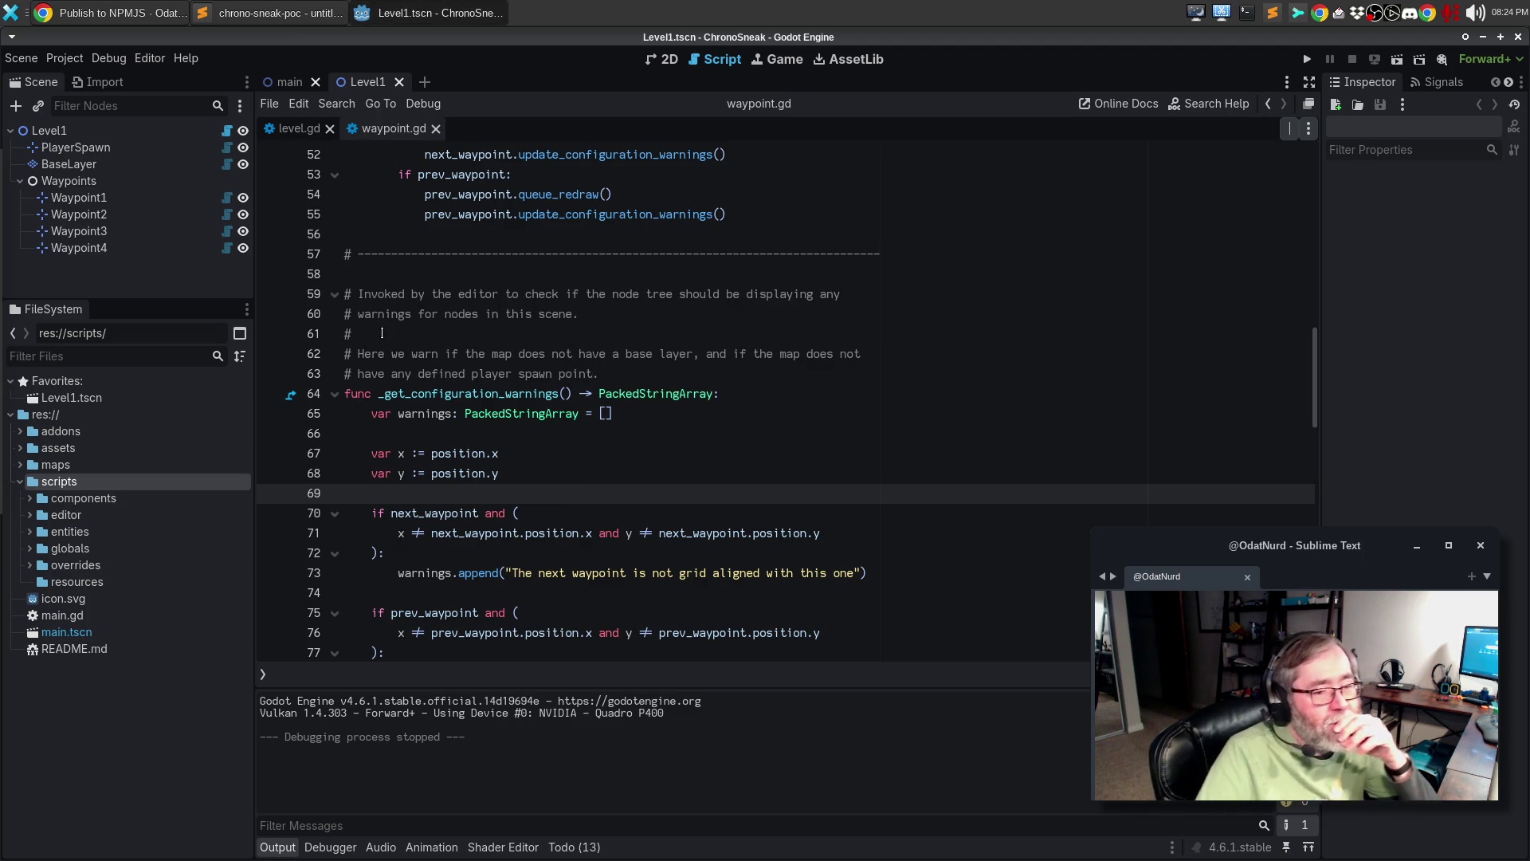
- In Sublime Text, open ecs-exploration's script/resource/actor_resource.gd
{"action": "left_click", "coordinate": [293, 8]}
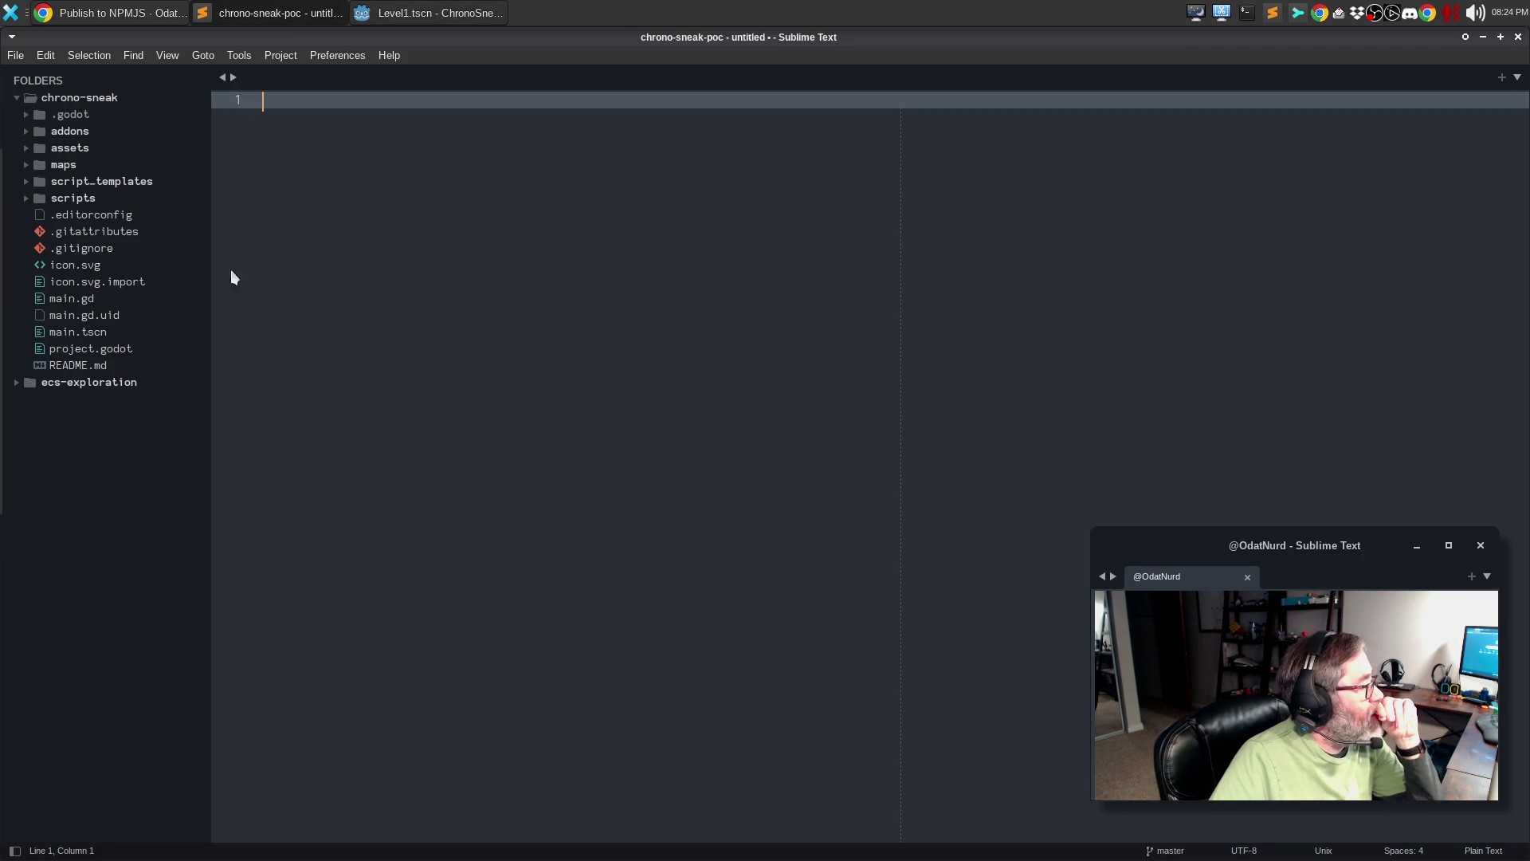
{"action": "left_click", "coordinate": [17, 382]}
{"action": "left_click", "coordinate": [46, 435]}
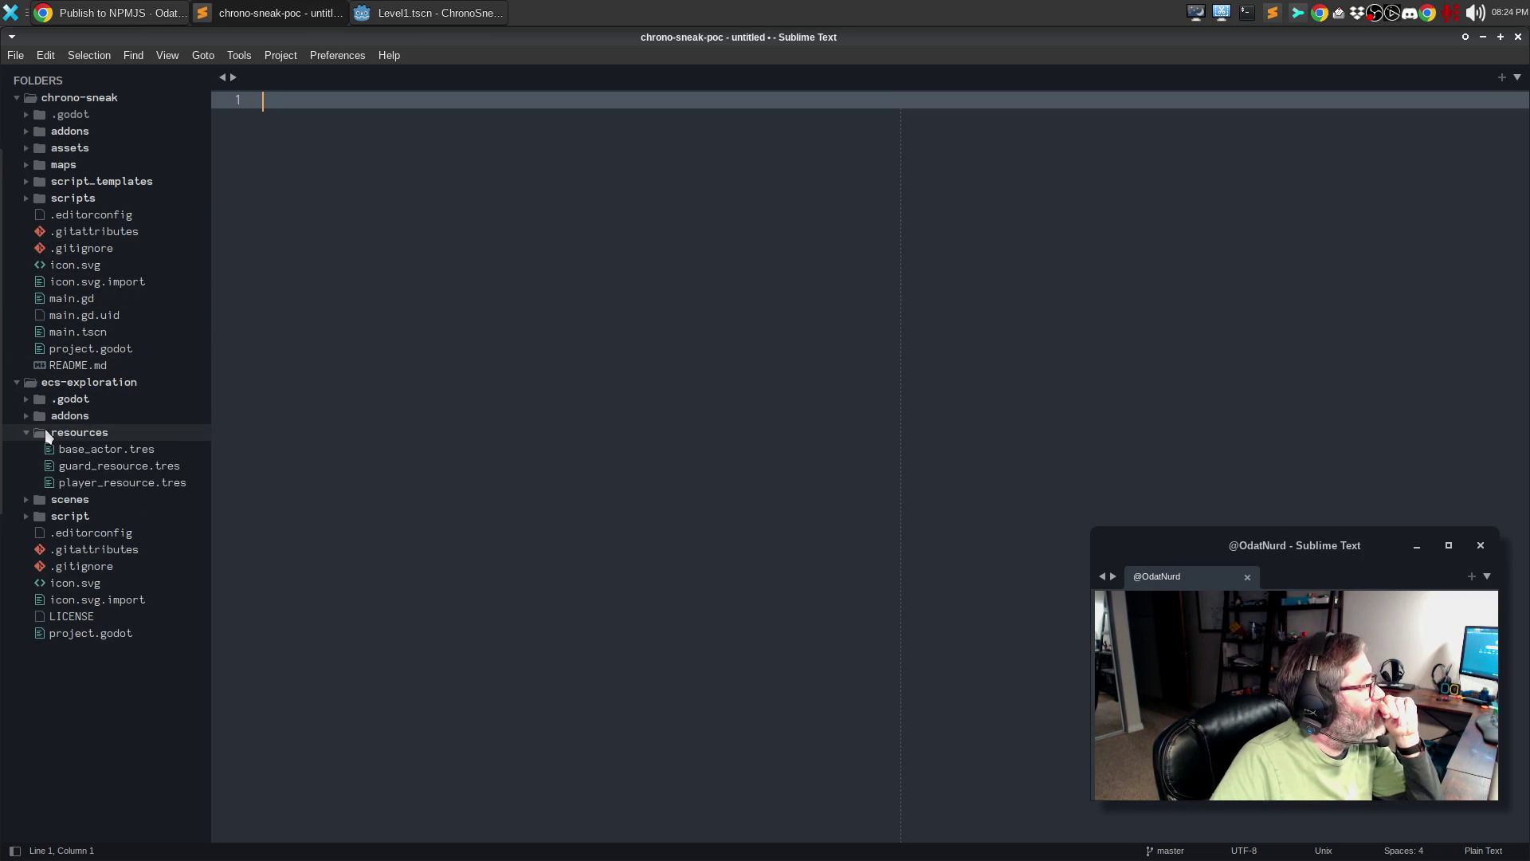
{"action": "left_click", "coordinate": [46, 434]}
{"action": "left_click", "coordinate": [48, 467]}
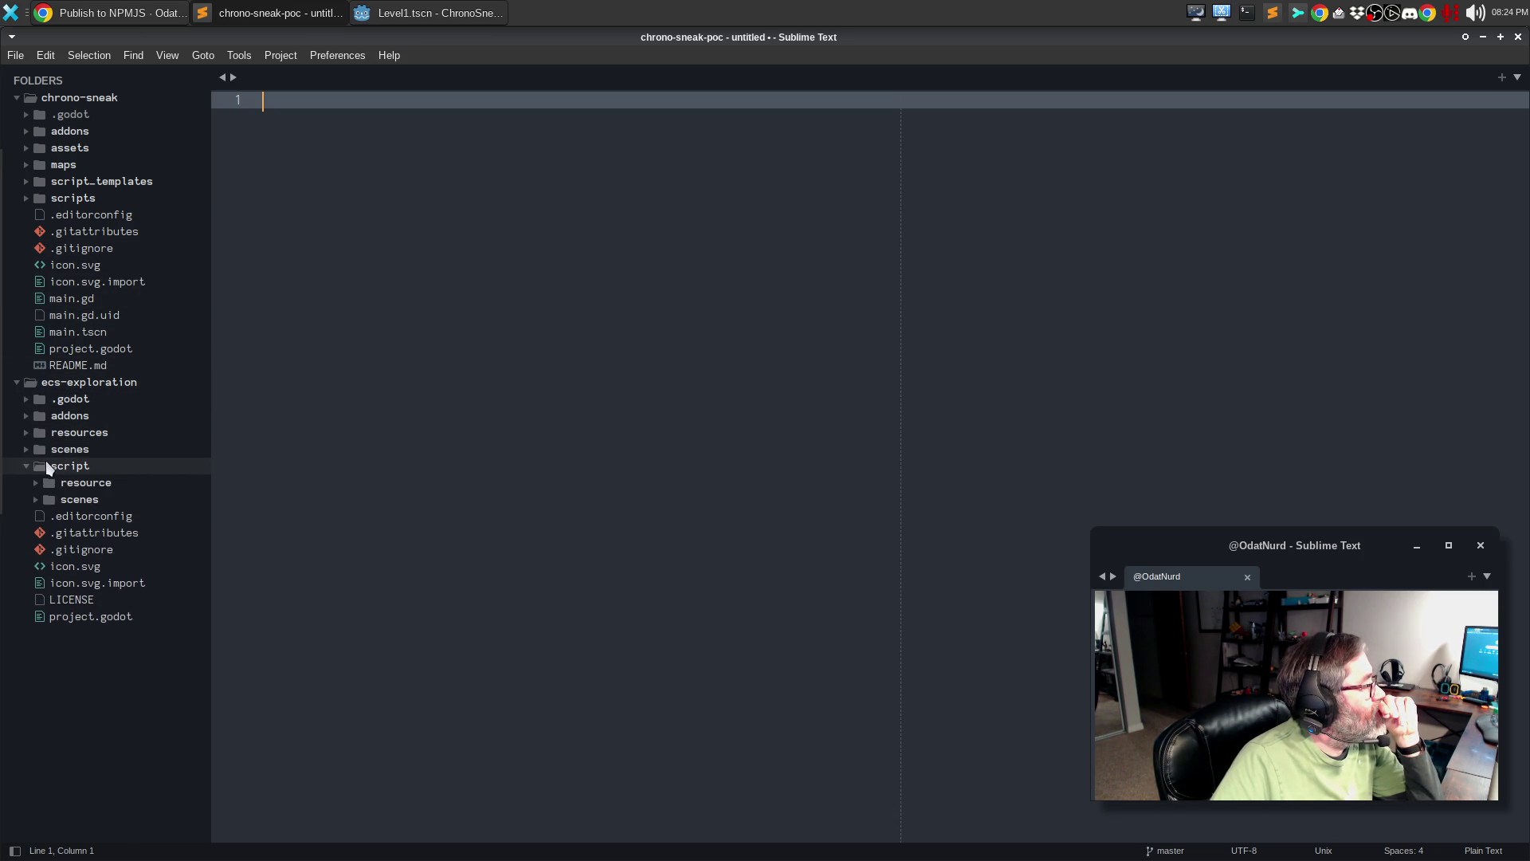
{"action": "left_click", "coordinate": [57, 484]}
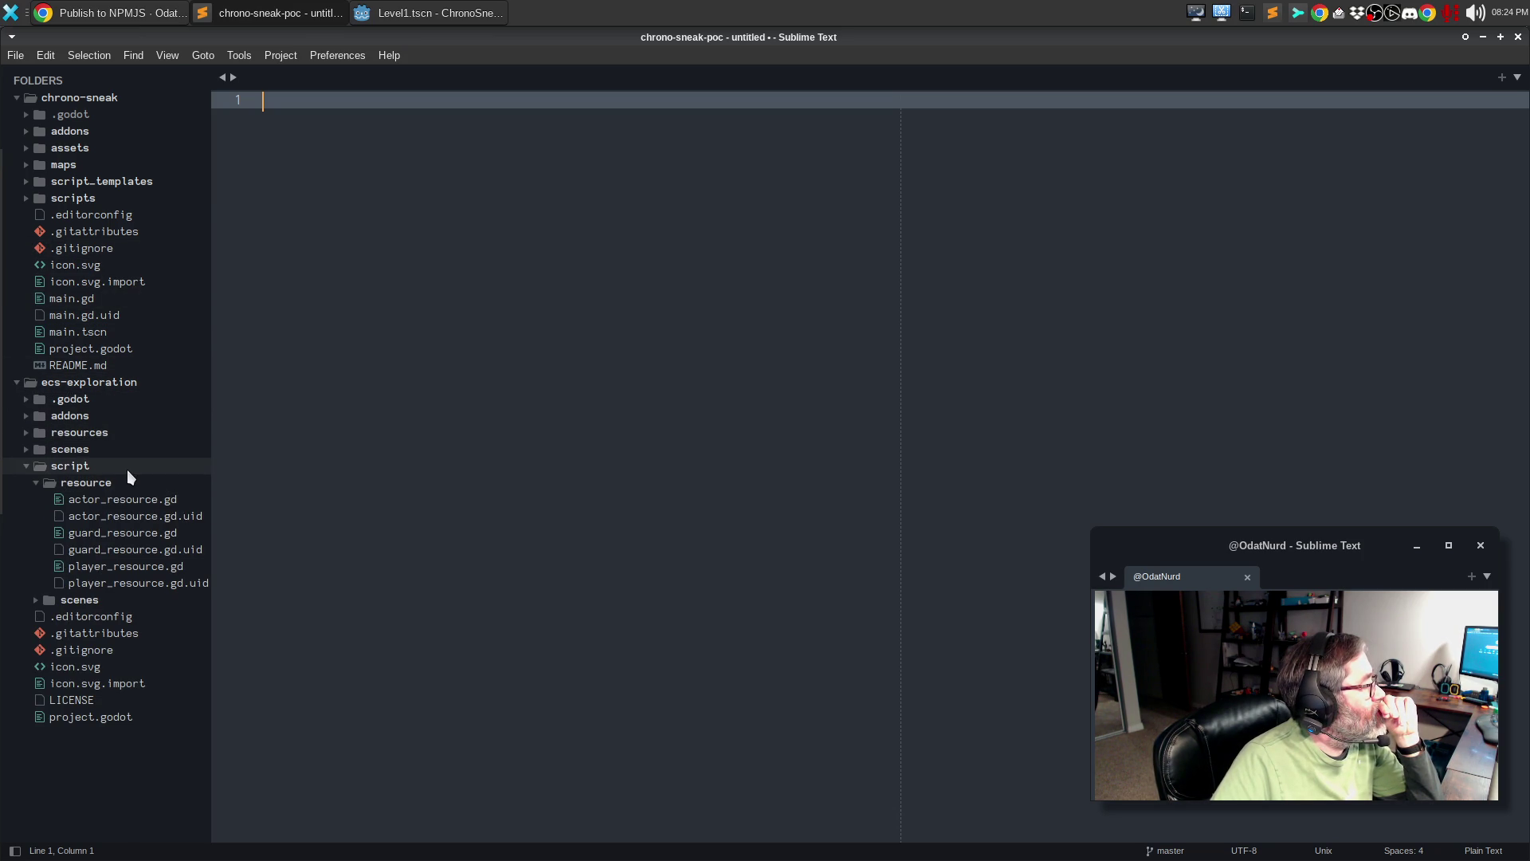
{"action": "left_click", "coordinate": [94, 503]}
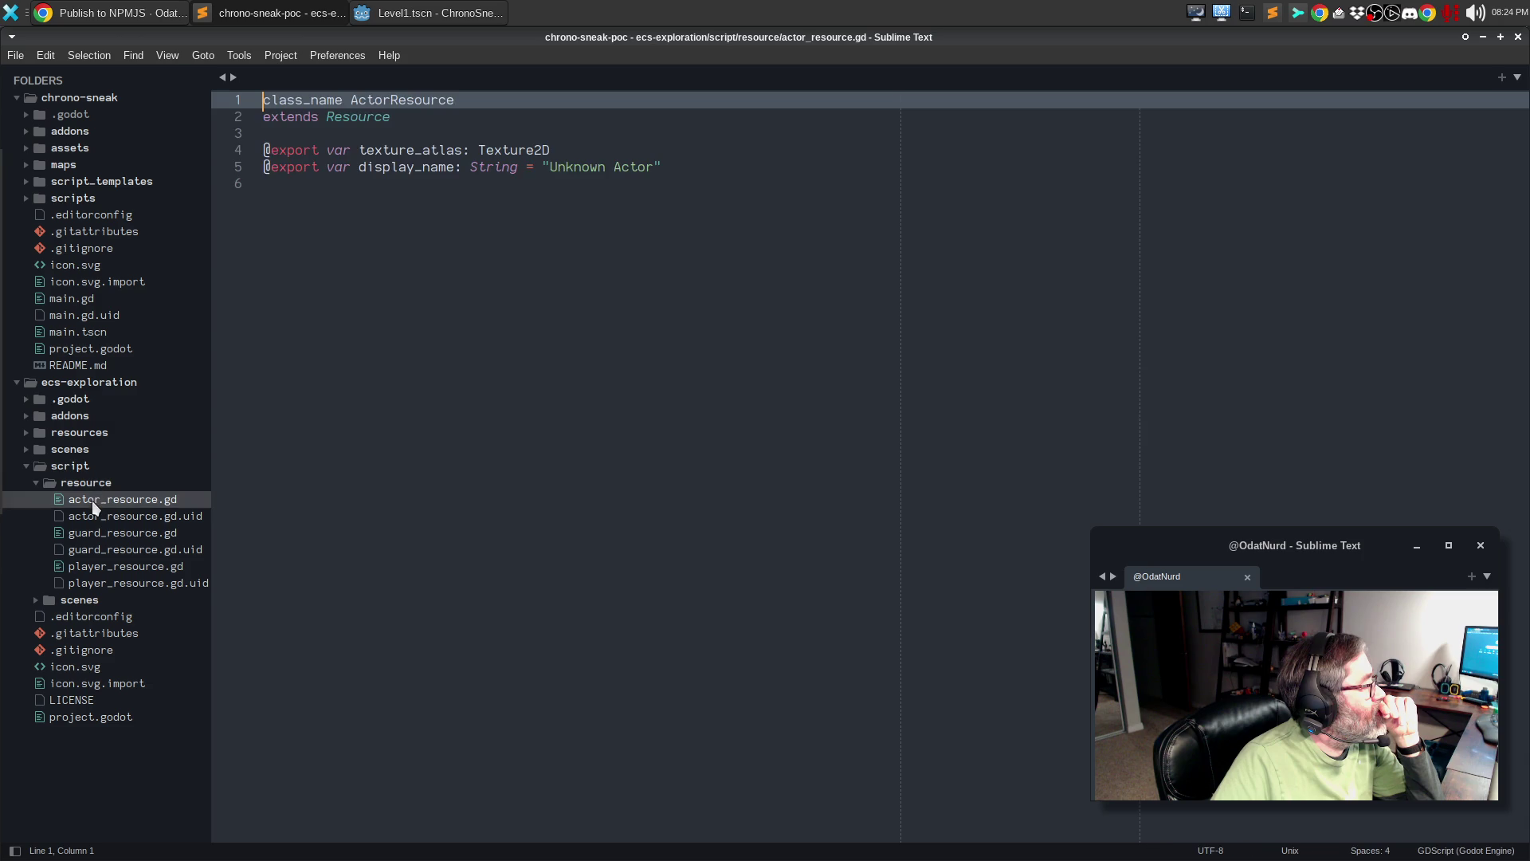
- Copy the entire ActorResource script and return to Godot
{"action": "key", "text": "ctrl+a"}
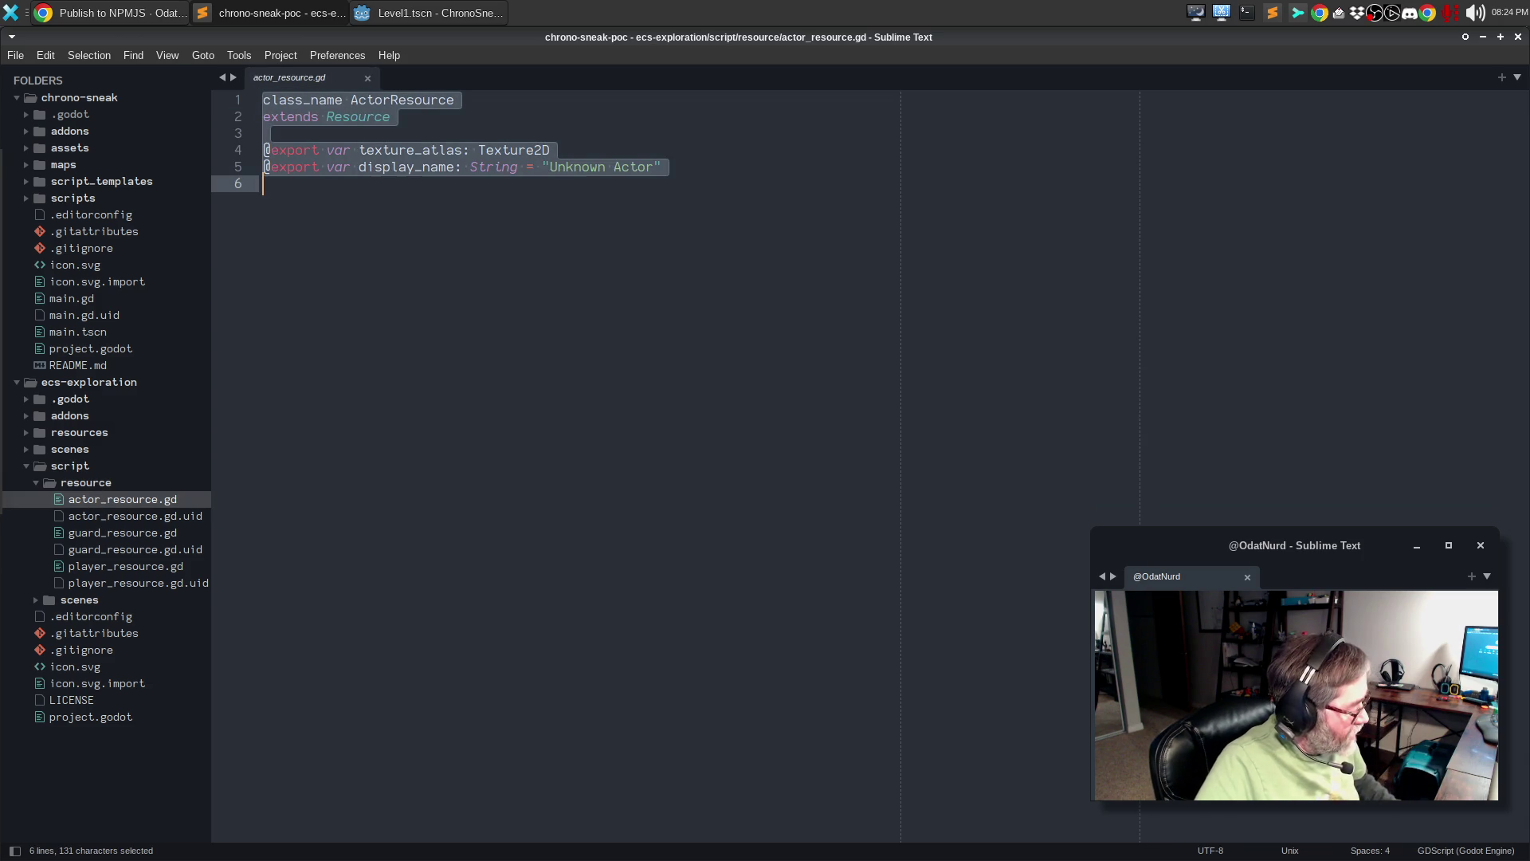
{"action": "key", "text": "ctrl+c"}
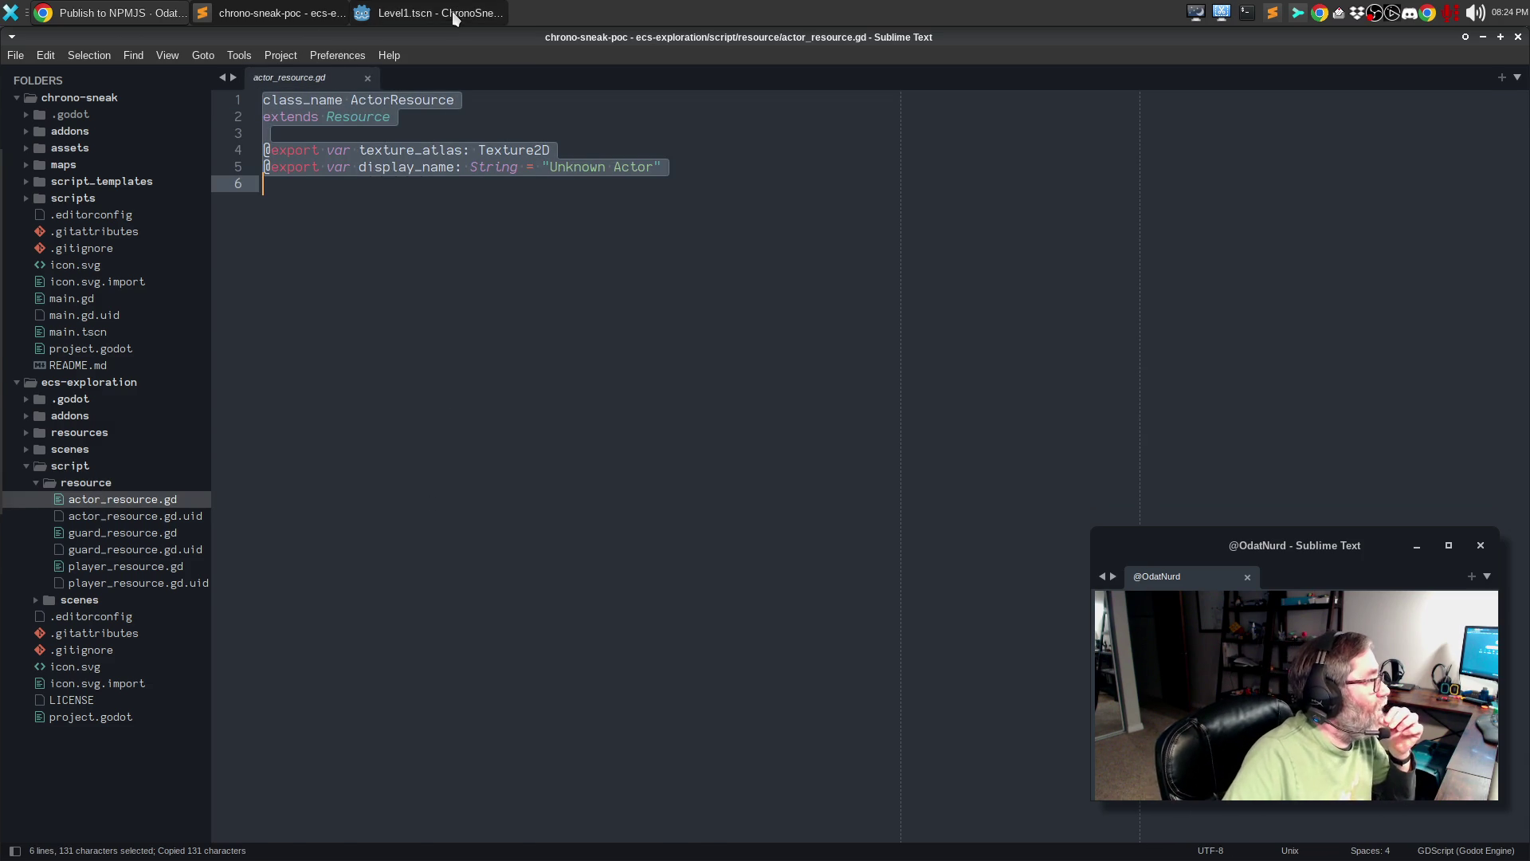
{"action": "left_click", "coordinate": [454, 19]}
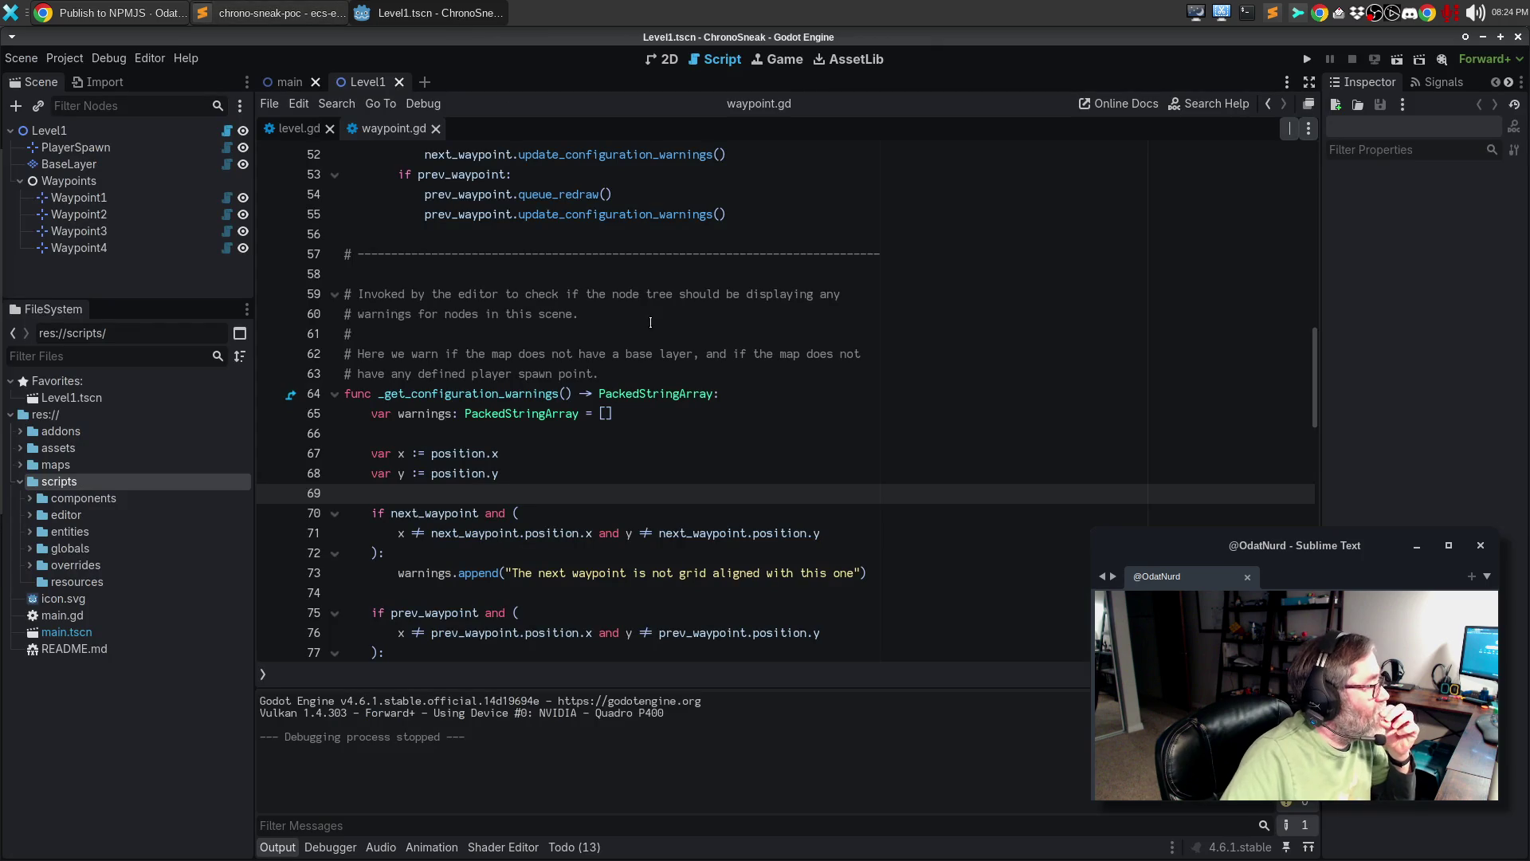
- Create a new script named actor.gd in the scripts/resources folder
{"action": "left_click", "coordinate": [29, 499]}
{"action": "left_click", "coordinate": [30, 498]}
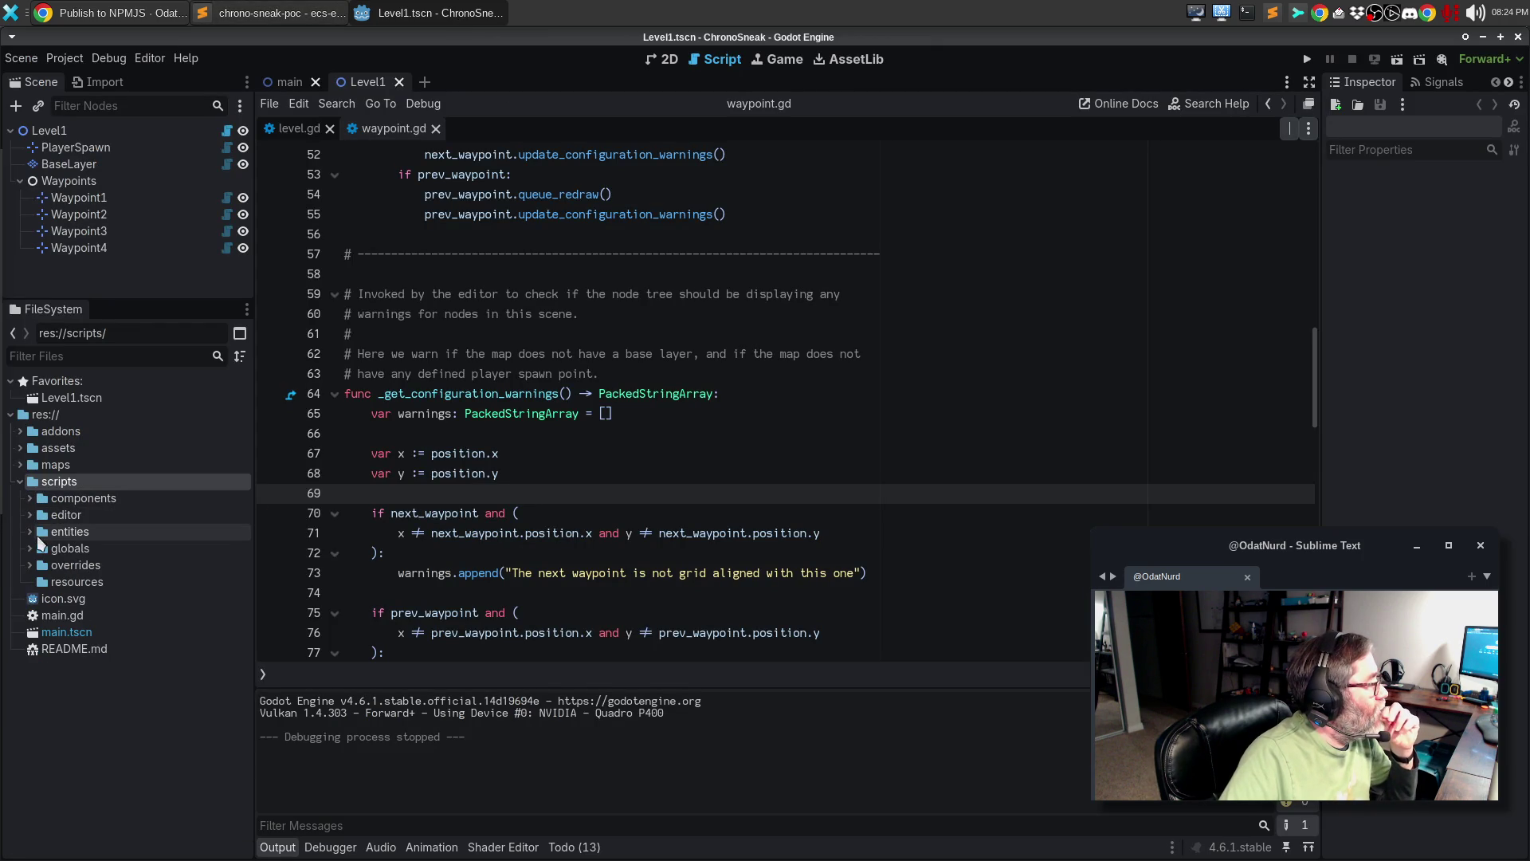
{"action": "right_click", "coordinate": [81, 587]}
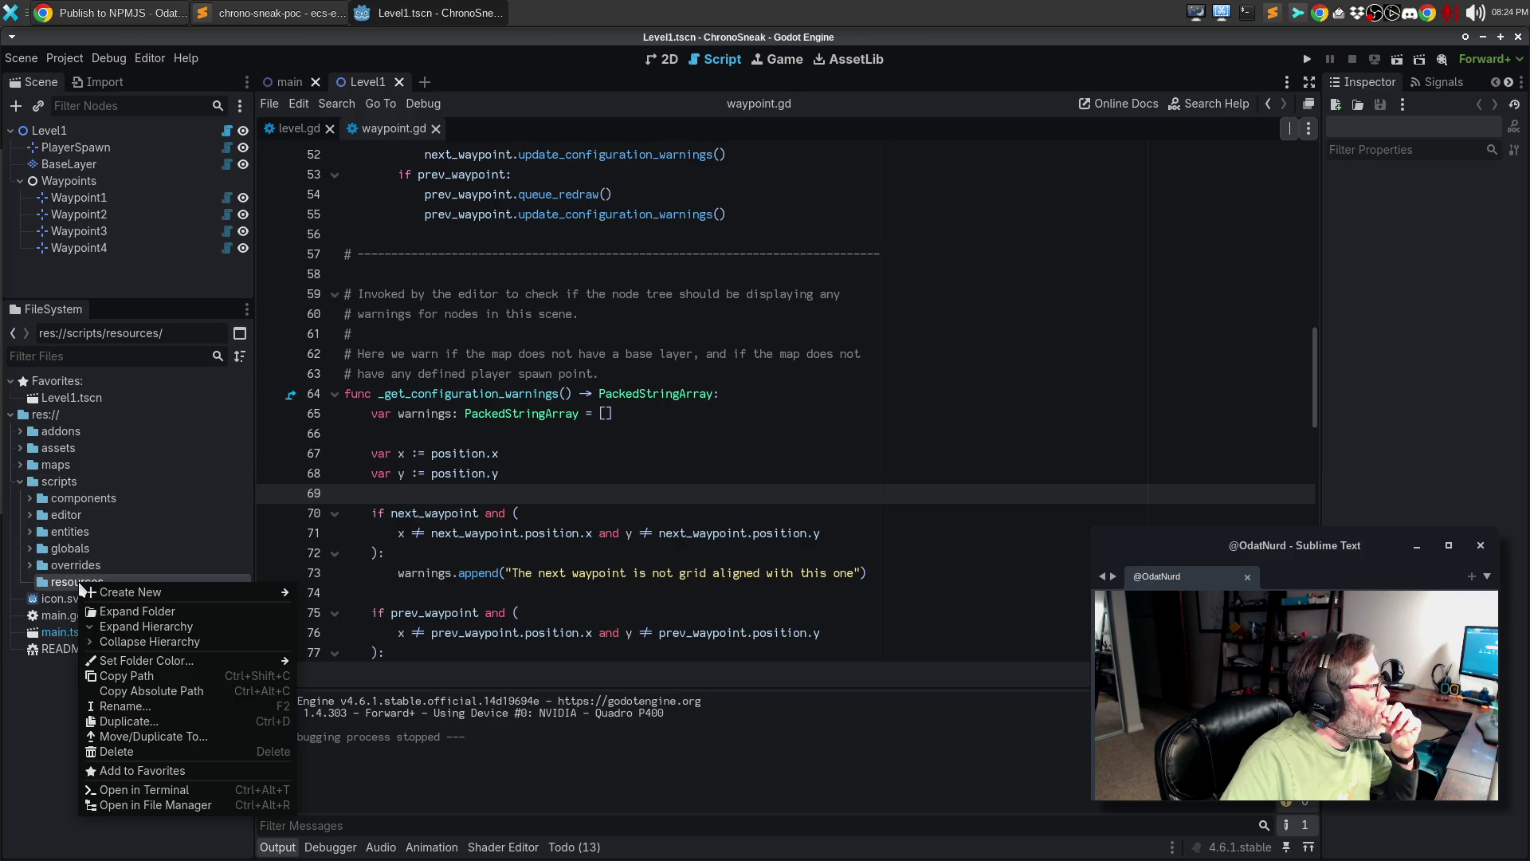
{"action": "mouse_move", "coordinate": [126, 593]}
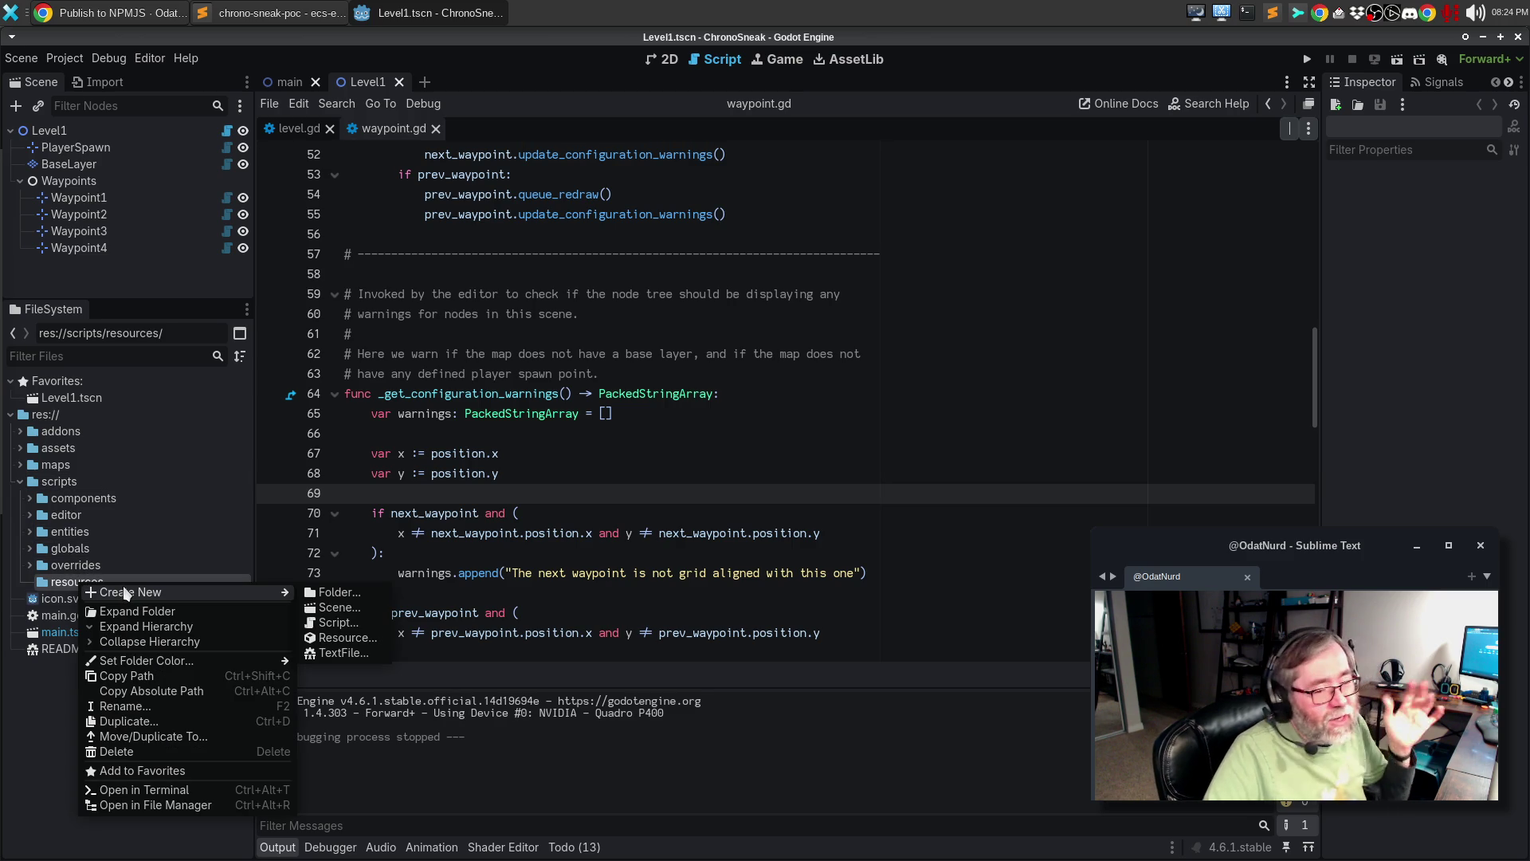
{"action": "left_click", "coordinate": [349, 628]}
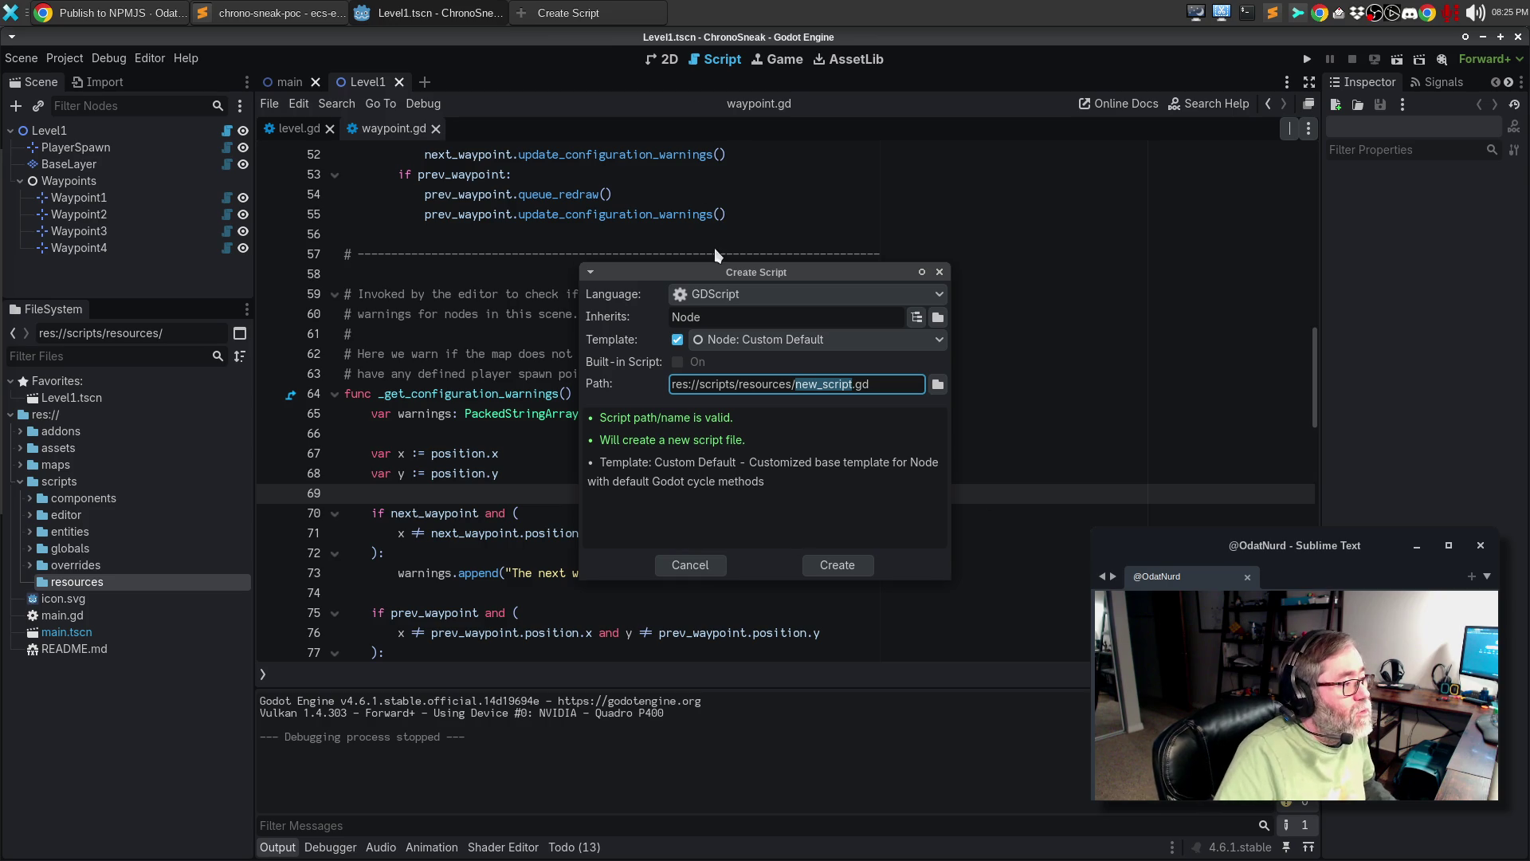
{"action": "type", "text": "actor"}
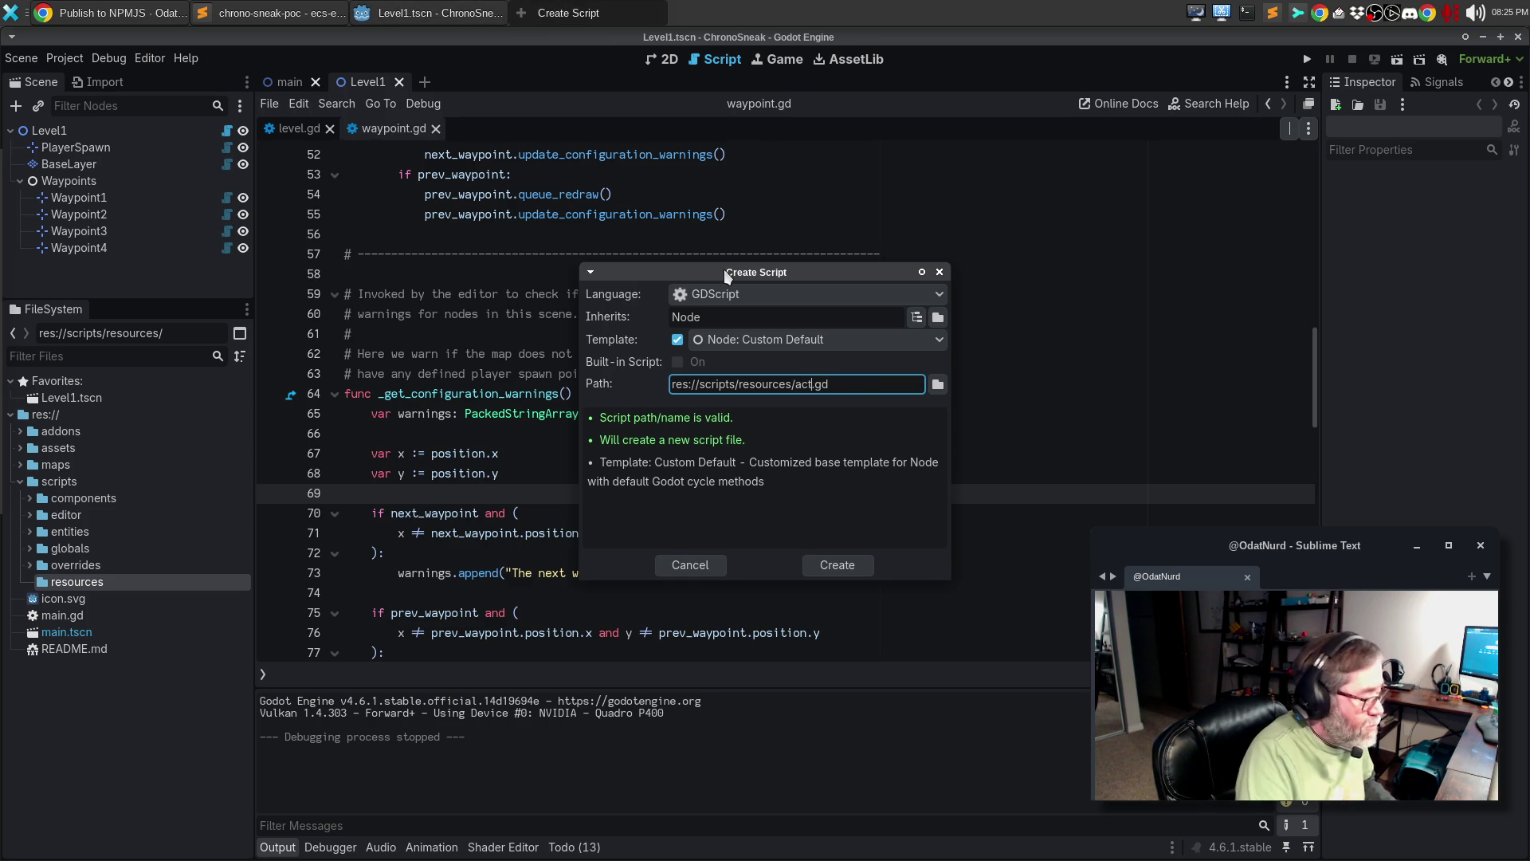
{"action": "key", "text": "Return"}
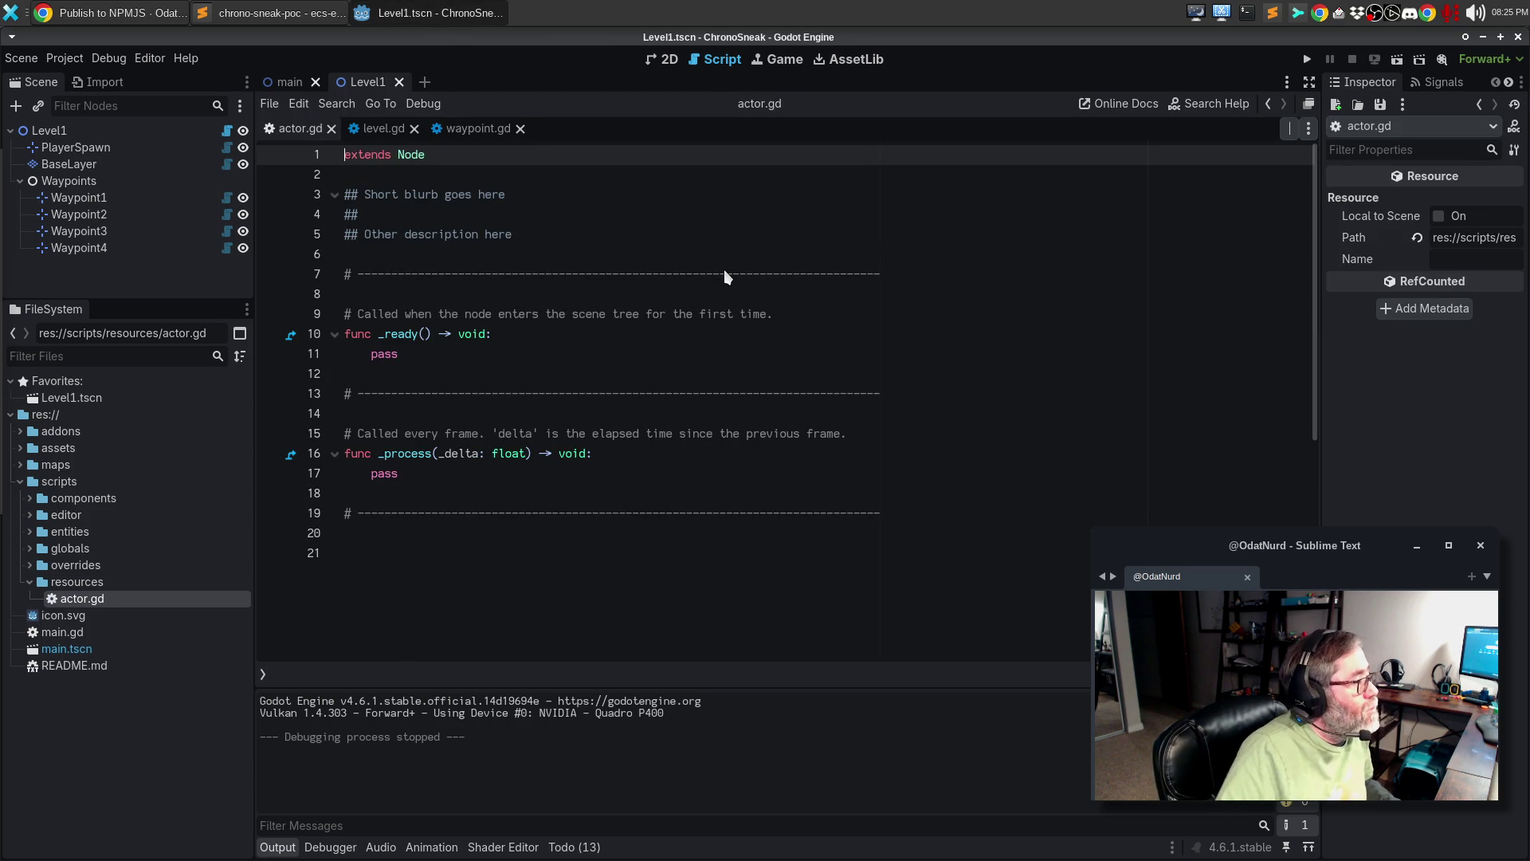
- Paste the ActorResource class with its texture_atlas and display_name exports above the template code
{"action": "left_click", "coordinate": [613, 477]}
{"action": "key", "text": "ctrl+a"}
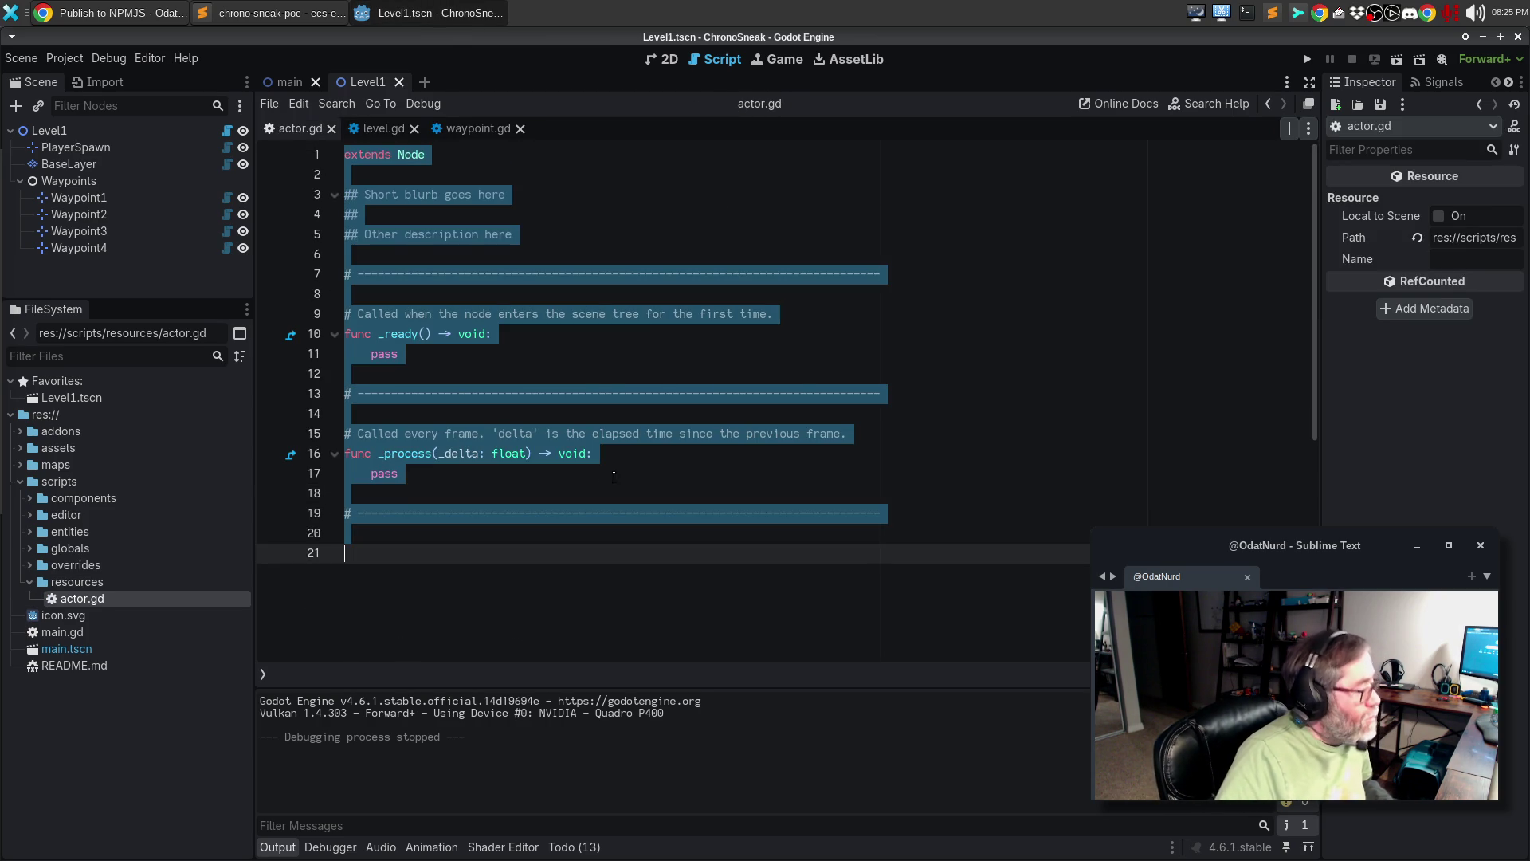
{"action": "key", "text": "ctrl+Home"}
{"action": "key", "text": "Return"}
{"action": "key", "text": "Return"}
{"action": "key", "text": "Up"}
{"action": "key", "text": "Up"}
{"action": "type", "text": "class_name ActorResource extends Resource  @export var texture_atlas: Texture2D @export var display_name: String = \"Unknown Actor\""}
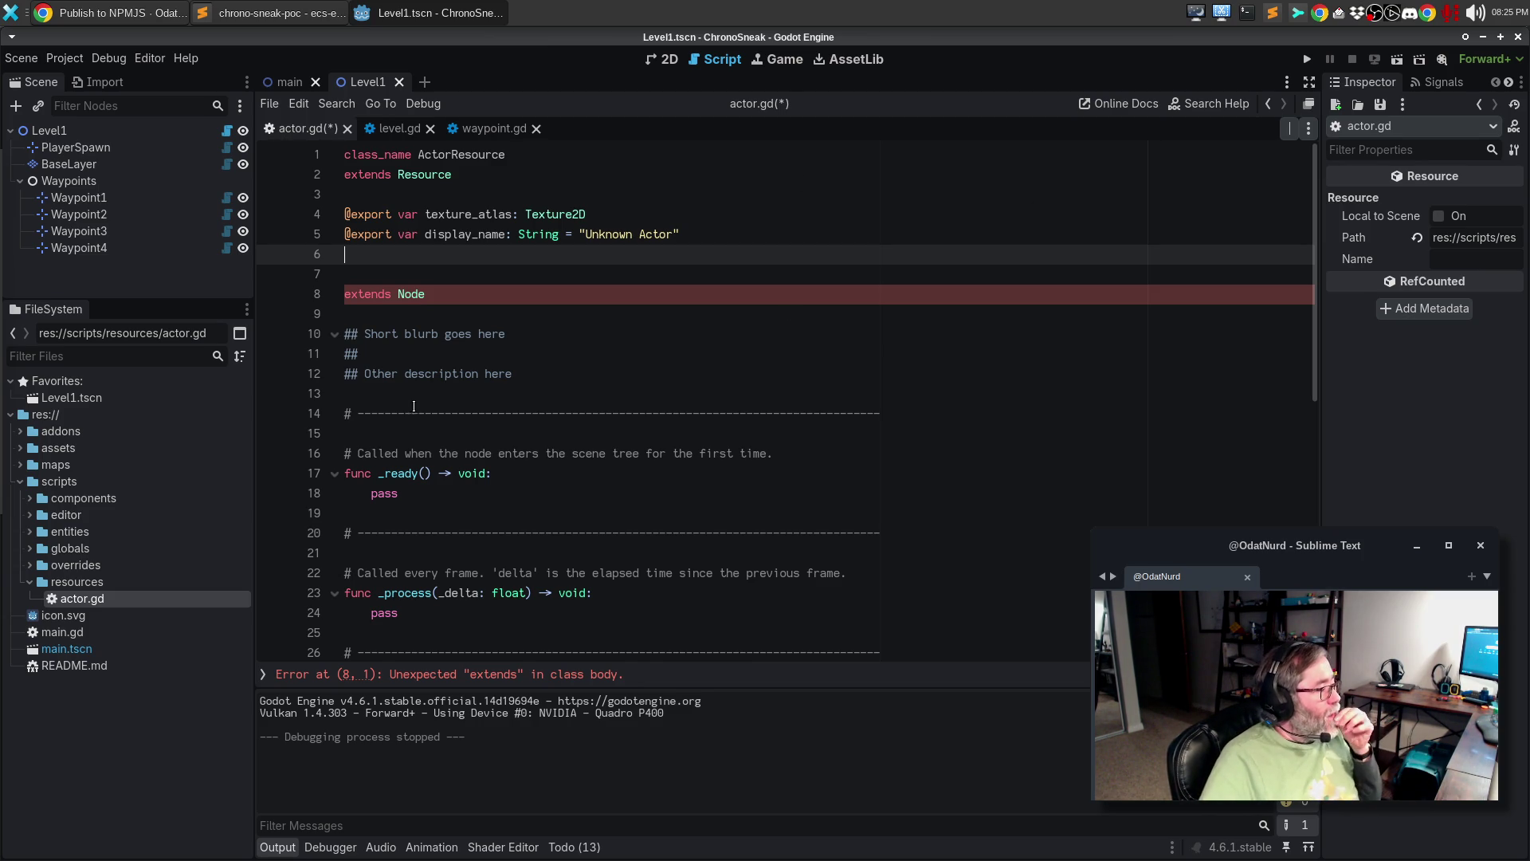
- In Sublime Text's sidebar, add a 'Resource' folder to chrono-sneak's script_templates
{"action": "left_click", "coordinate": [521, 400]}
{"action": "left_click", "coordinate": [319, 14]}
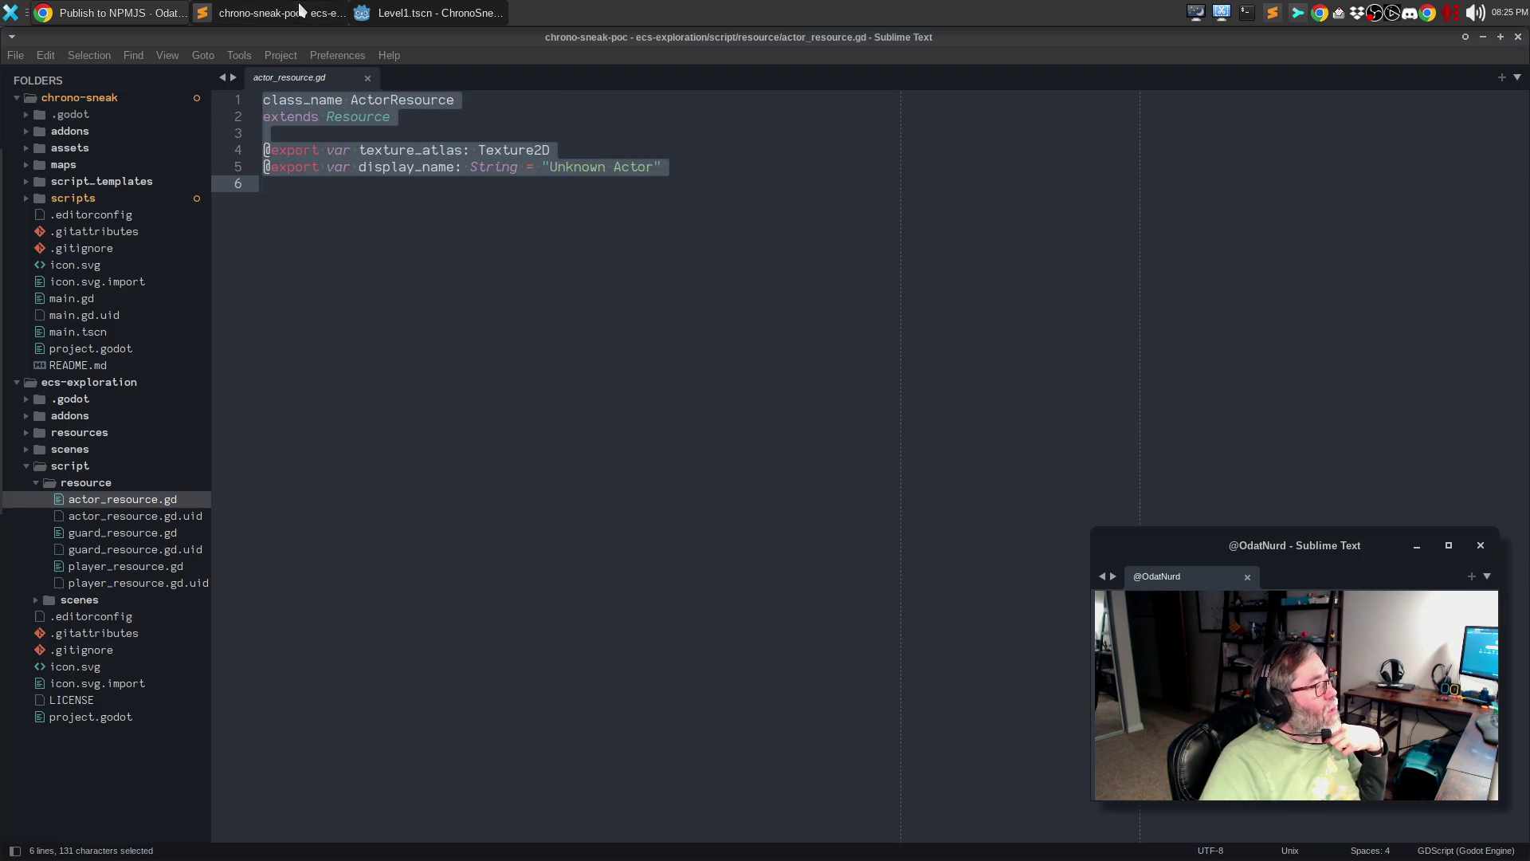
{"action": "left_click", "coordinate": [17, 383]}
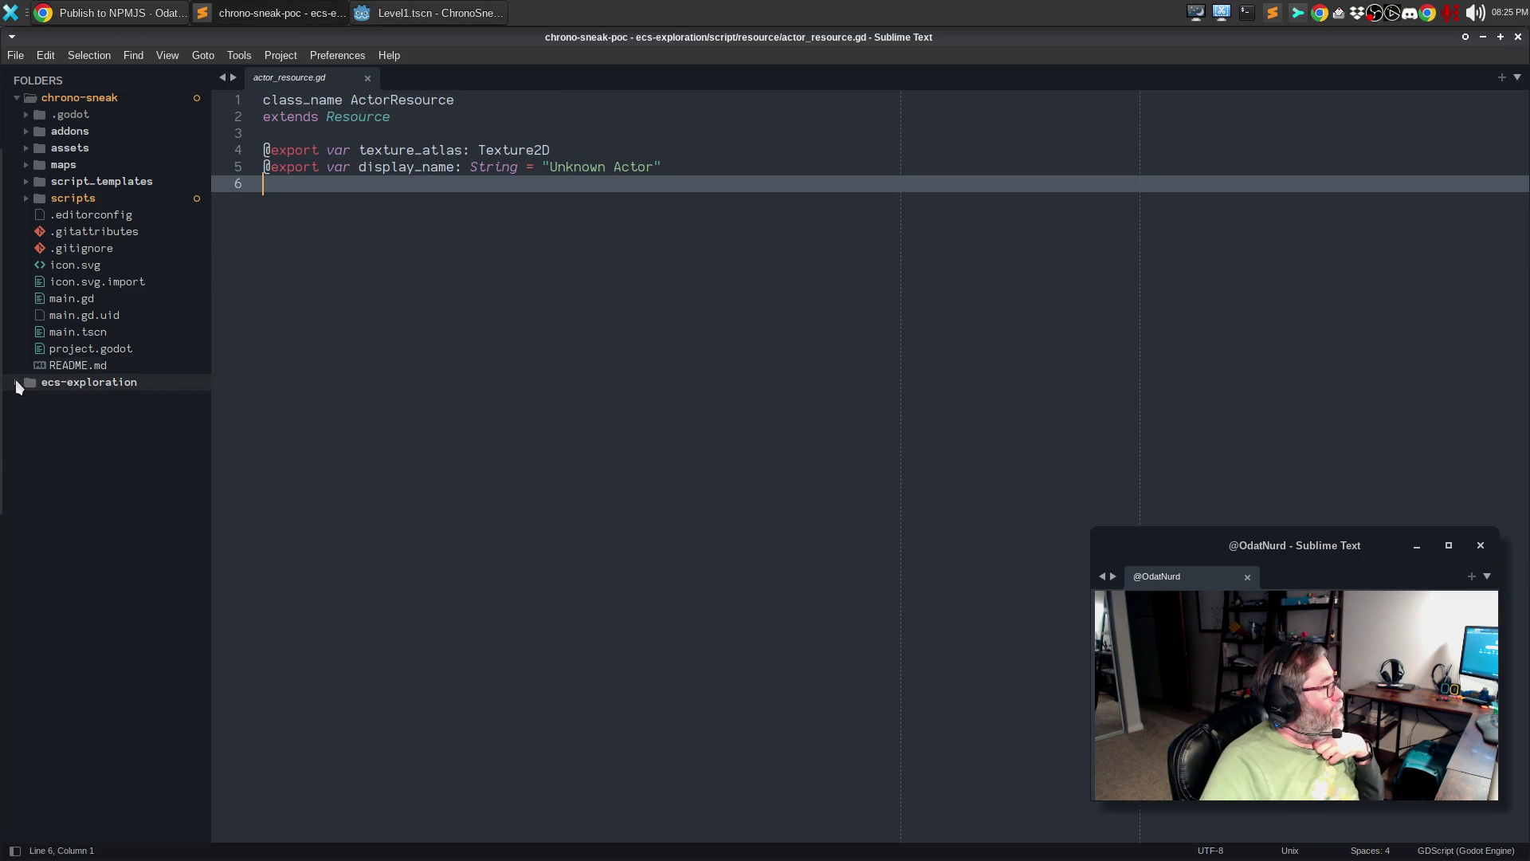
{"action": "left_click", "coordinate": [25, 176]}
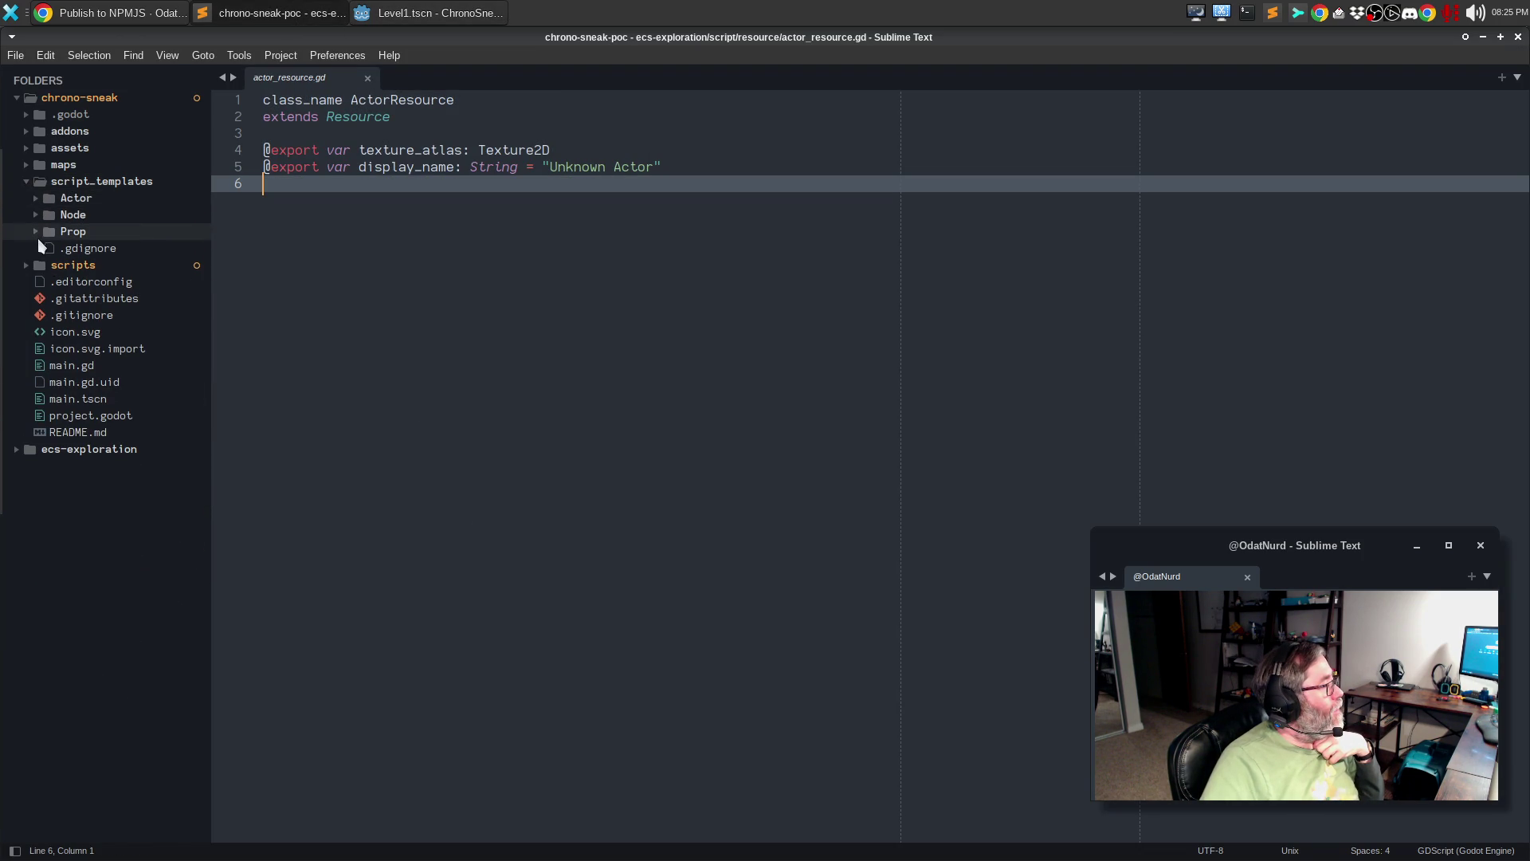
{"action": "right_click", "coordinate": [84, 186]}
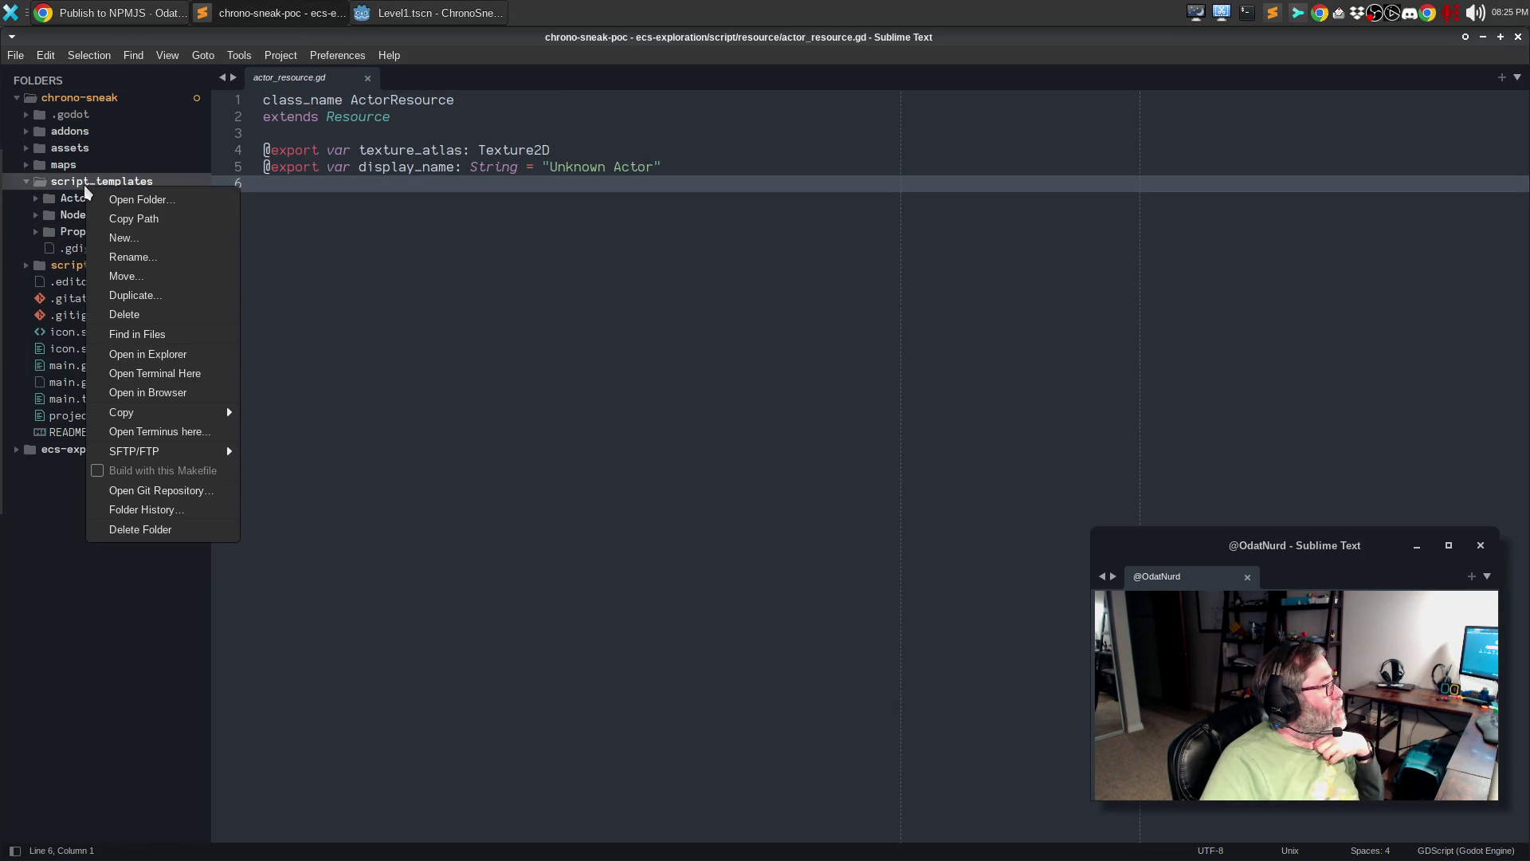
{"action": "left_click", "coordinate": [121, 238]}
{"action": "type", "text": "Resource/"}
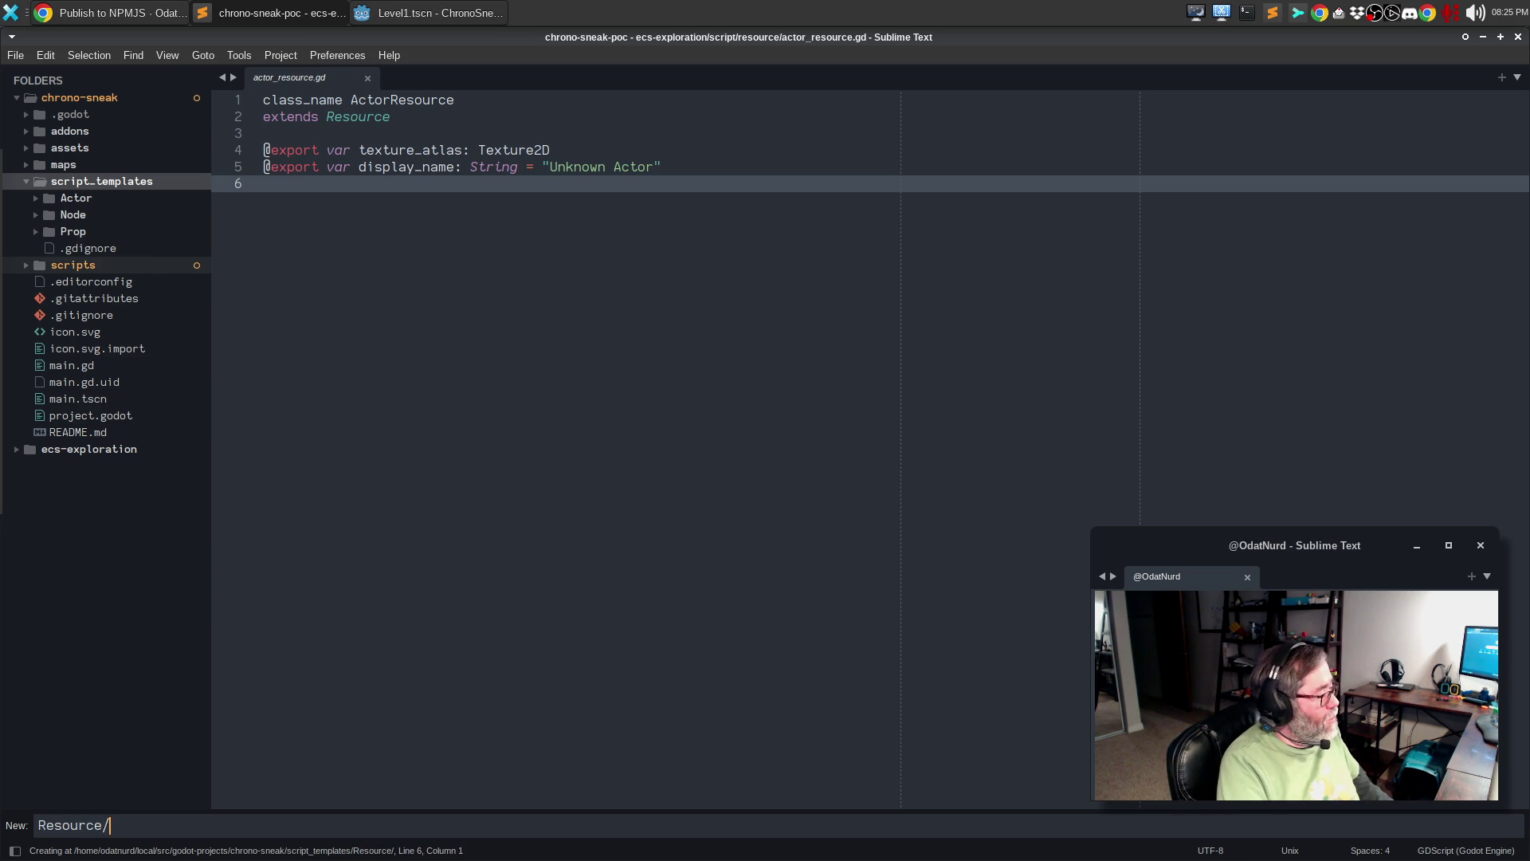
{"action": "key", "text": "Return"}
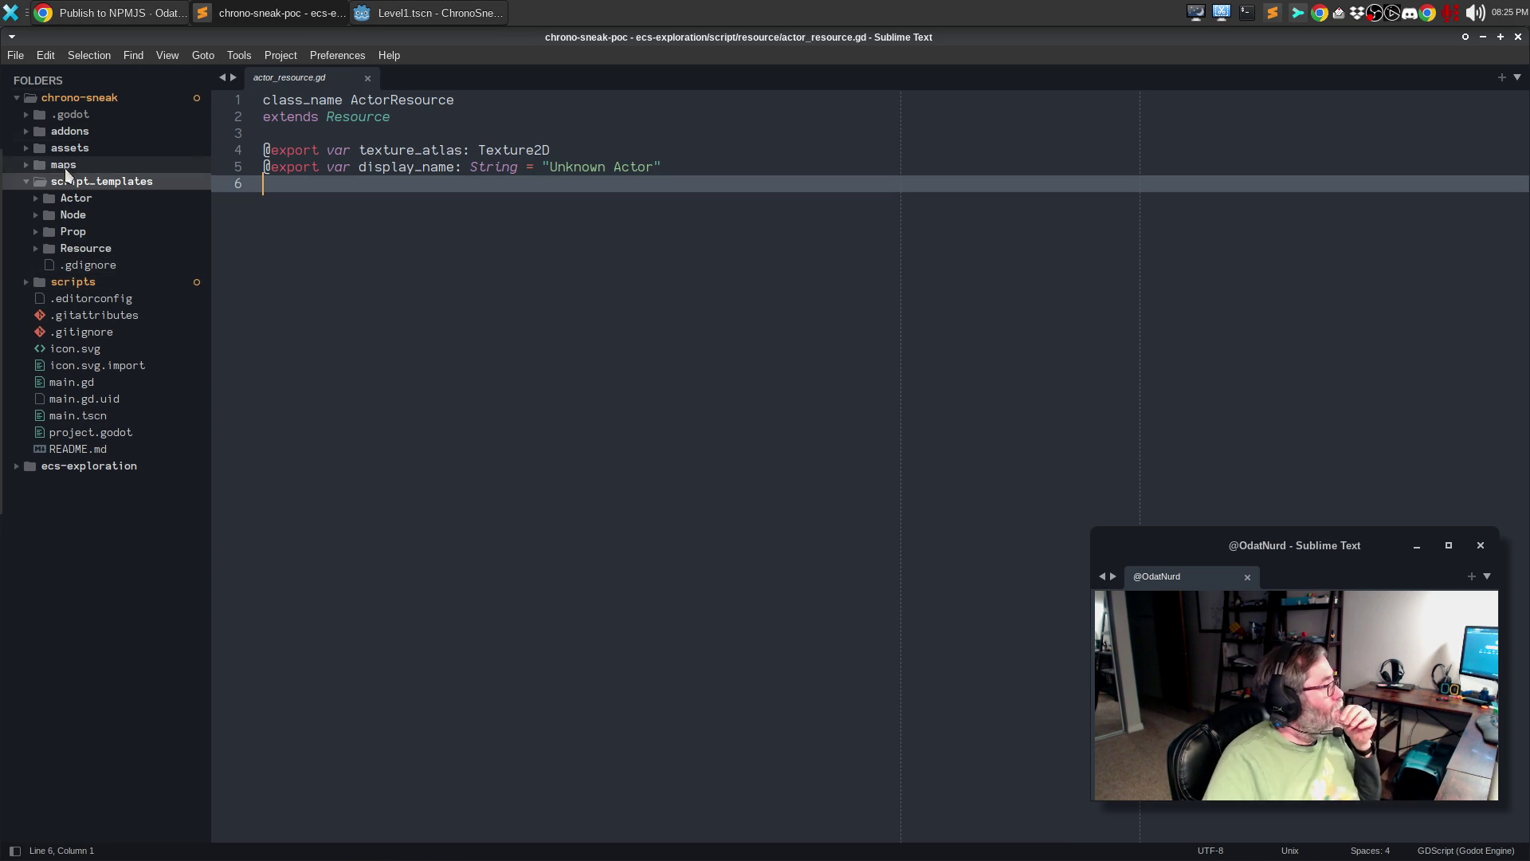
{"action": "left_click", "coordinate": [70, 199]}
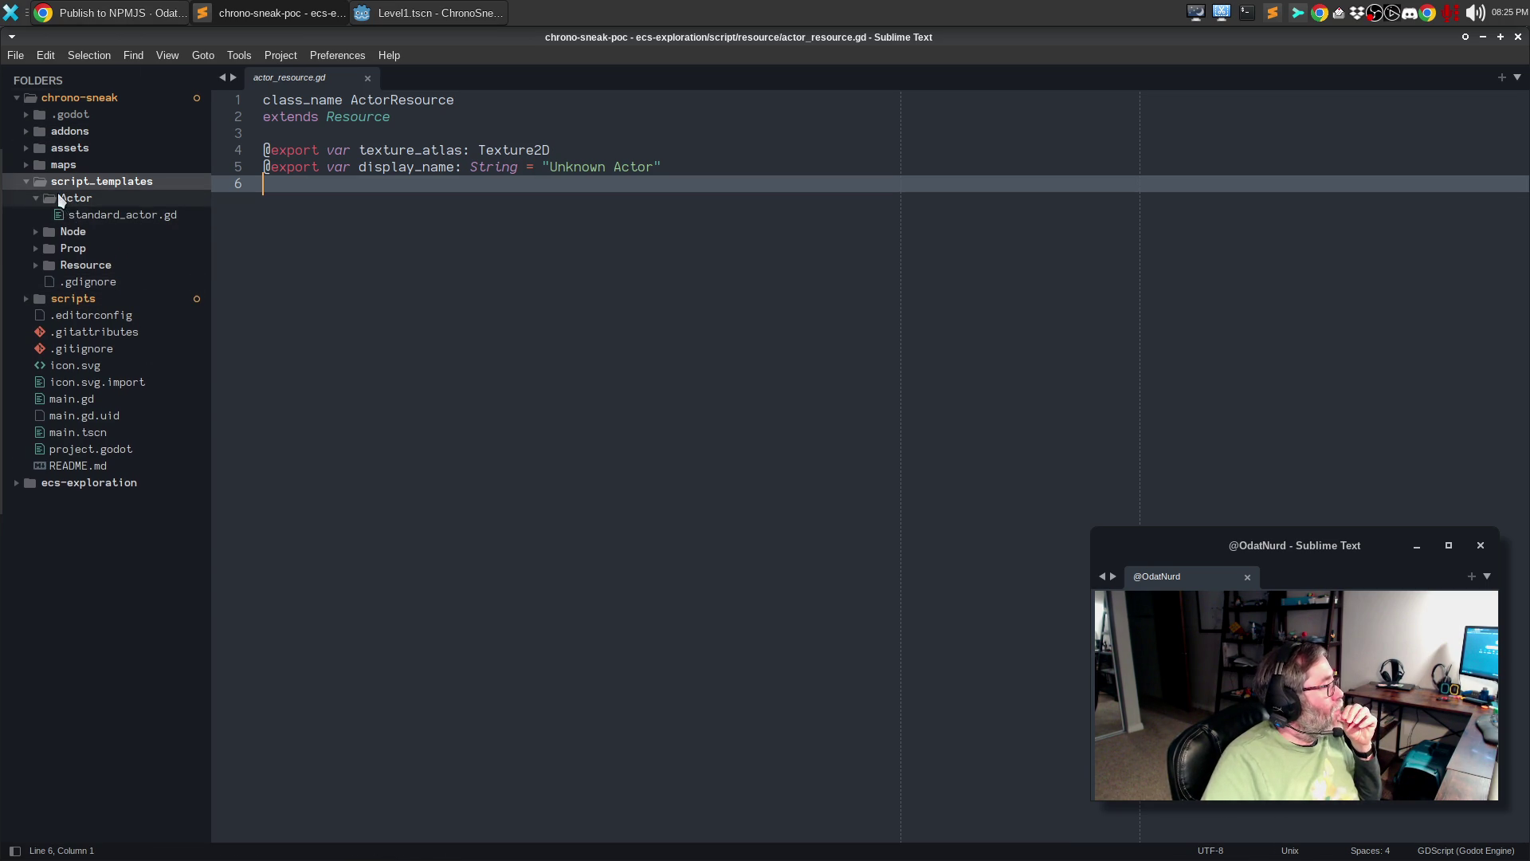
- Peek into the Actor, Node and Prop template folders and expand the empty Resource folder
{"action": "left_click", "coordinate": [70, 198]}
{"action": "left_click", "coordinate": [64, 213]}
{"action": "left_click", "coordinate": [67, 215]}
{"action": "left_click", "coordinate": [70, 232]}
{"action": "left_click", "coordinate": [70, 232]}
{"action": "left_click", "coordinate": [79, 249]}
- Create an empty file named custom_resource.gd in the Resource templates folder
{"action": "right_click", "coordinate": [79, 249]}
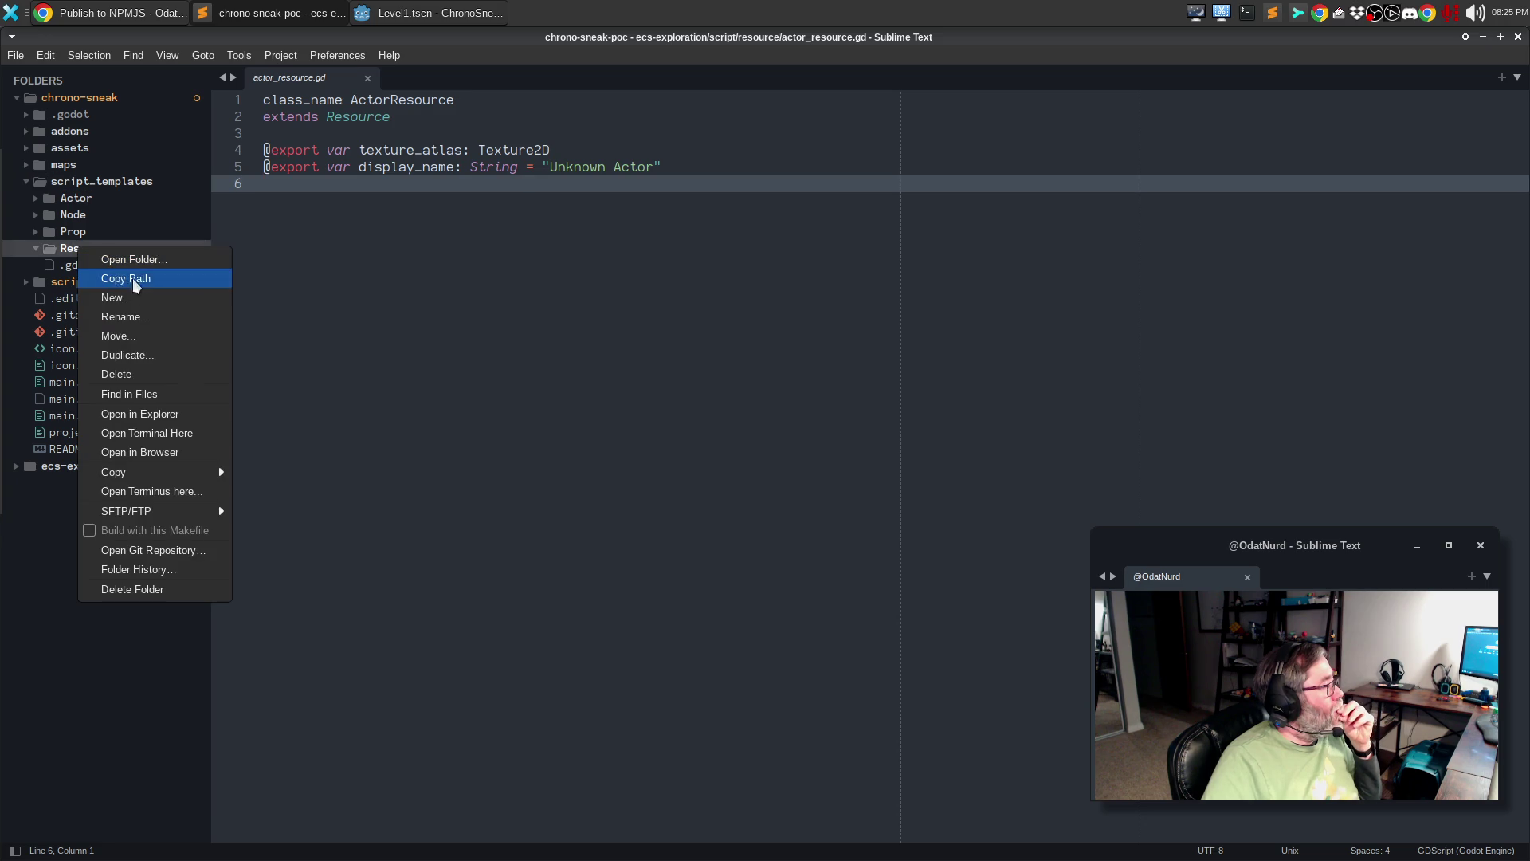
{"action": "left_click", "coordinate": [147, 299]}
{"action": "type", "text": "custom_resource.gf"}
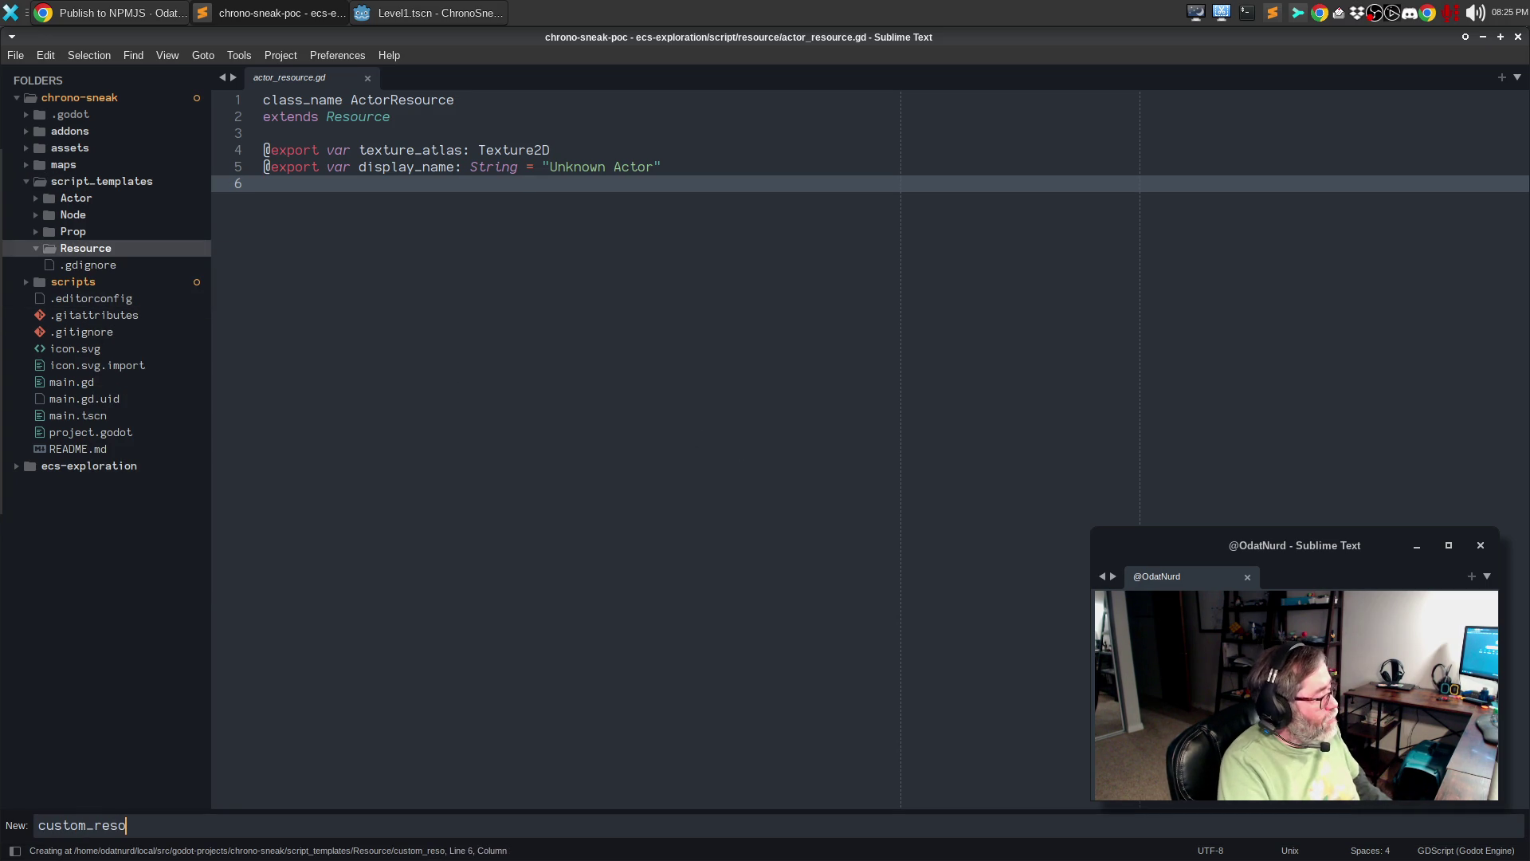
{"action": "key", "text": "BackSpace"}
{"action": "type", "text": "d"}
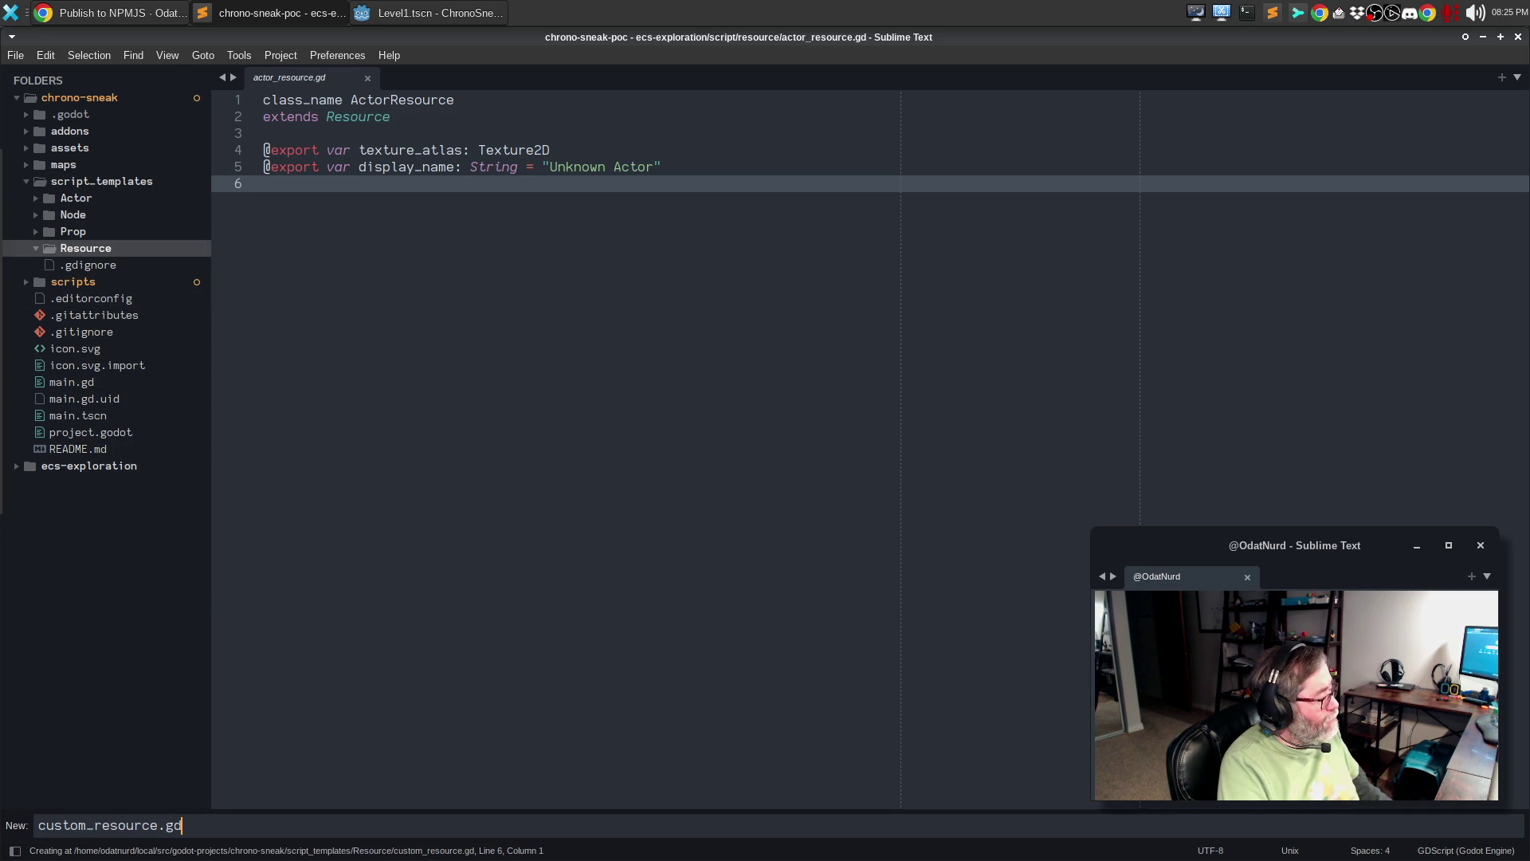
{"action": "left_click", "coordinate": [79, 197]}
{"action": "left_click", "coordinate": [80, 198]}
{"action": "left_click", "coordinate": [83, 215]}
{"action": "left_click", "coordinate": [83, 215]}
{"action": "left_click", "coordinate": [86, 233]}
{"action": "left_click", "coordinate": [85, 233]}
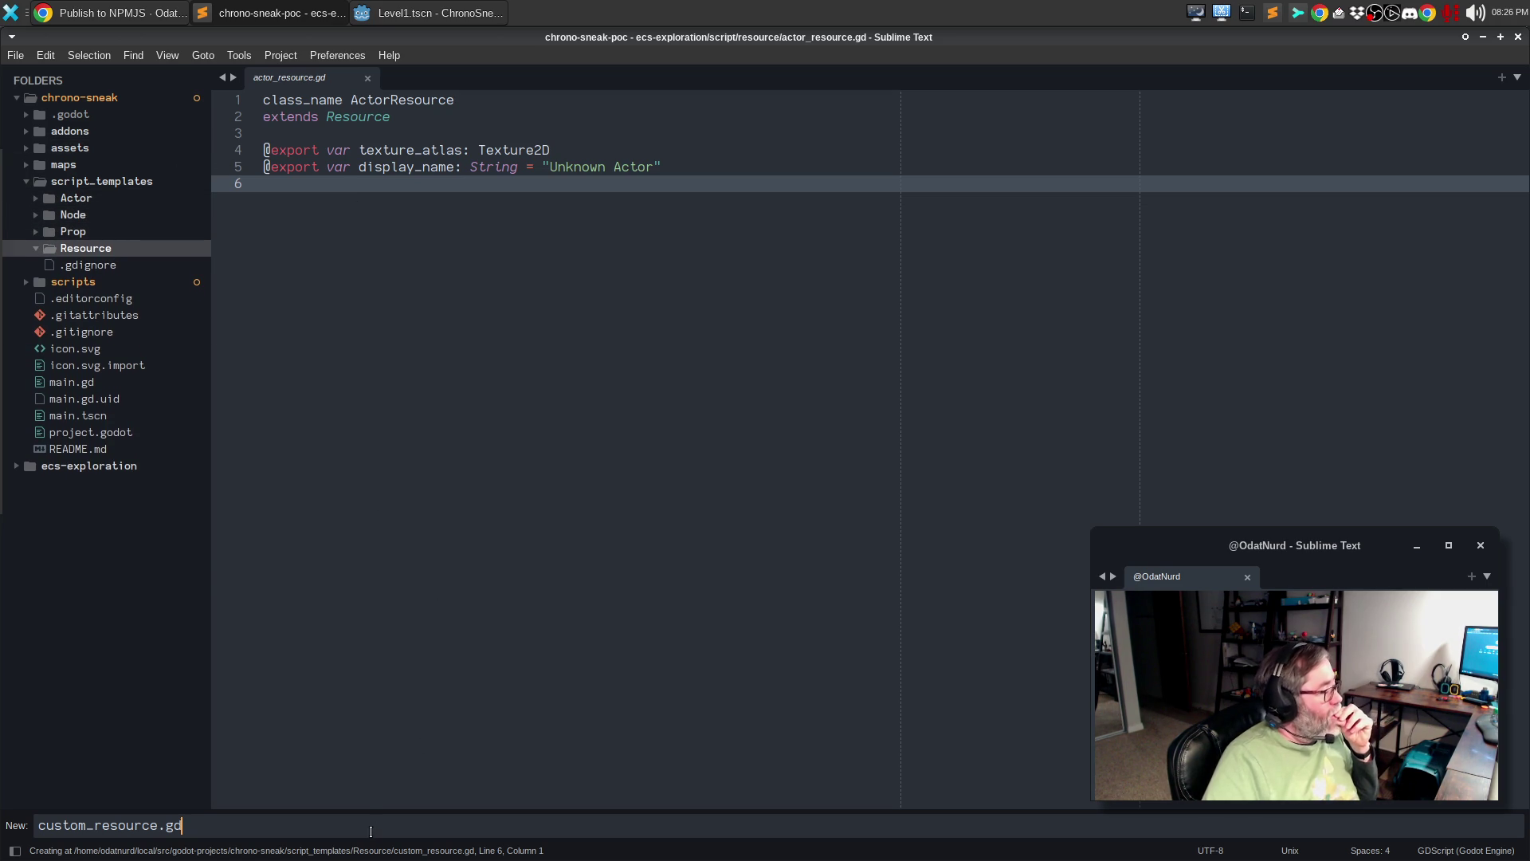
{"action": "key", "text": "Return"}
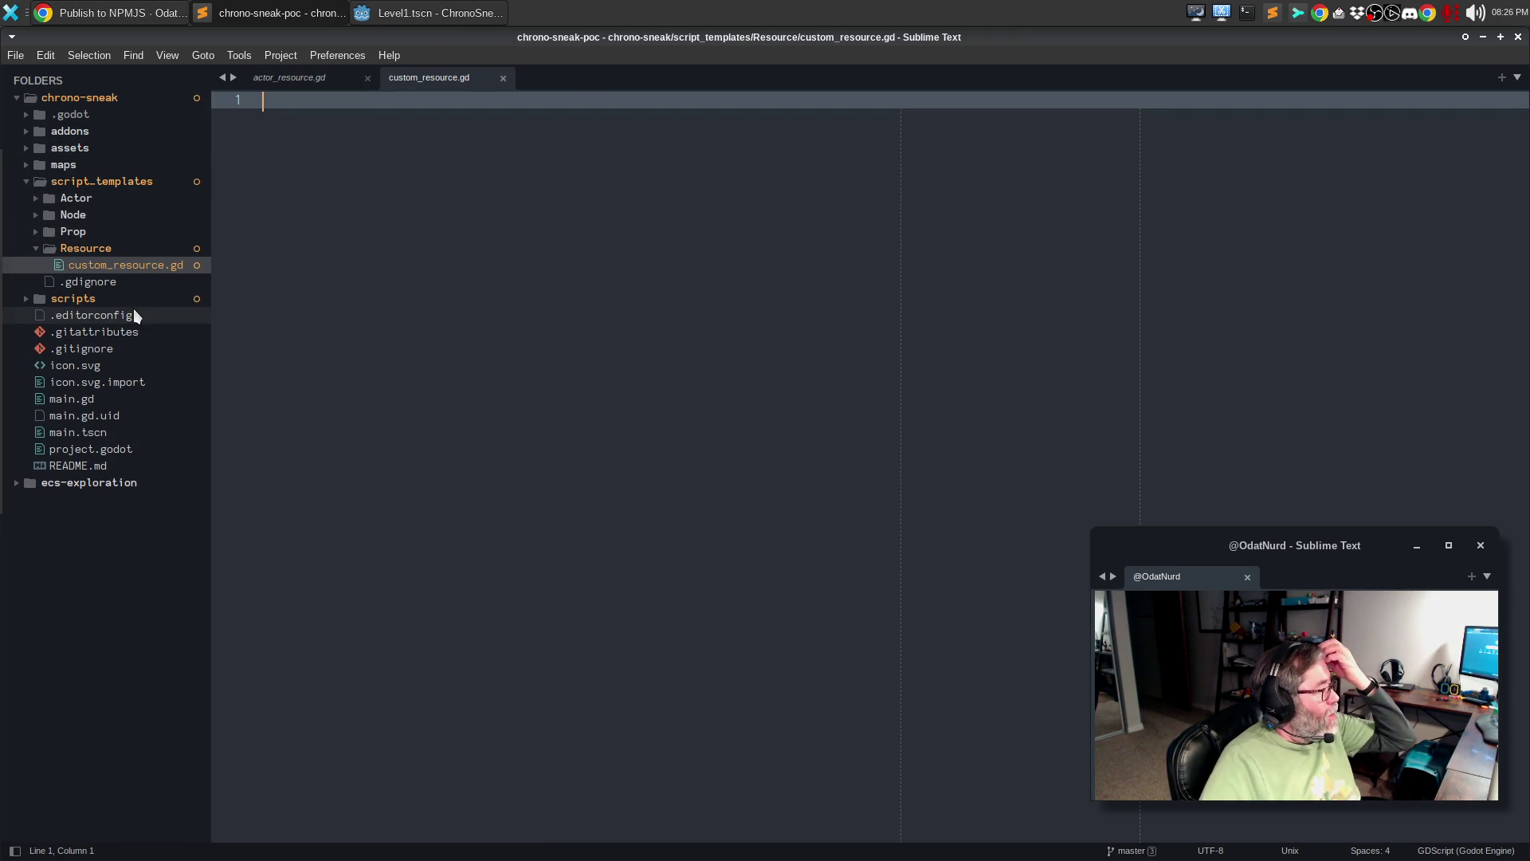
- Open the Prop template base_prop.gd and copy all of its text
{"action": "left_click", "coordinate": [78, 231]}
{"action": "left_click", "coordinate": [85, 252]}
{"action": "key", "text": "ctrl+a"}
{"action": "key", "text": "ctrl+c"}
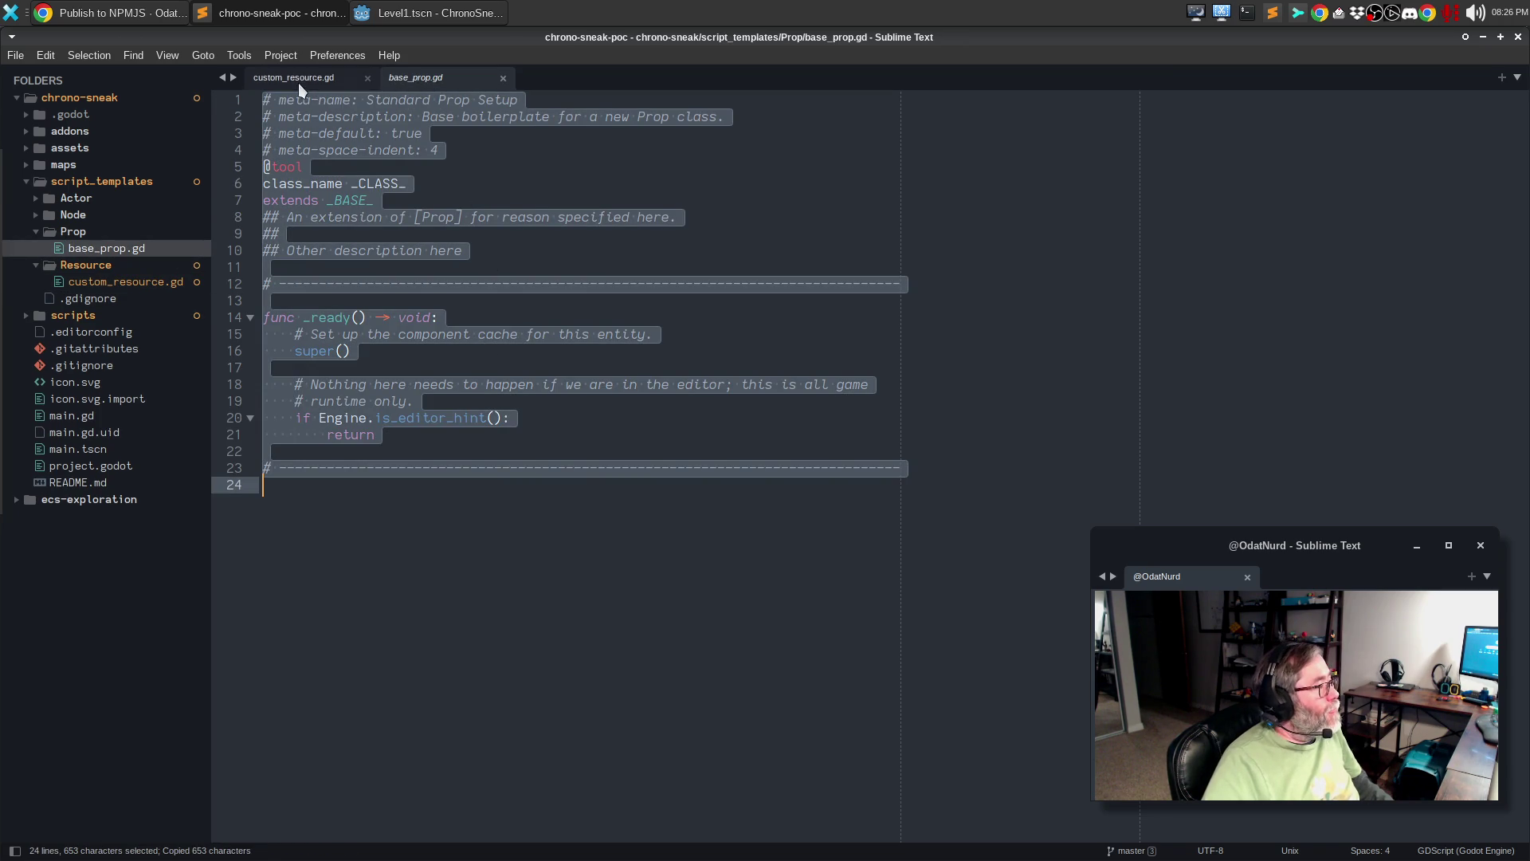
- Paste the Prop template into custom_resource.gd and rename 'Standard Prop' to 'Custom Resource'
{"action": "left_click", "coordinate": [301, 80]}
{"action": "key", "text": "ctrl+v"}
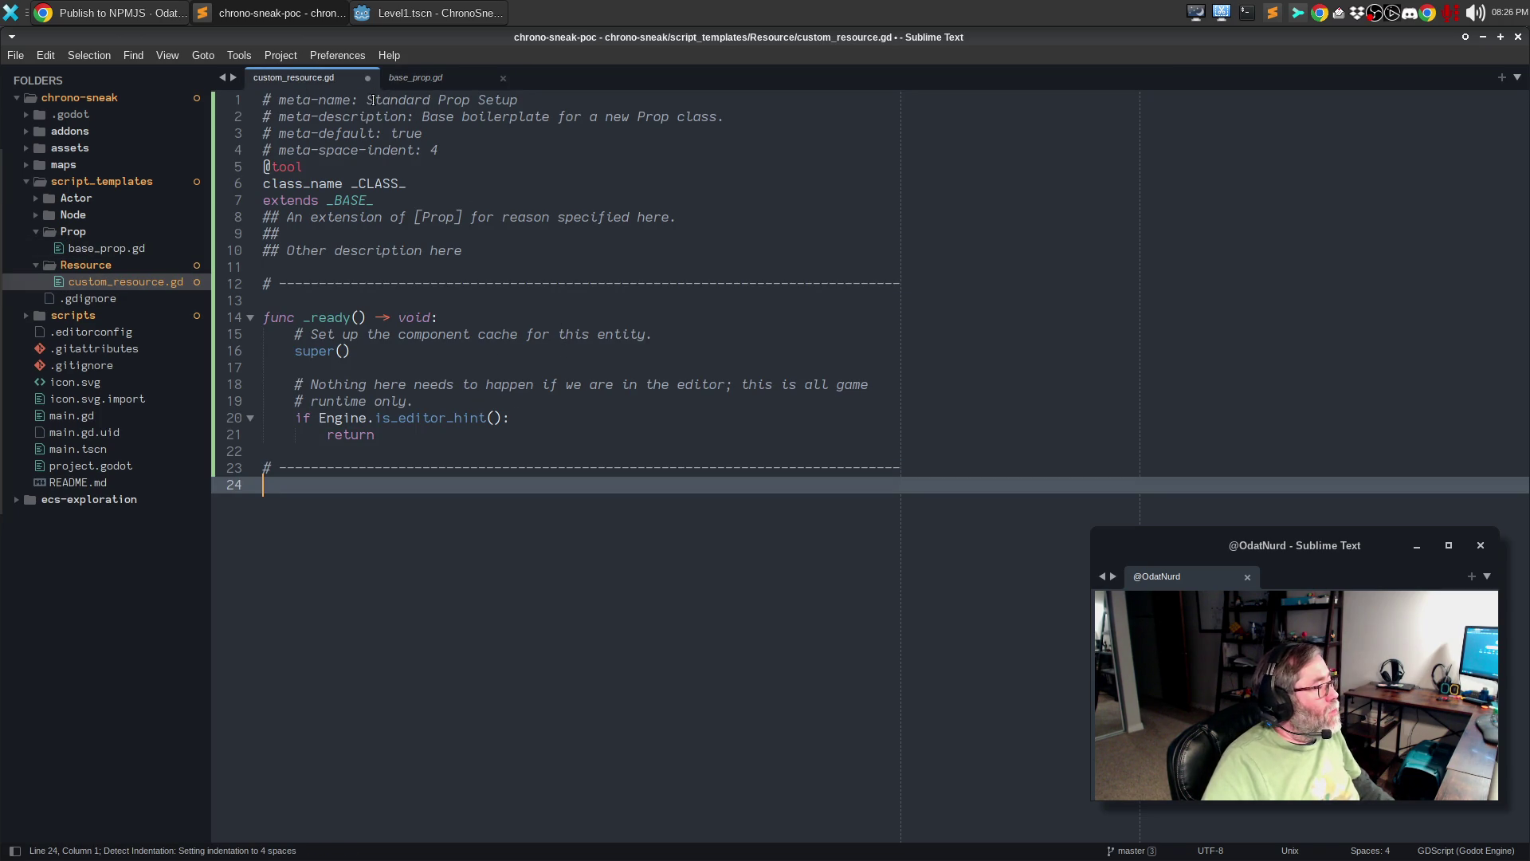
{"action": "left_click", "coordinate": [382, 100]}
{"action": "left_click_drag", "start_coordinate": [367, 99], "coordinate": [477, 99]}
{"action": "key", "text": "shift+Left"}
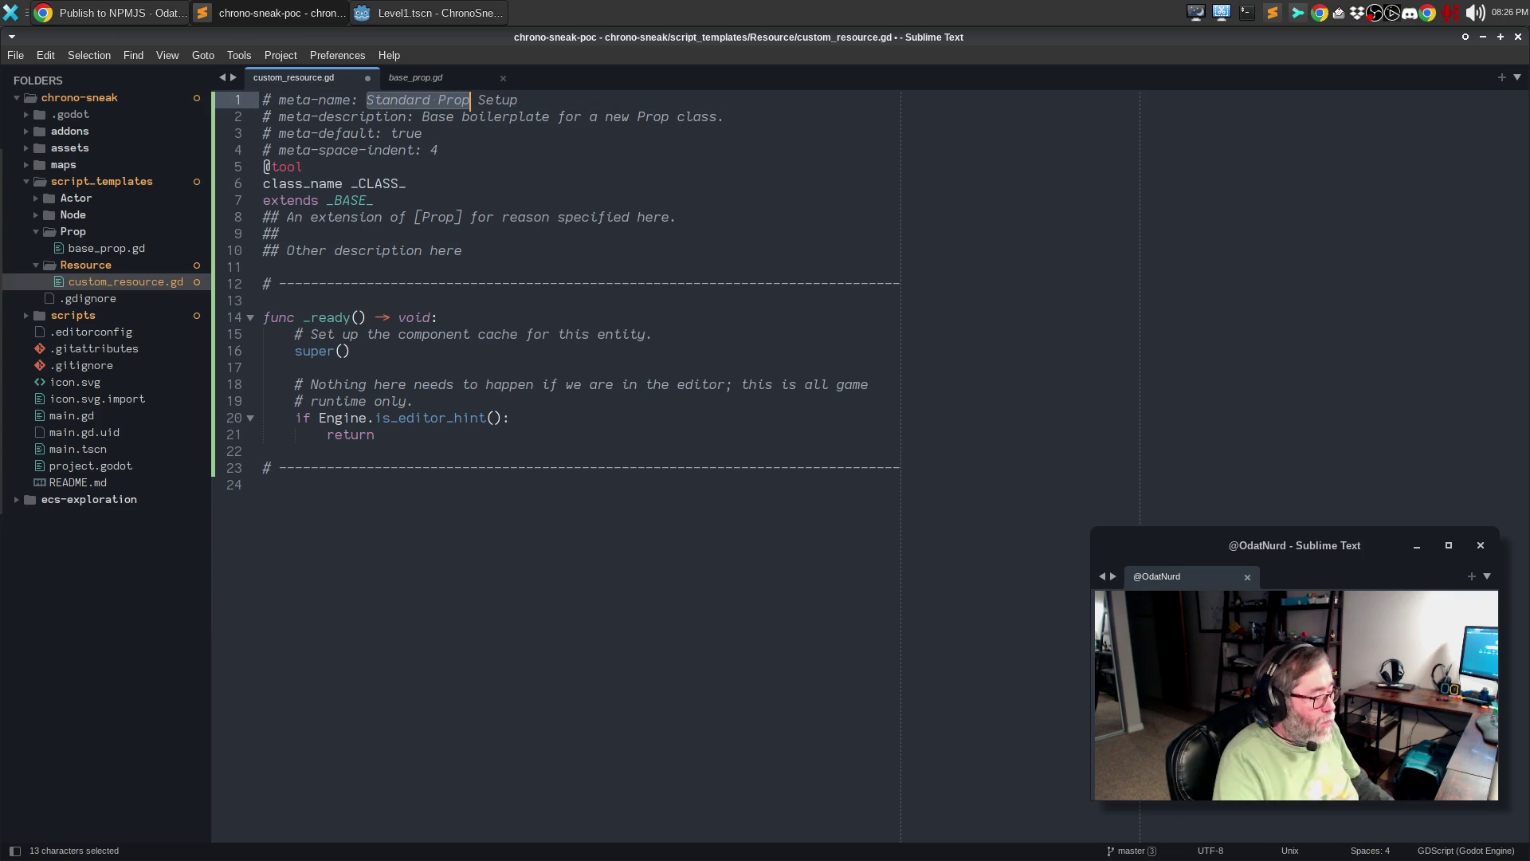
{"action": "type", "text": "Custom Resource"}
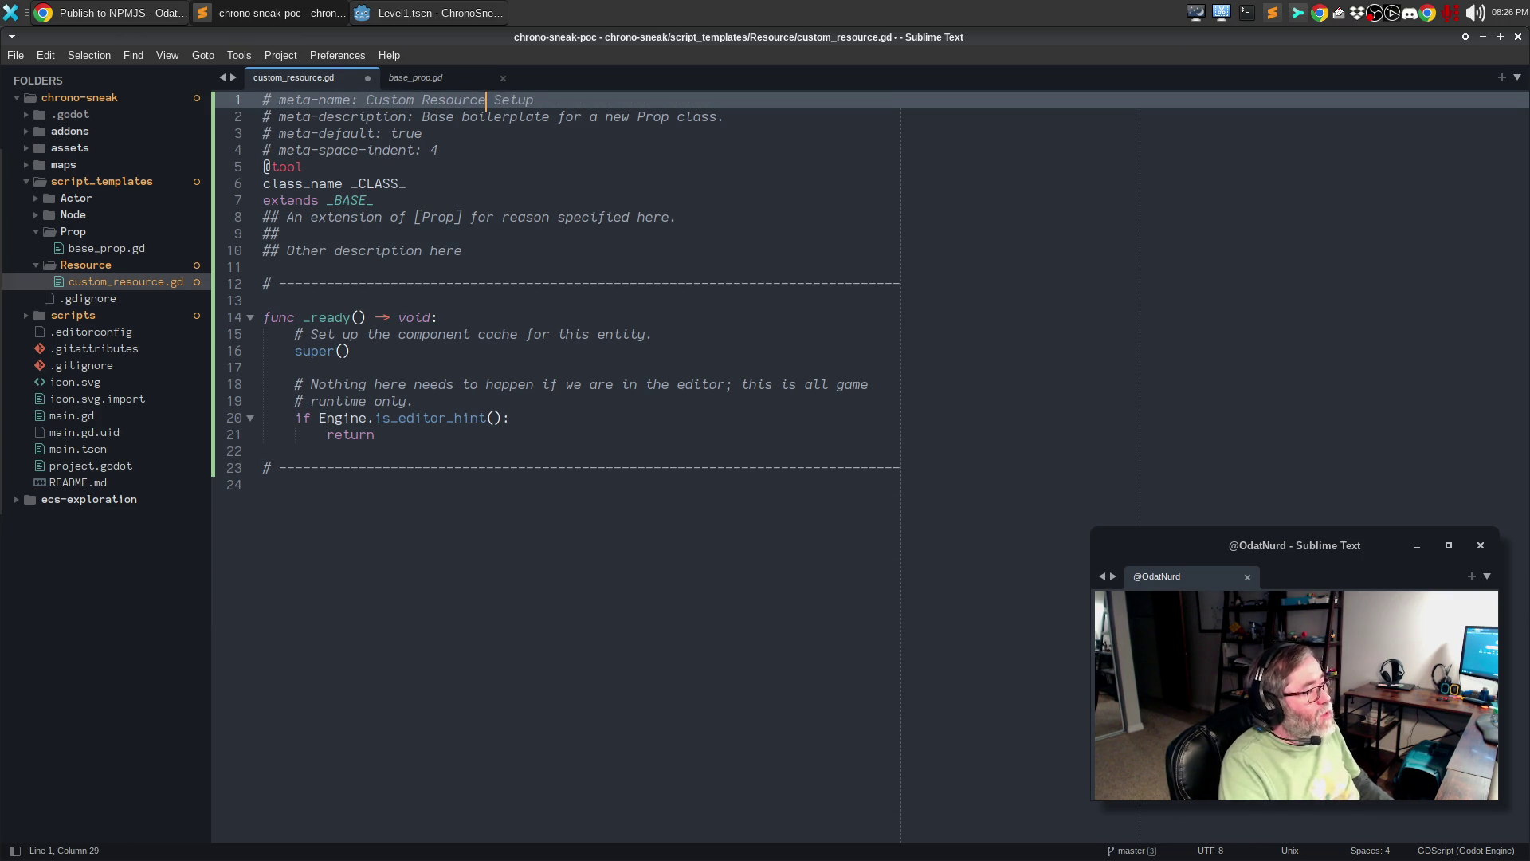
{"action": "left_click", "coordinate": [726, 116]}
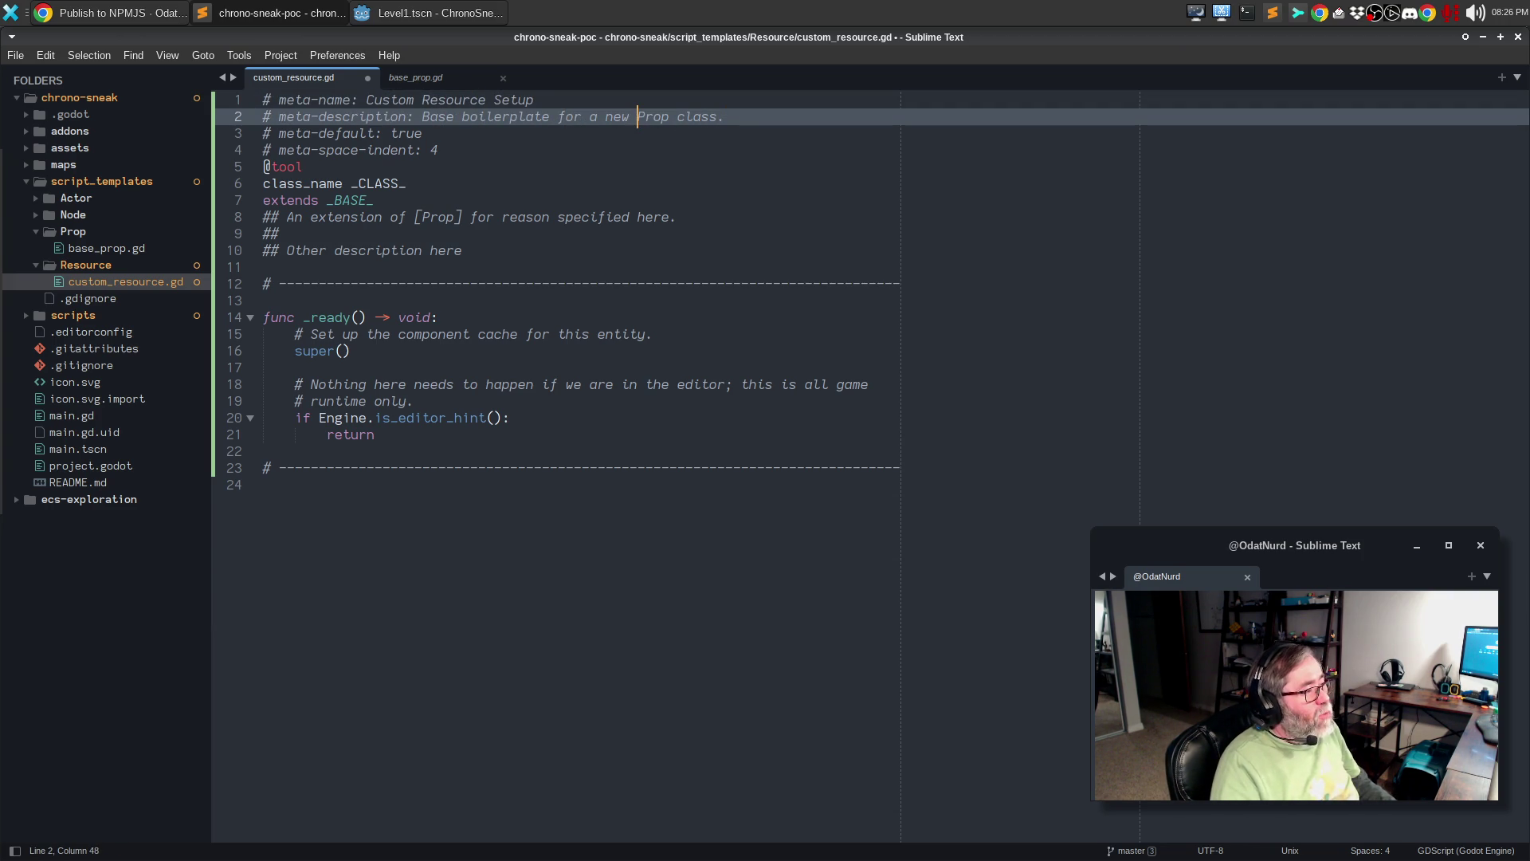
{"action": "double_click", "coordinate": [652, 116]}
{"action": "type", "text": "Resource"}
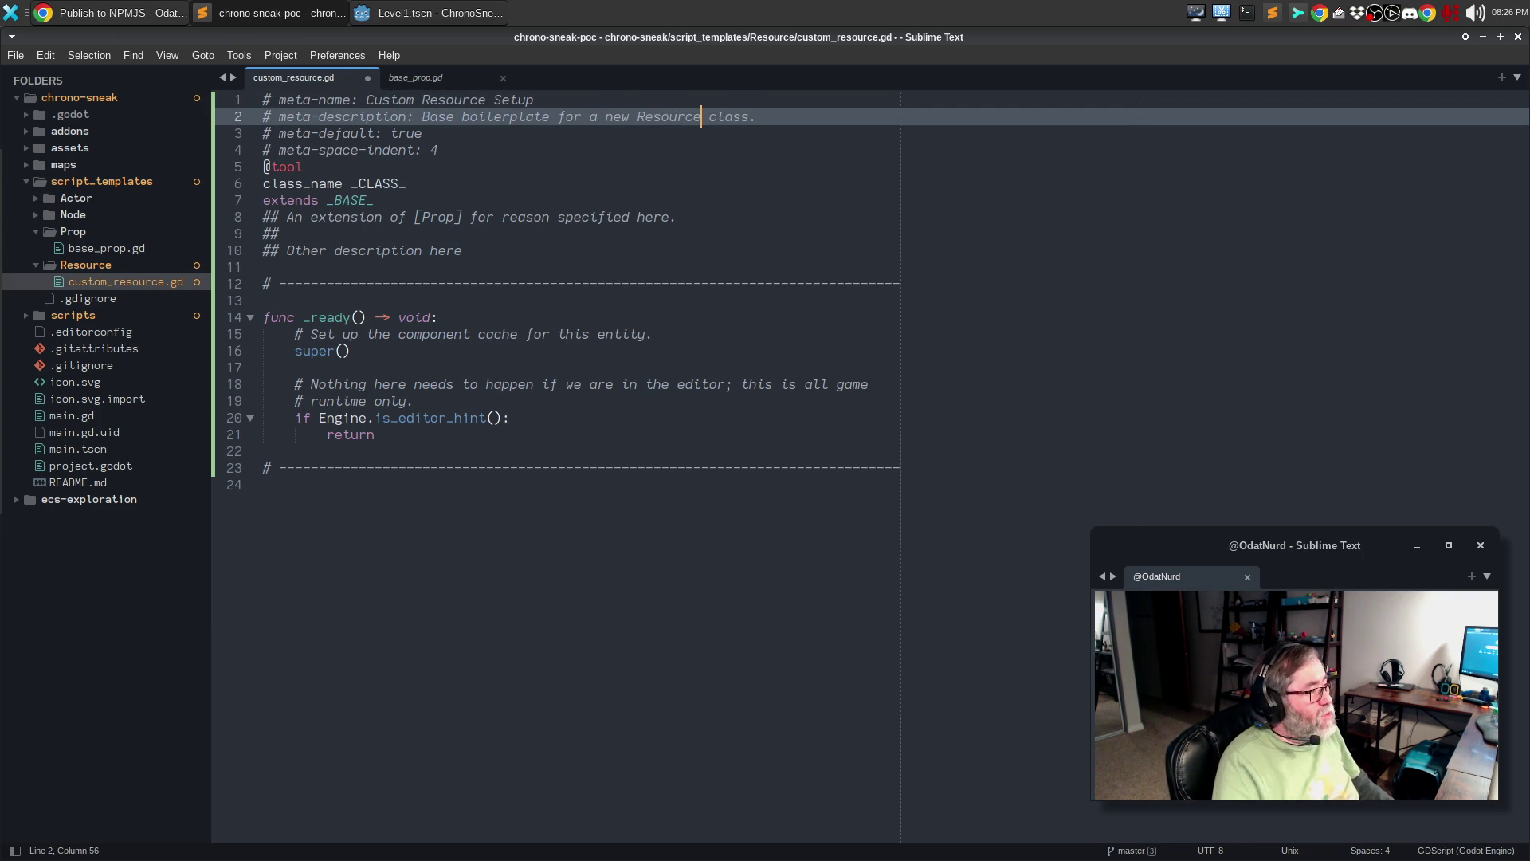
{"action": "key", "text": "Down"}
{"action": "key", "text": "Down"}
{"action": "key", "text": "Down"}
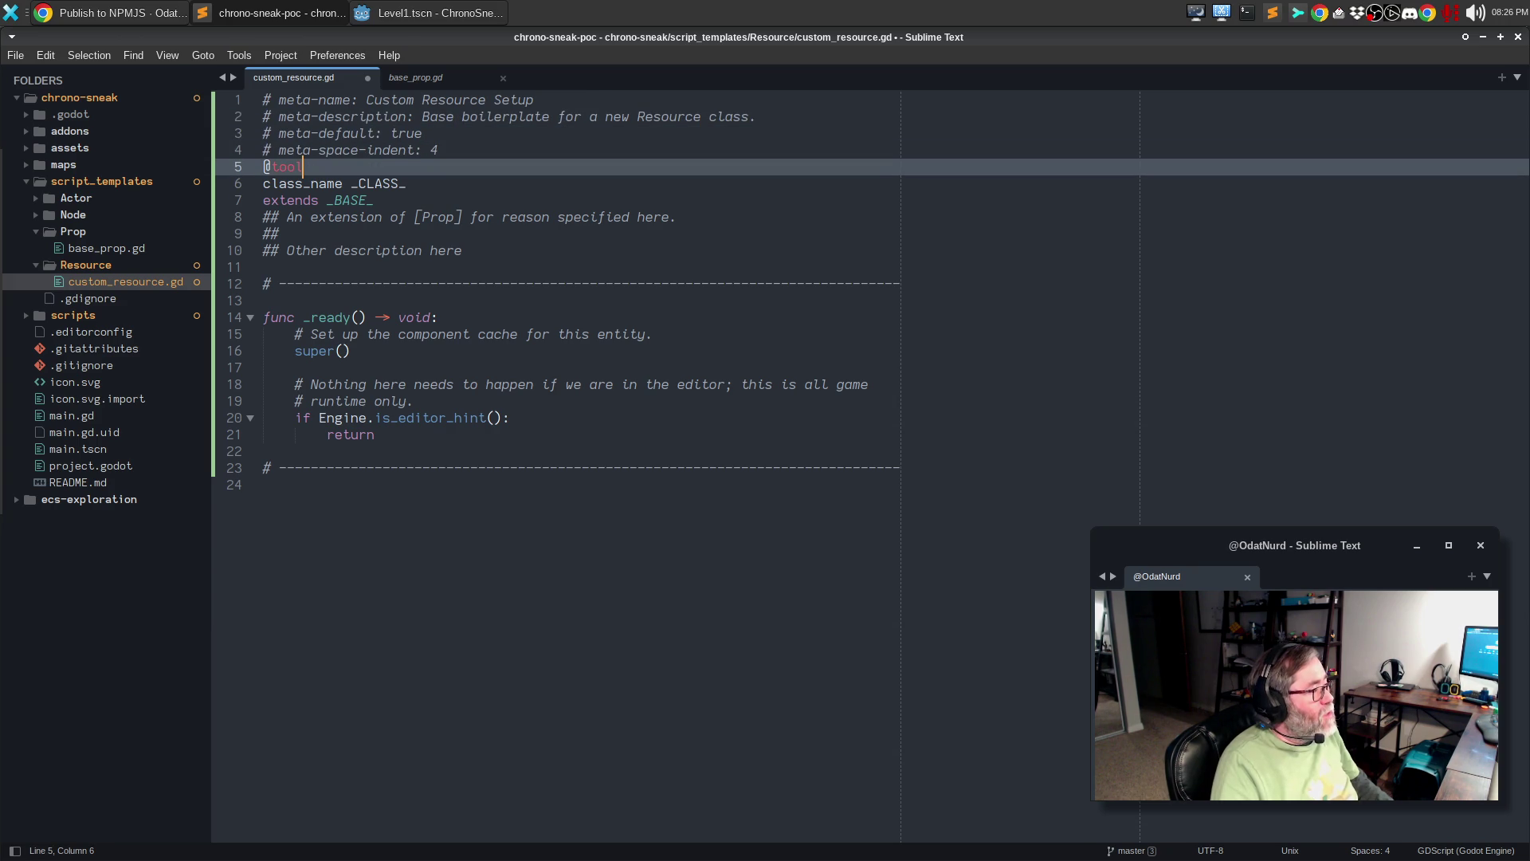
{"action": "key", "text": "Home"}
{"action": "key", "text": "shift+Down"}
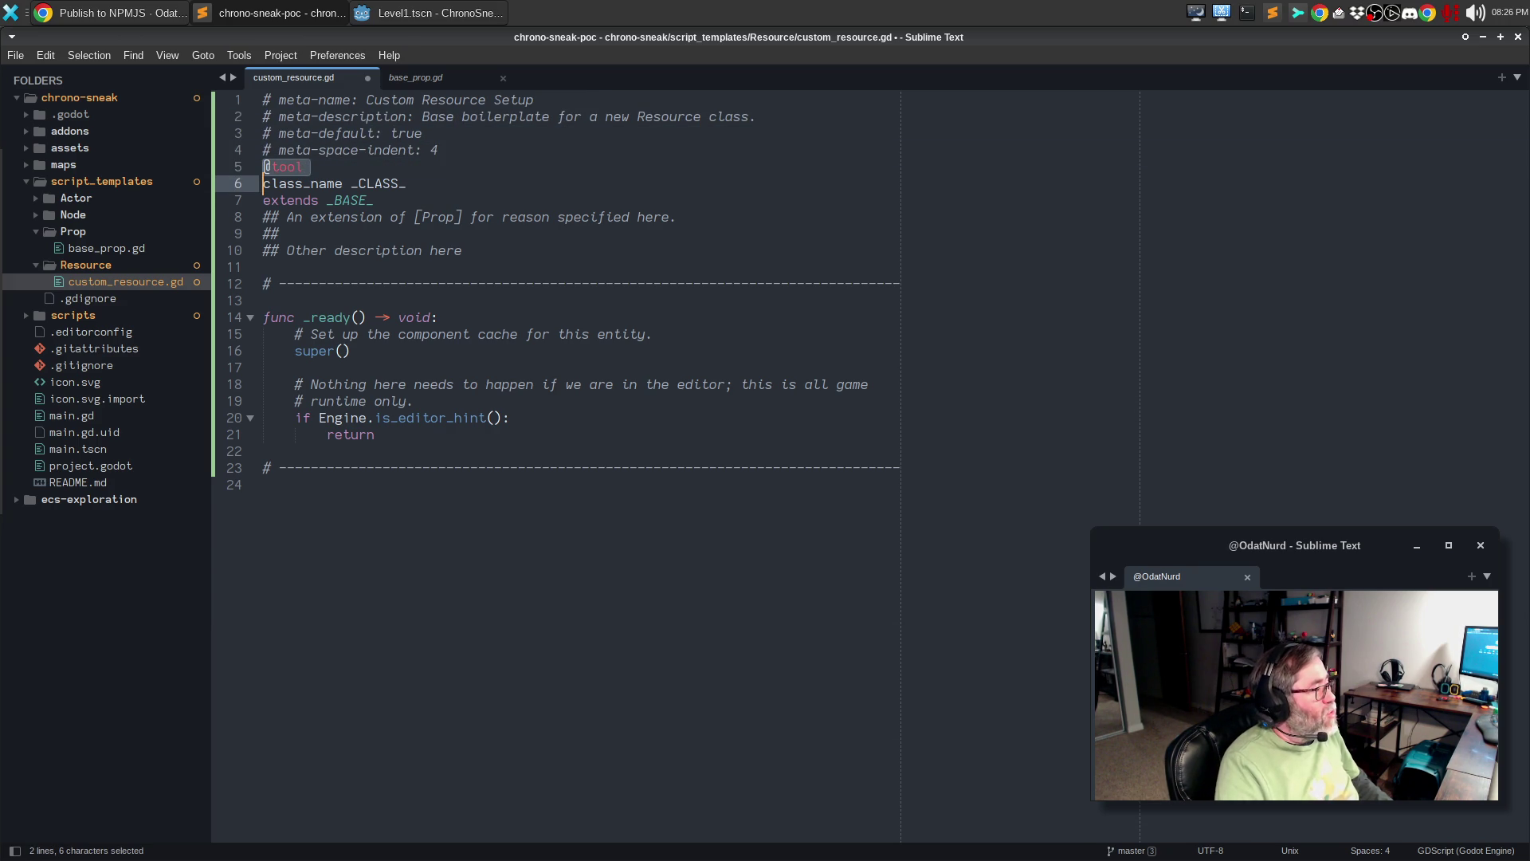
{"action": "key", "text": "Delete"}
- Change 'Prop' to 'Resource' in the class description comment, then return to base_prop.gd
{"action": "key", "text": "End"}
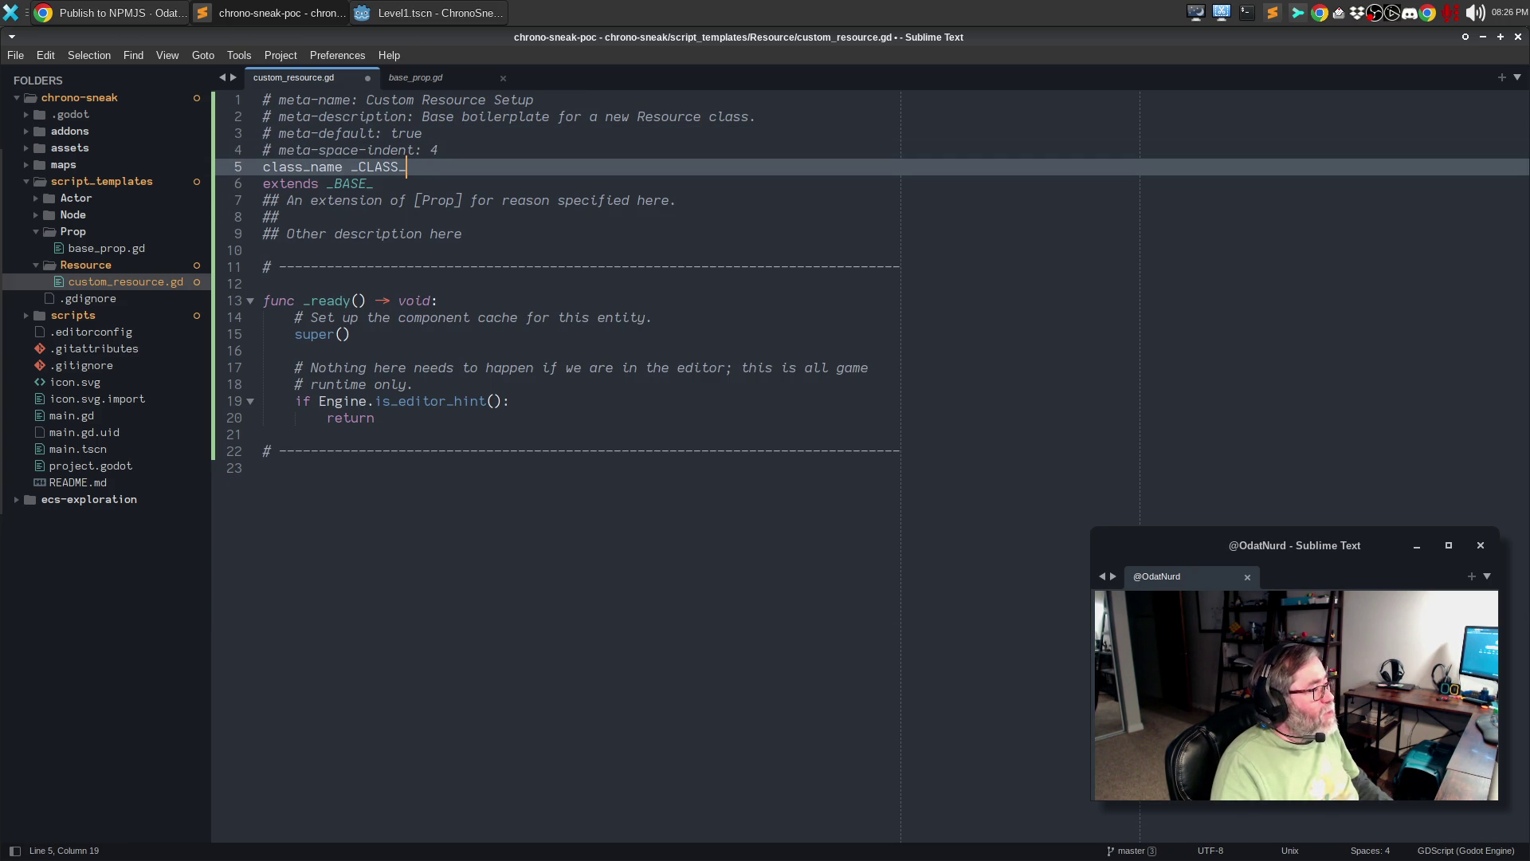
{"action": "key", "text": "Down"}
{"action": "left_click", "coordinate": [271, 217]}
{"action": "key", "text": "Up"}
{"action": "key", "text": "End"}
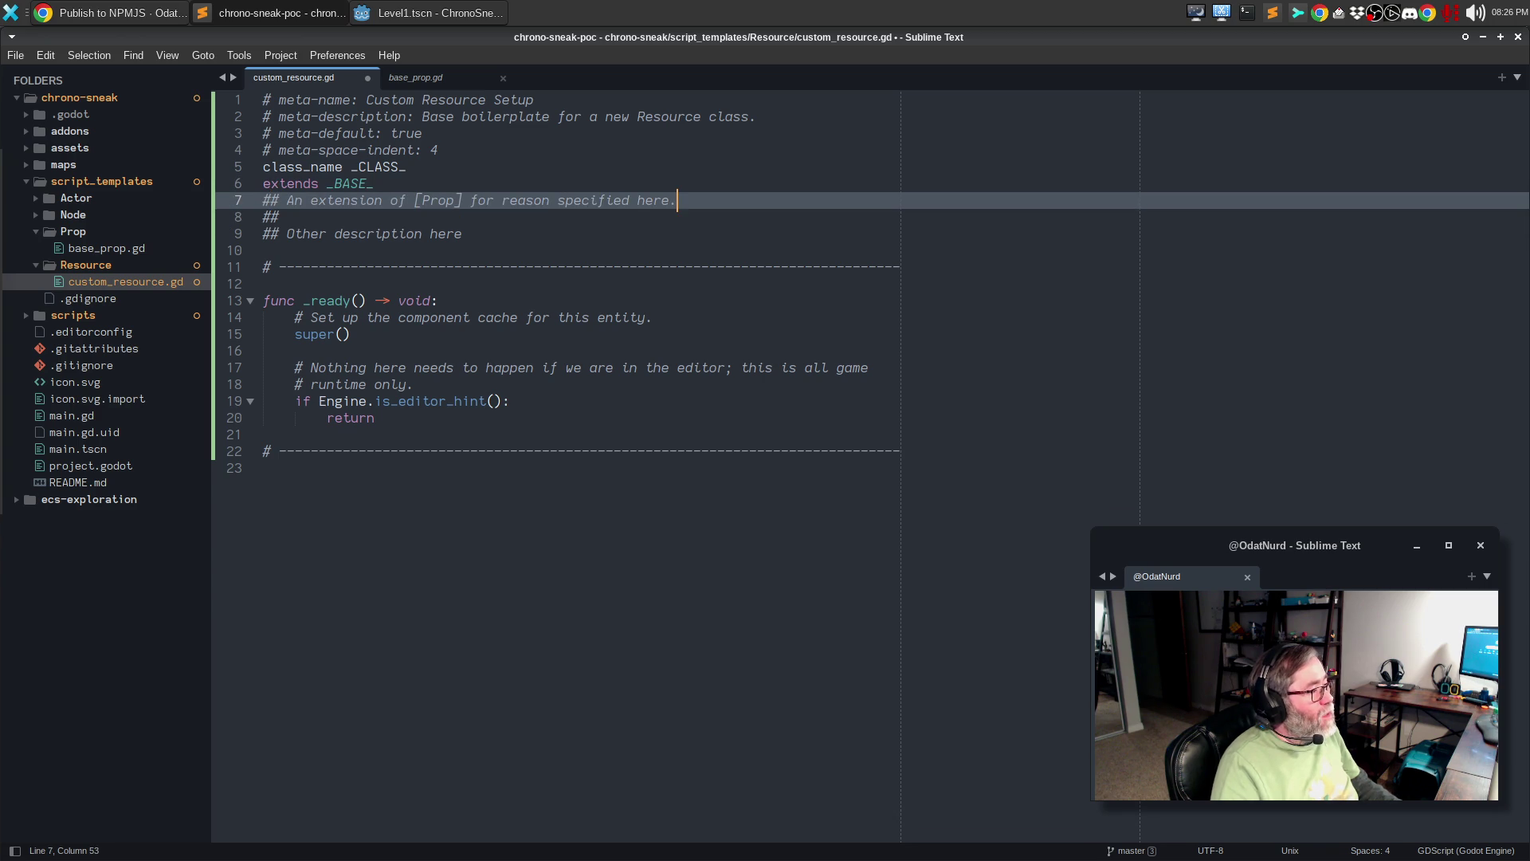
{"action": "key", "text": "ctrl+shift+Right"}
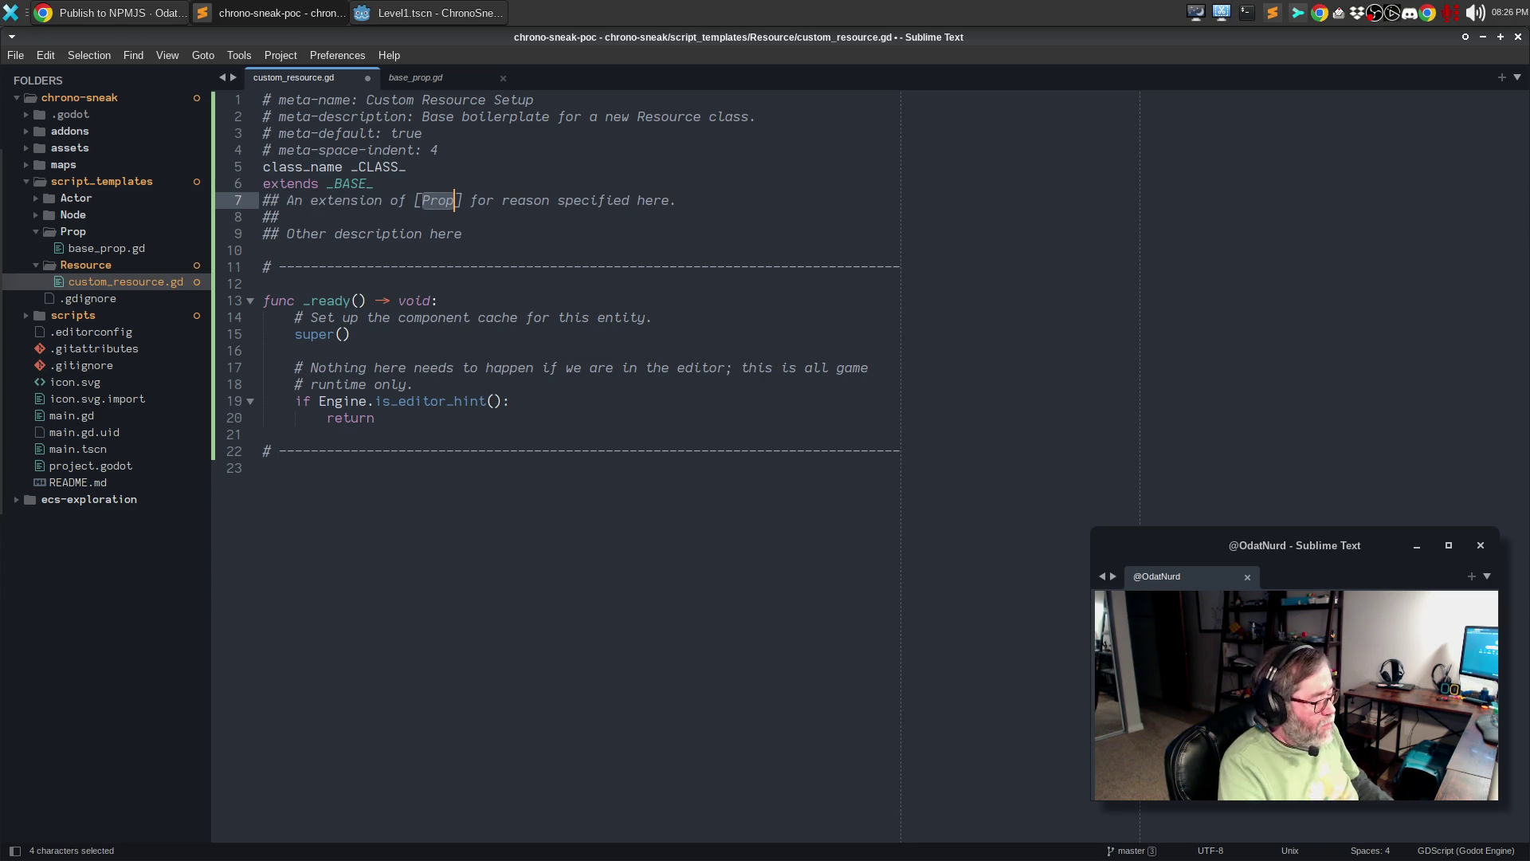
{"action": "type", "text": "Resource"}
{"action": "key", "text": "Down"}
{"action": "key", "text": "Down"}
{"action": "key", "text": "Down"}
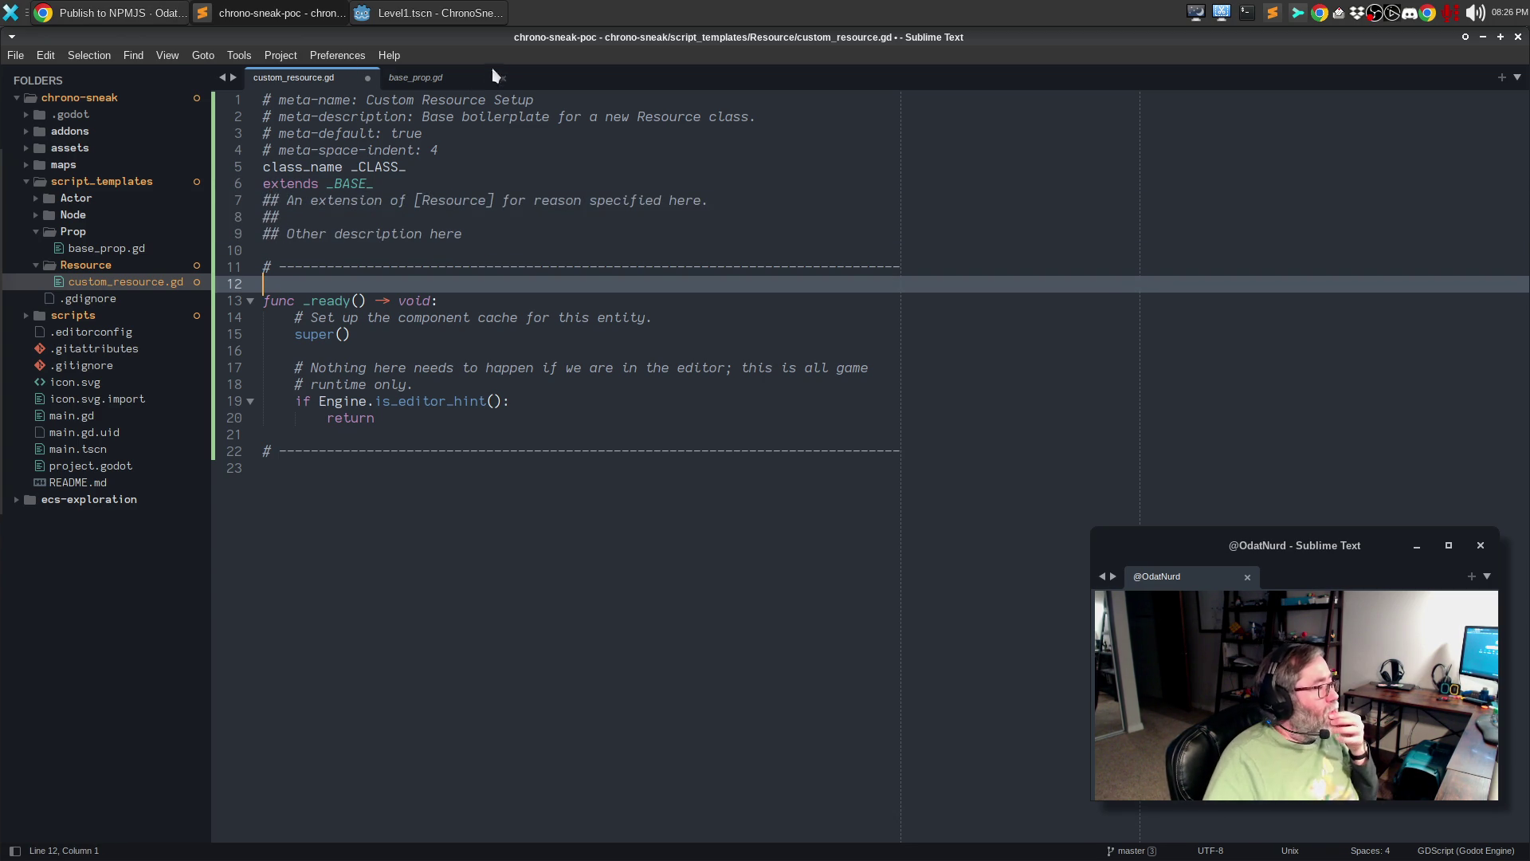
{"action": "left_click", "coordinate": [447, 78]}
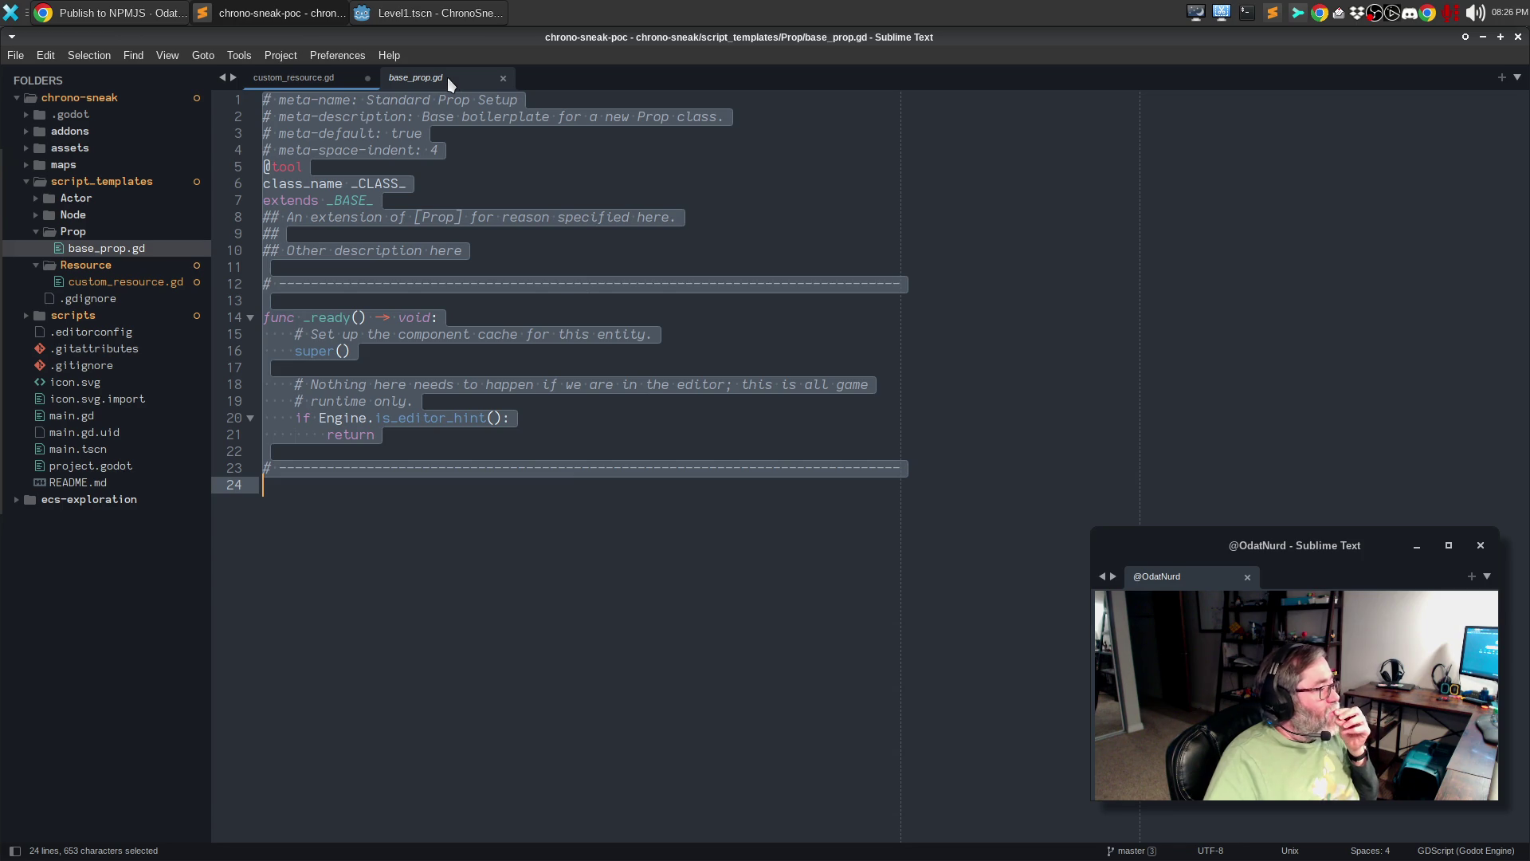
{"action": "left_click", "coordinate": [17, 502]}
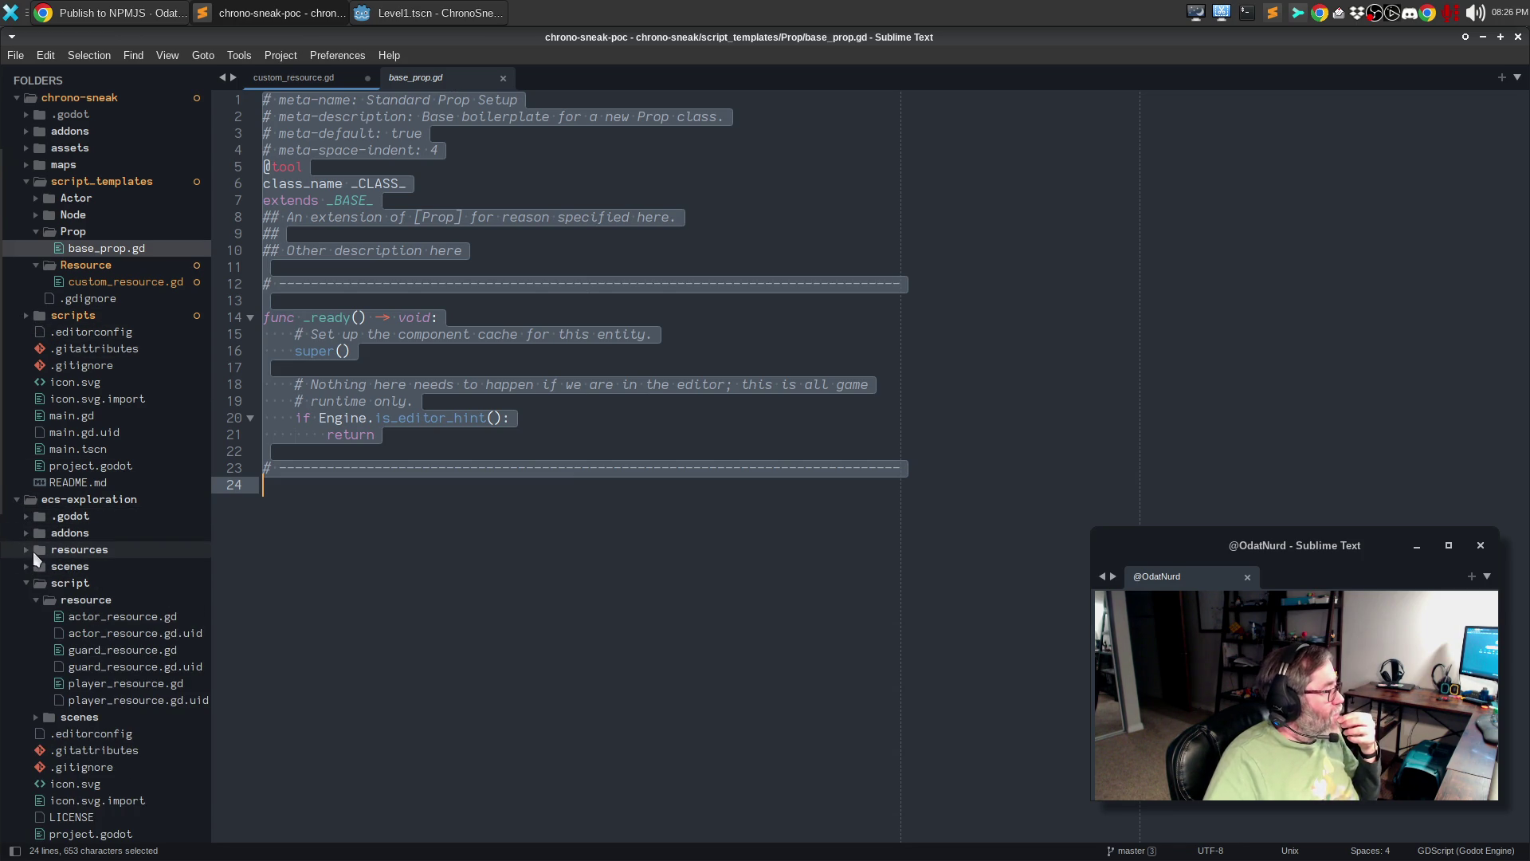
- Paste actor_resource.gd's texture_atlas export line over the template's _ready function
{"action": "left_click", "coordinate": [155, 618]}
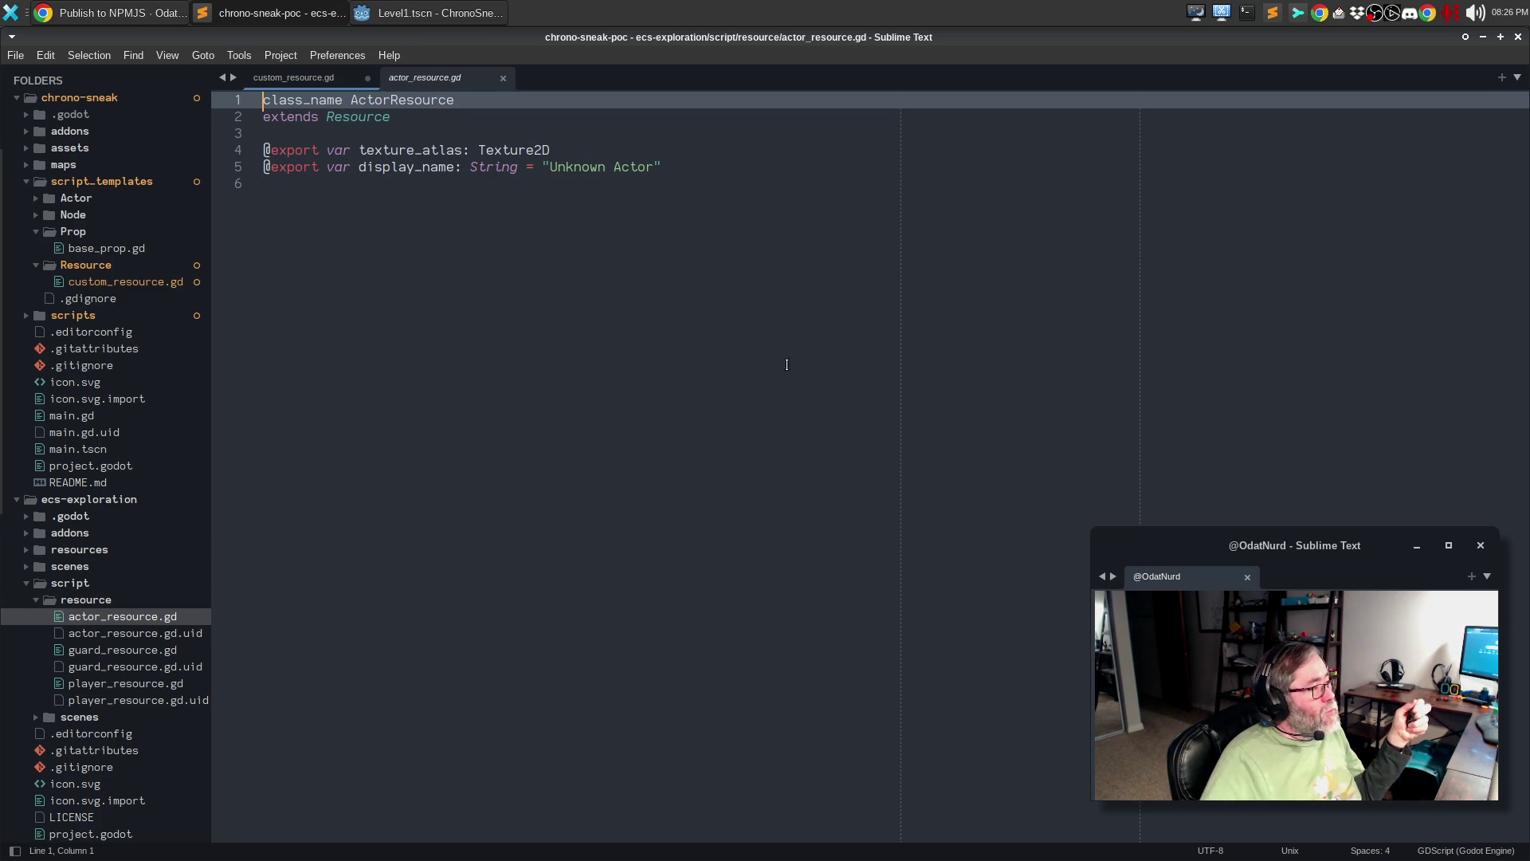
{"action": "left_click", "coordinate": [314, 88]}
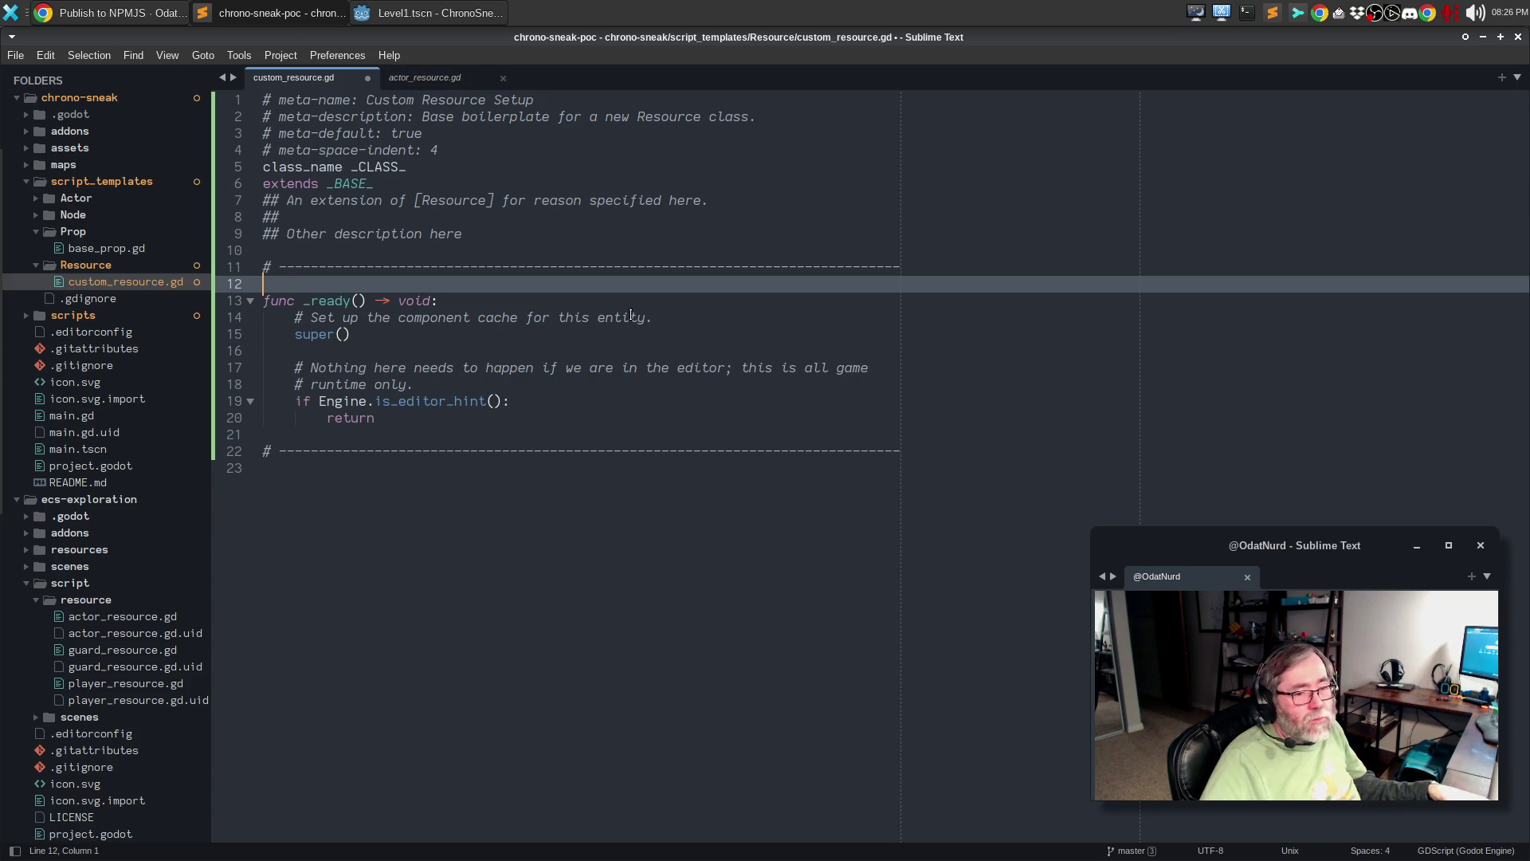
{"action": "left_click", "coordinate": [470, 404]}
{"action": "left_click", "coordinate": [374, 417]}
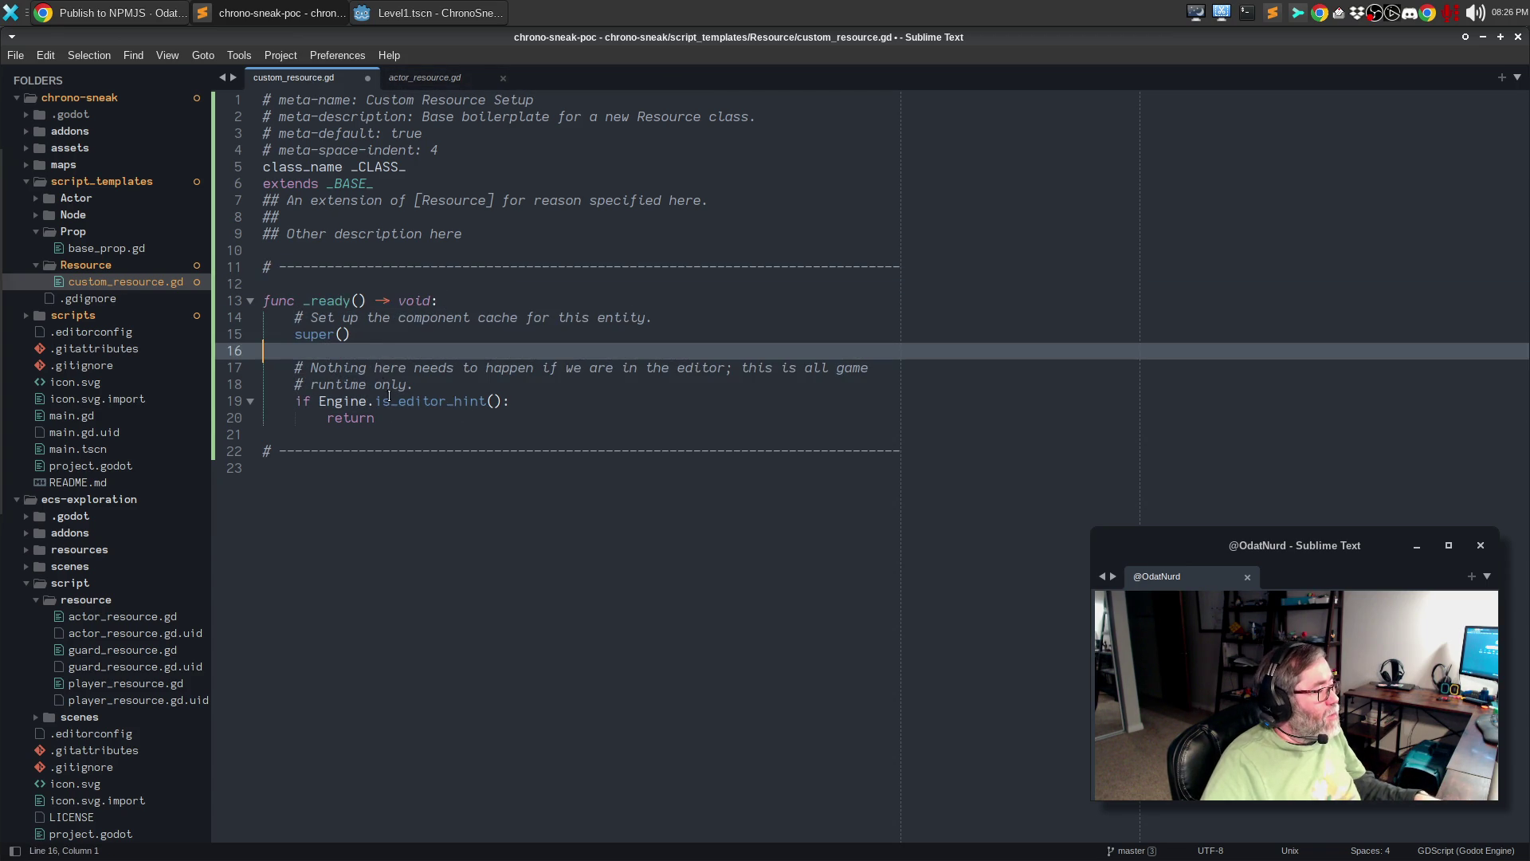
{"action": "left_click", "coordinate": [212, 302], "text": "shift"}
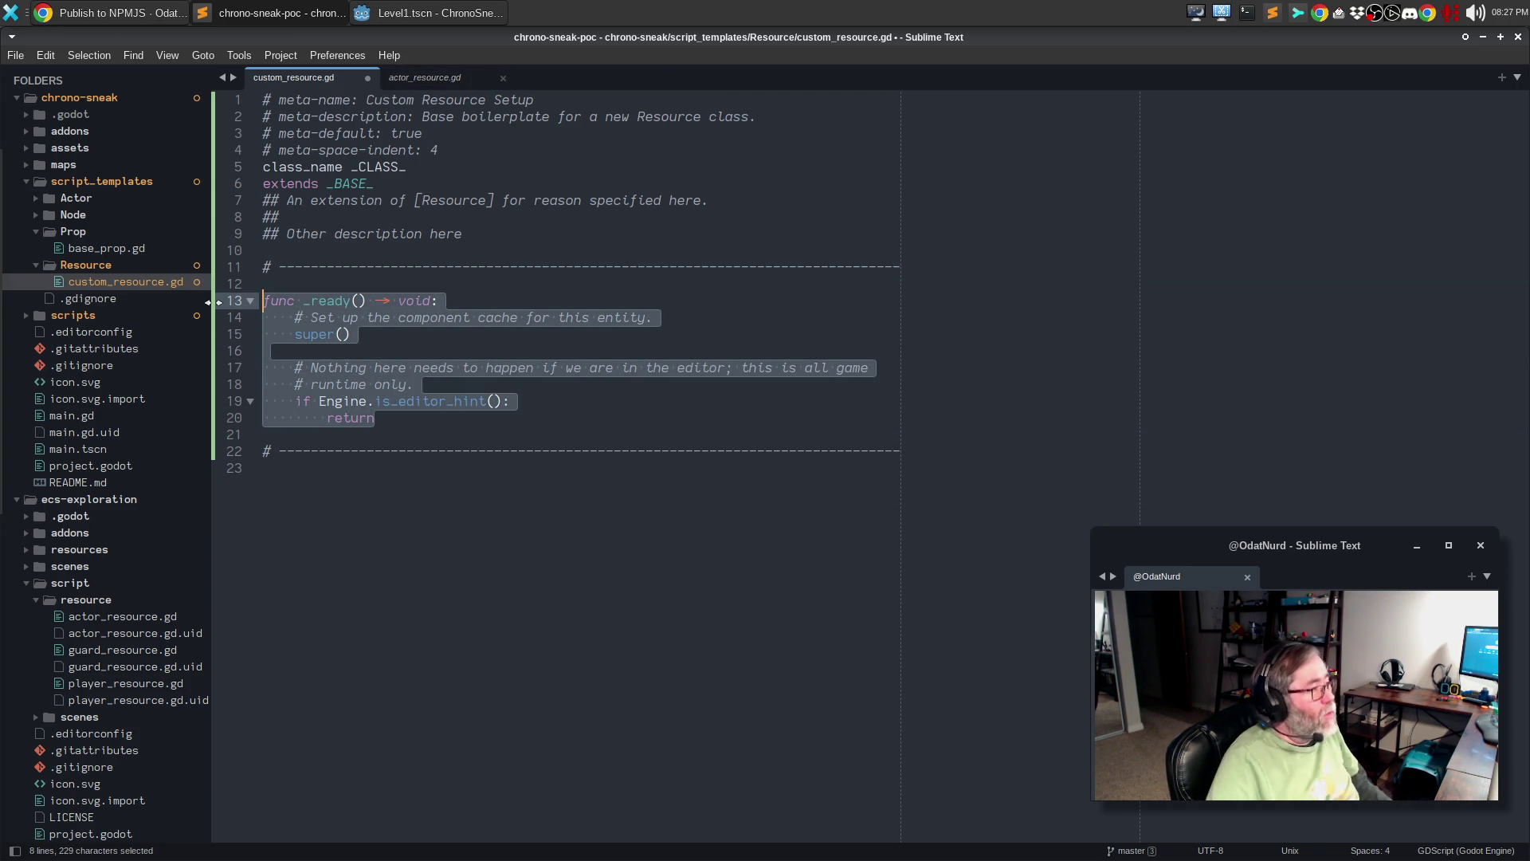
{"action": "left_click", "coordinate": [425, 77]}
{"action": "key", "text": "Down"}
{"action": "key", "text": "Down"}
{"action": "key", "text": "Down"}
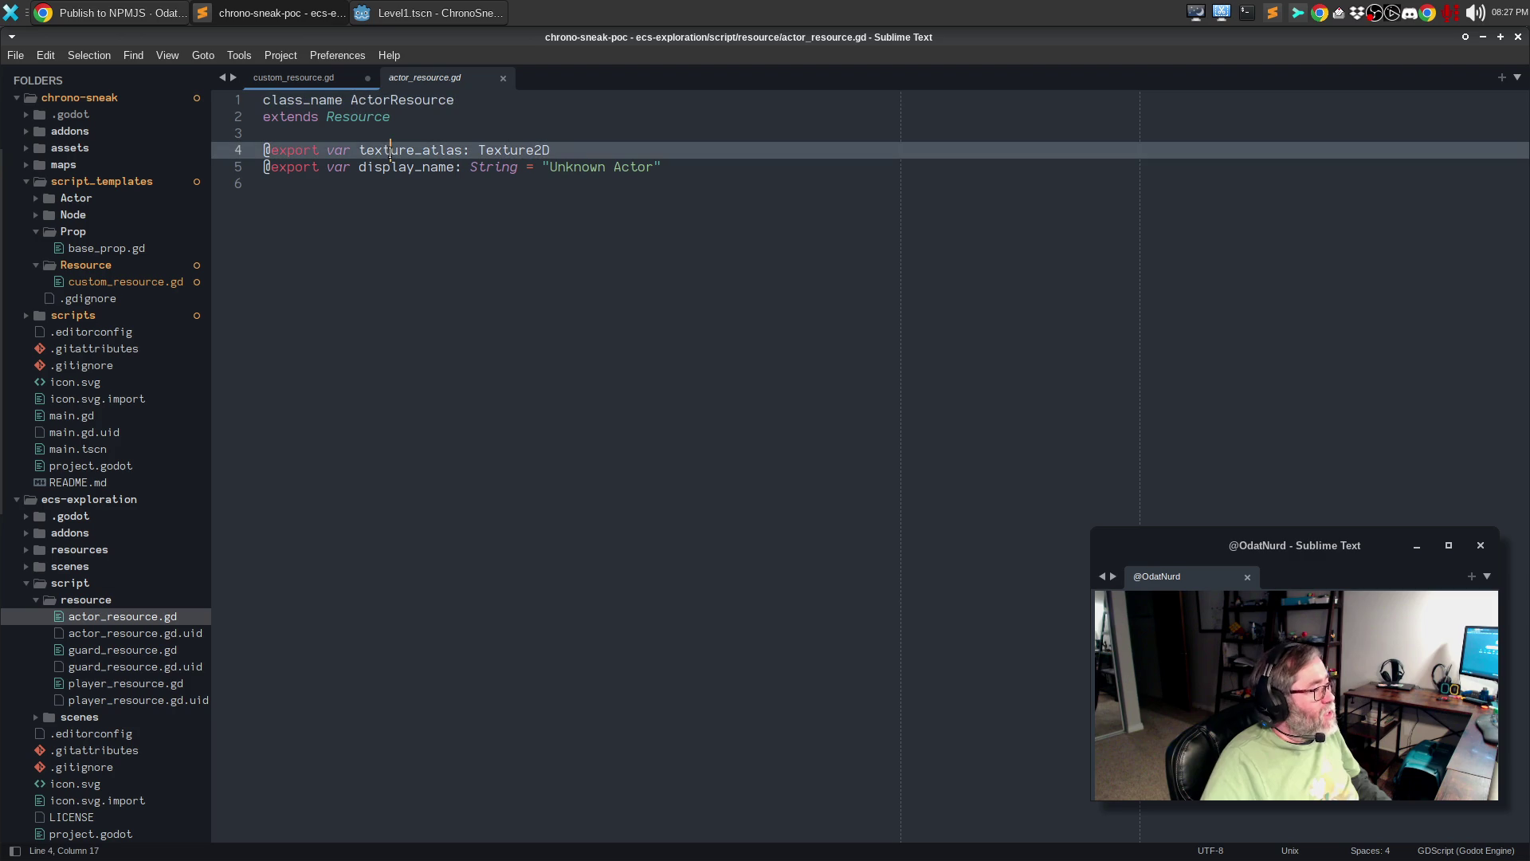
{"action": "key", "text": "ctrl+c"}
{"action": "left_click", "coordinate": [319, 77]}
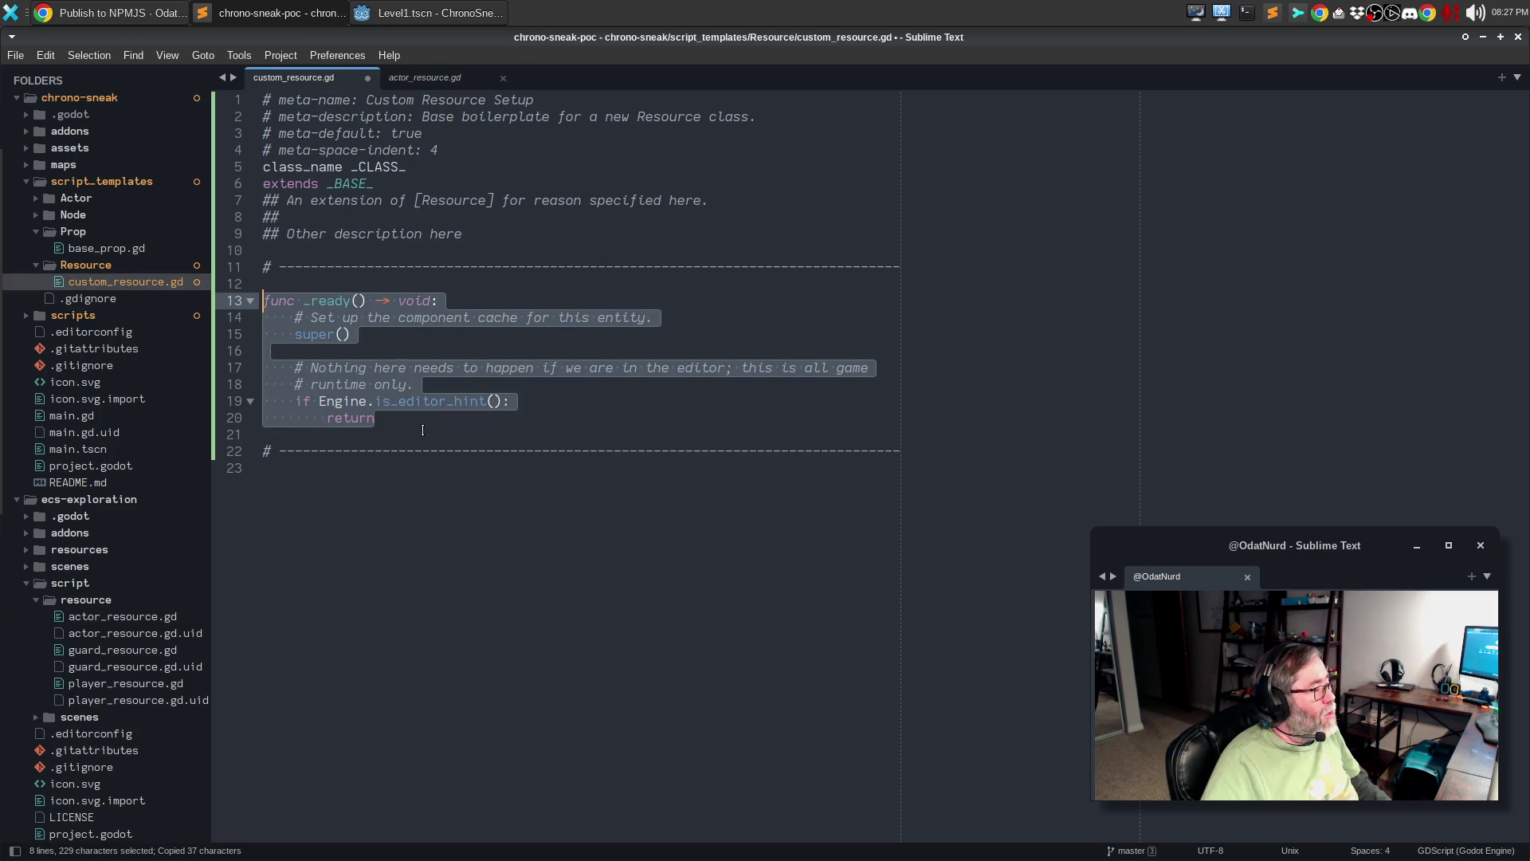
{"action": "key", "text": "ctrl+v"}
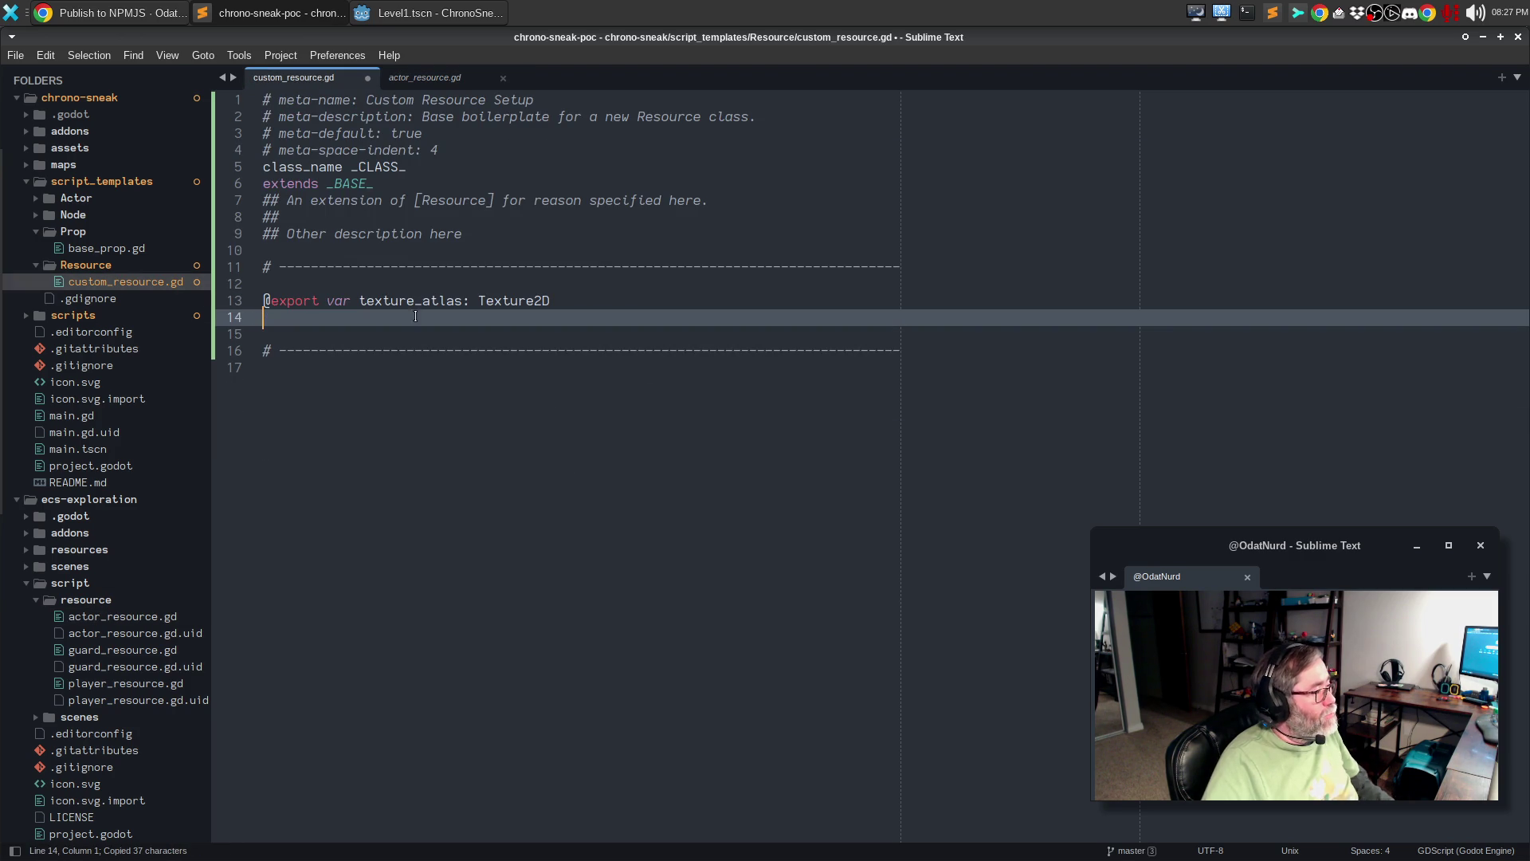
{"action": "double_click", "coordinate": [411, 301]}
{"action": "type", "text": "something"}
{"action": "key", "text": "End"}
{"action": "key", "text": "ctrl+shift+Left"}
{"action": "type", "text": "type"}
{"action": "key", "text": "Escape"}
{"action": "key", "text": "ctrl+shift+Return"}
{"action": "left_click", "coordinate": [455, 82]}
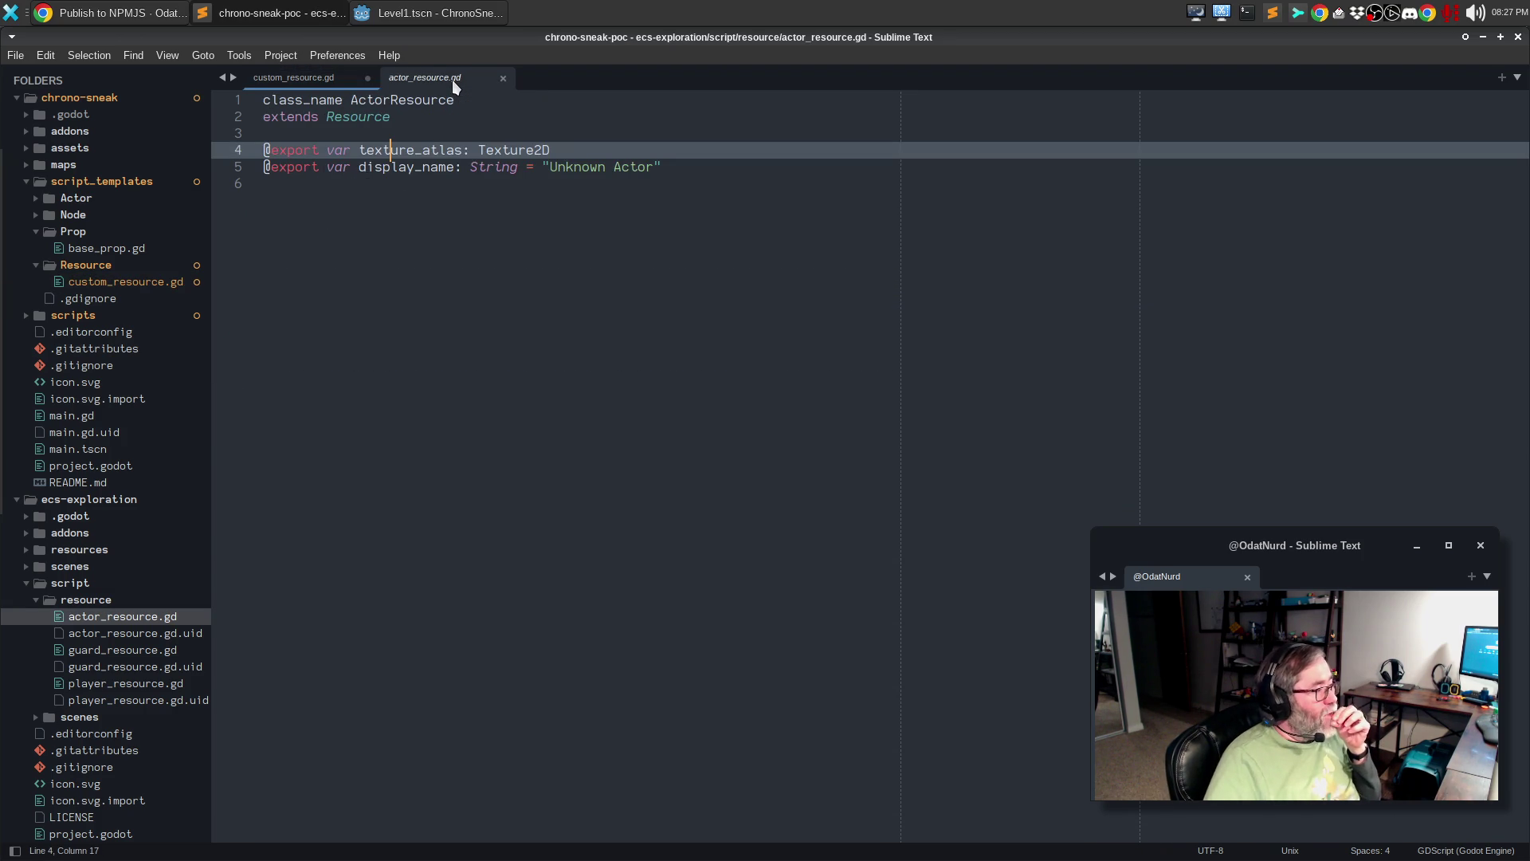
{"action": "left_click", "coordinate": [335, 78]}
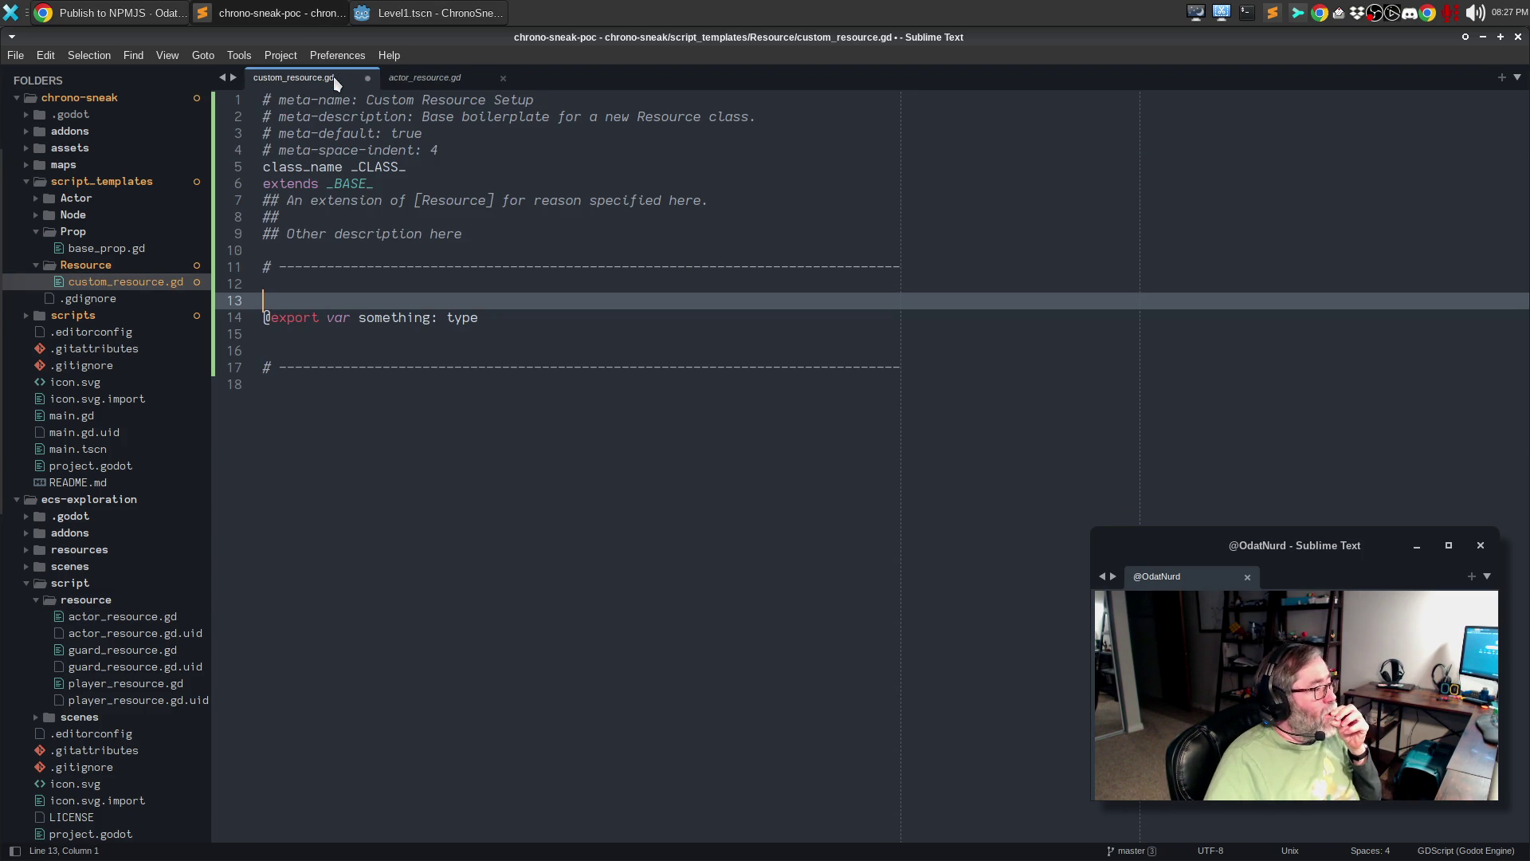
{"action": "left_click", "coordinate": [535, 321]}
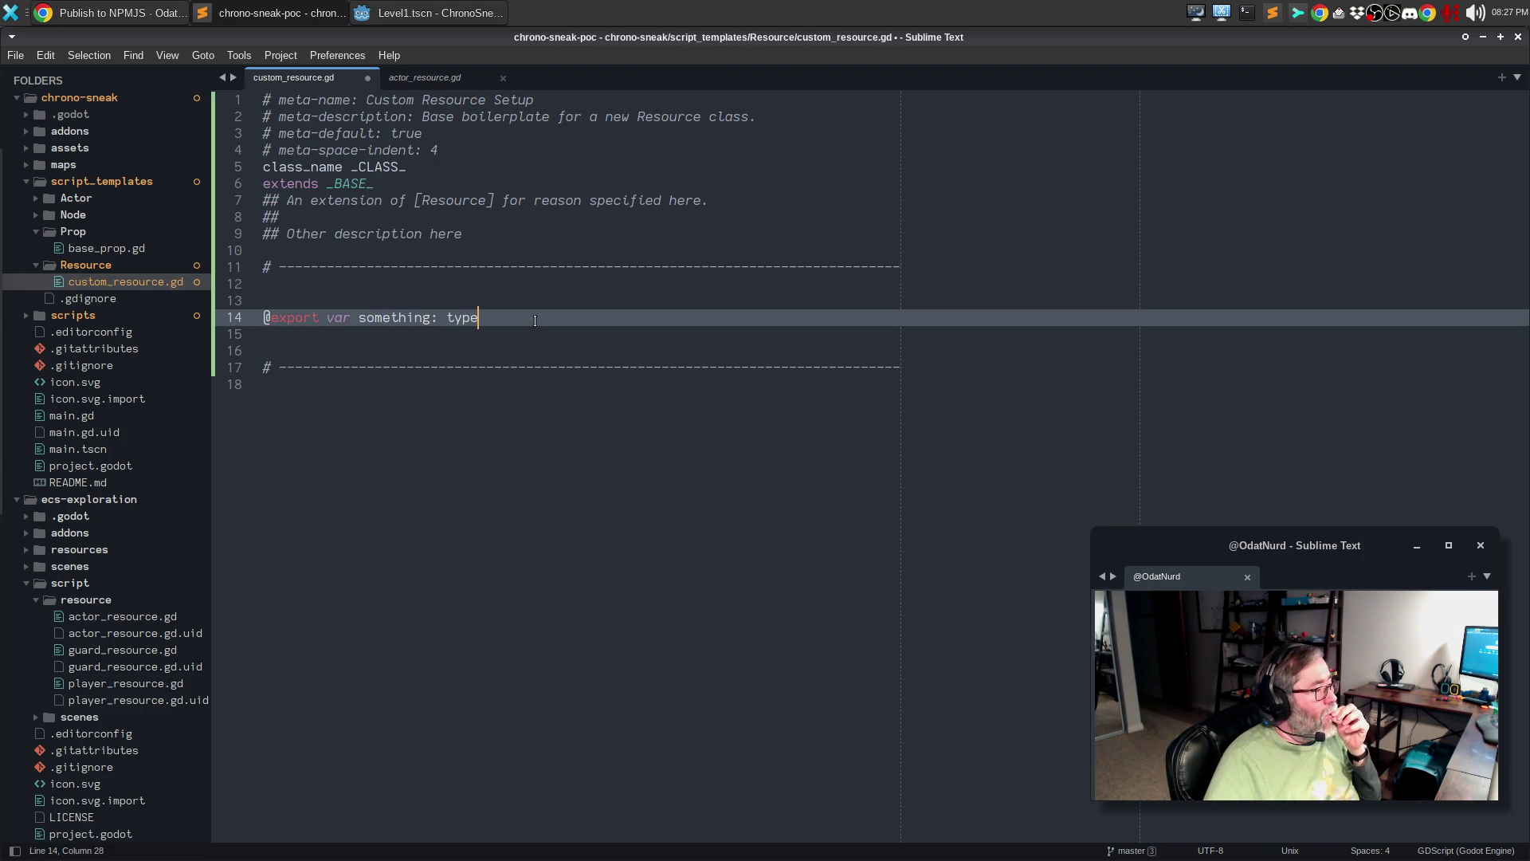
{"action": "type", "text": " = value"}
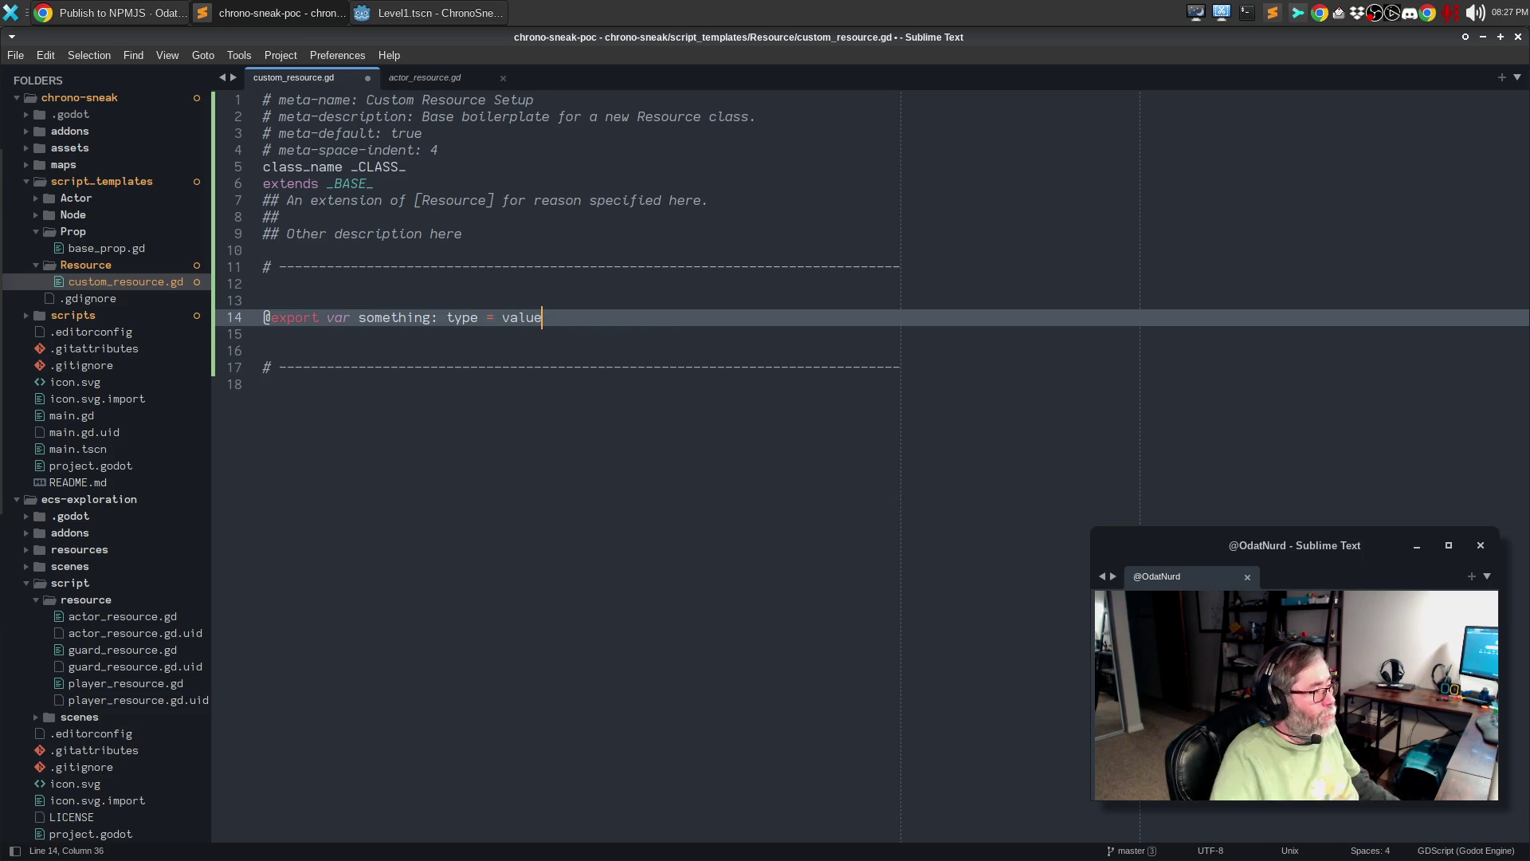
{"action": "key", "text": "Return"}
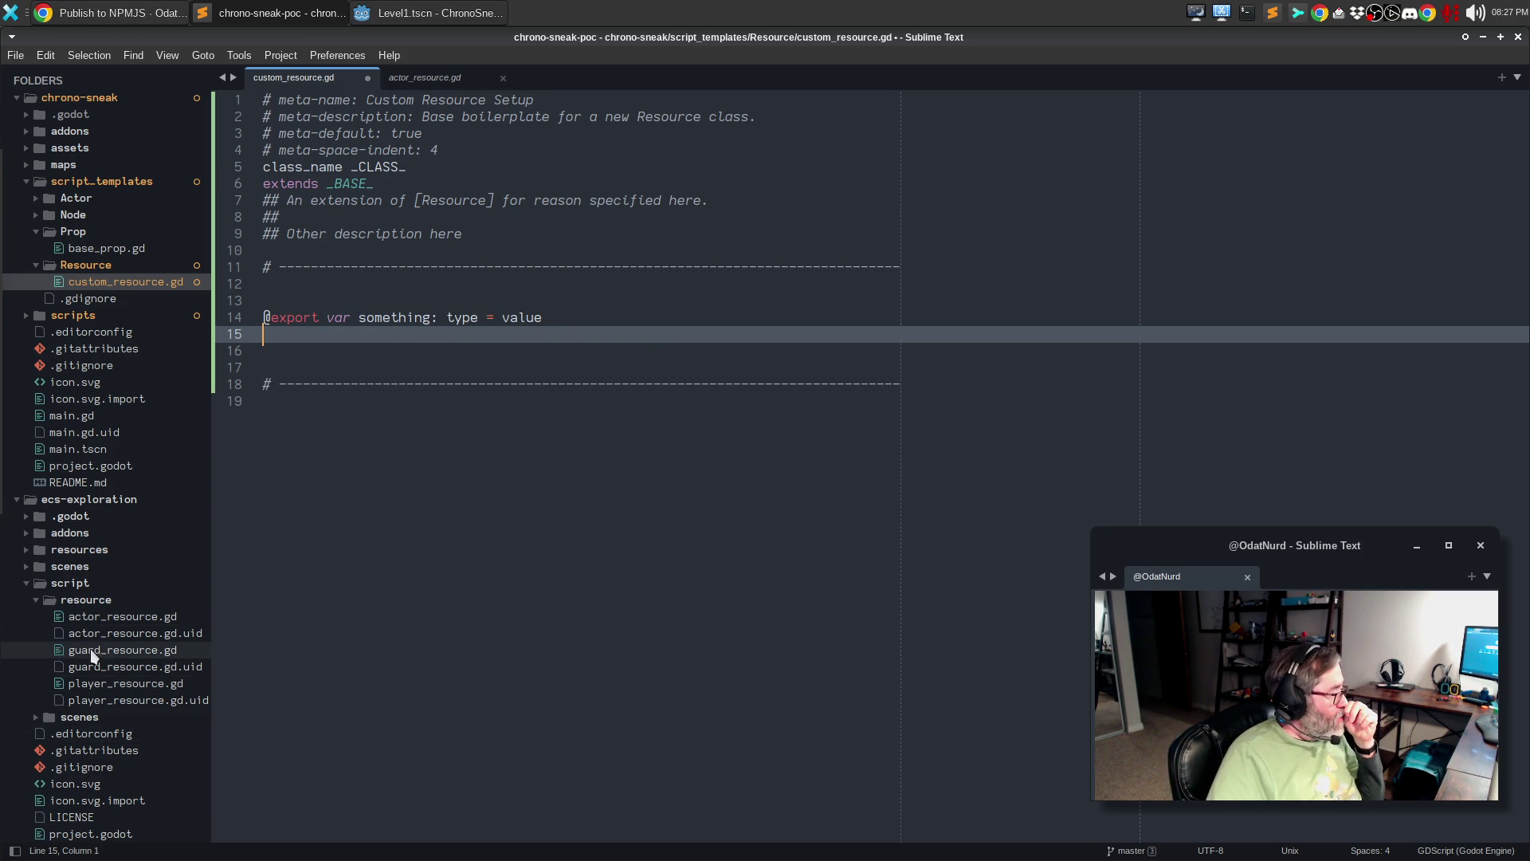
- Preview guard_resource.gd and player_resource.gd, then close the preview
{"action": "left_click", "coordinate": [111, 656]}
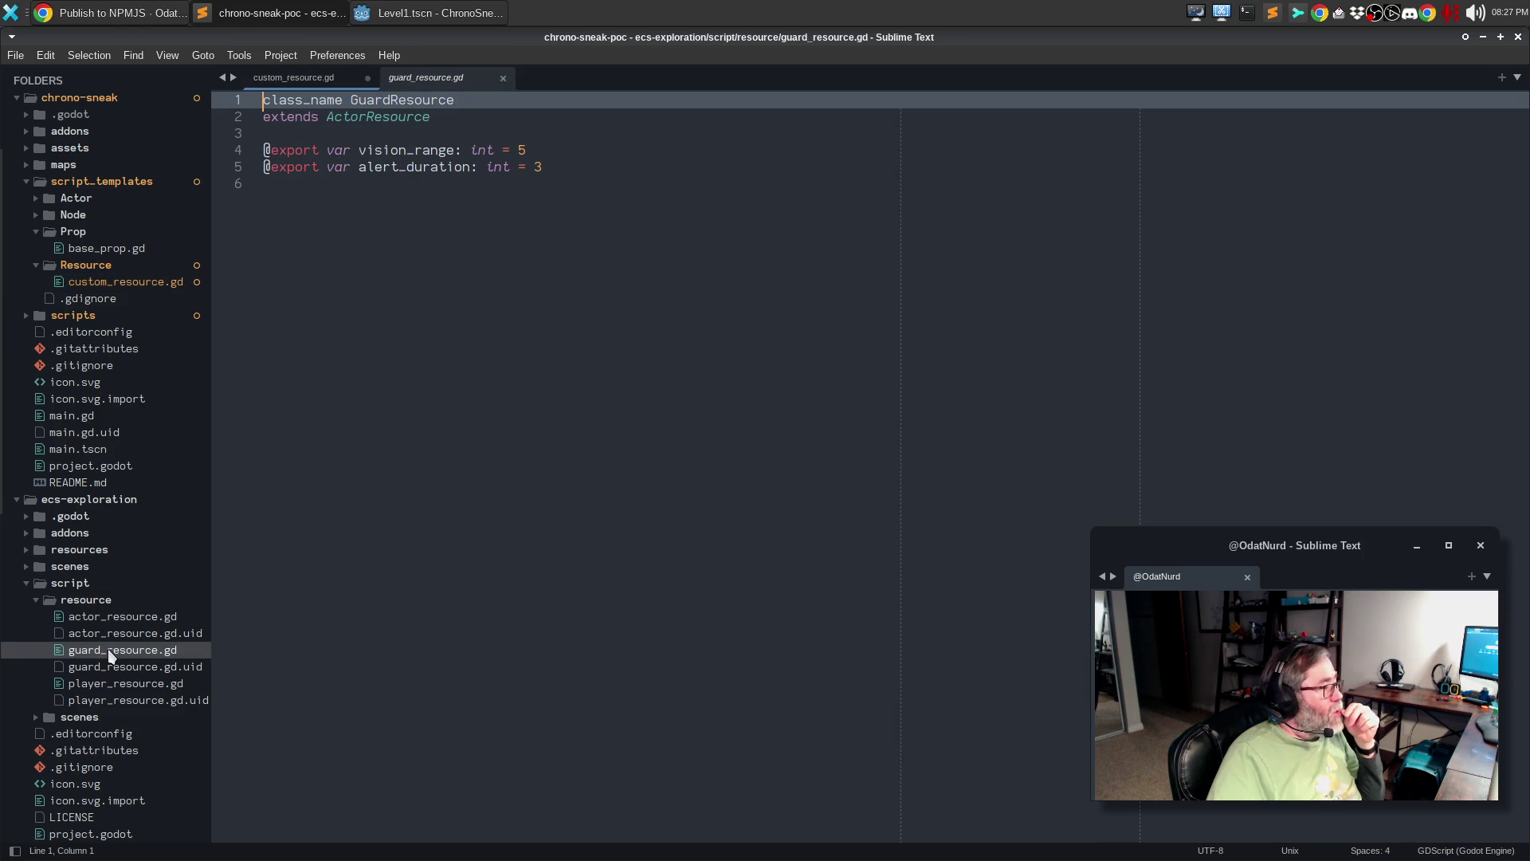
{"action": "left_click", "coordinate": [149, 687]}
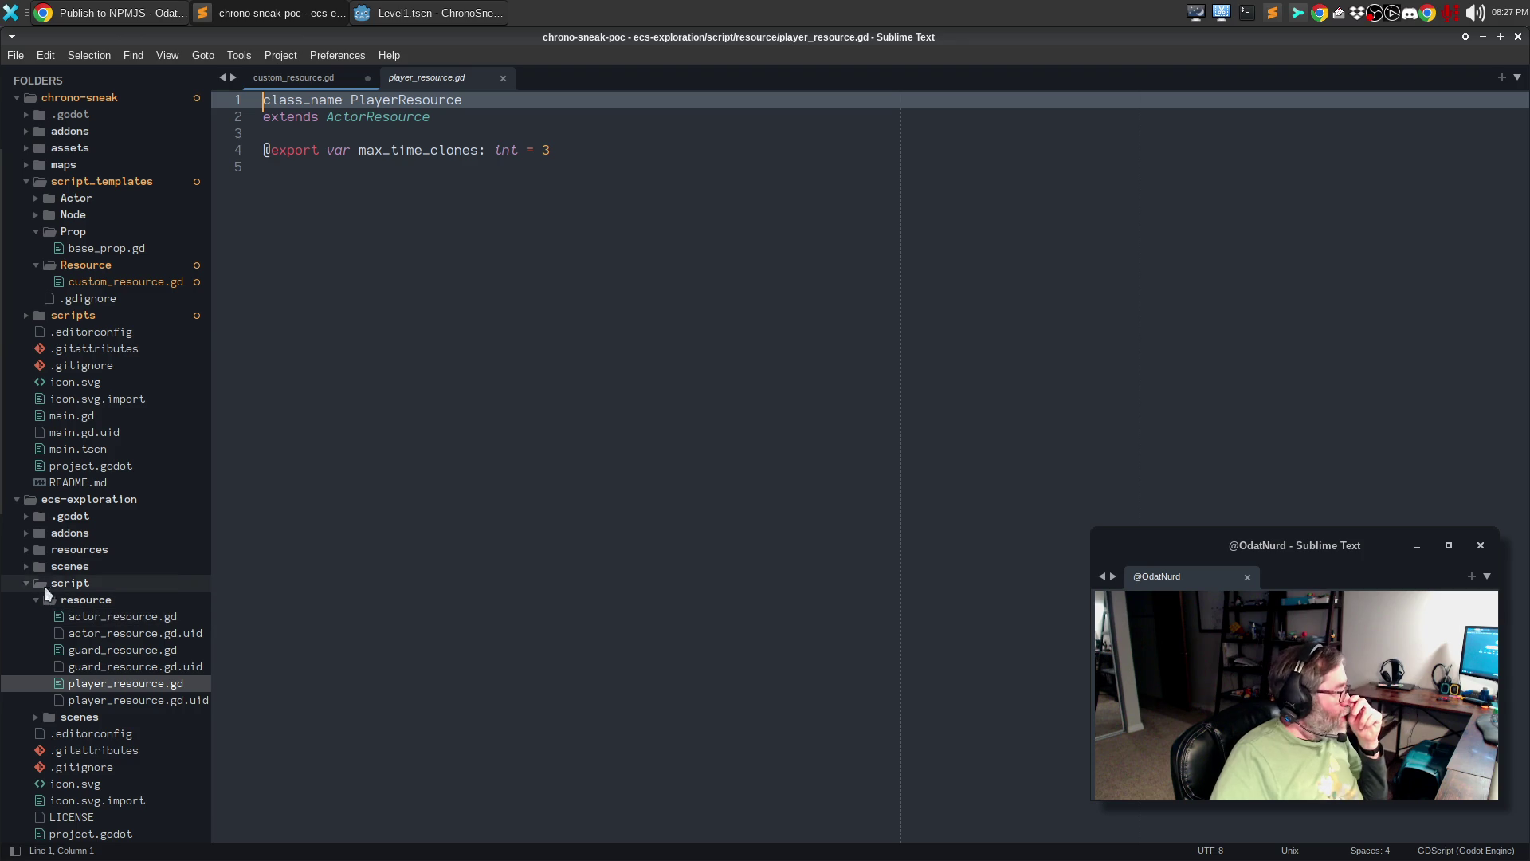
{"action": "left_click", "coordinate": [486, 435]}
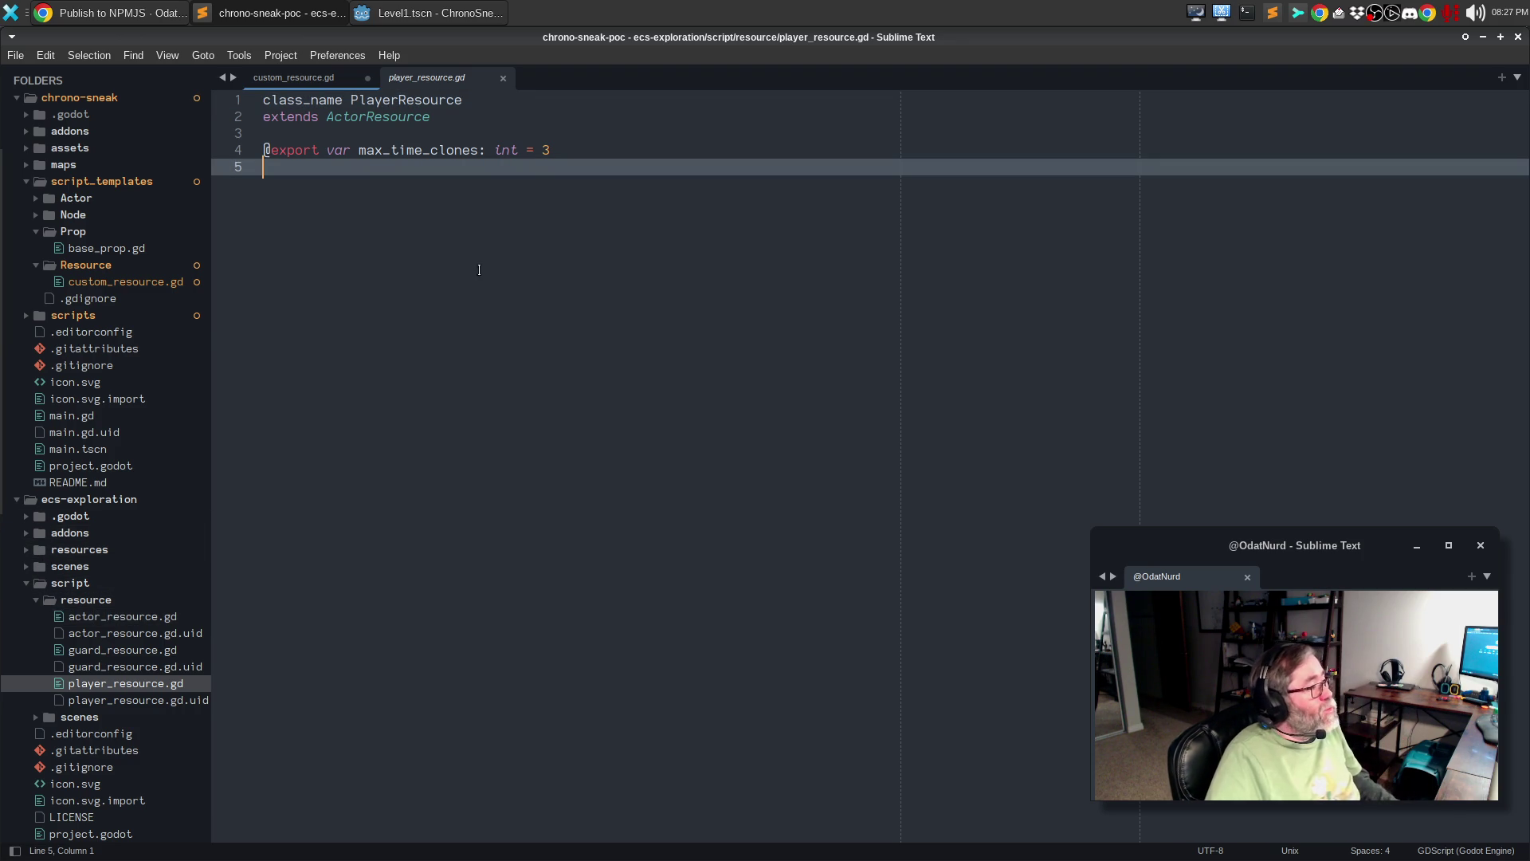
{"action": "left_click", "coordinate": [500, 80]}
{"action": "left_click", "coordinate": [667, 691]}
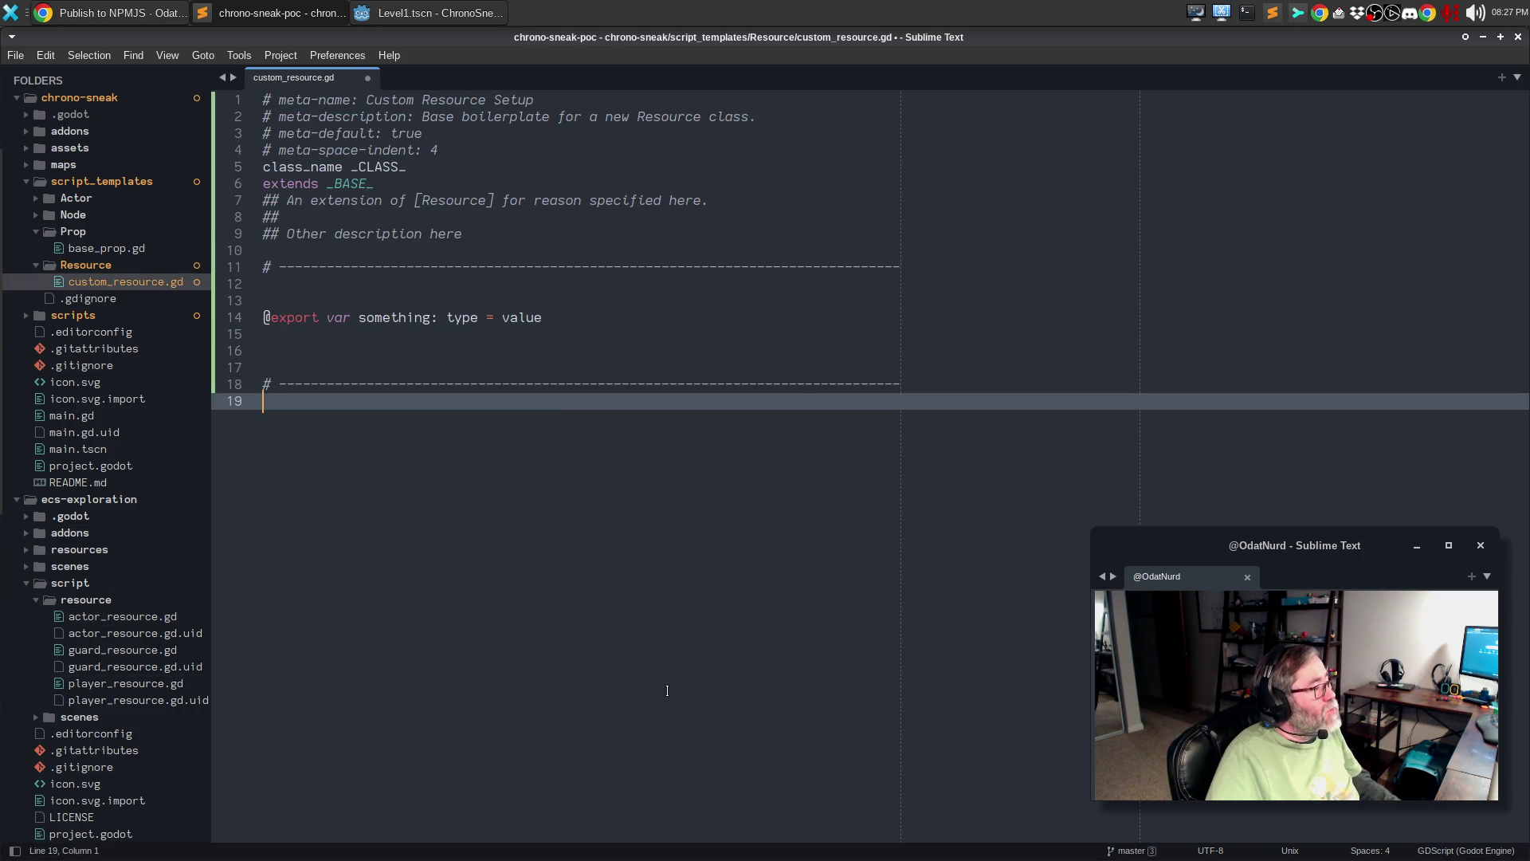
- Comment out the placeholder export line, delete the surrounding blank lines, and save custom_resource.gd
{"action": "right_click", "coordinate": [265, 405]}
{"action": "left_click", "coordinate": [335, 318]}
{"action": "left_click", "coordinate": [335, 317]}
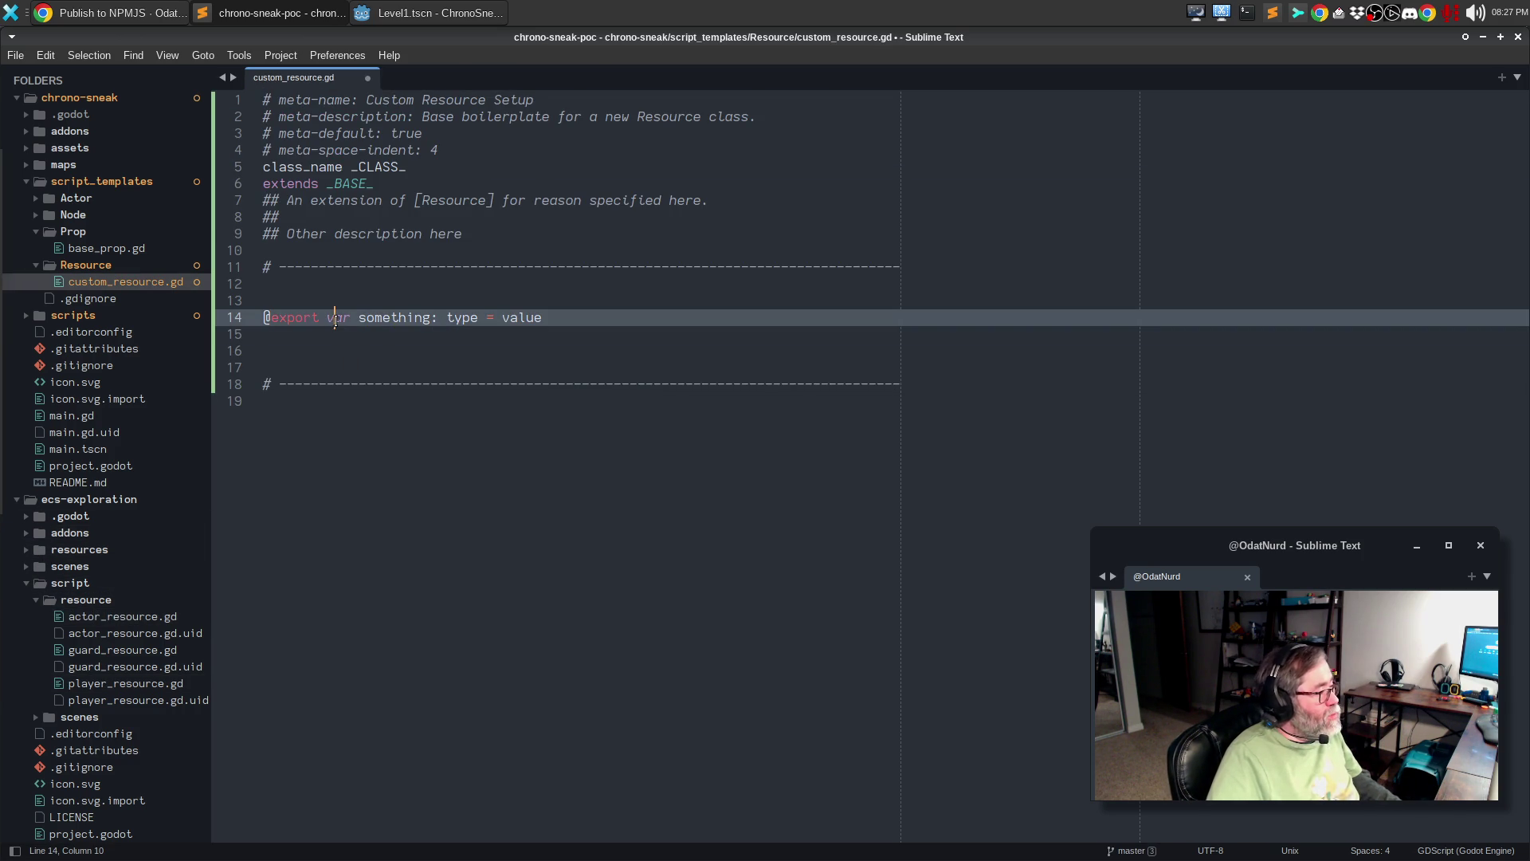
{"action": "key", "text": "ctrl+slash"}
{"action": "key", "text": "Down"}
{"action": "key", "text": "Up"}
{"action": "key", "text": "Up"}
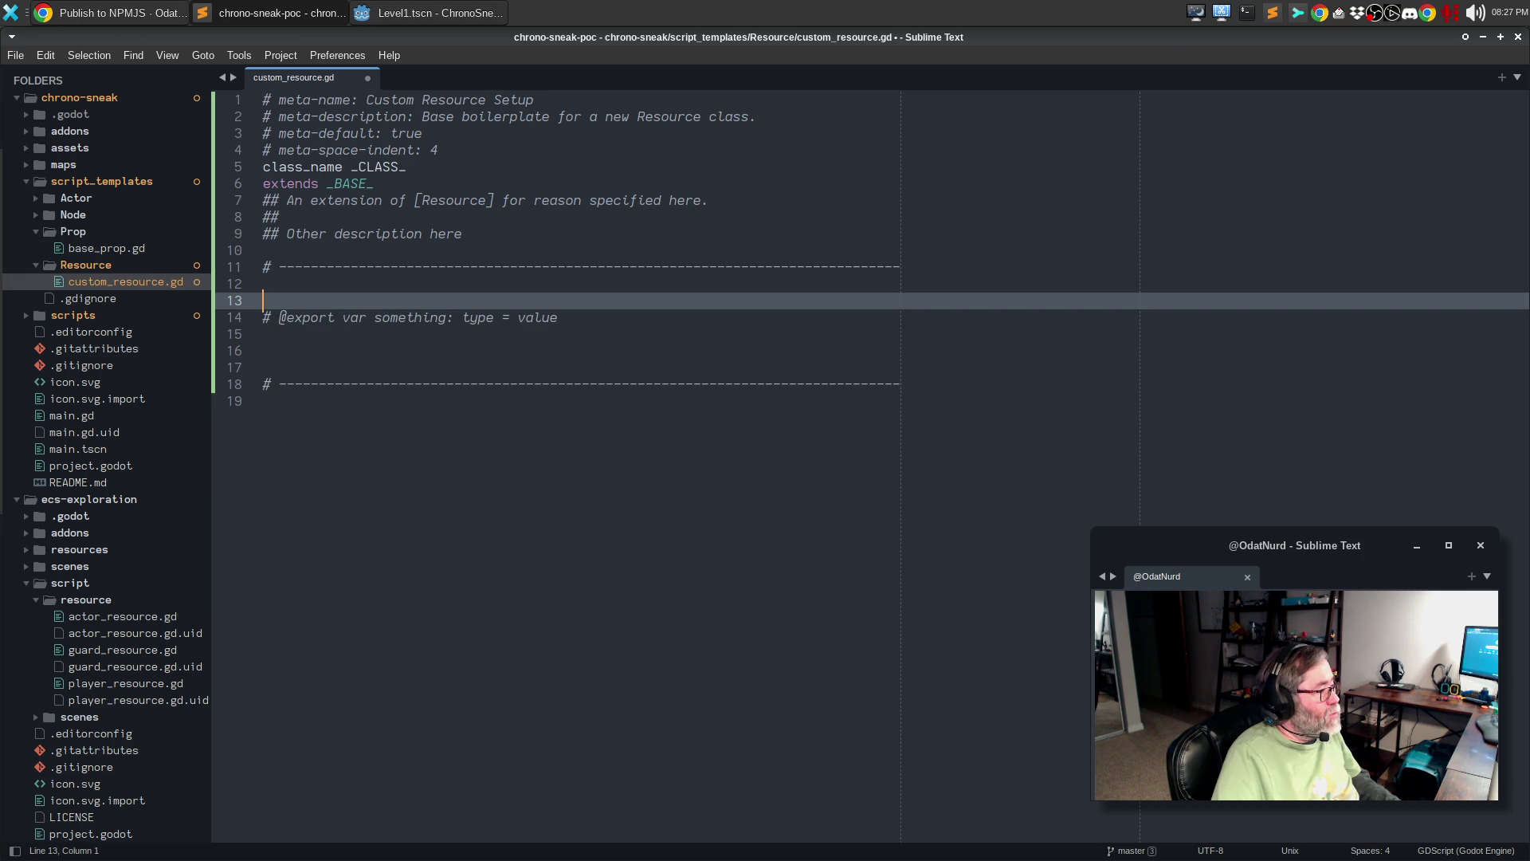
{"action": "key", "text": "ctrl+shift+k"}
{"action": "key", "text": "Down"}
{"action": "key", "text": "Down"}
{"action": "key", "text": "ctrl+shift+k"}
{"action": "key", "text": "ctrl+shift+k"}
{"action": "key", "text": "ctrl+s"}
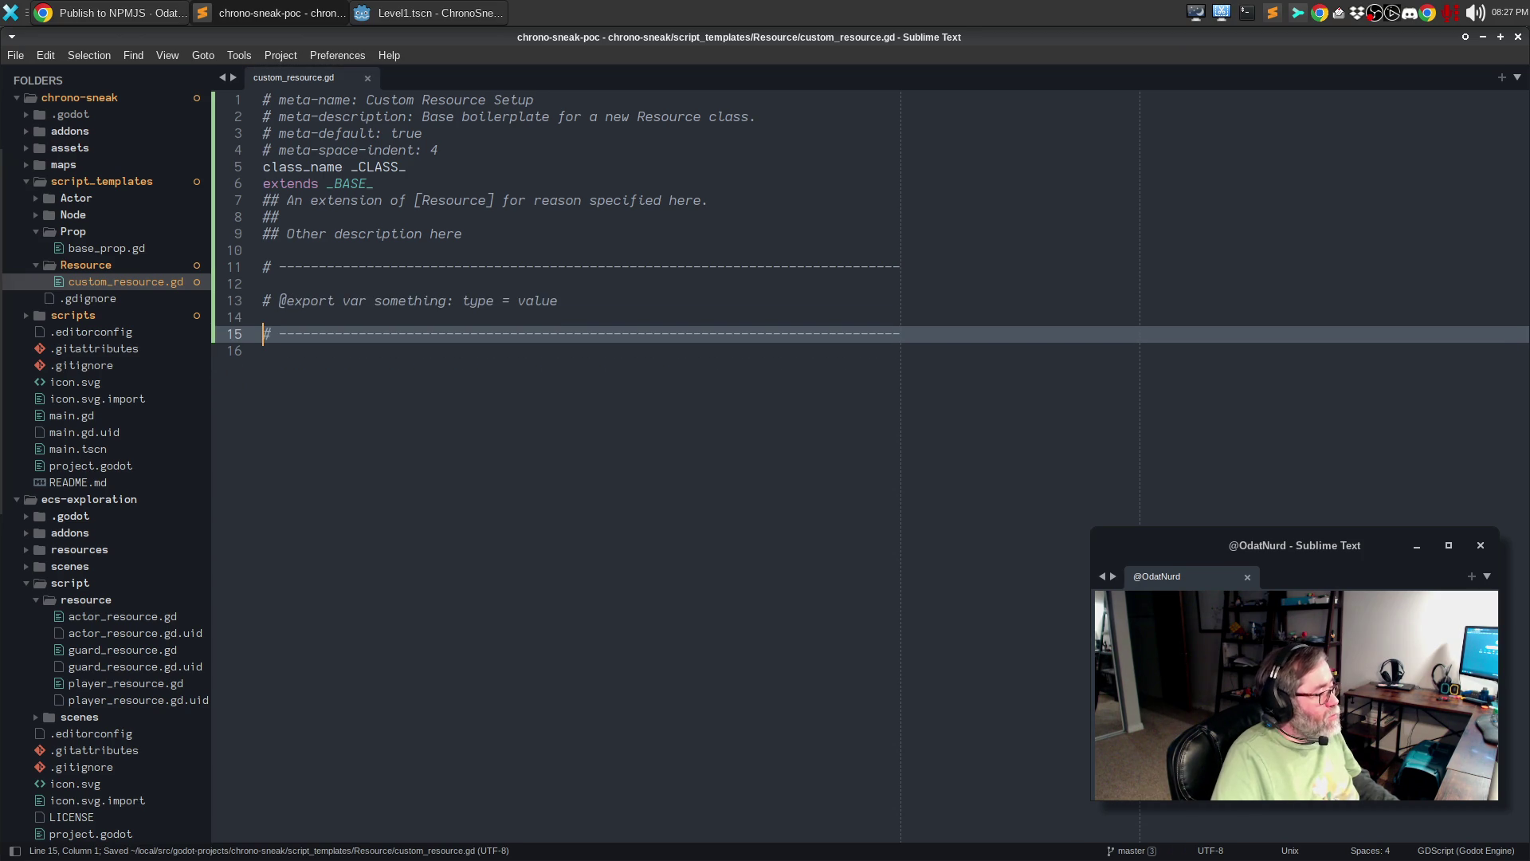
{"action": "key", "text": "Down"}
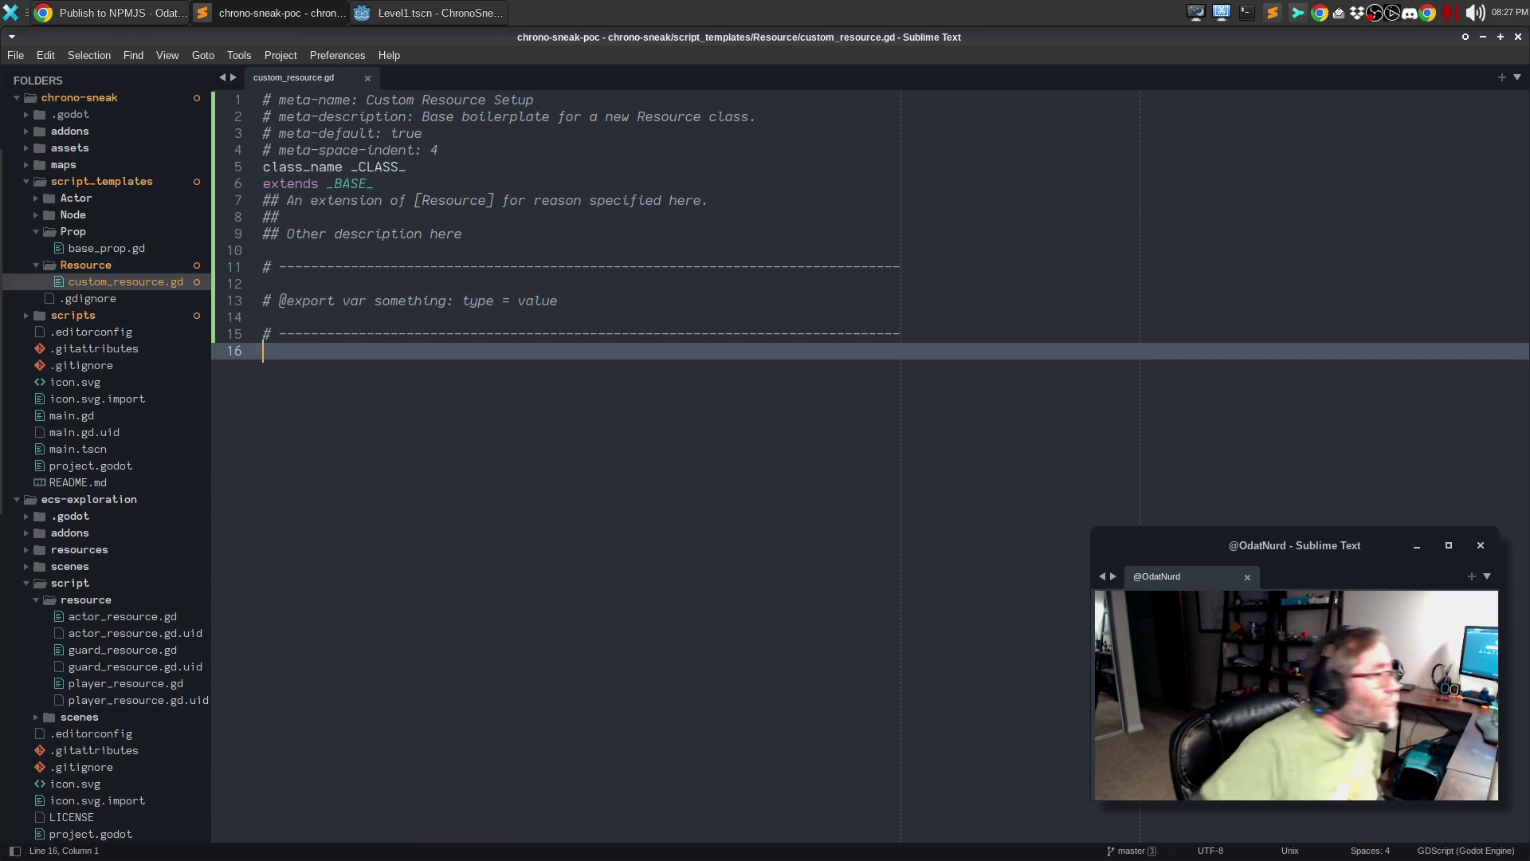
{"action": "left_click", "coordinate": [384, 13]}
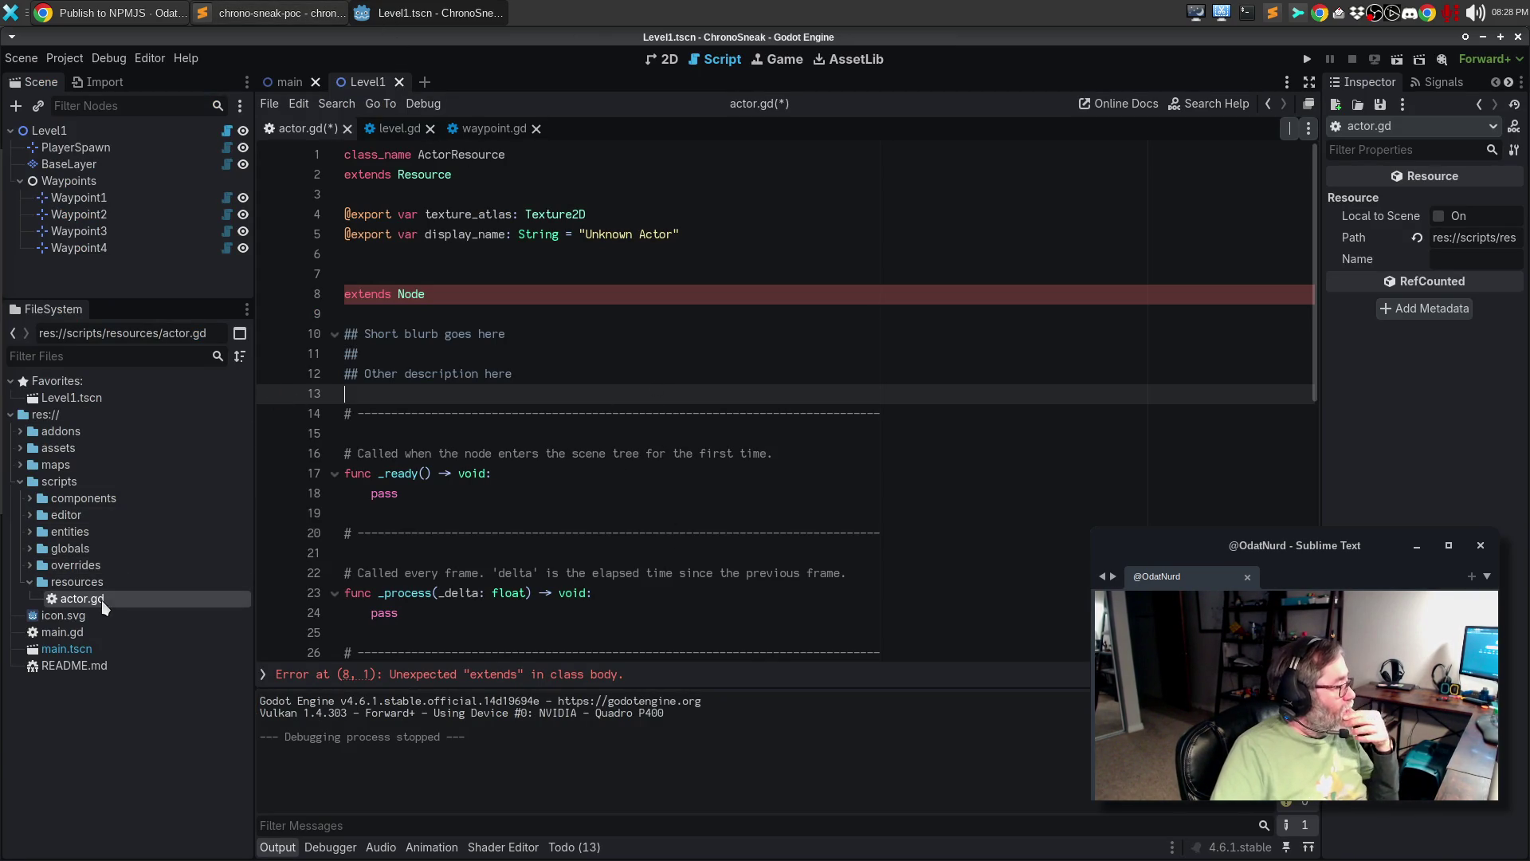
- Delete actor.gd from the project
{"action": "left_click", "coordinate": [505, 552]}
{"action": "right_click", "coordinate": [151, 599]}
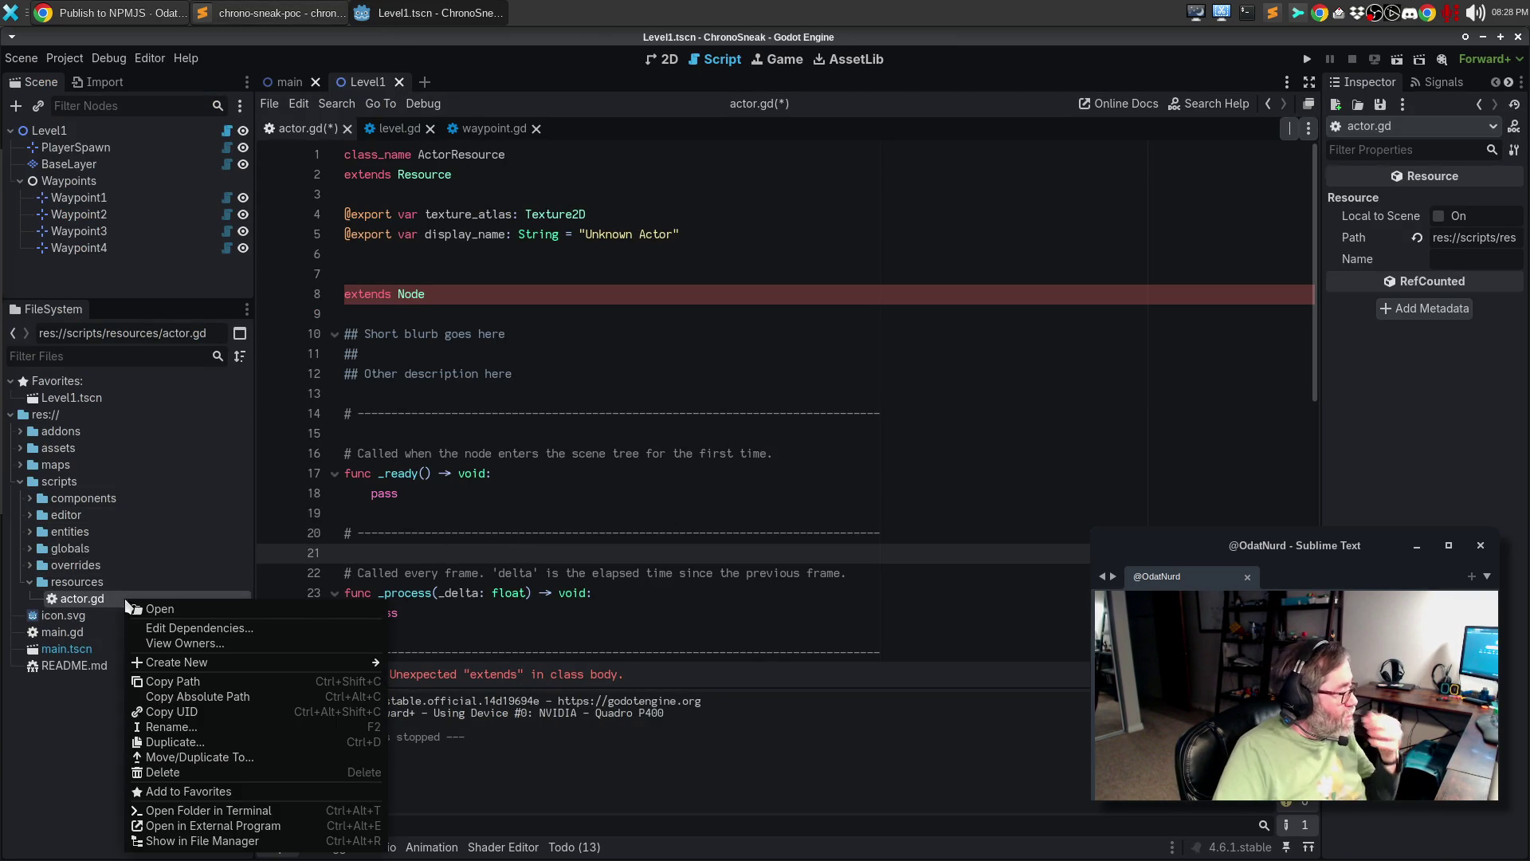
{"action": "left_click", "coordinate": [167, 777]}
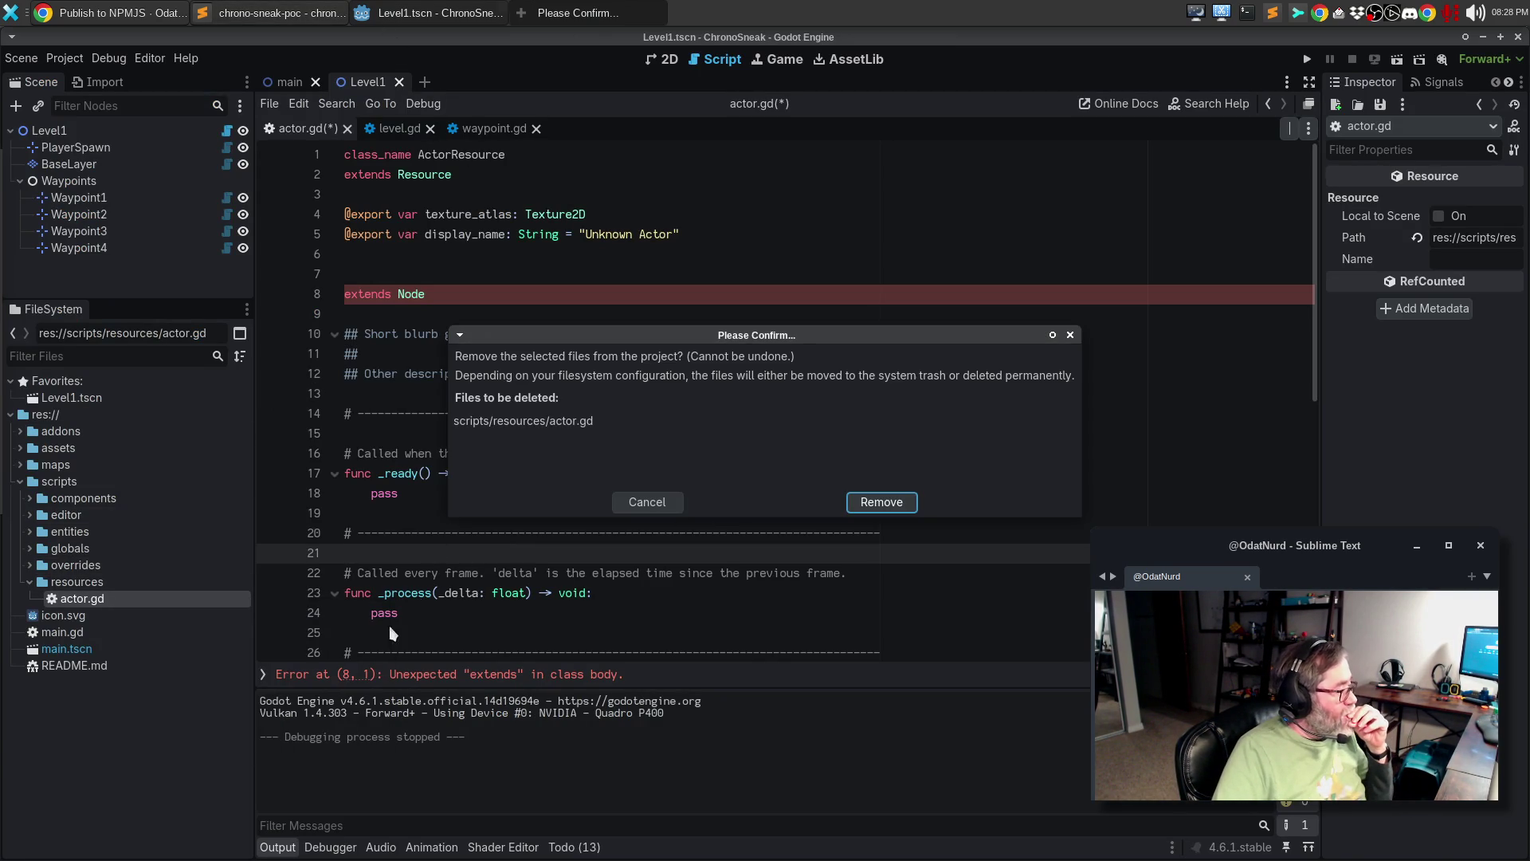
{"action": "left_click", "coordinate": [891, 504]}
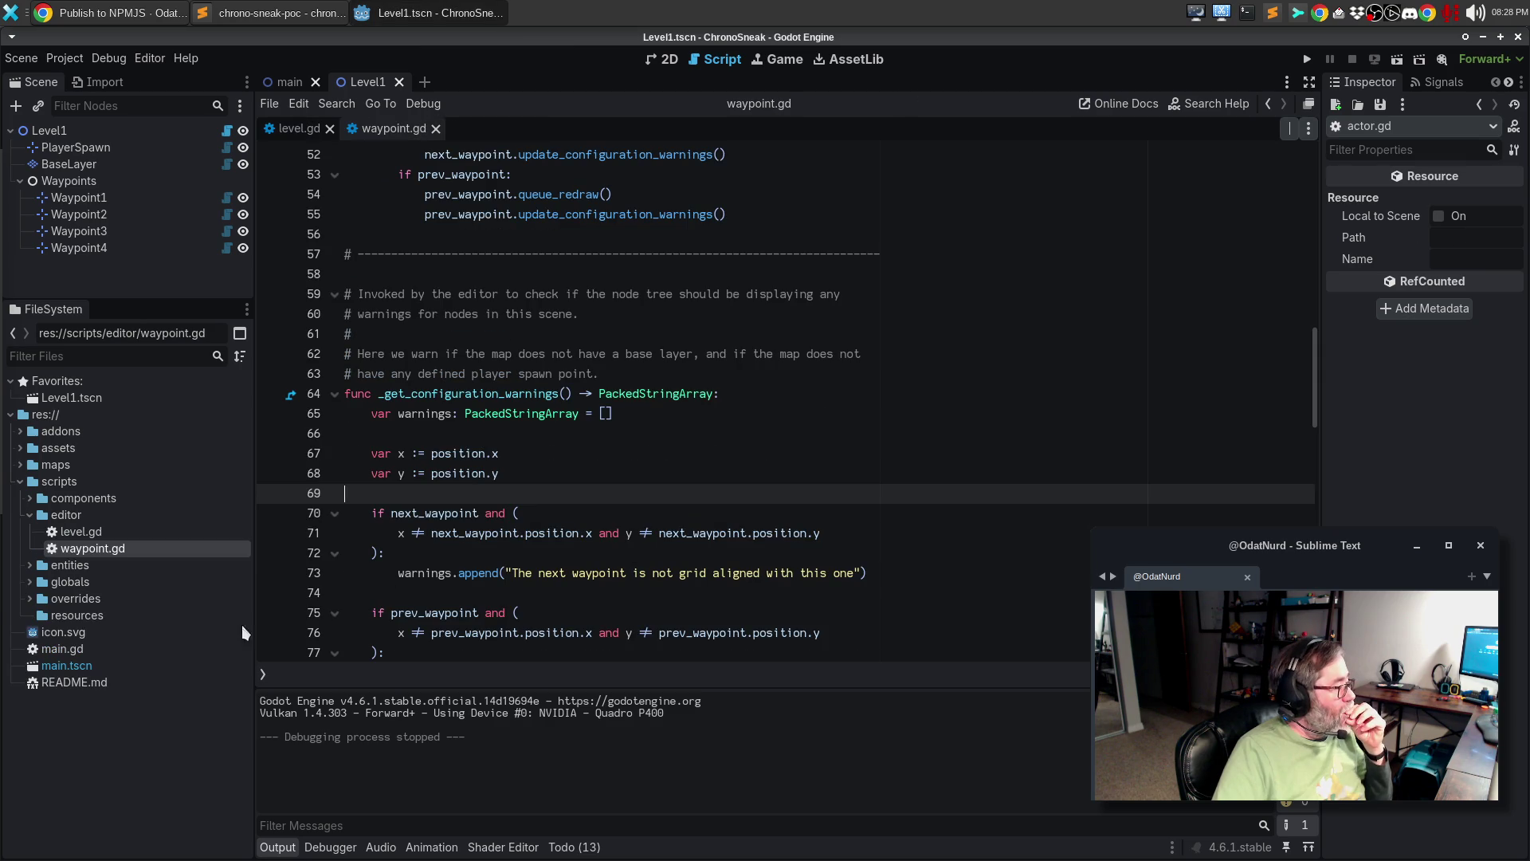
- Start a new script in the resources folder inheriting Resource, using the Custom Resource Setup template
{"action": "right_click", "coordinate": [85, 621]}
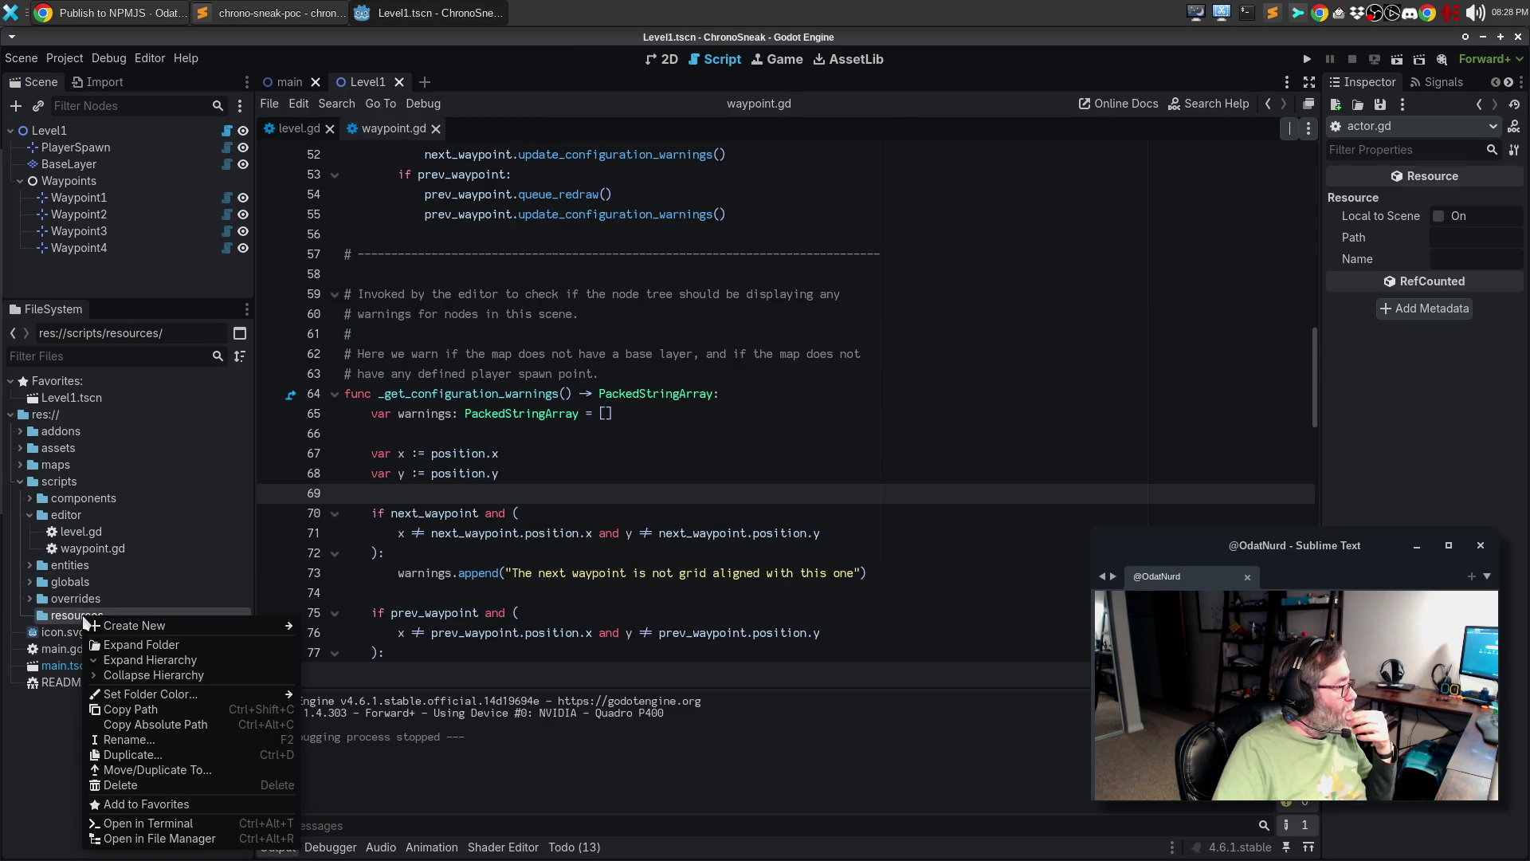
{"action": "mouse_move", "coordinate": [132, 627]}
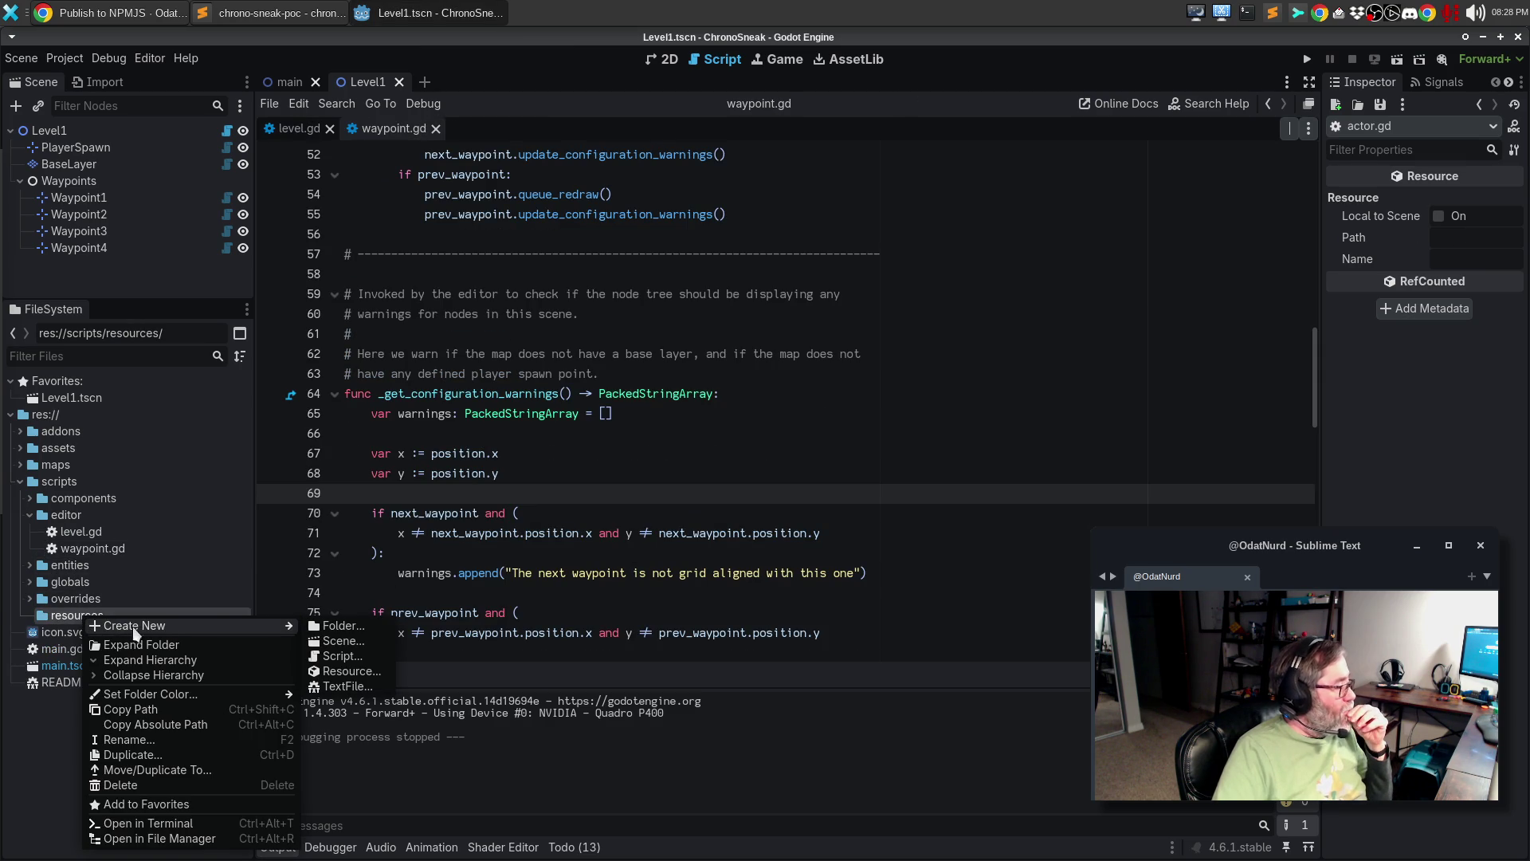
{"action": "left_click", "coordinate": [359, 654]}
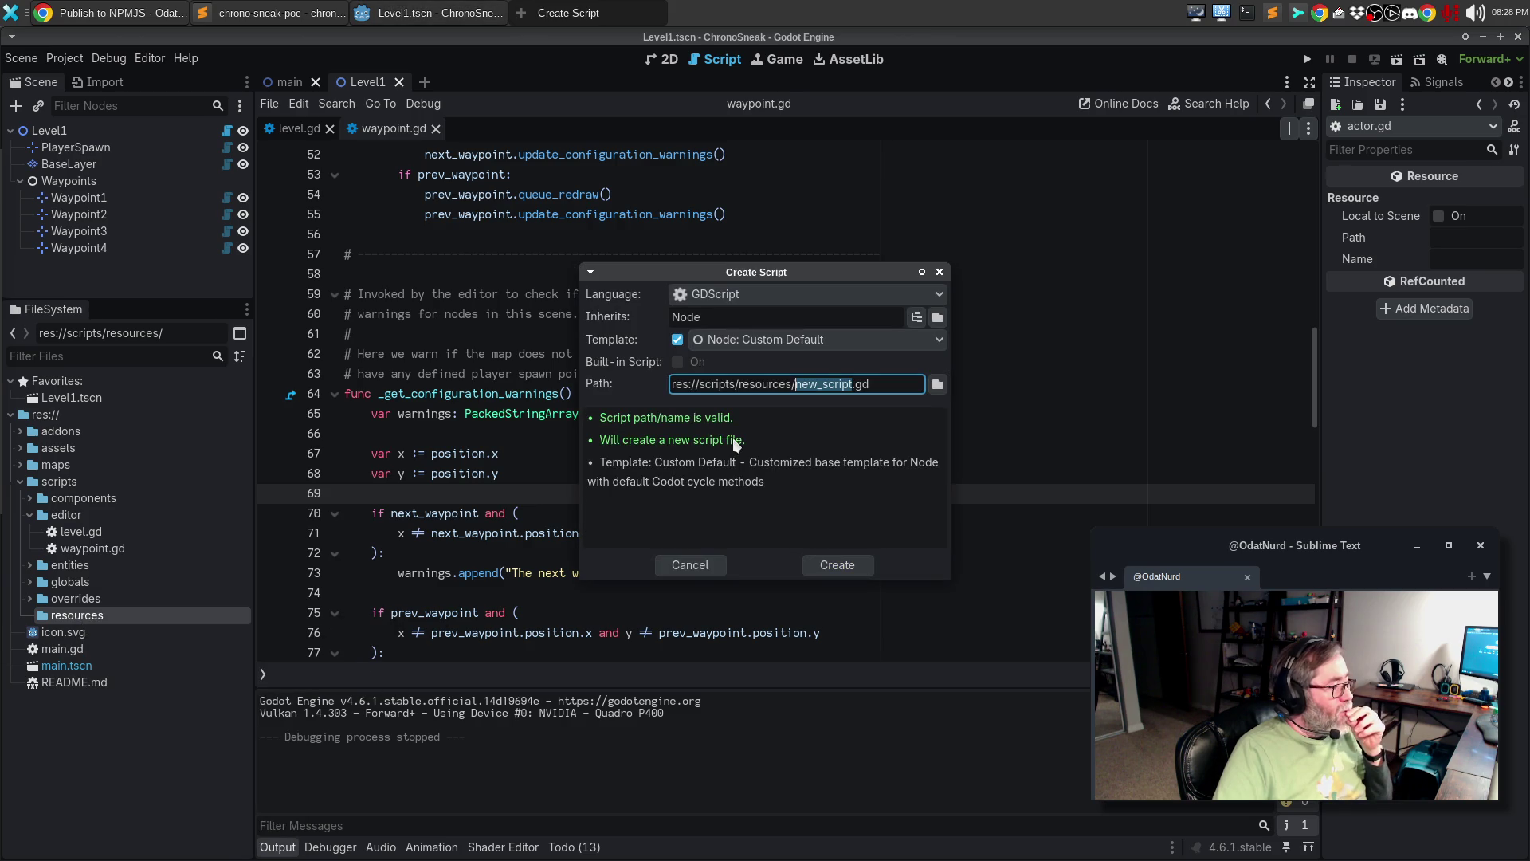
{"action": "double_click", "coordinate": [735, 317]}
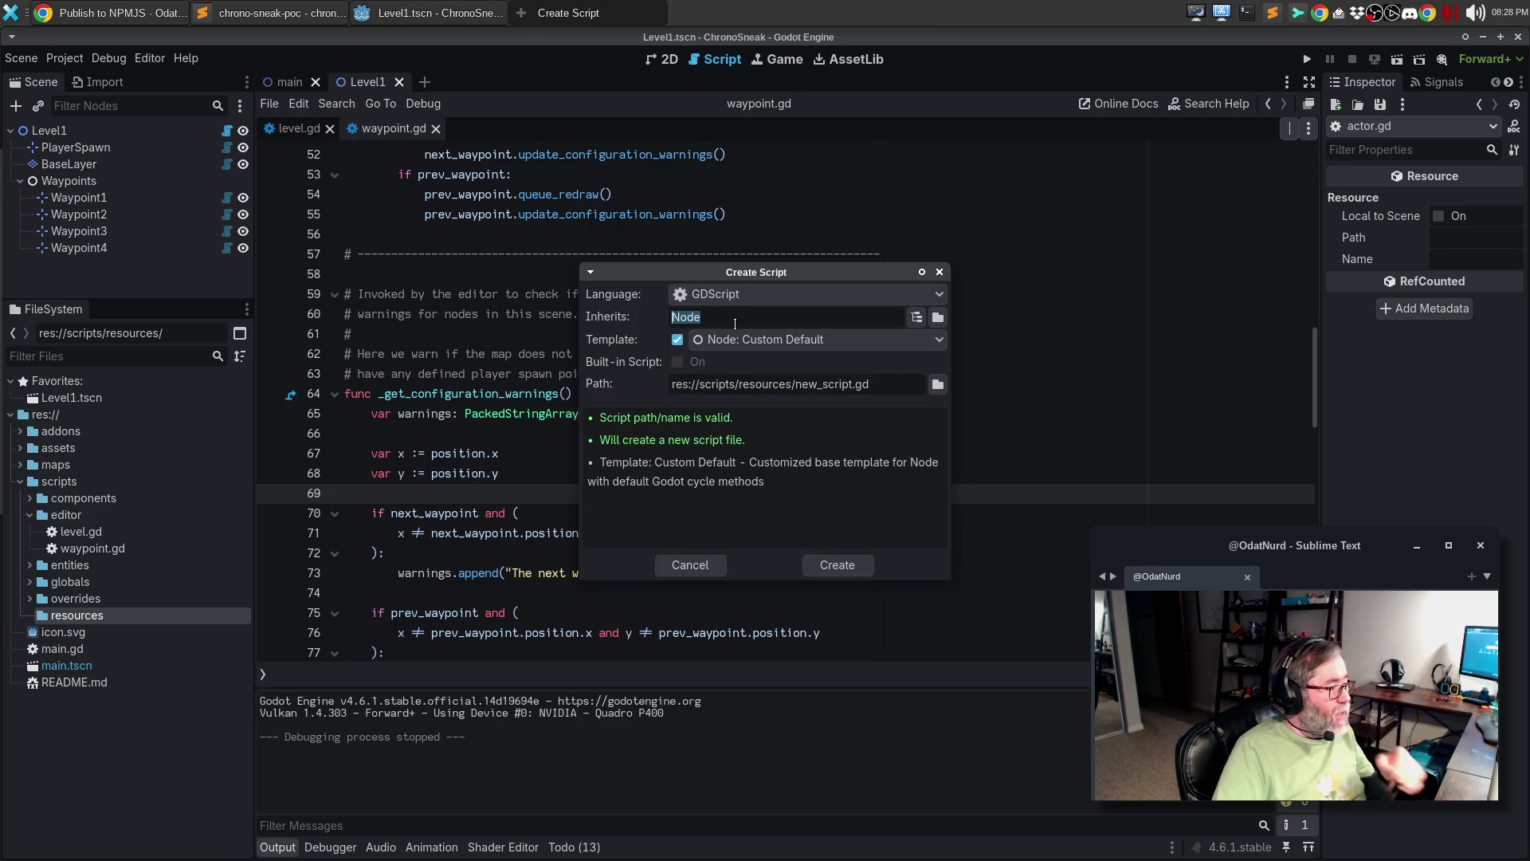
{"action": "type", "text": "Resource"}
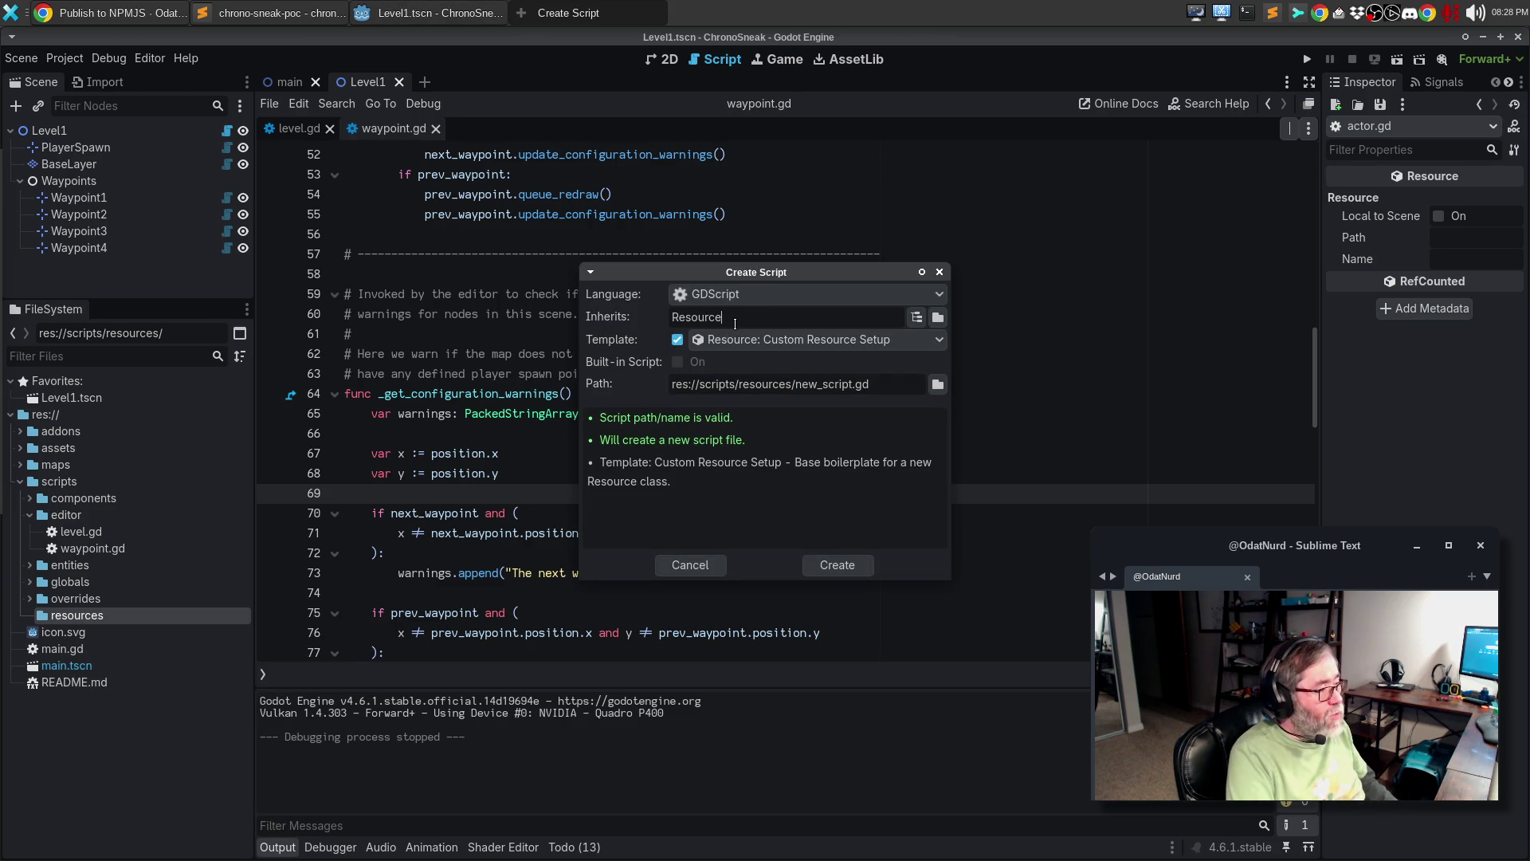
{"action": "left_click", "coordinate": [844, 343]}
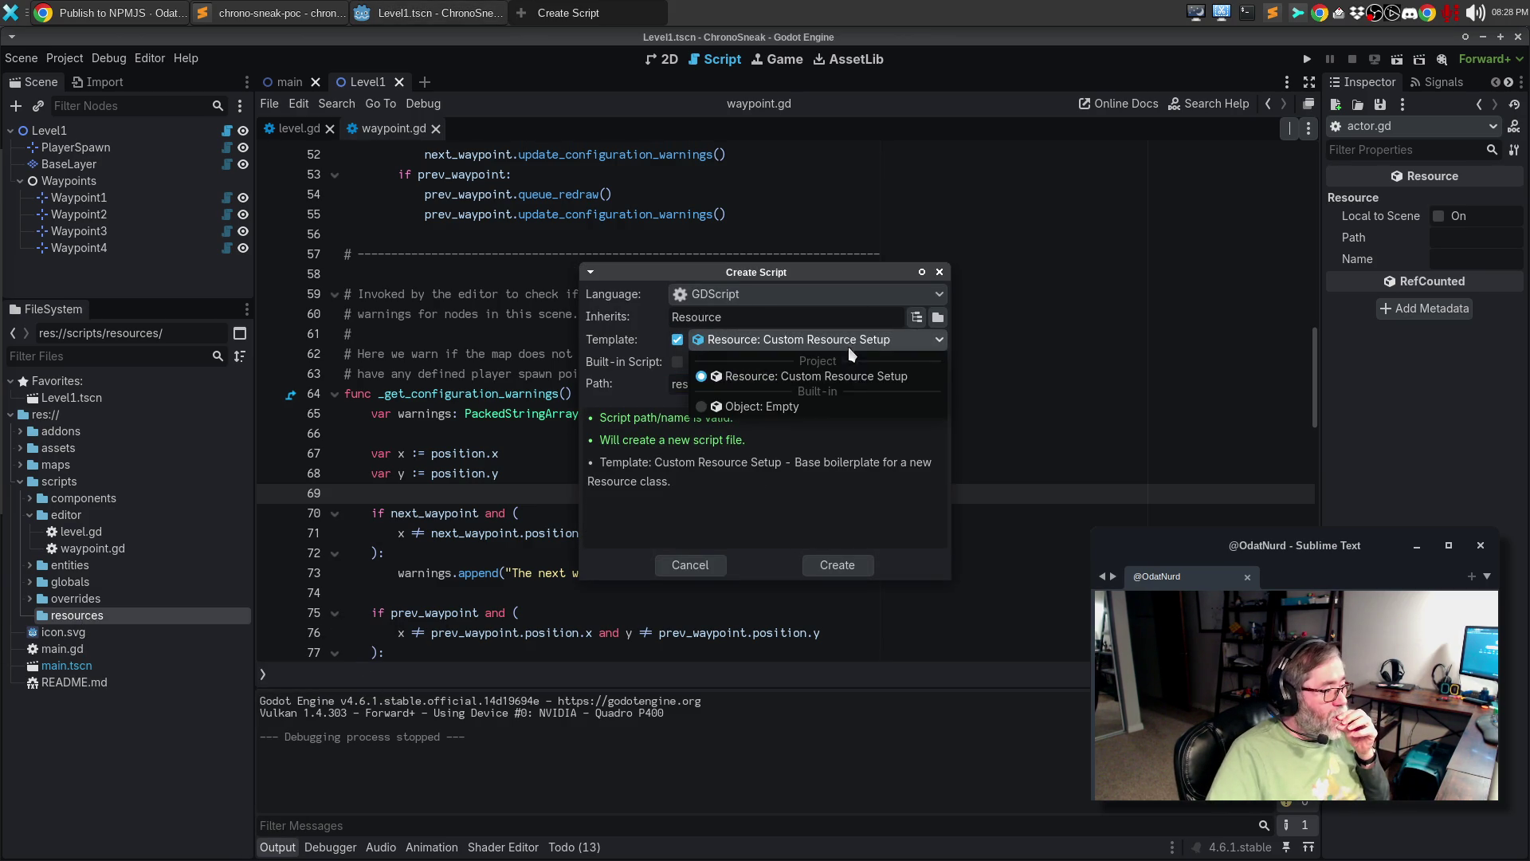
{"action": "left_click", "coordinate": [676, 388]}
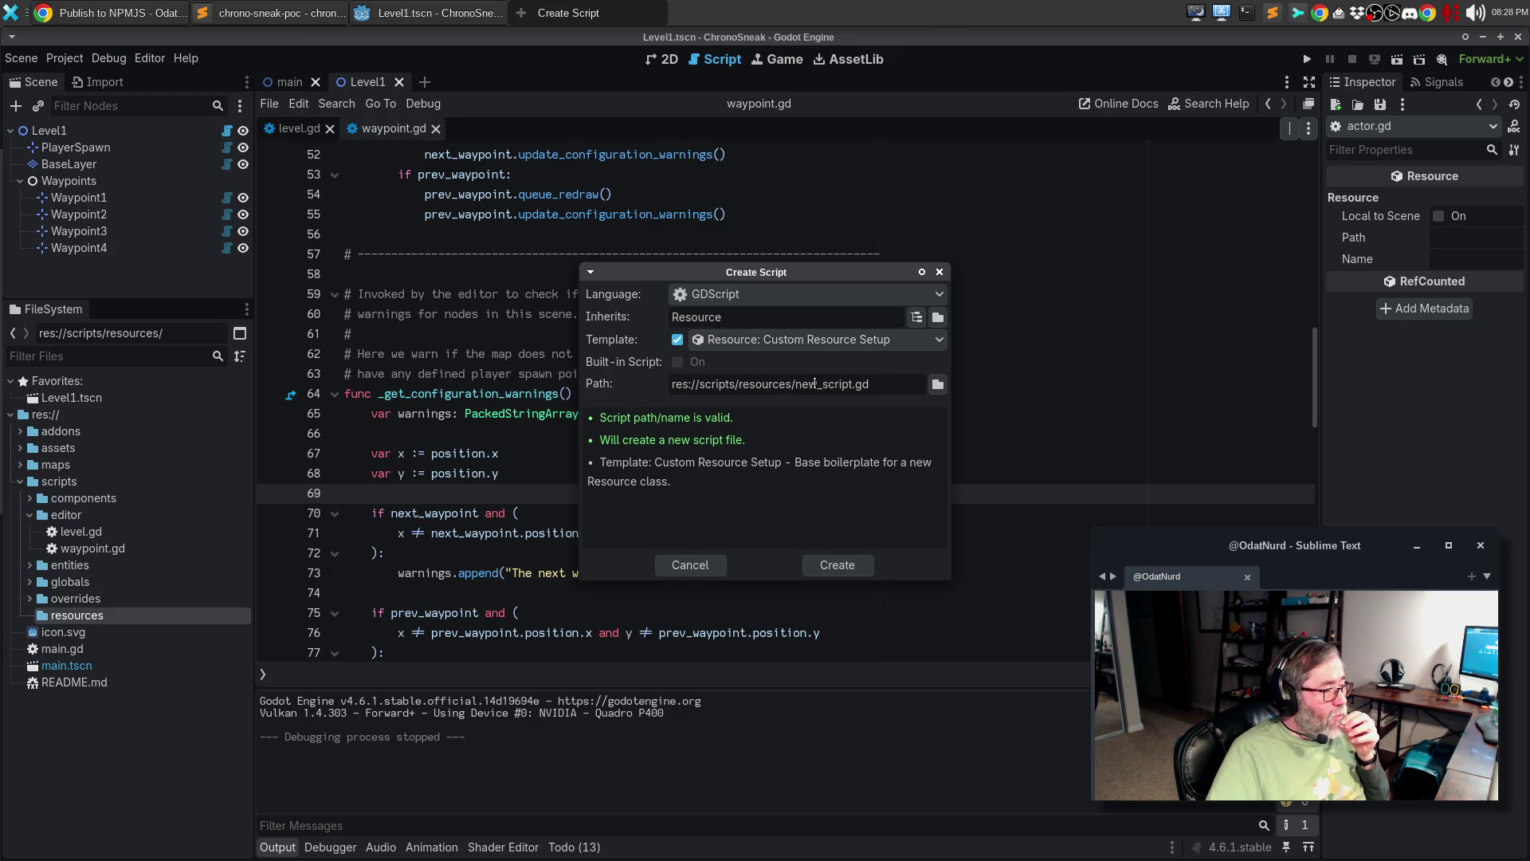
- Name the new script file actor_resource.gd
{"action": "double_click", "coordinate": [817, 384]}
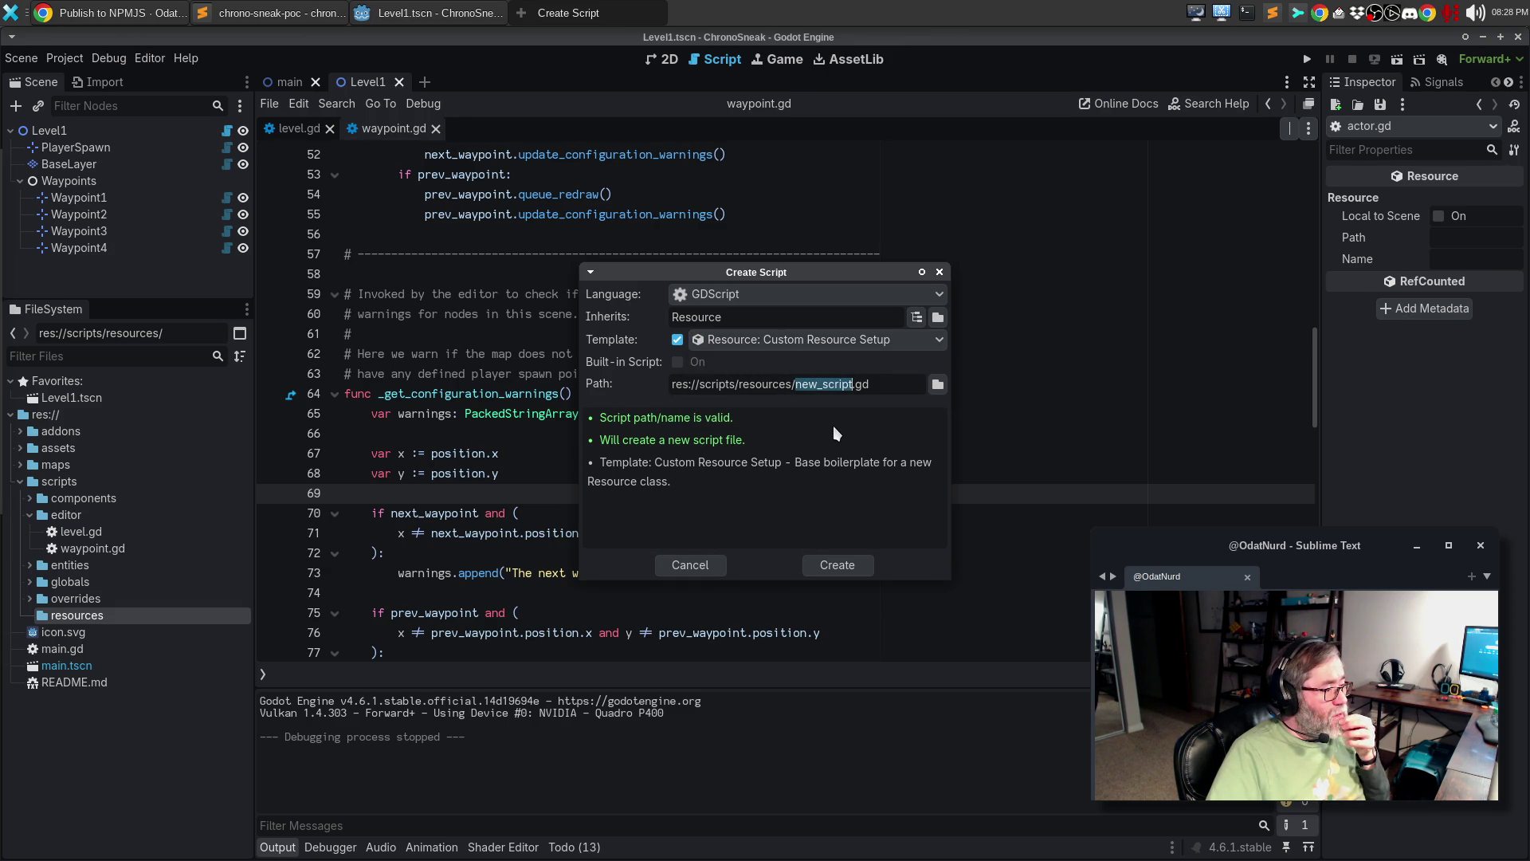
{"action": "type", "text": "actor_Re"}
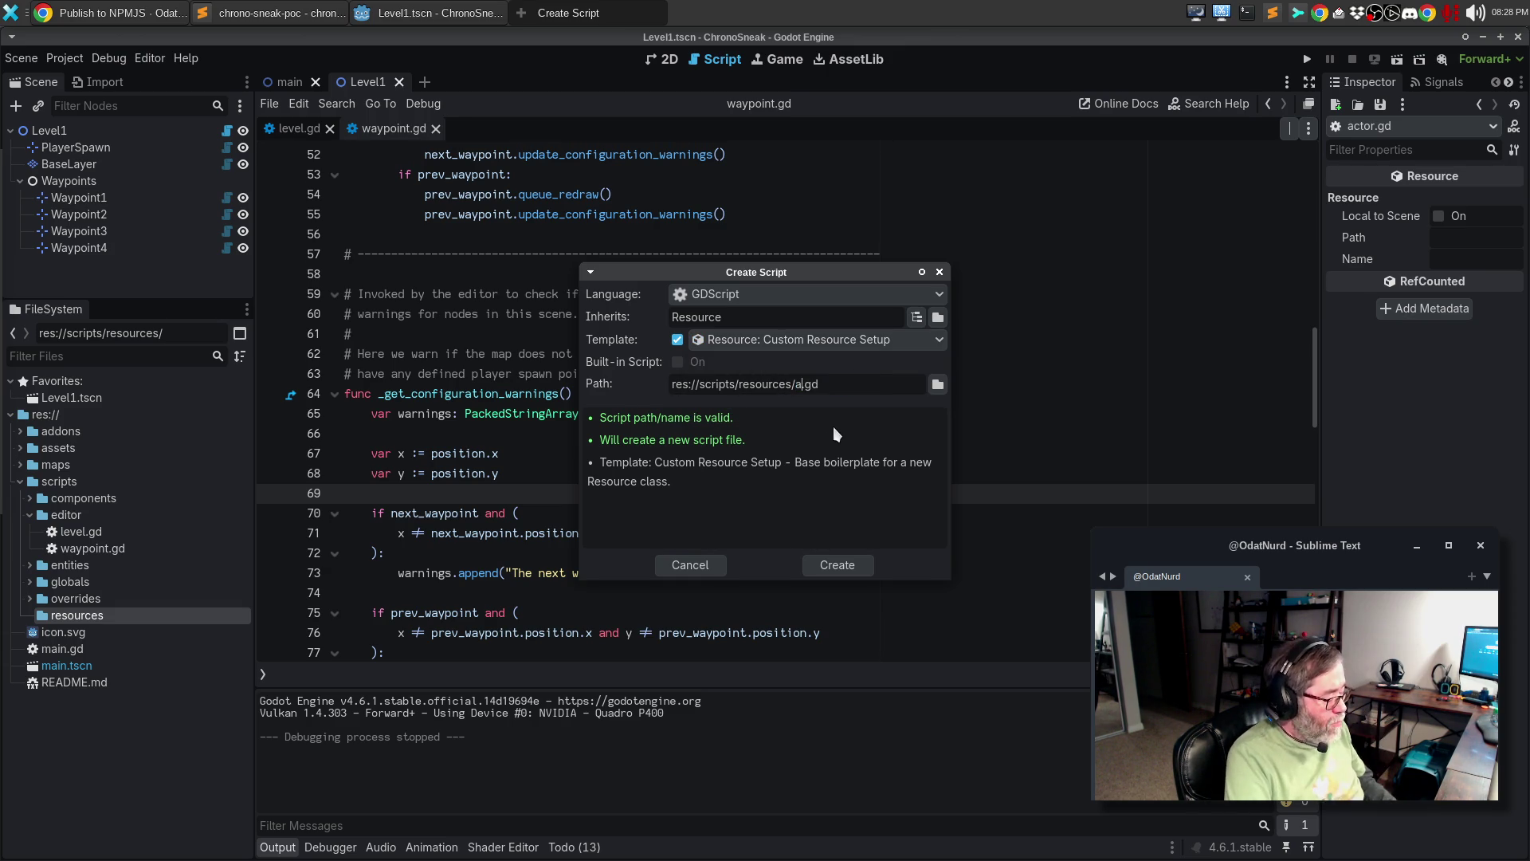
{"action": "type", "text": "source"}
{"action": "key", "text": "Left"}
{"action": "key", "text": "Left"}
{"action": "key", "text": "Left"}
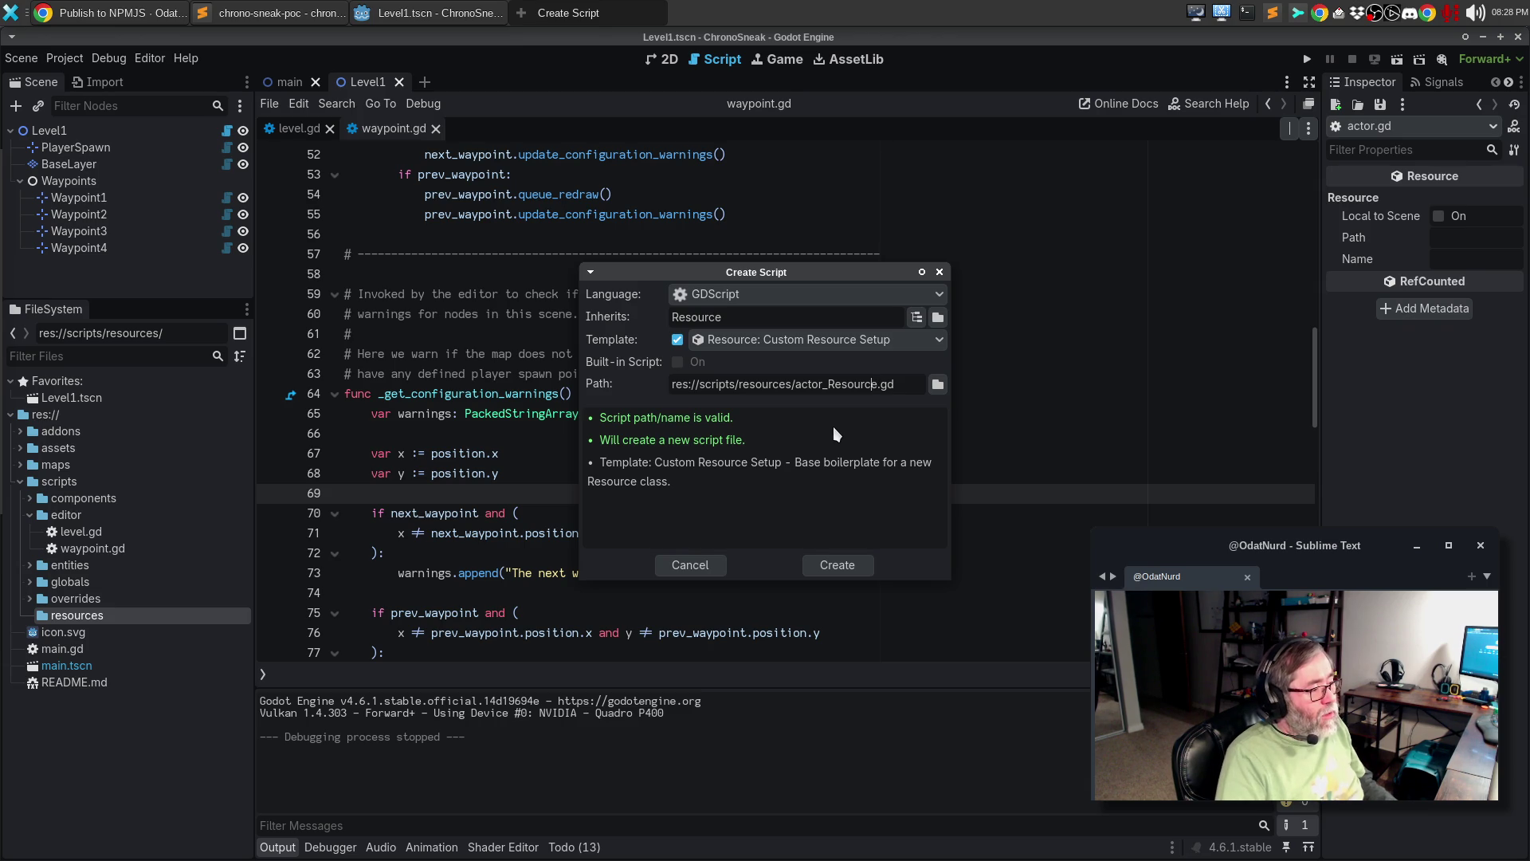
{"action": "key", "text": "BackSpace"}
{"action": "type", "text": "r"}
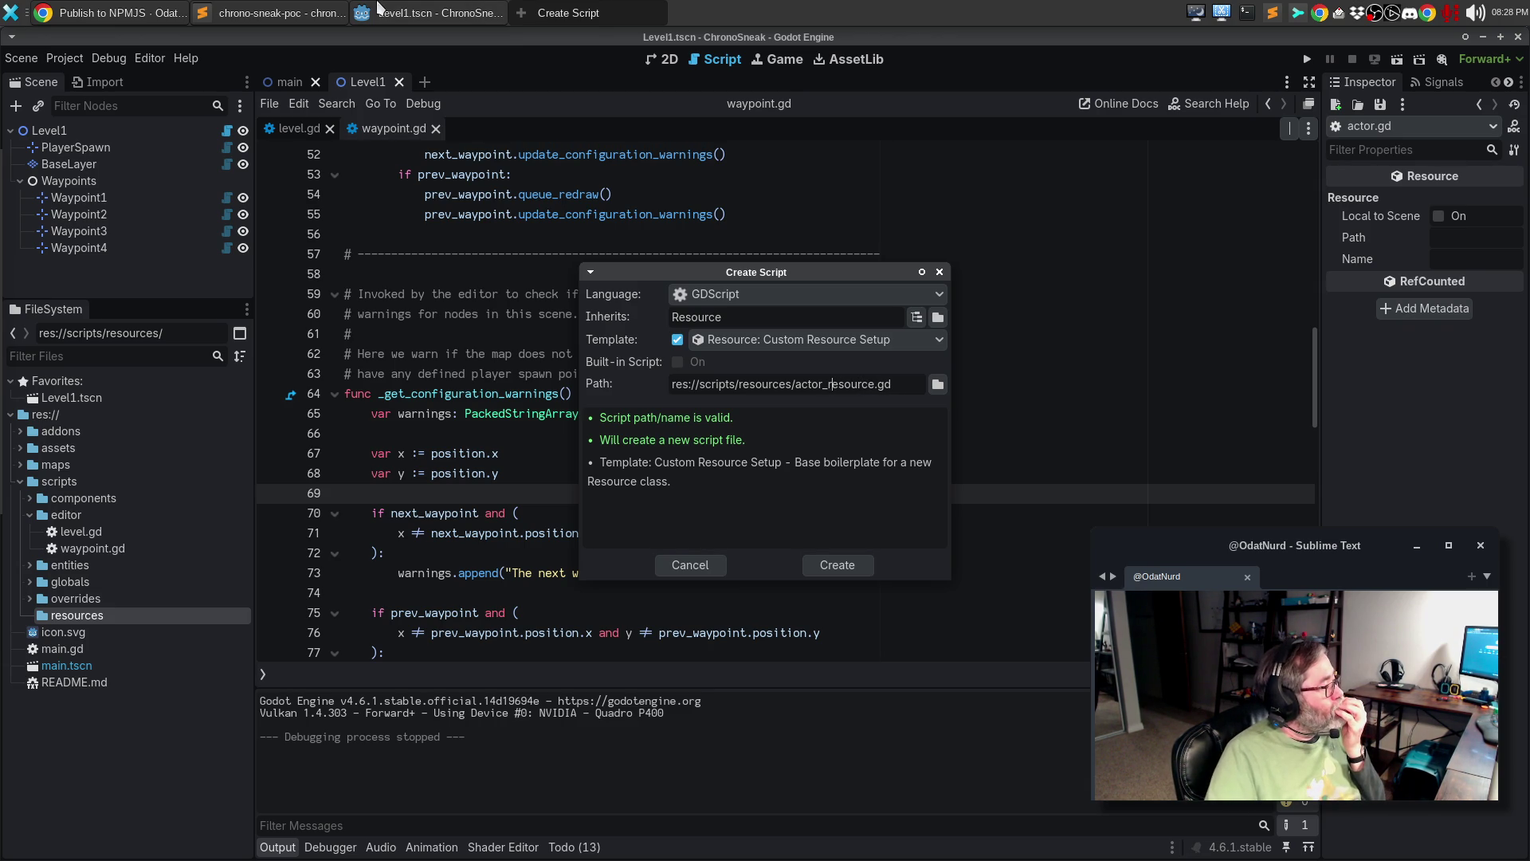
{"action": "key", "text": "alt+Tab"}
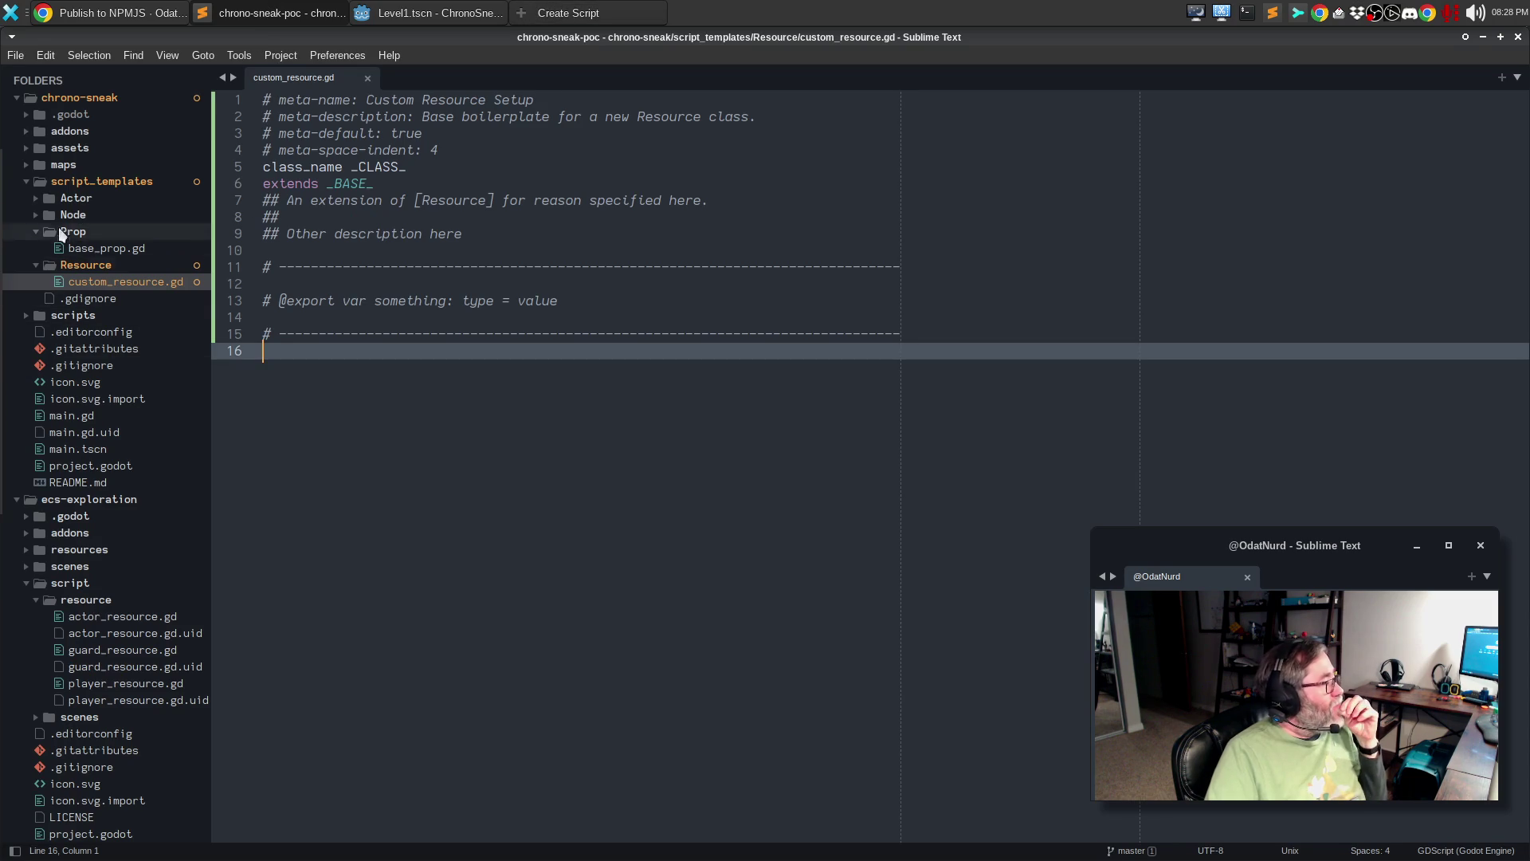
- Expand scripts > entities > actors in Sublime's sidebar and preview guard.gd, player.tscn and actor.gd
{"action": "left_click", "coordinate": [28, 182]}
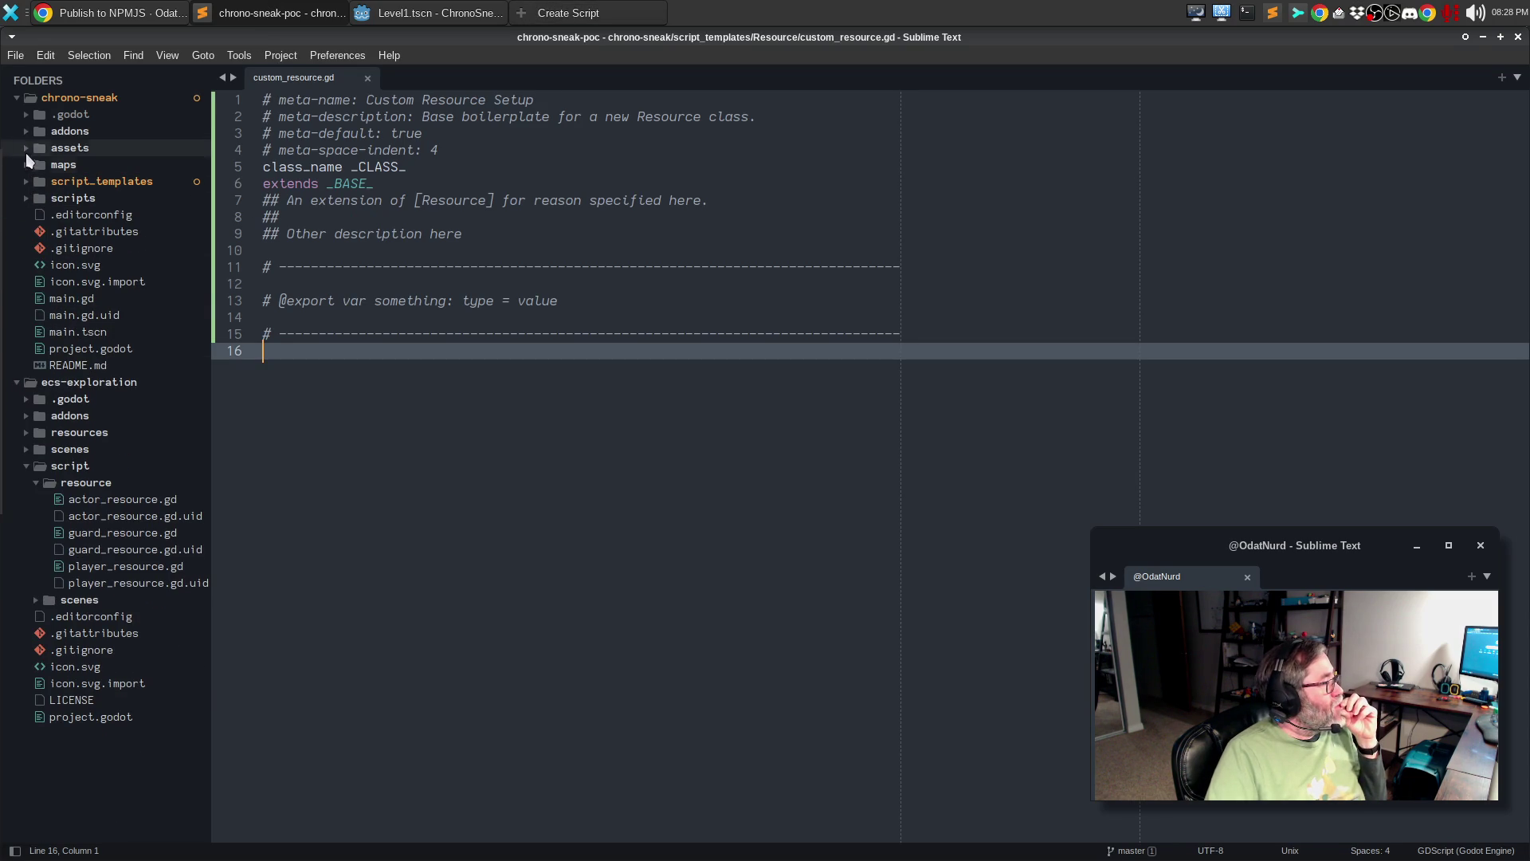
{"action": "left_click", "coordinate": [26, 199]}
{"action": "left_click", "coordinate": [36, 248]}
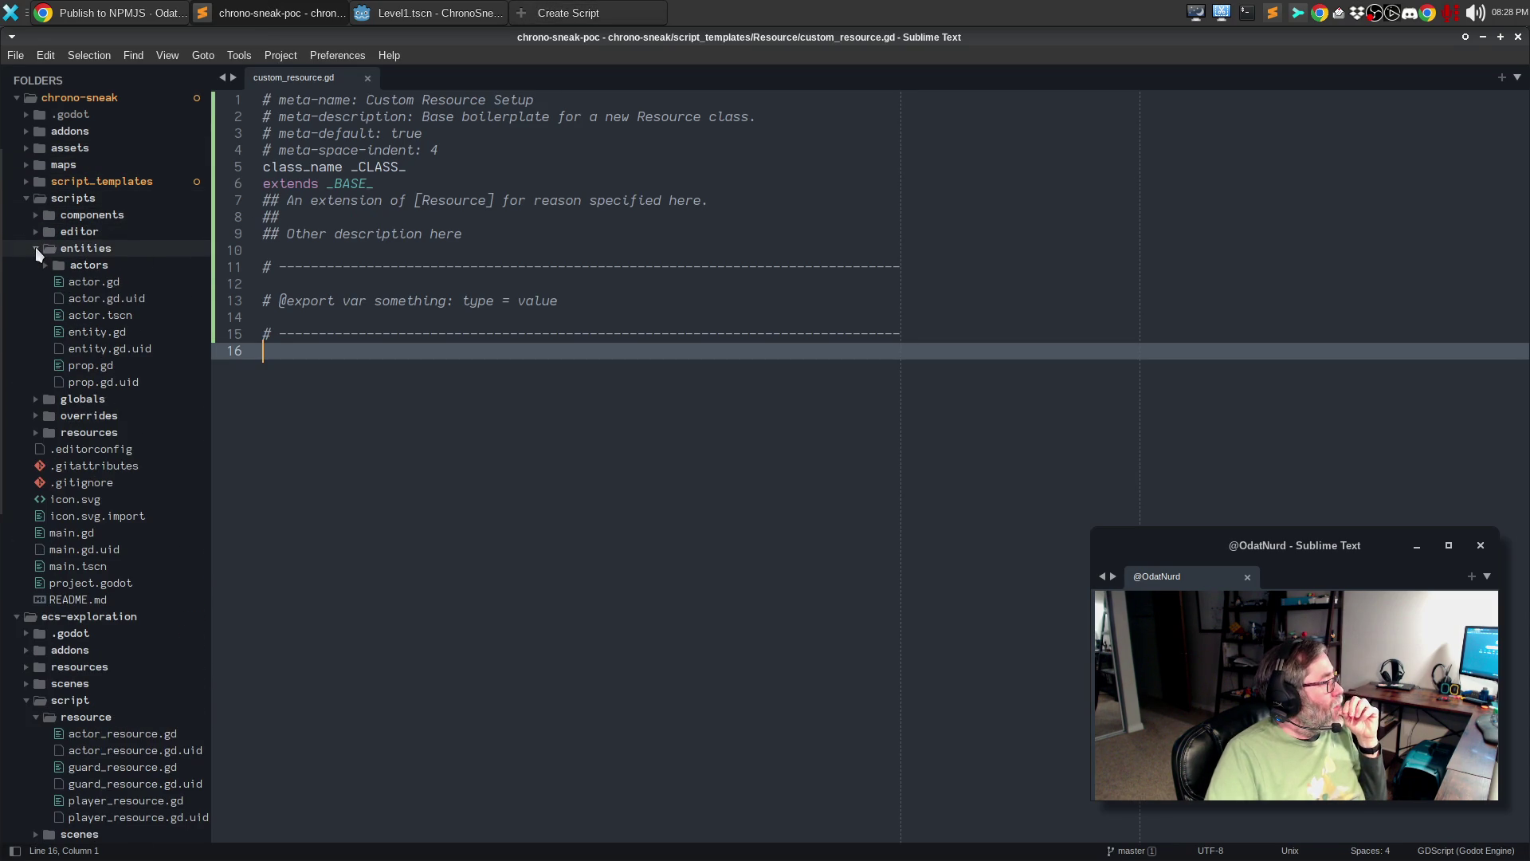
{"action": "left_click", "coordinate": [44, 265]}
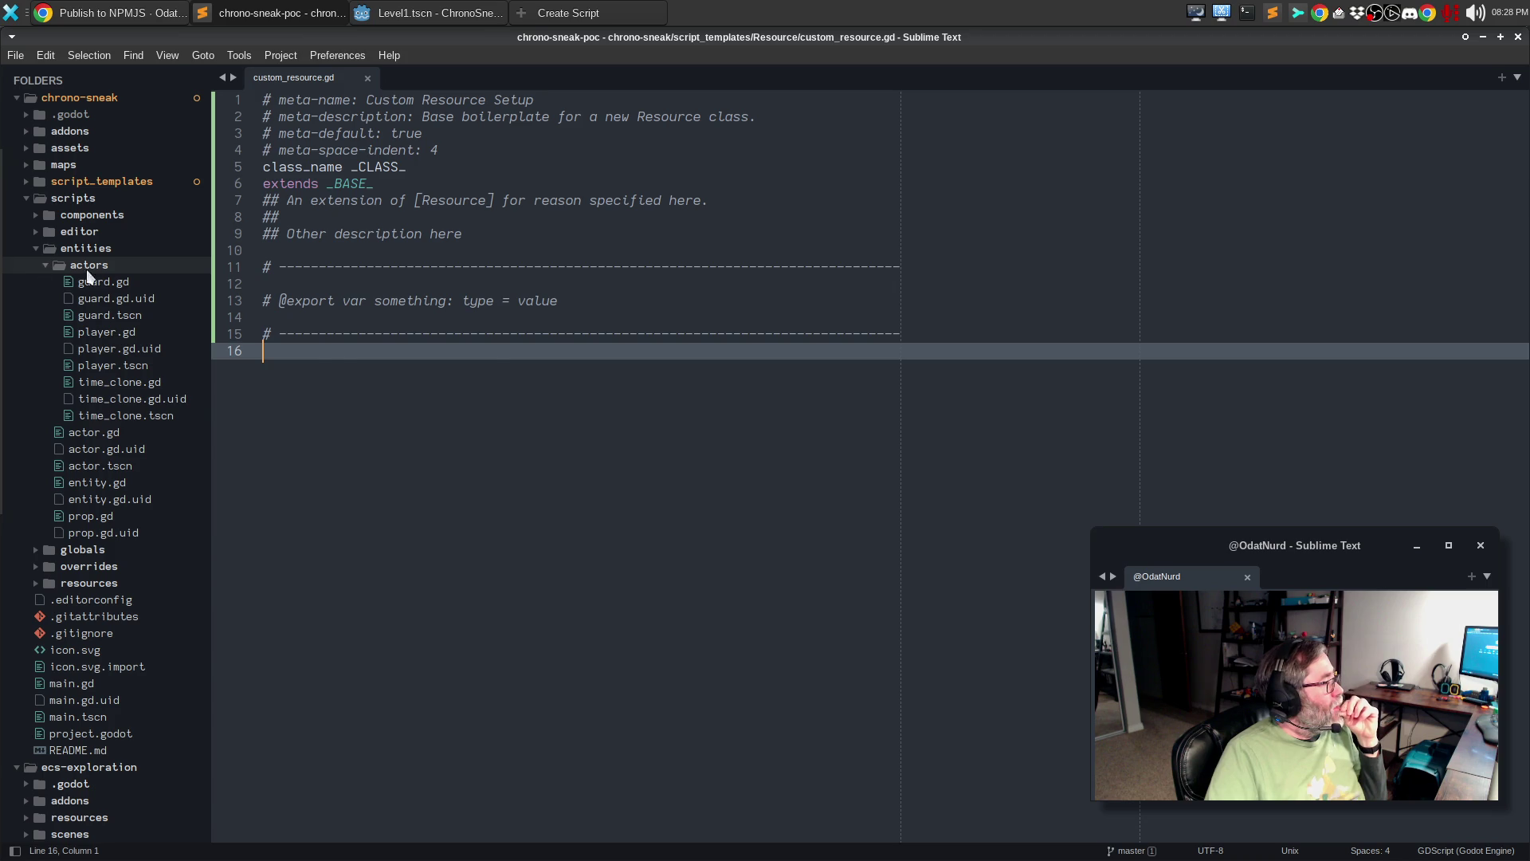
{"action": "left_click", "coordinate": [125, 287]}
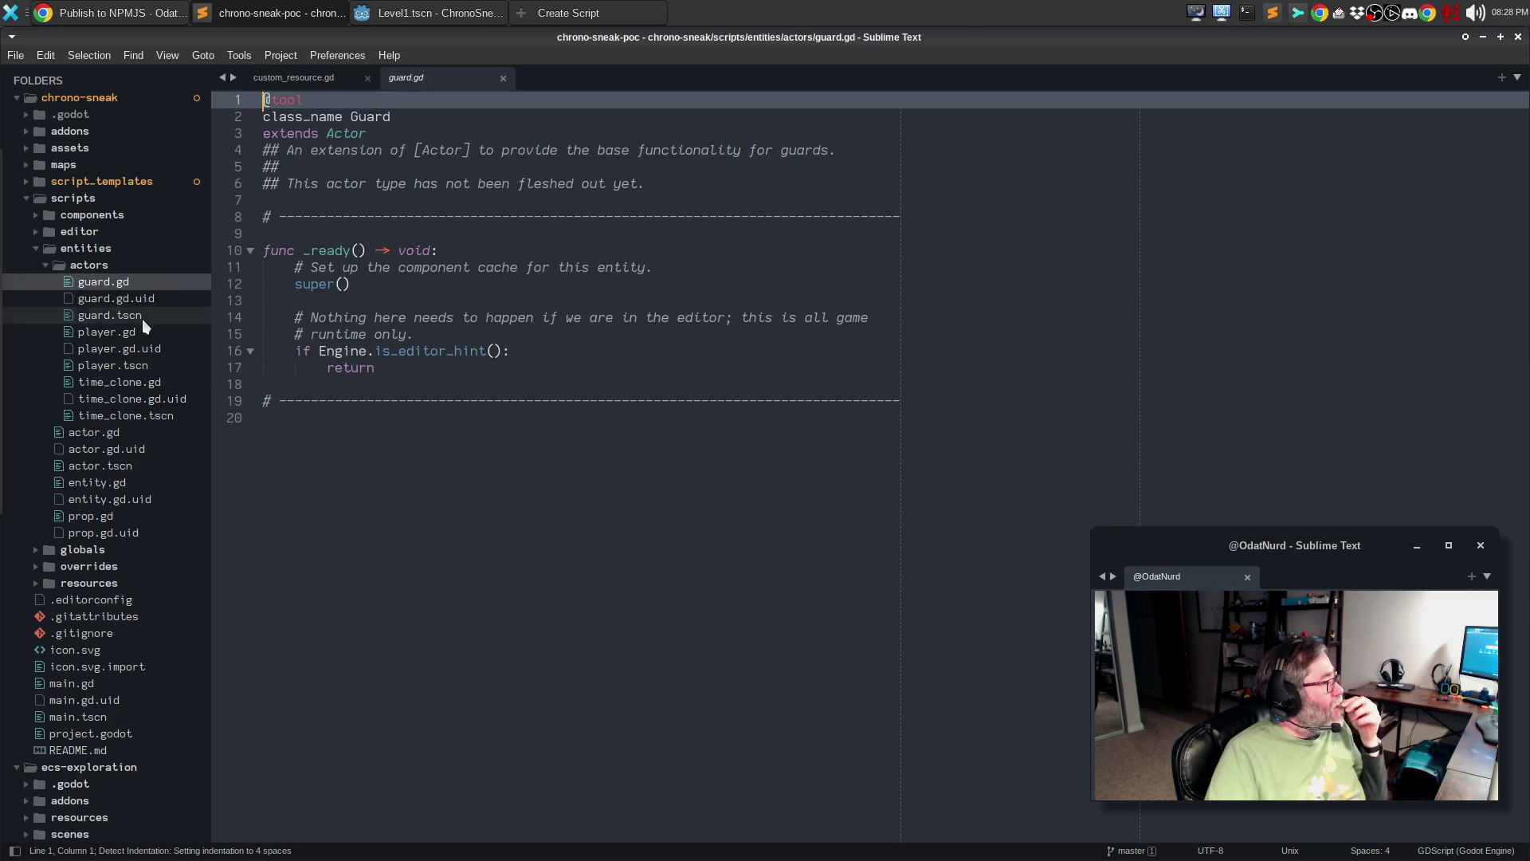
{"action": "left_click", "coordinate": [142, 371]}
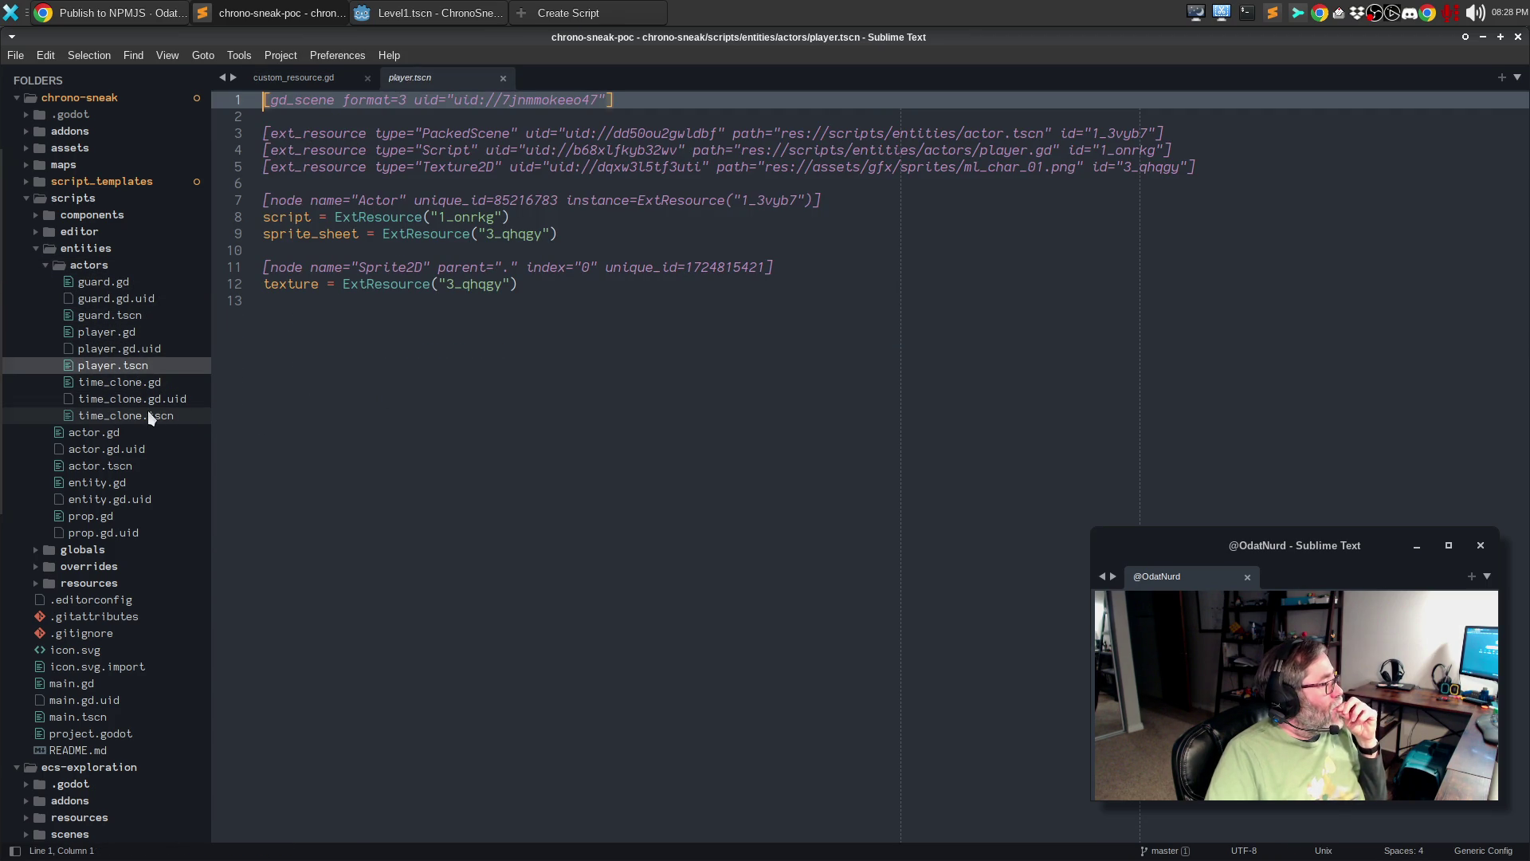
{"action": "left_click", "coordinate": [129, 432]}
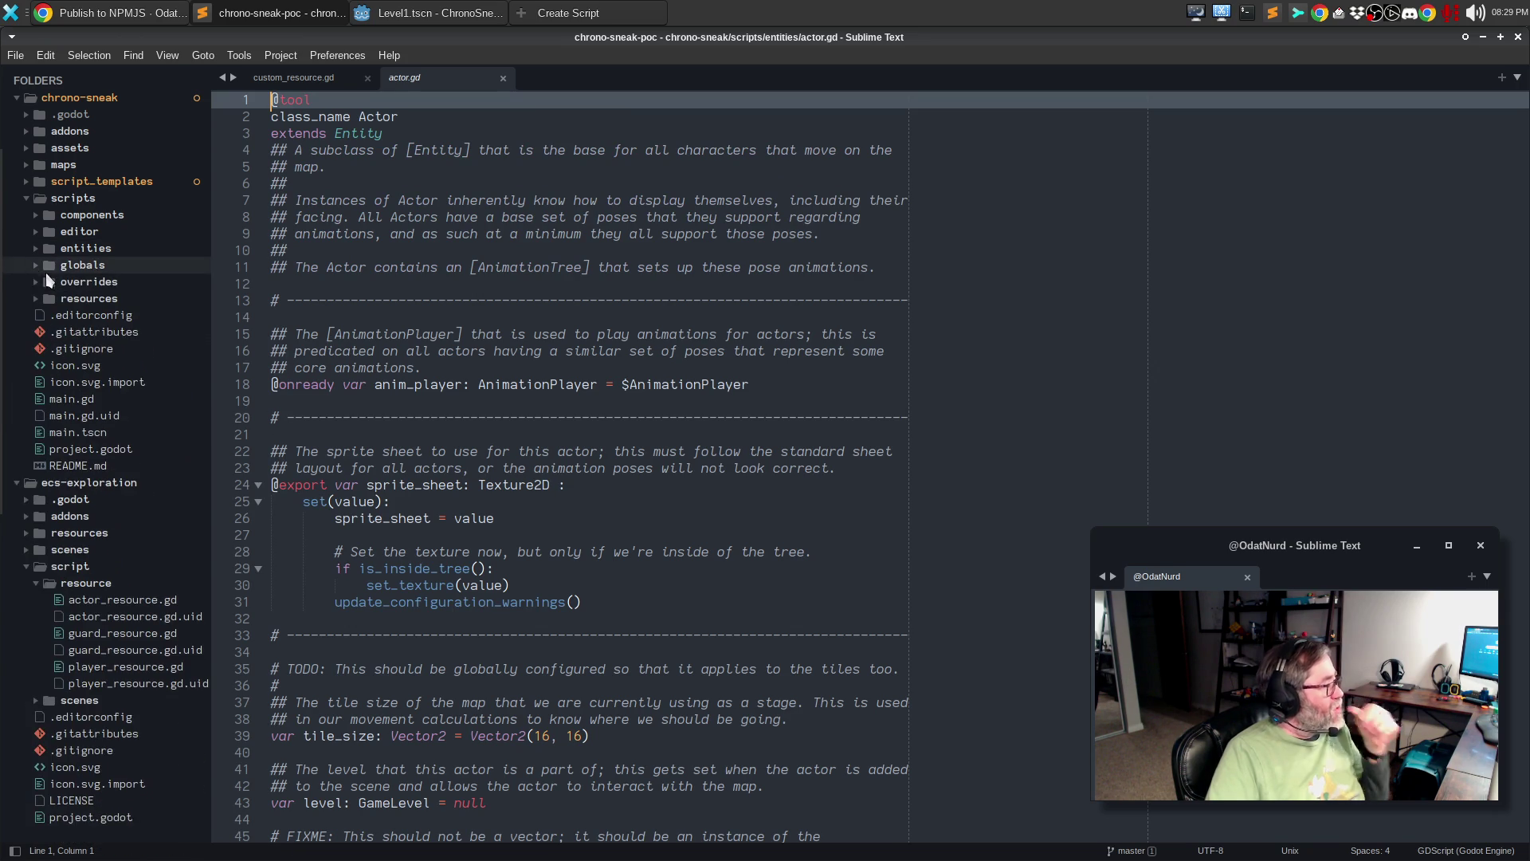
{"action": "key", "text": "alt+Tab"}
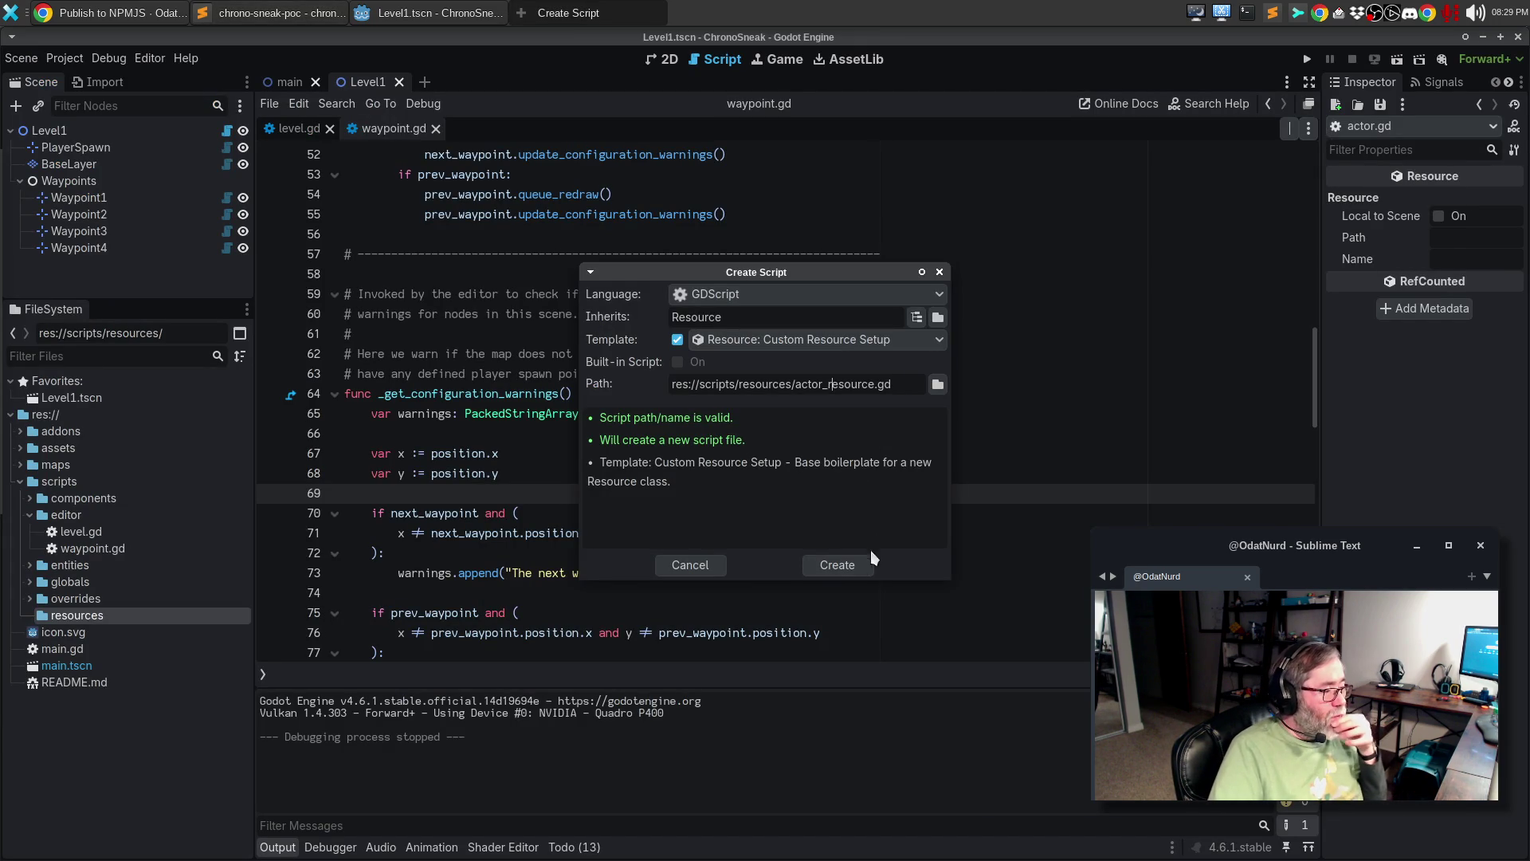
- Create actor_resource.gd and describe it as carrying [Actor] specific information
{"action": "left_click", "coordinate": [848, 570]}
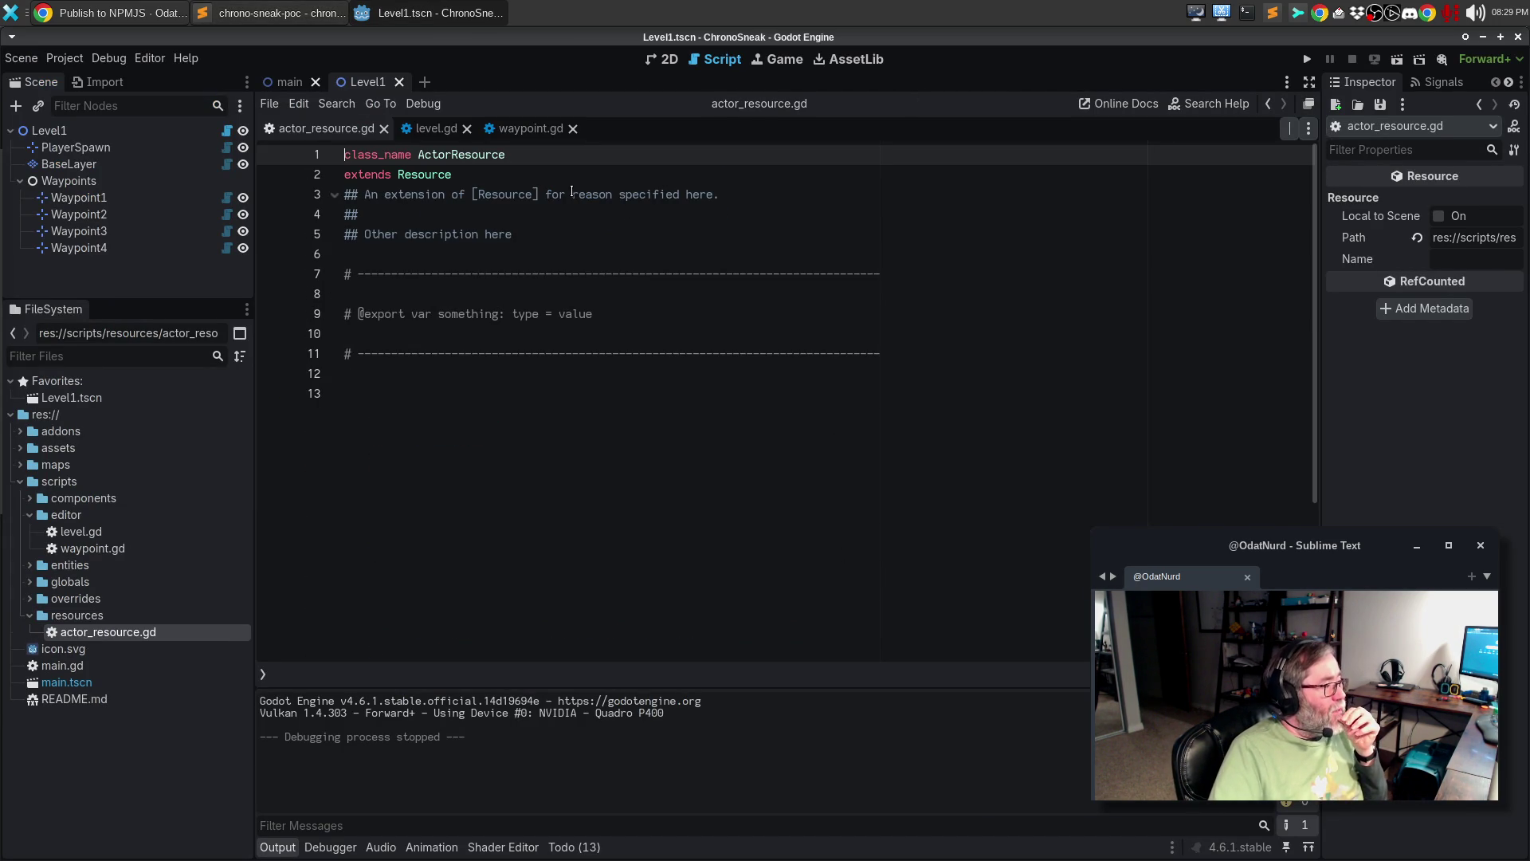
{"action": "left_click_drag", "start_coordinate": [547, 194], "coordinate": [713, 191]}
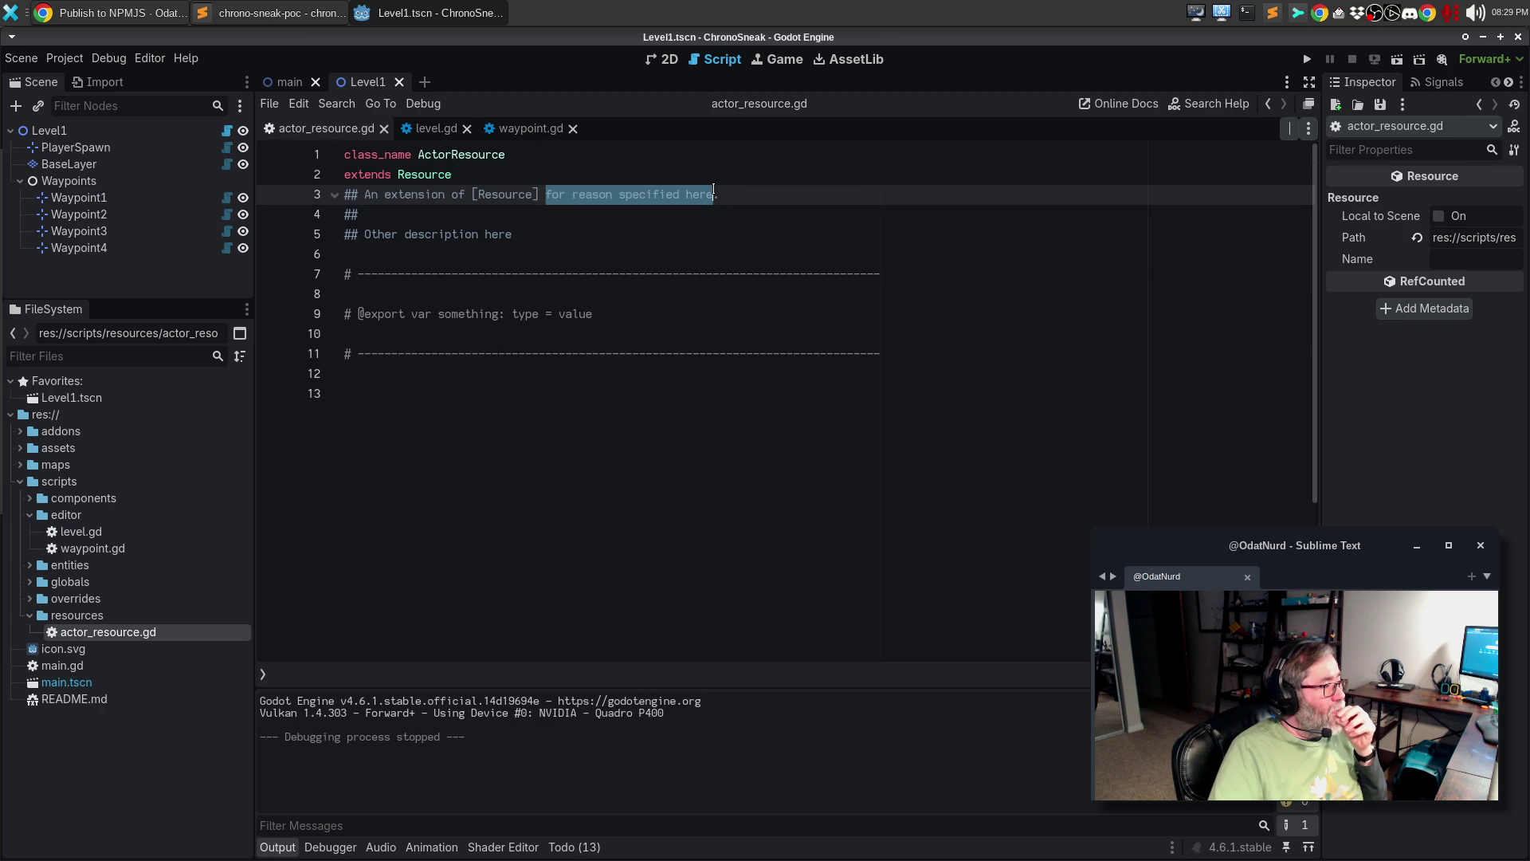
{"action": "type", "text": "to c"}
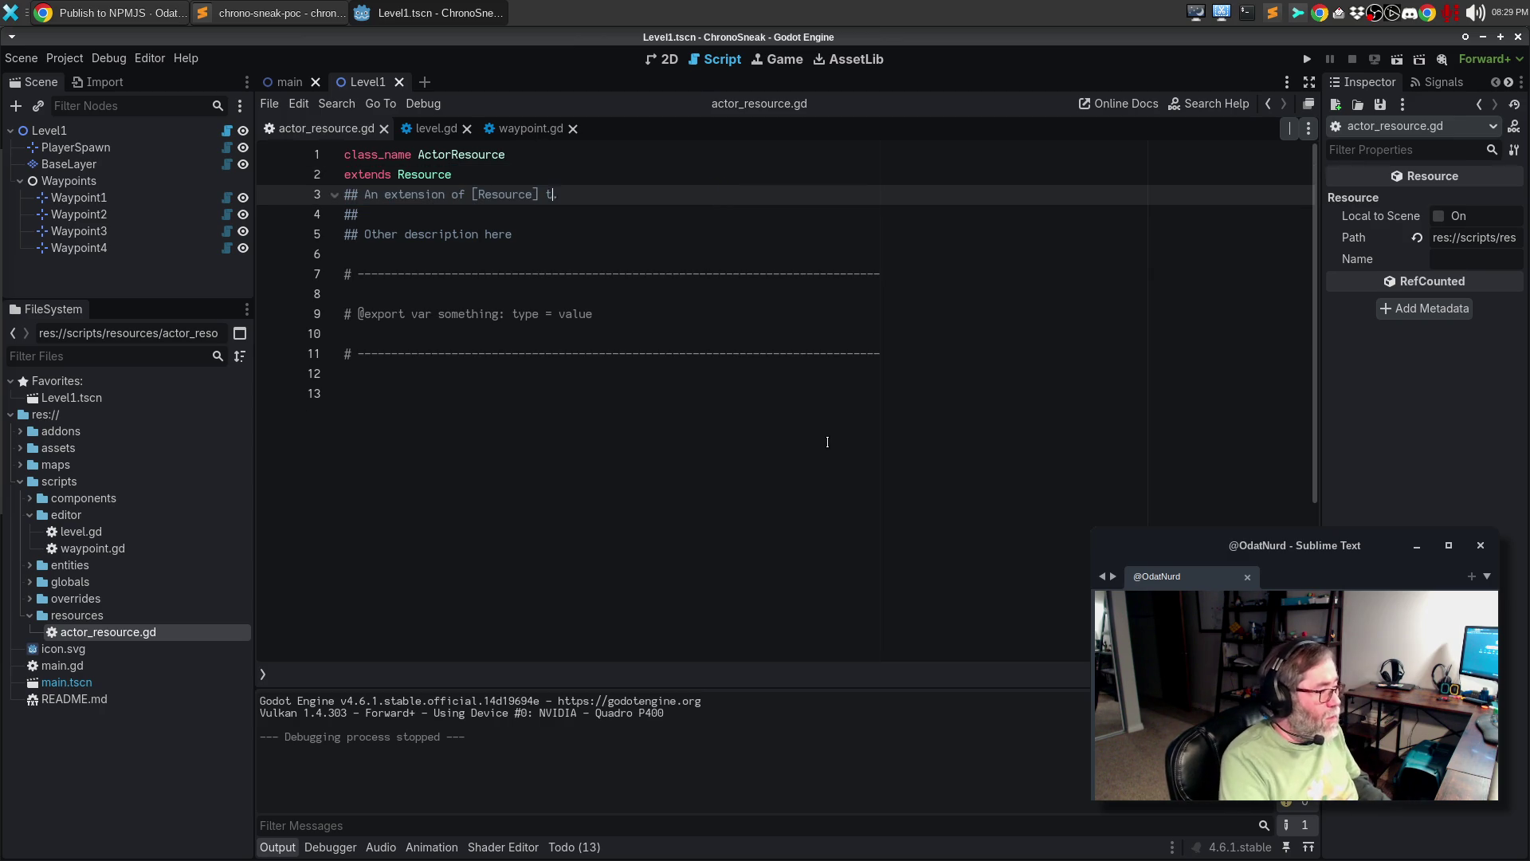
{"action": "type", "text": "arry specific in"}
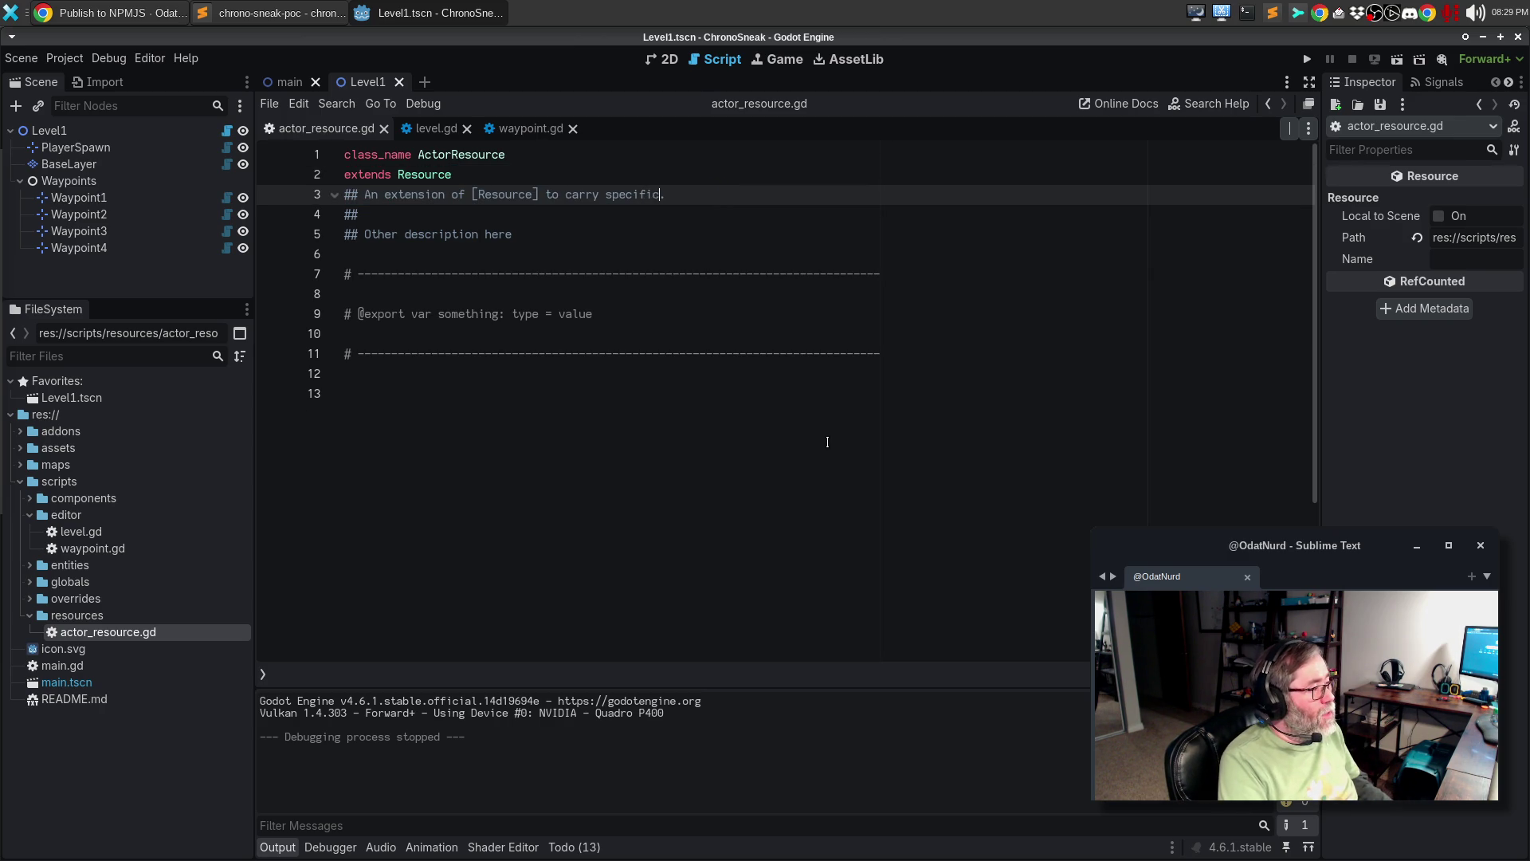
{"action": "type", "text": "formation about"}
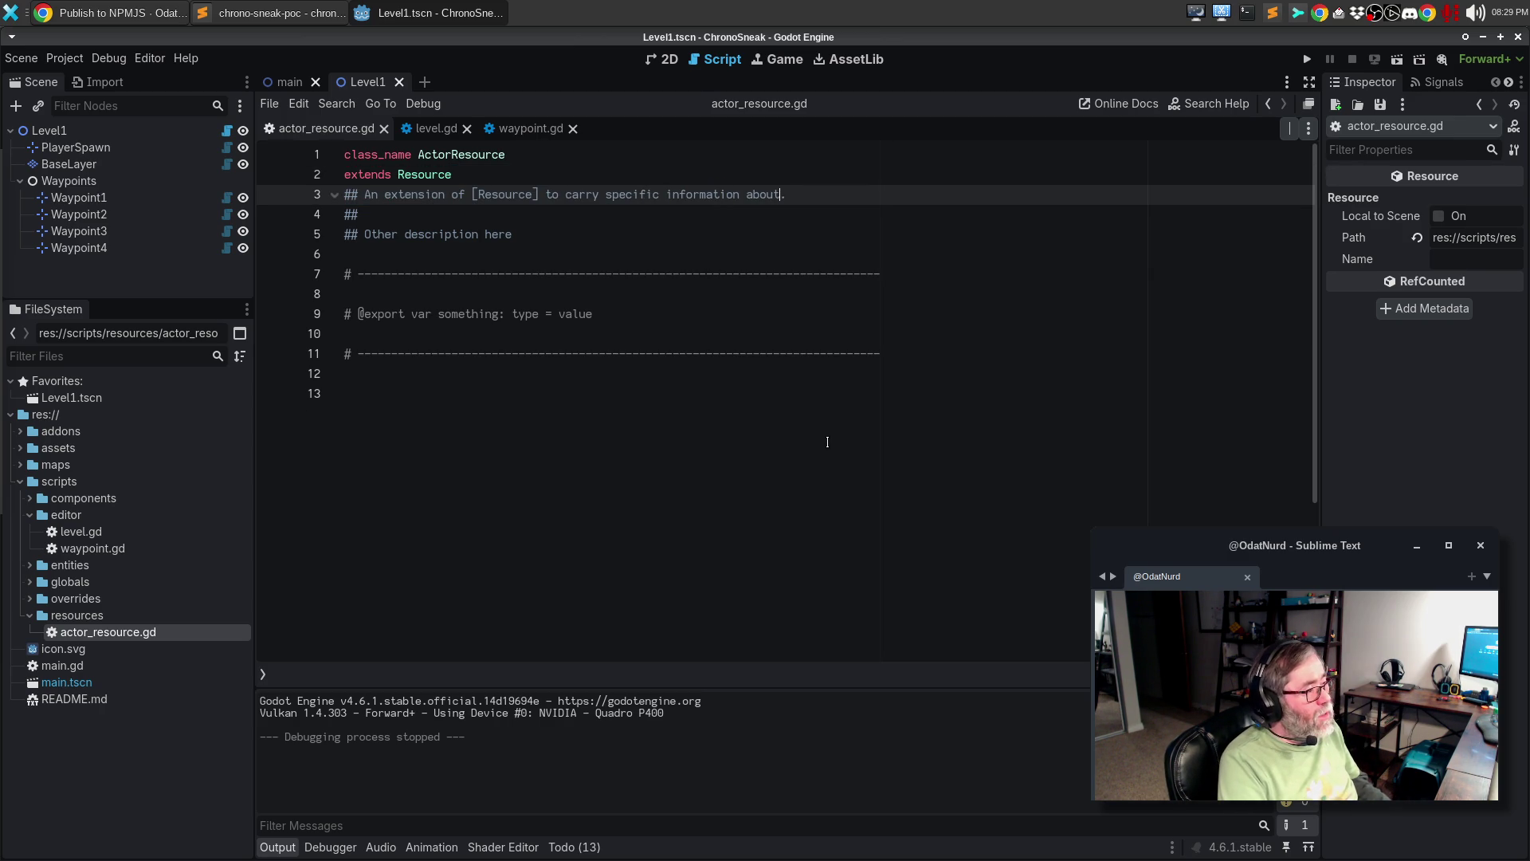
{"action": "key", "text": "ctrl+BackSpace"}
{"action": "key", "text": "ctrl+BackSpace"}
{"action": "key", "text": "ctrl+BackSpace"}
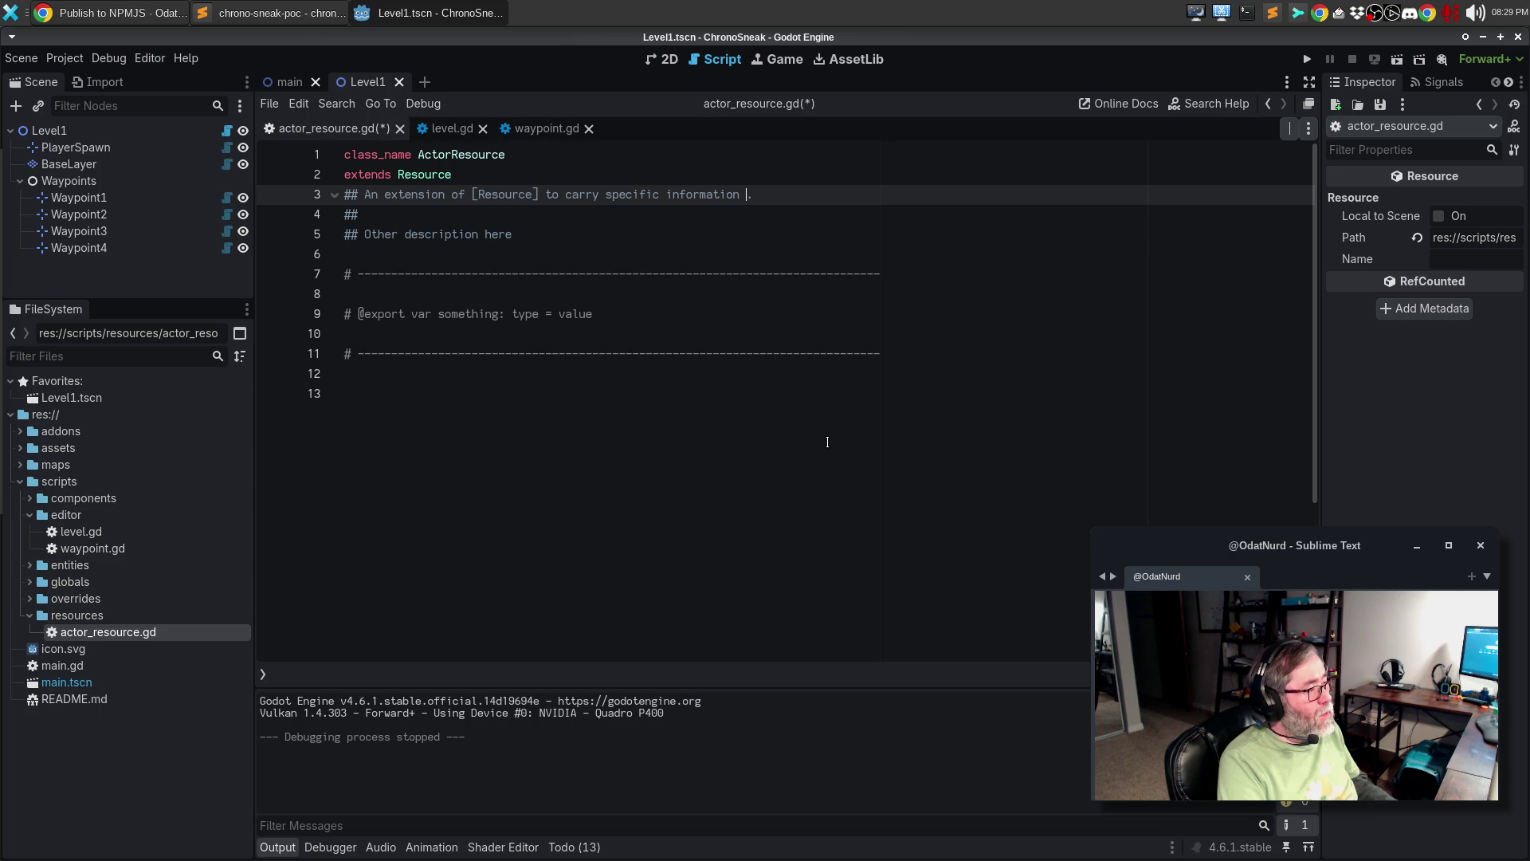
{"action": "type", "text": "Actor"}
{"action": "key", "text": "Left"}
{"action": "key", "text": "Left"}
{"action": "key", "text": "Left"}
{"action": "type", "text": "["}
{"action": "key", "text": "Right"}
{"action": "key", "text": "Right"}
{"action": "key", "text": "Right"}
{"action": "type", "text": "] specific information"}
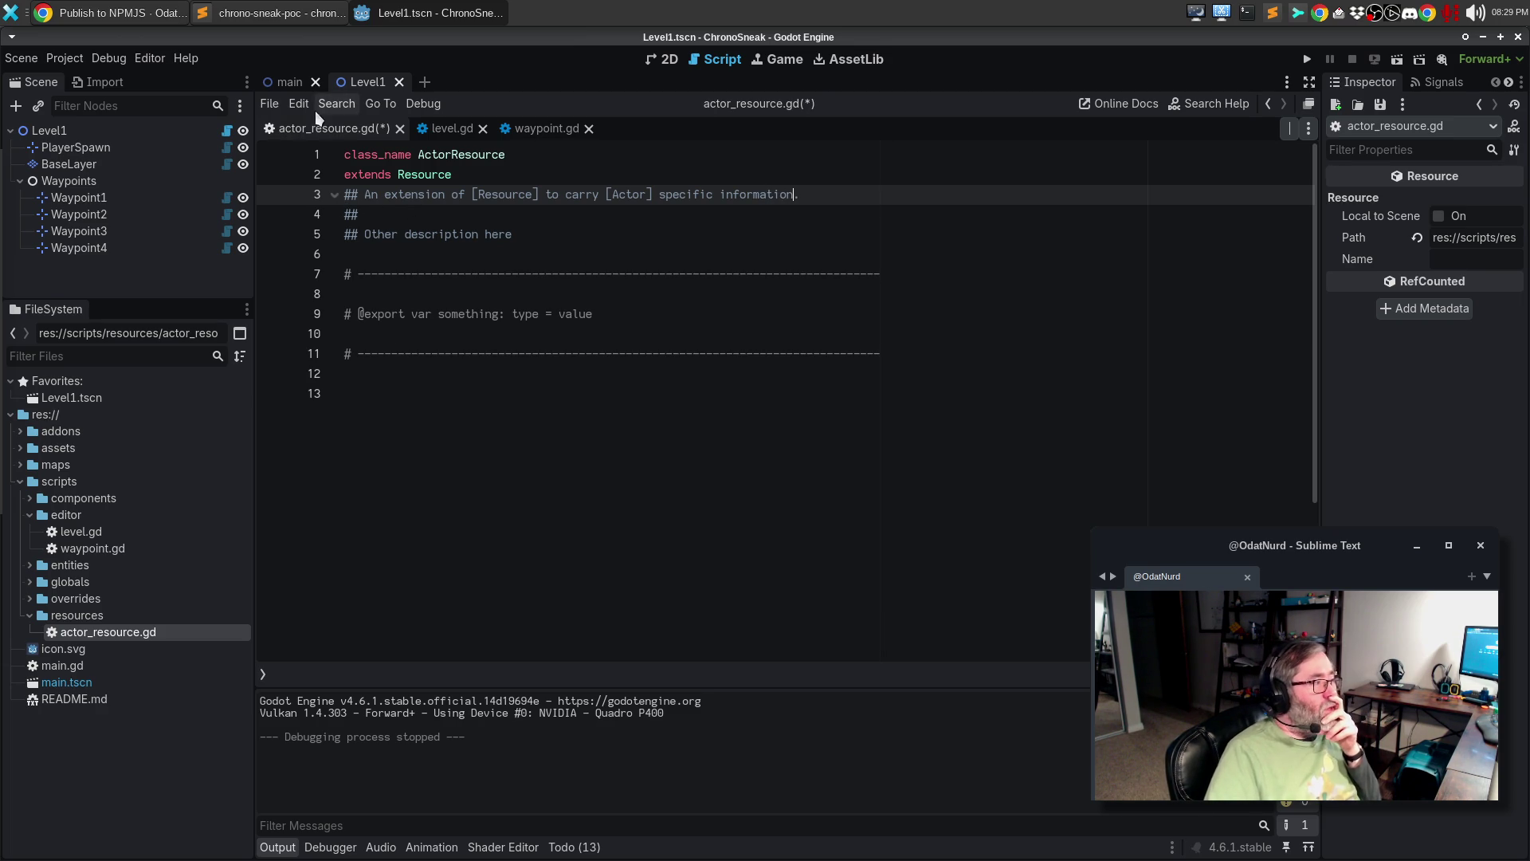
{"action": "left_click", "coordinate": [256, 13]}
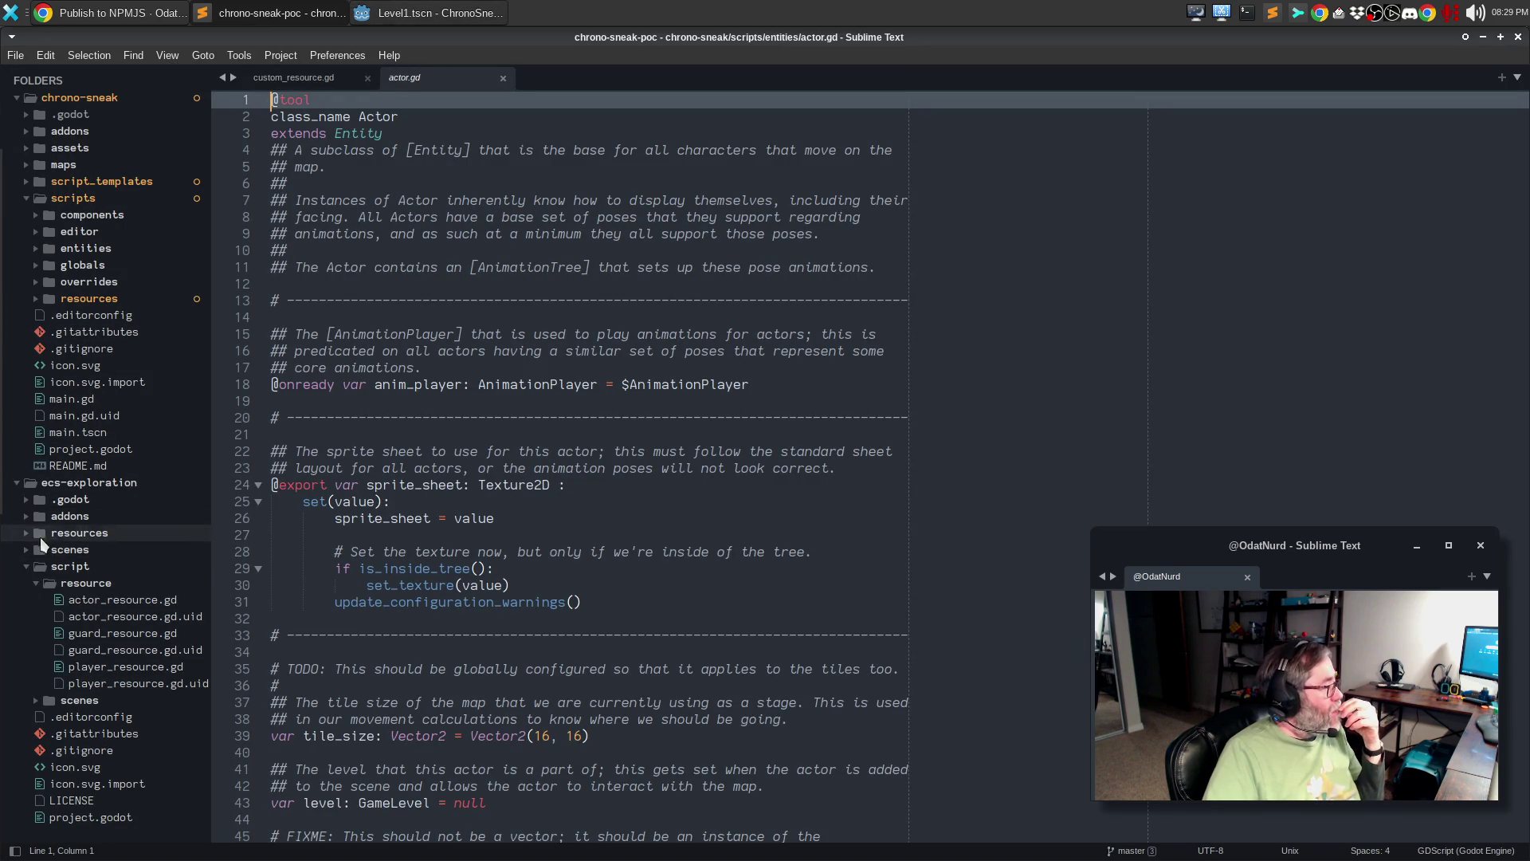
{"action": "left_click", "coordinate": [108, 600]}
{"action": "left_click", "coordinate": [751, 204]}
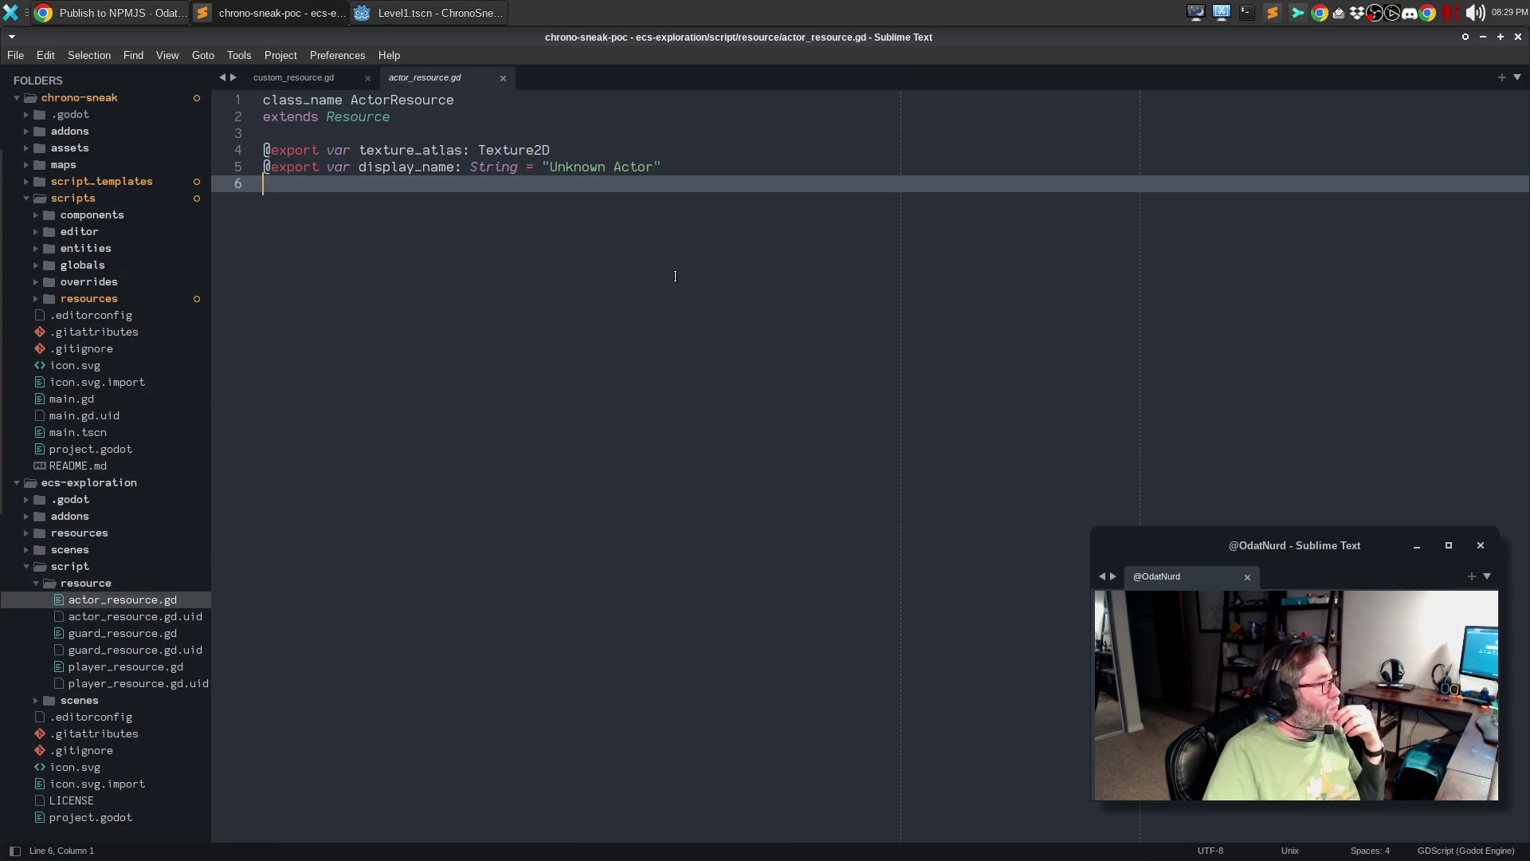
{"action": "left_click_drag", "start_coordinate": [766, 176], "coordinate": [199, 155]}
{"action": "key", "text": "ctrl+c"}
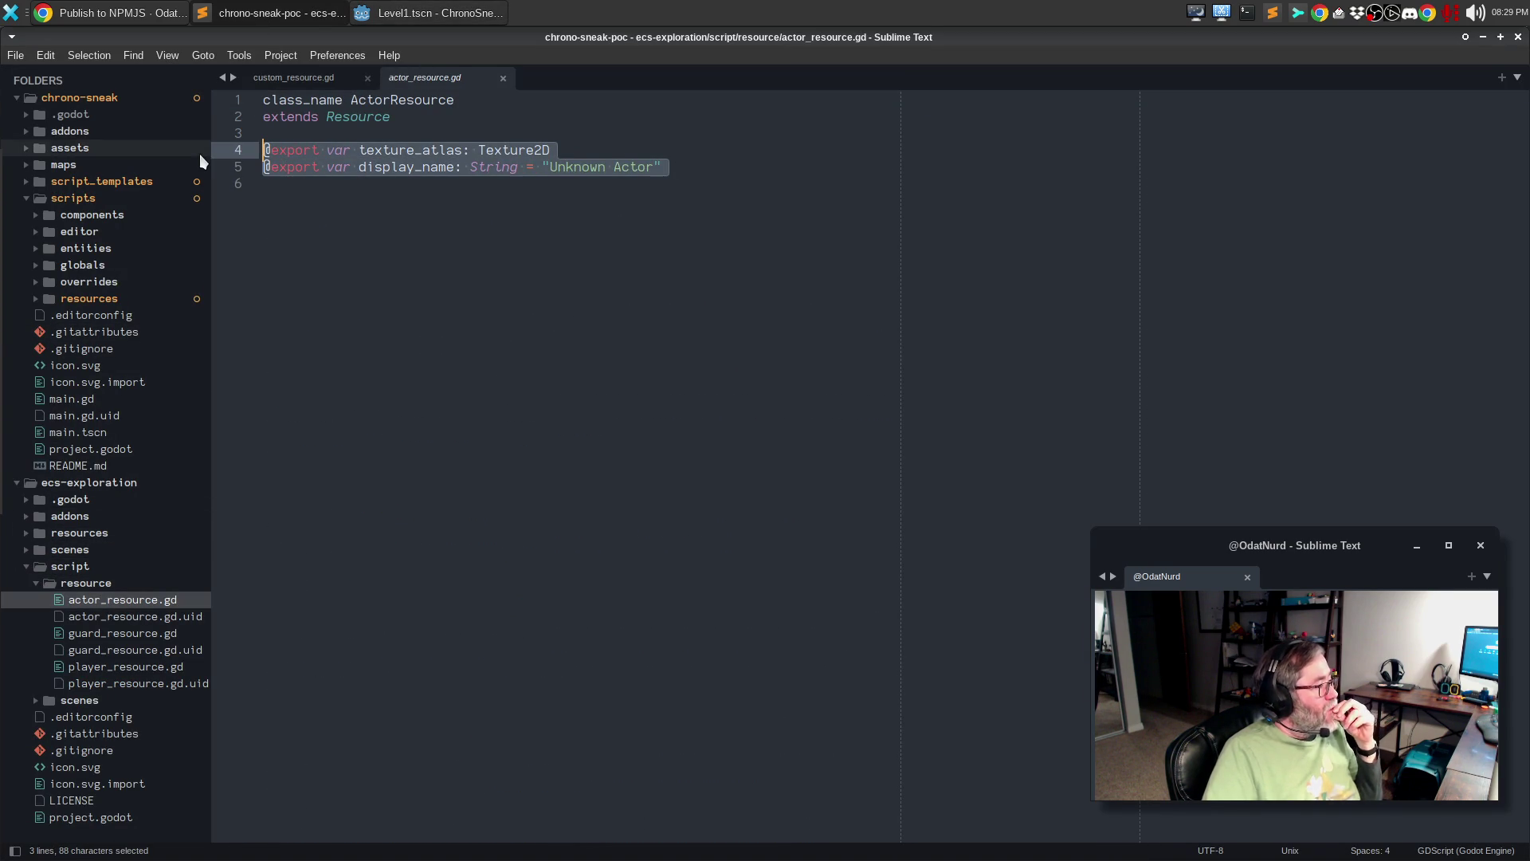
{"action": "key", "text": "alt+Tab"}
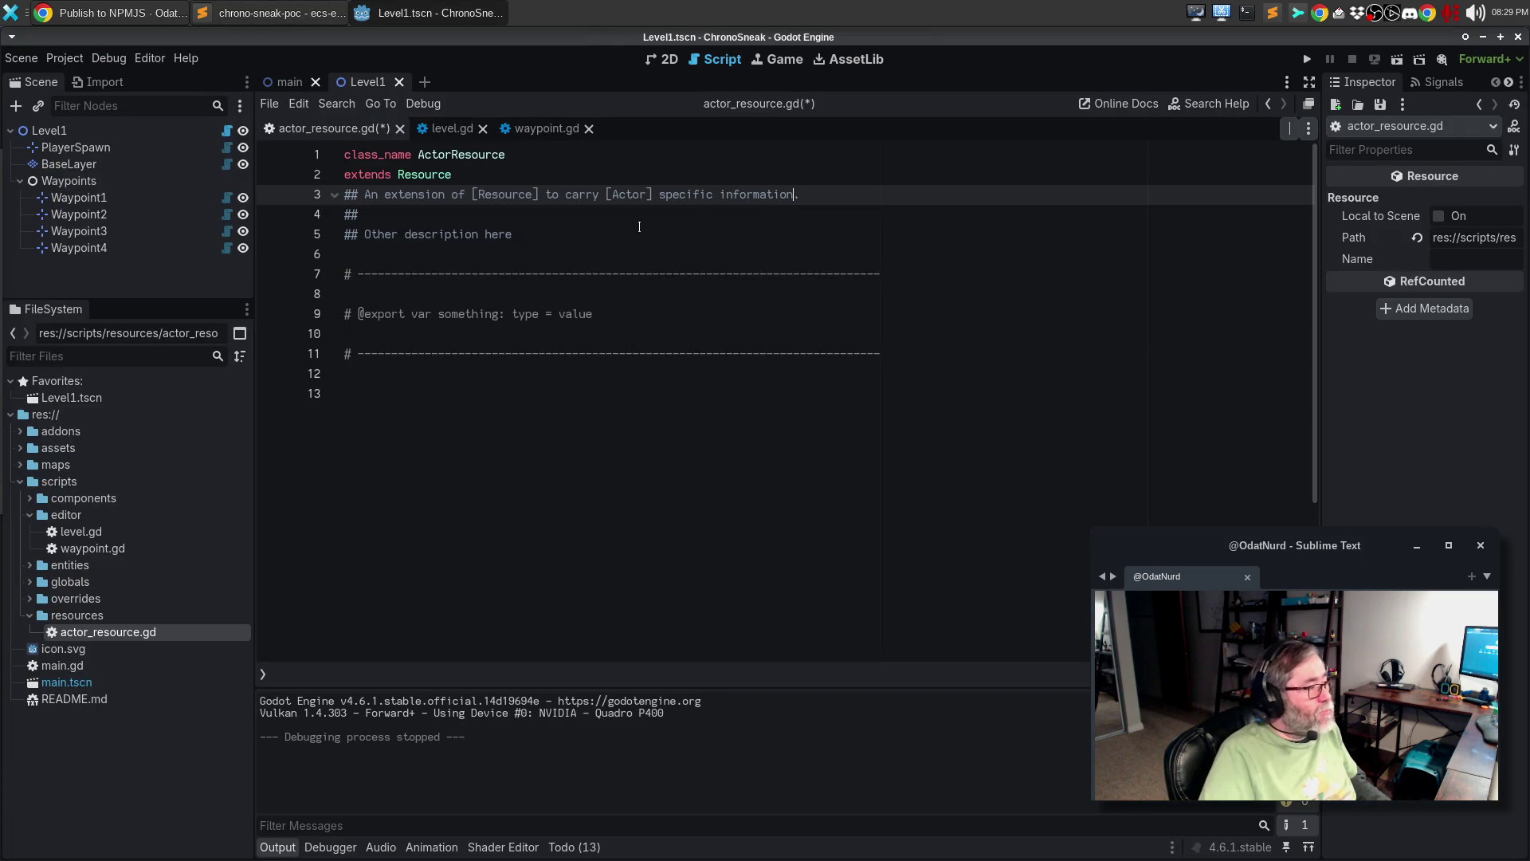
- Paste the texture_atlas and display_name exports over the placeholder line and remove the extra blank line
{"action": "left_click", "coordinate": [517, 316]}
{"action": "triple_click", "coordinate": [516, 316]}
{"action": "key", "text": "ctrl+v"}
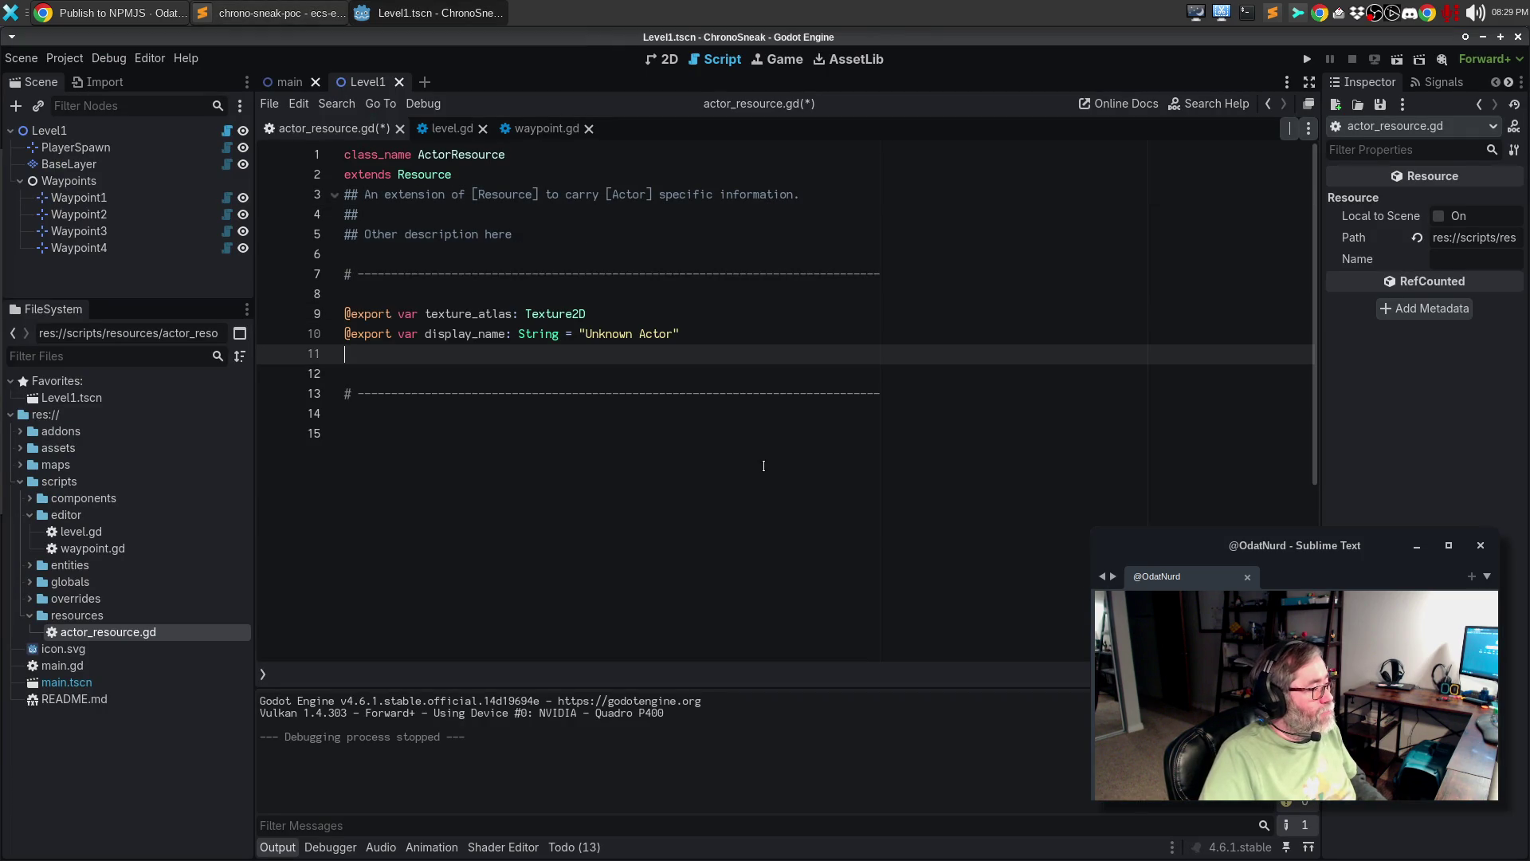
{"action": "key", "text": "Up"}
{"action": "key", "text": "Up"}
{"action": "key", "text": "Up"}
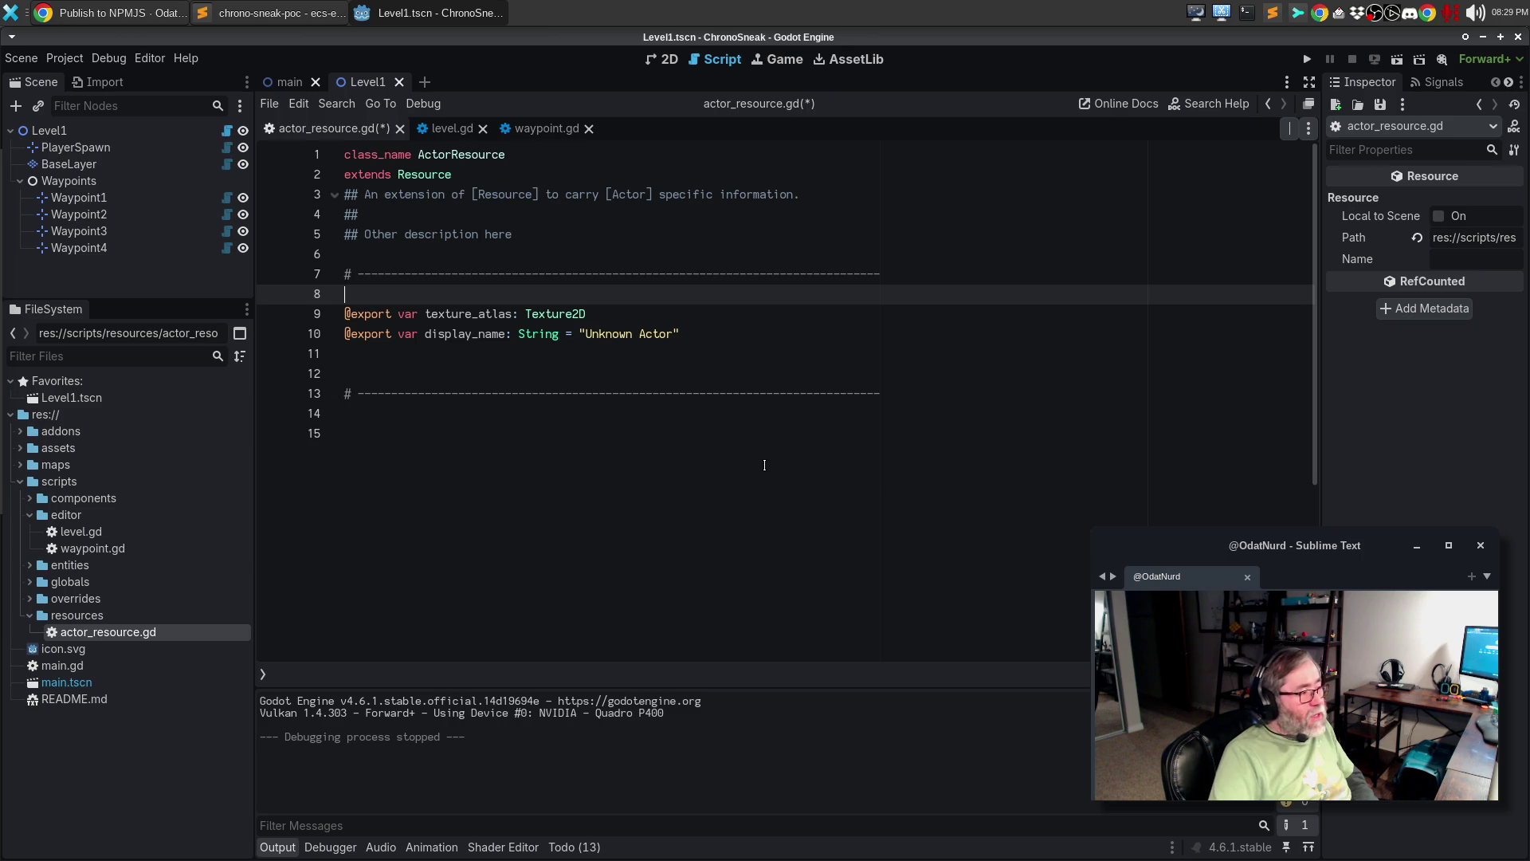
{"action": "key", "text": "Down"}
{"action": "key", "text": "Down"}
{"action": "key", "text": "Down"}
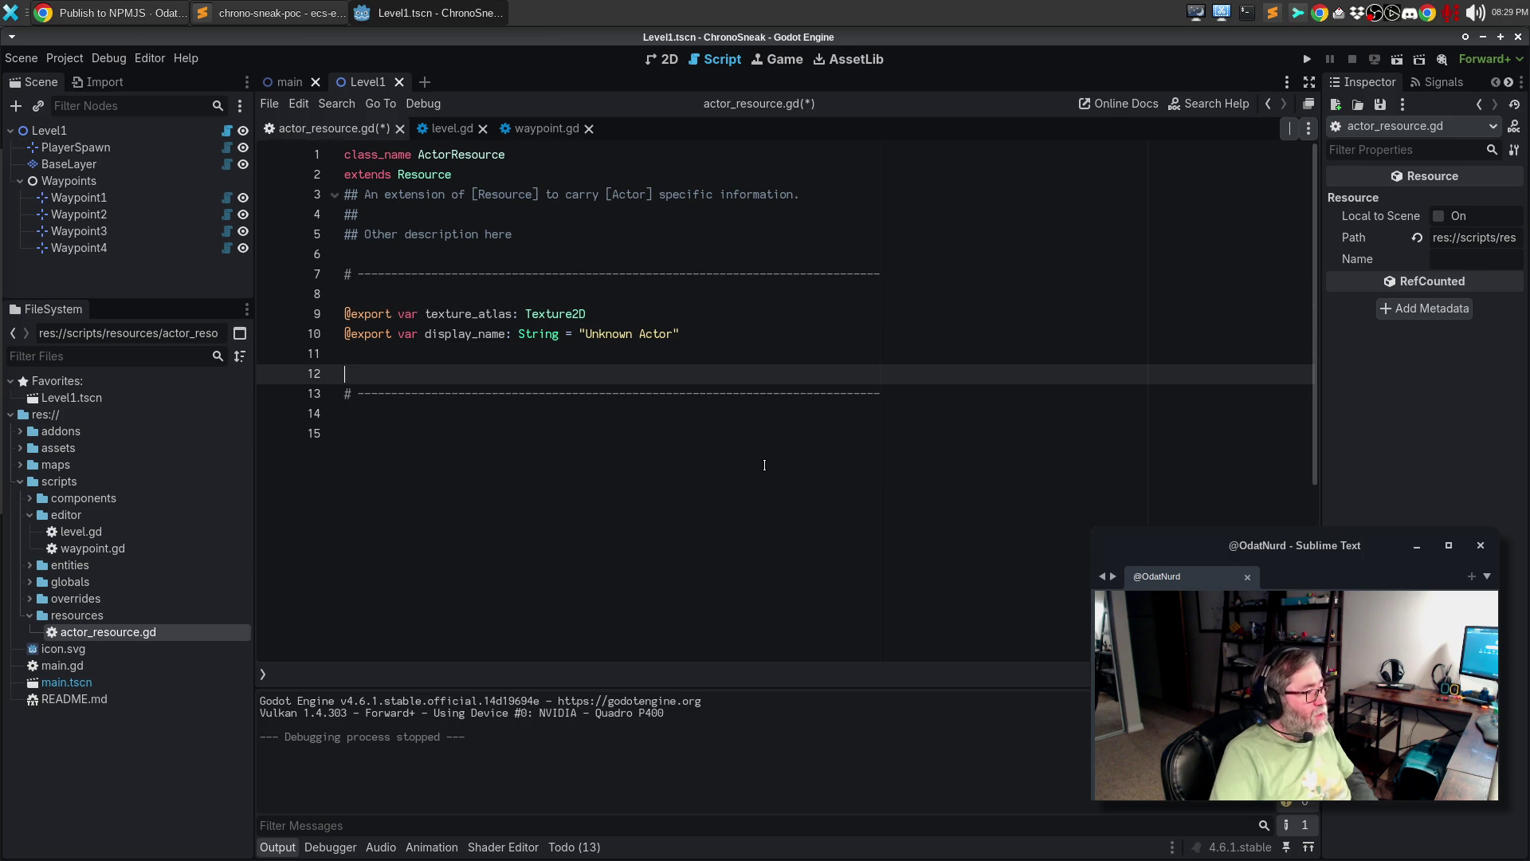
{"action": "key", "text": "BackSpace"}
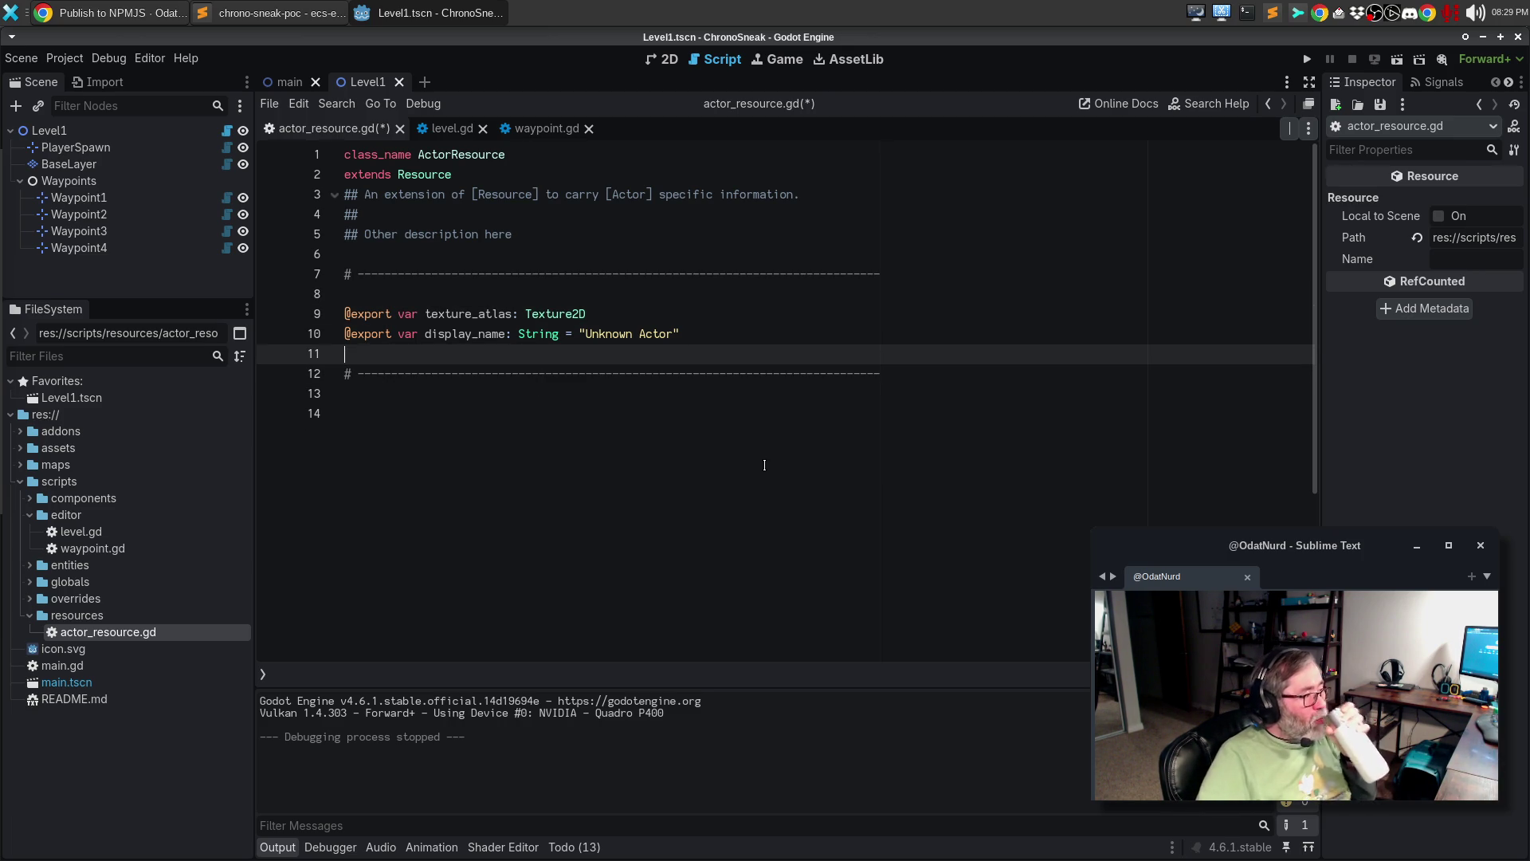
{"action": "left_click_drag", "start_coordinate": [513, 235], "coordinate": [399, 235]}
- Begin the description: the base class upon which all Actor entities draw their custom configuration
{"action": "key", "text": "ctrl+shift+Left"}
{"action": "type", "text": "Th"}
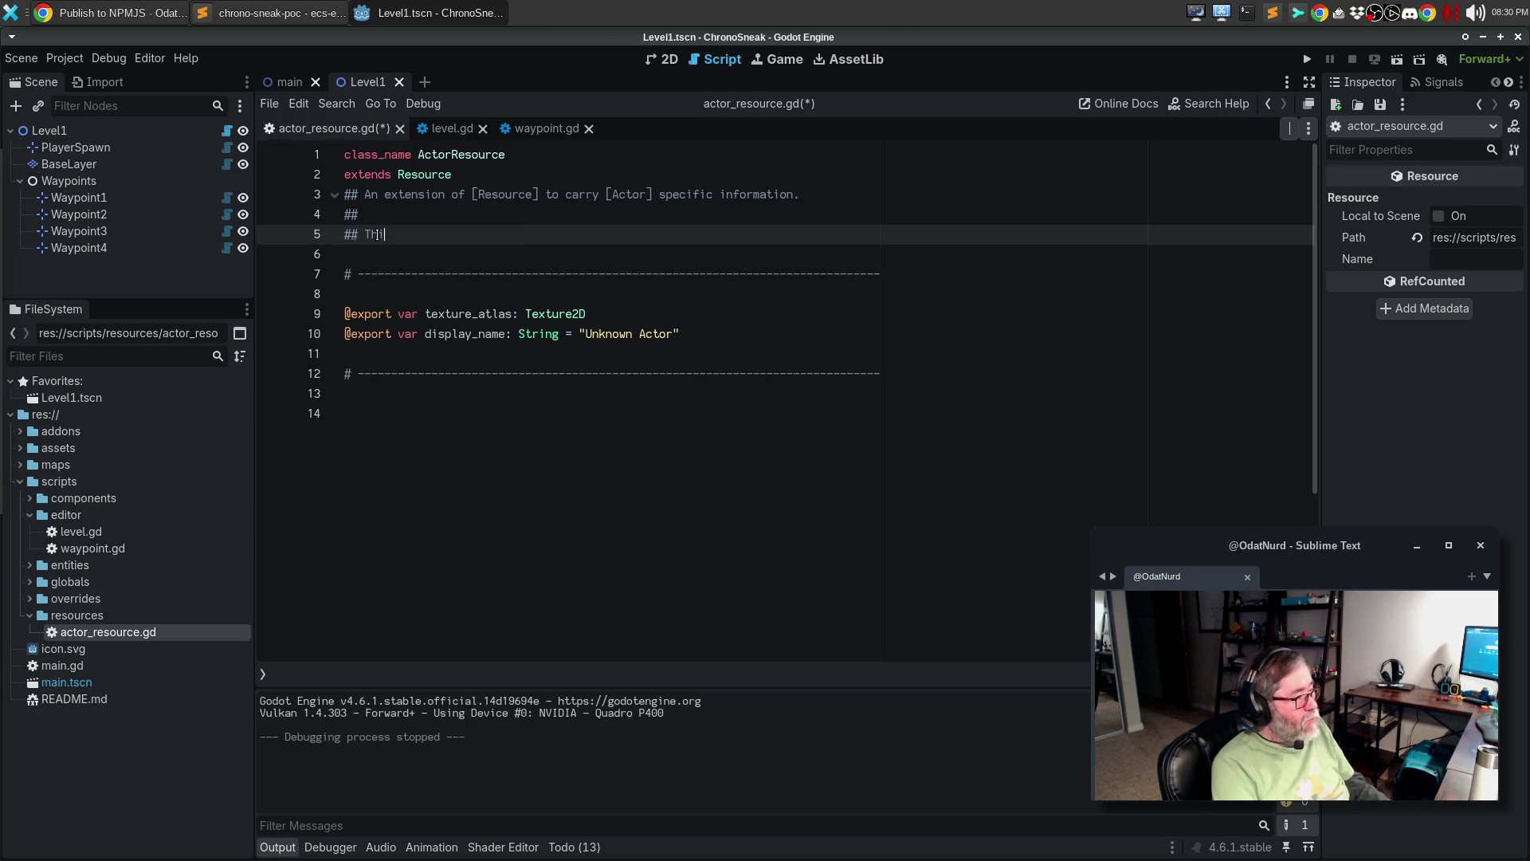
{"action": "key", "text": "BackSpace"}
{"action": "key", "text": "BackSpace"}
{"action": "key", "text": "BackSpace"}
{"action": "type", "text": "This resource is considered the base c"}
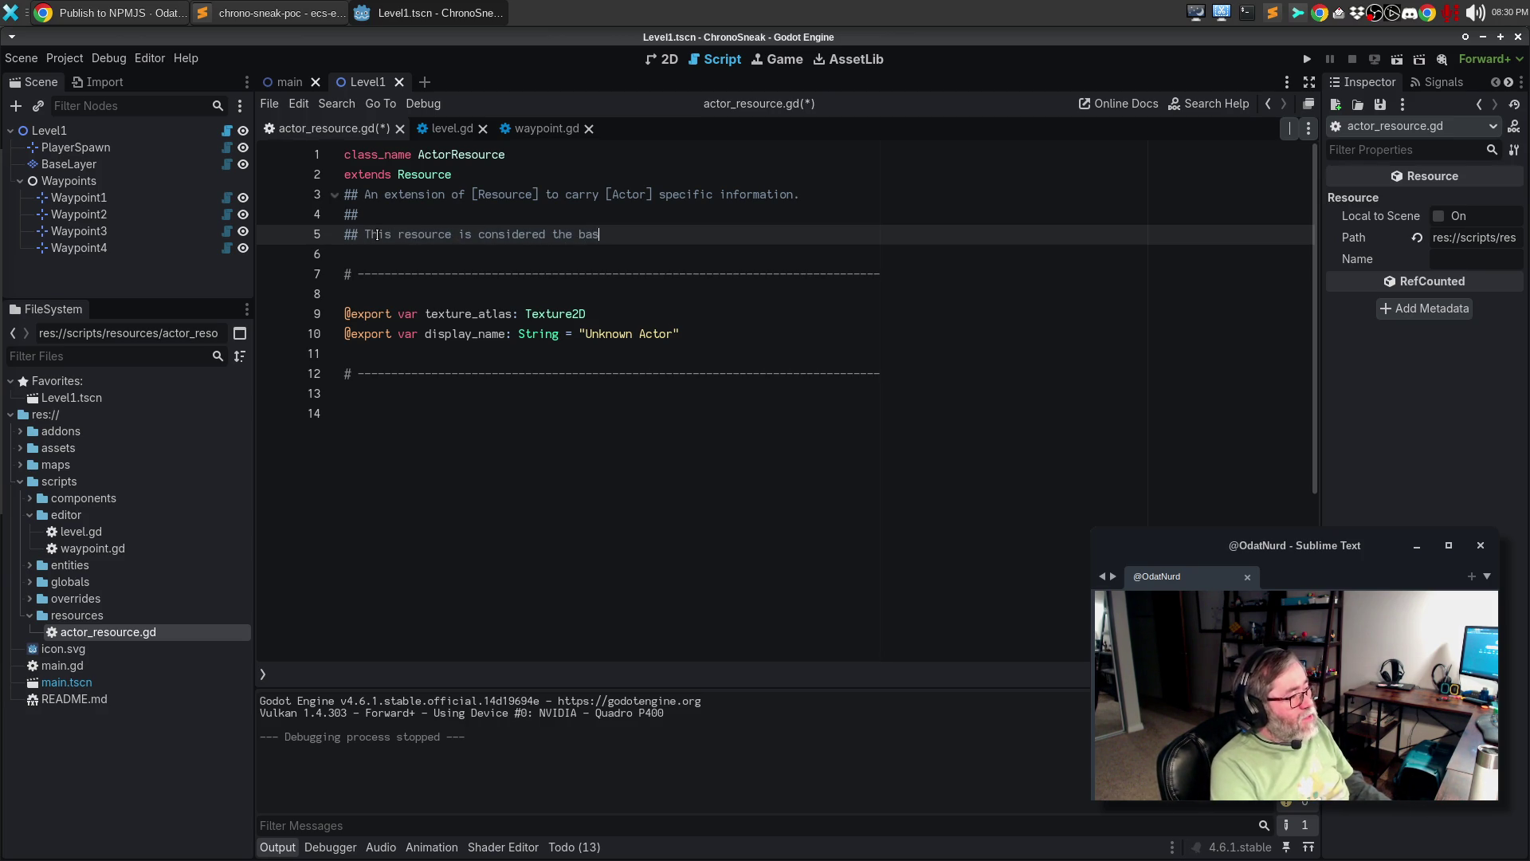
{"action": "type", "text": "lass upon whi"}
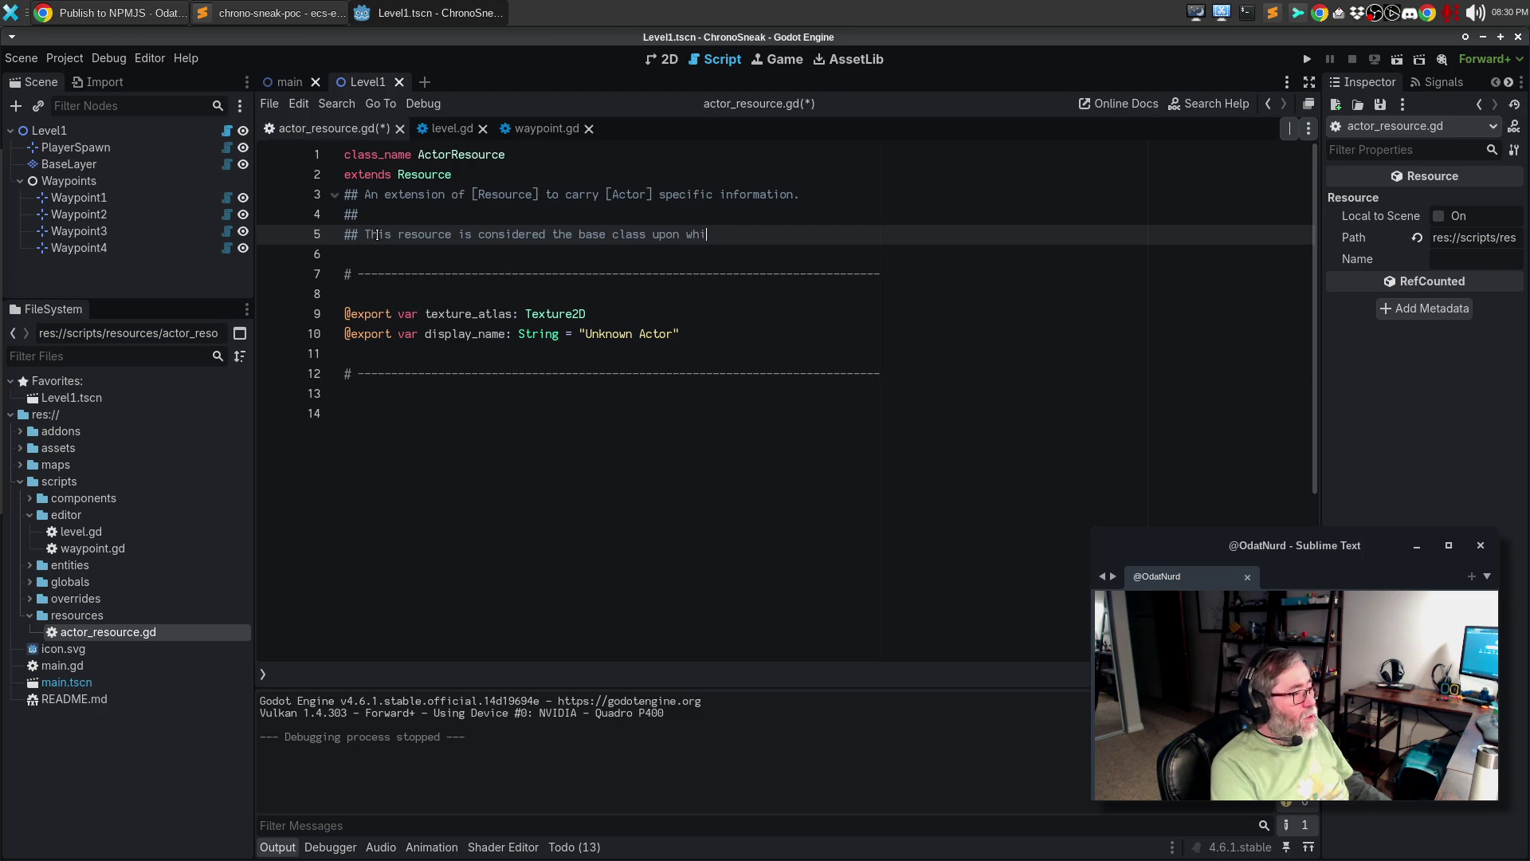
{"action": "type", "text": "ch all Actor "}
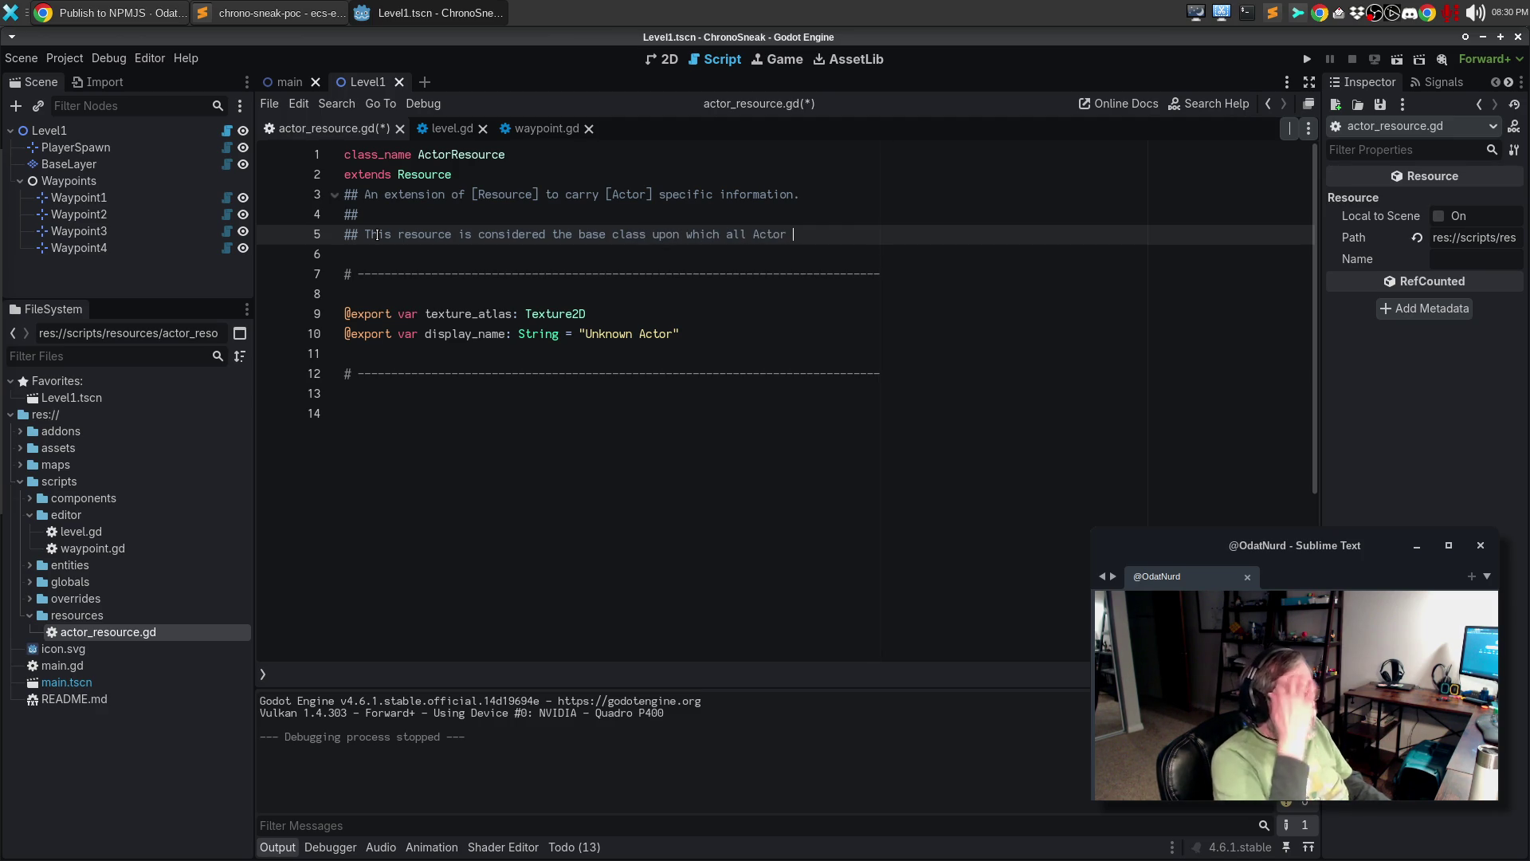
{"action": "type", "text": "entities draw"}
{"action": "key", "text": "Return"}
{"action": "type", "text": "thei"}
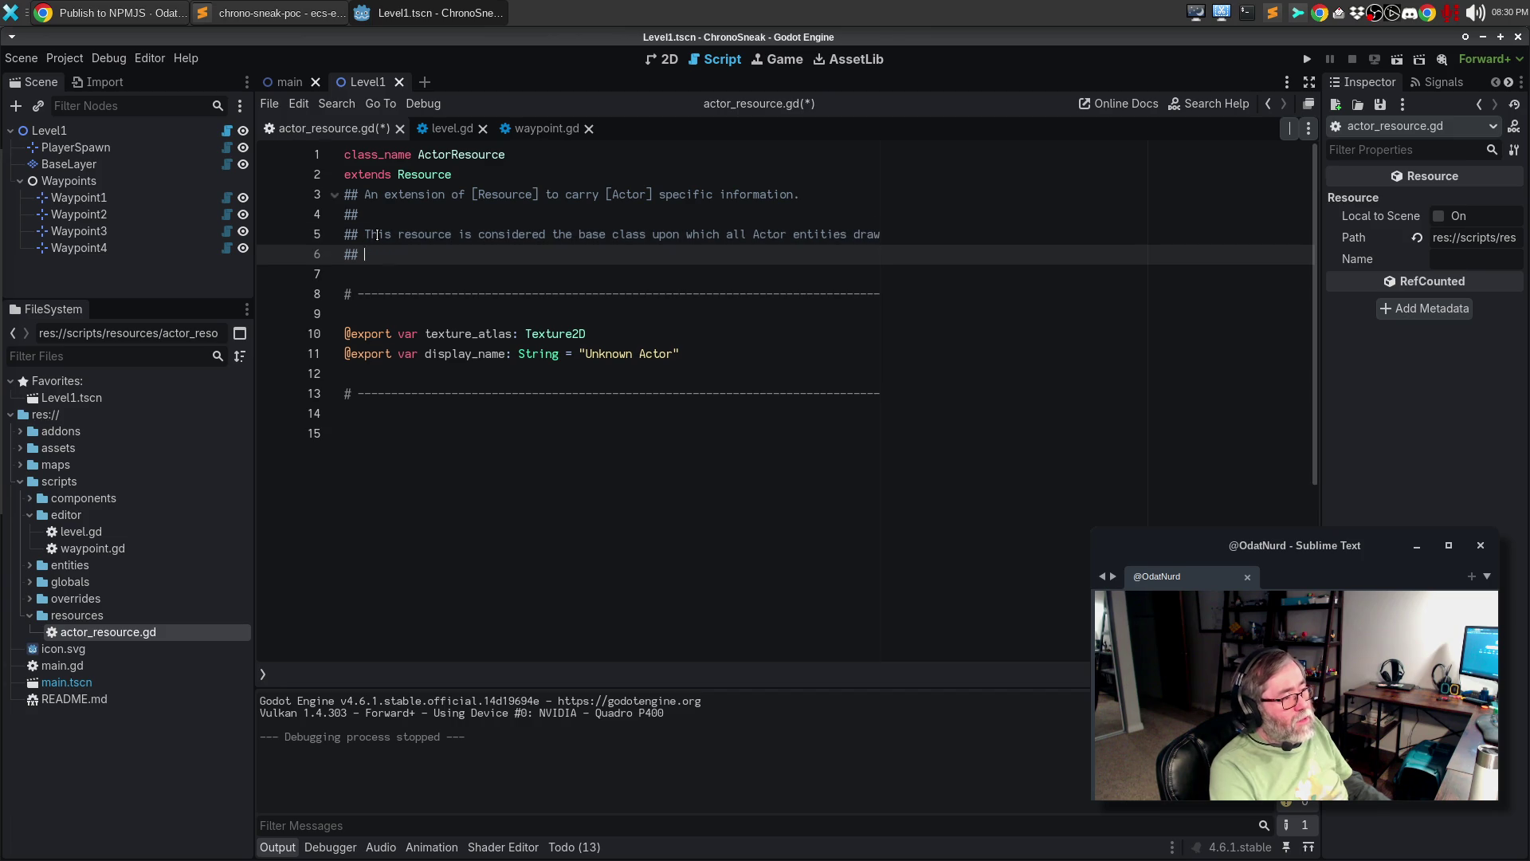
{"action": "type", "text": "custom configuration."}
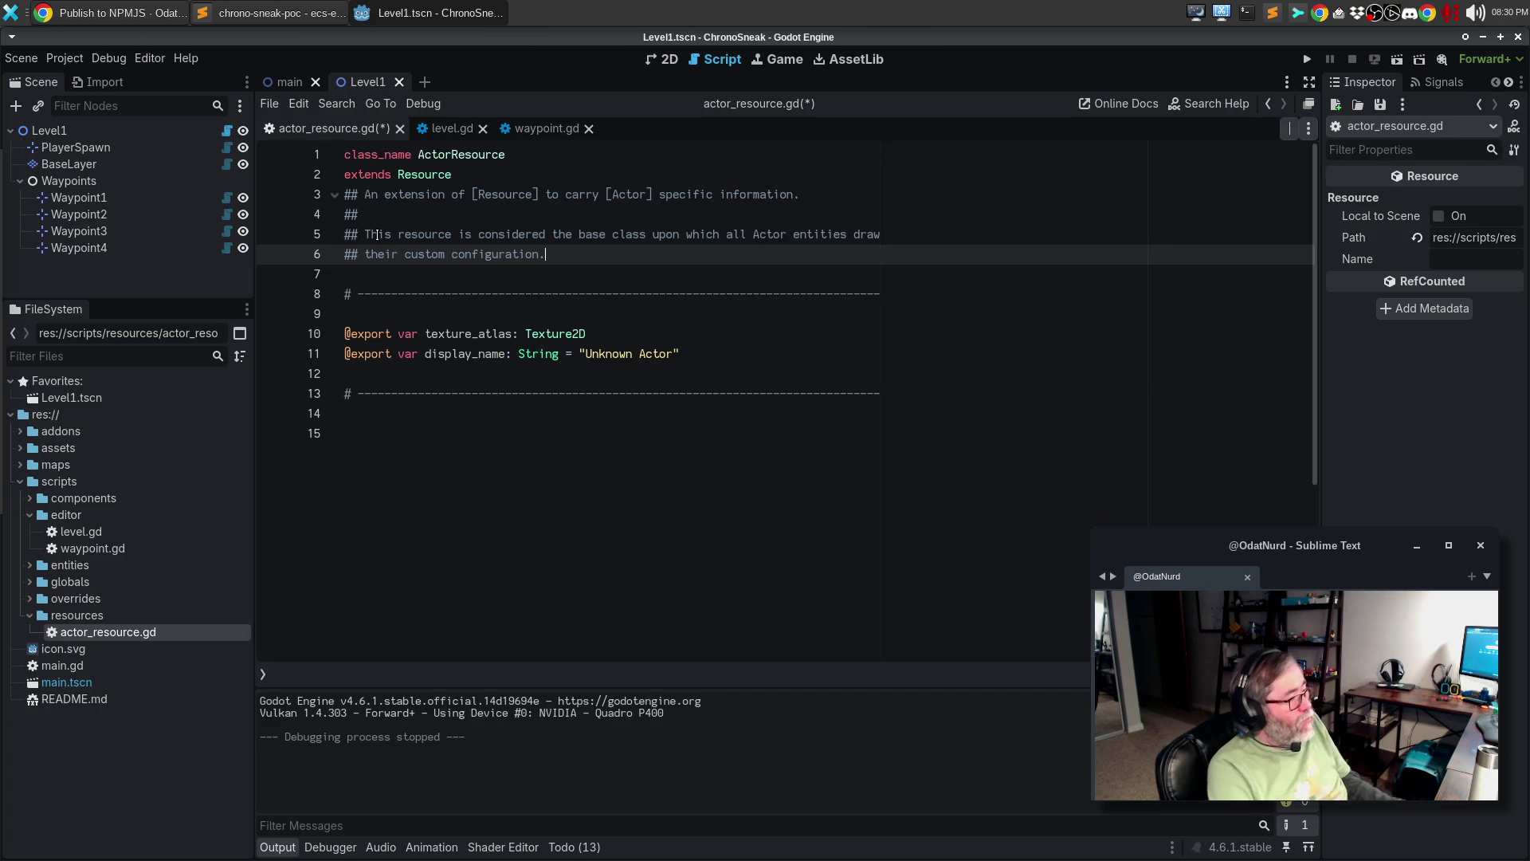
{"action": "type", "text": " At the base "}
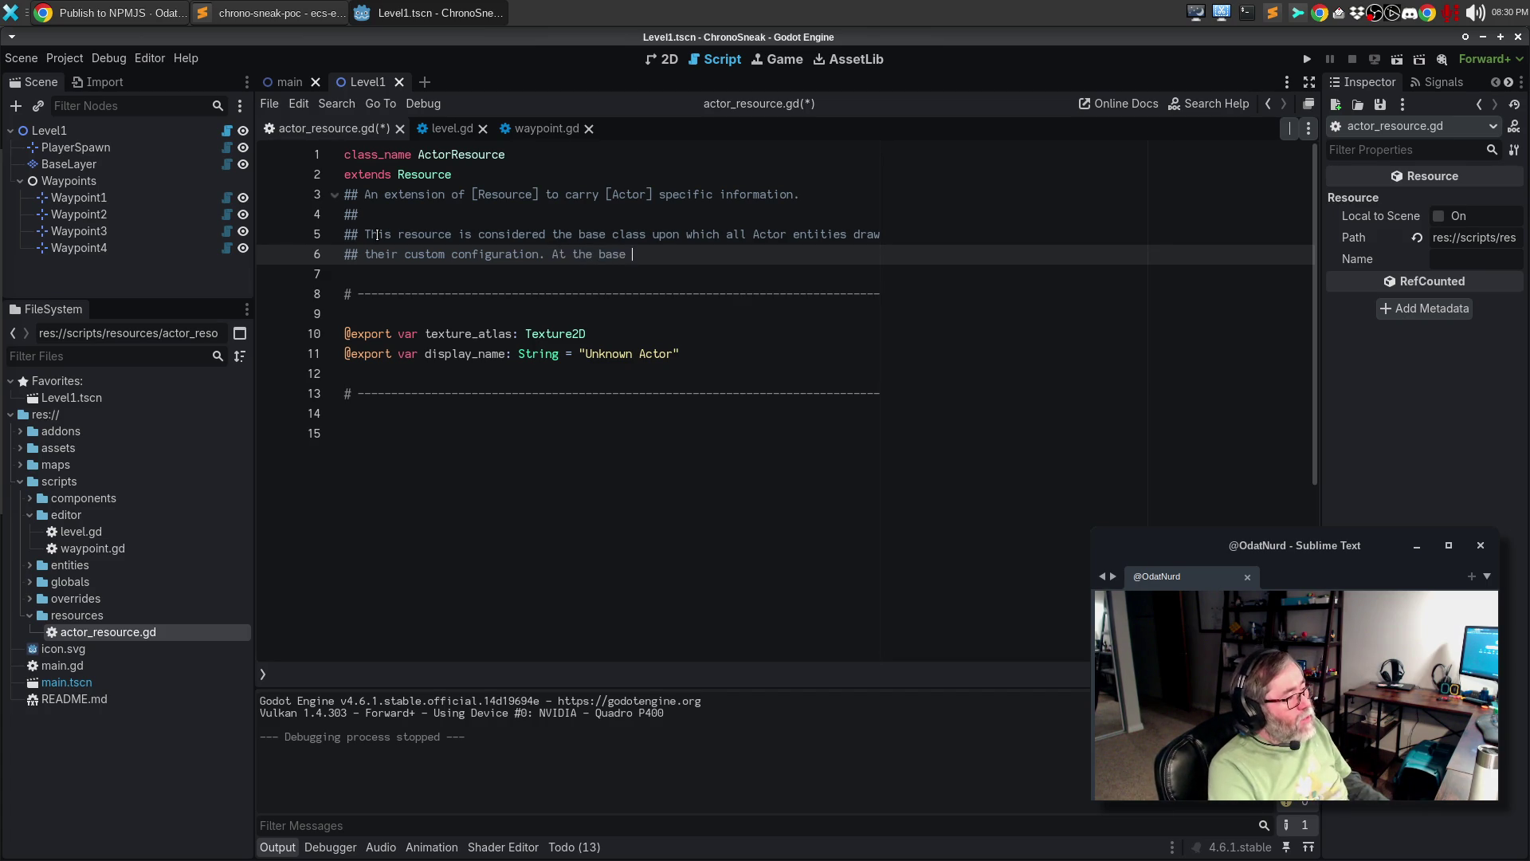
{"action": "type", "text": "level, this provid"}
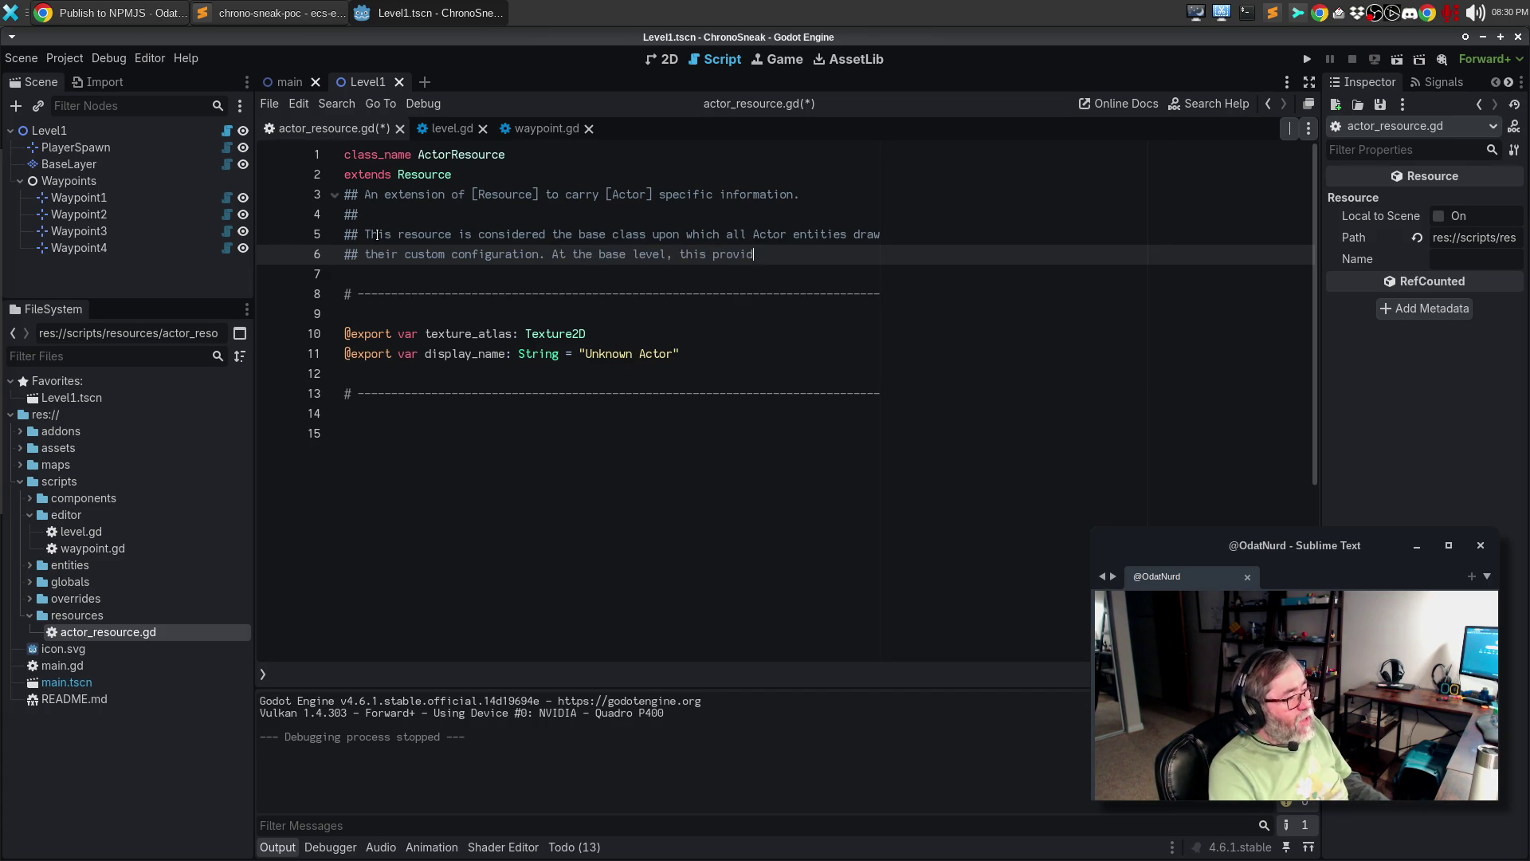
{"action": "type", "text": "es nominal i"}
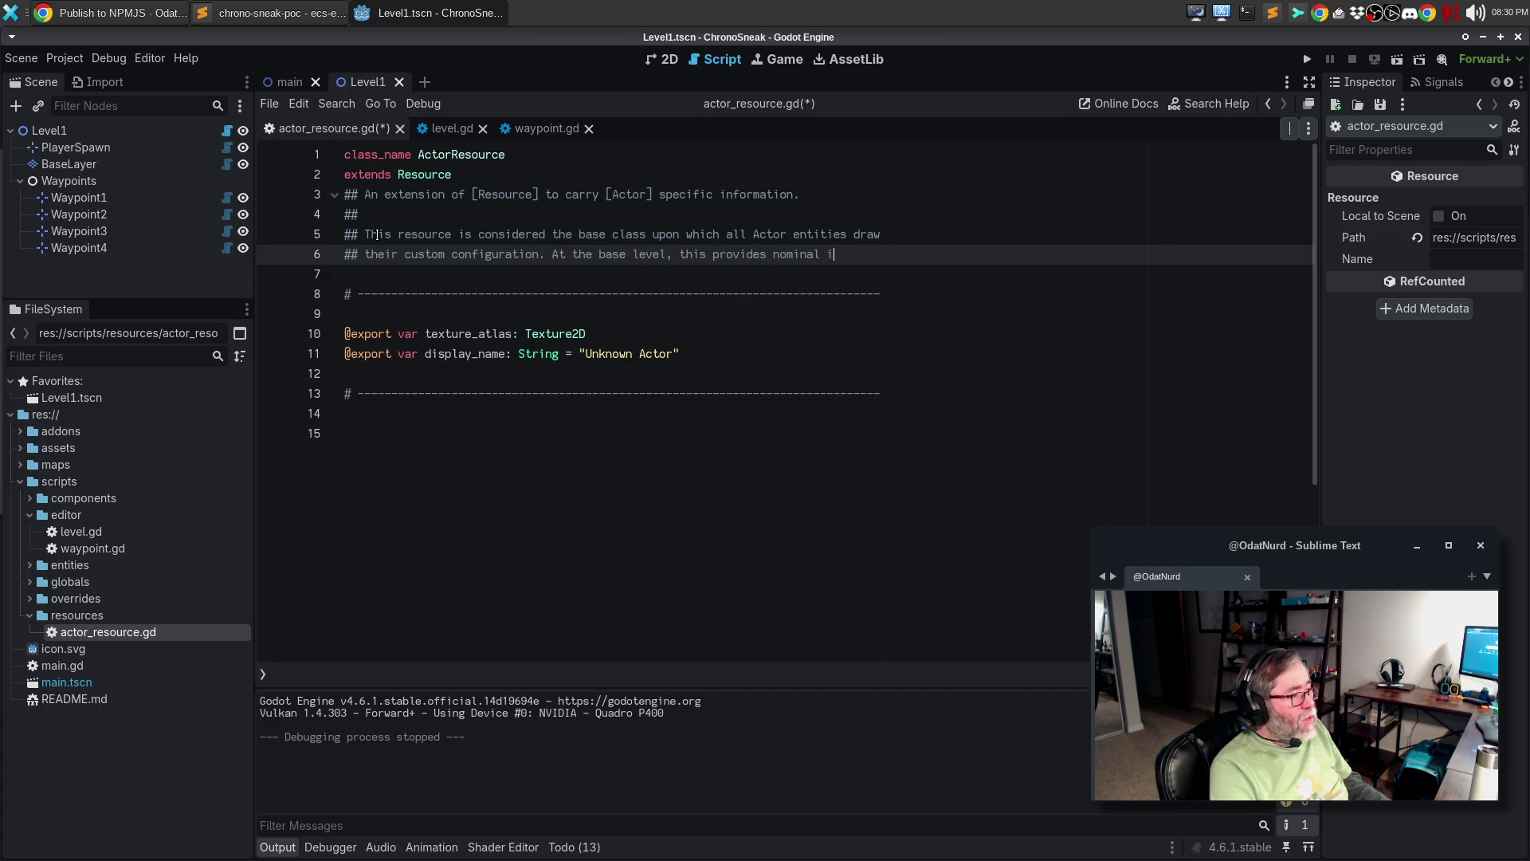
{"action": "type", "text": "nformation"}
{"action": "key", "text": "ctrl+BackSpace"}
{"action": "type", "text": "info on"}
- Add that it holds the Actor's debug name and texture atlas for the main [AnimationPlayer]
{"action": "key", "text": "Return"}
{"action": "type", "text": "the name of"}
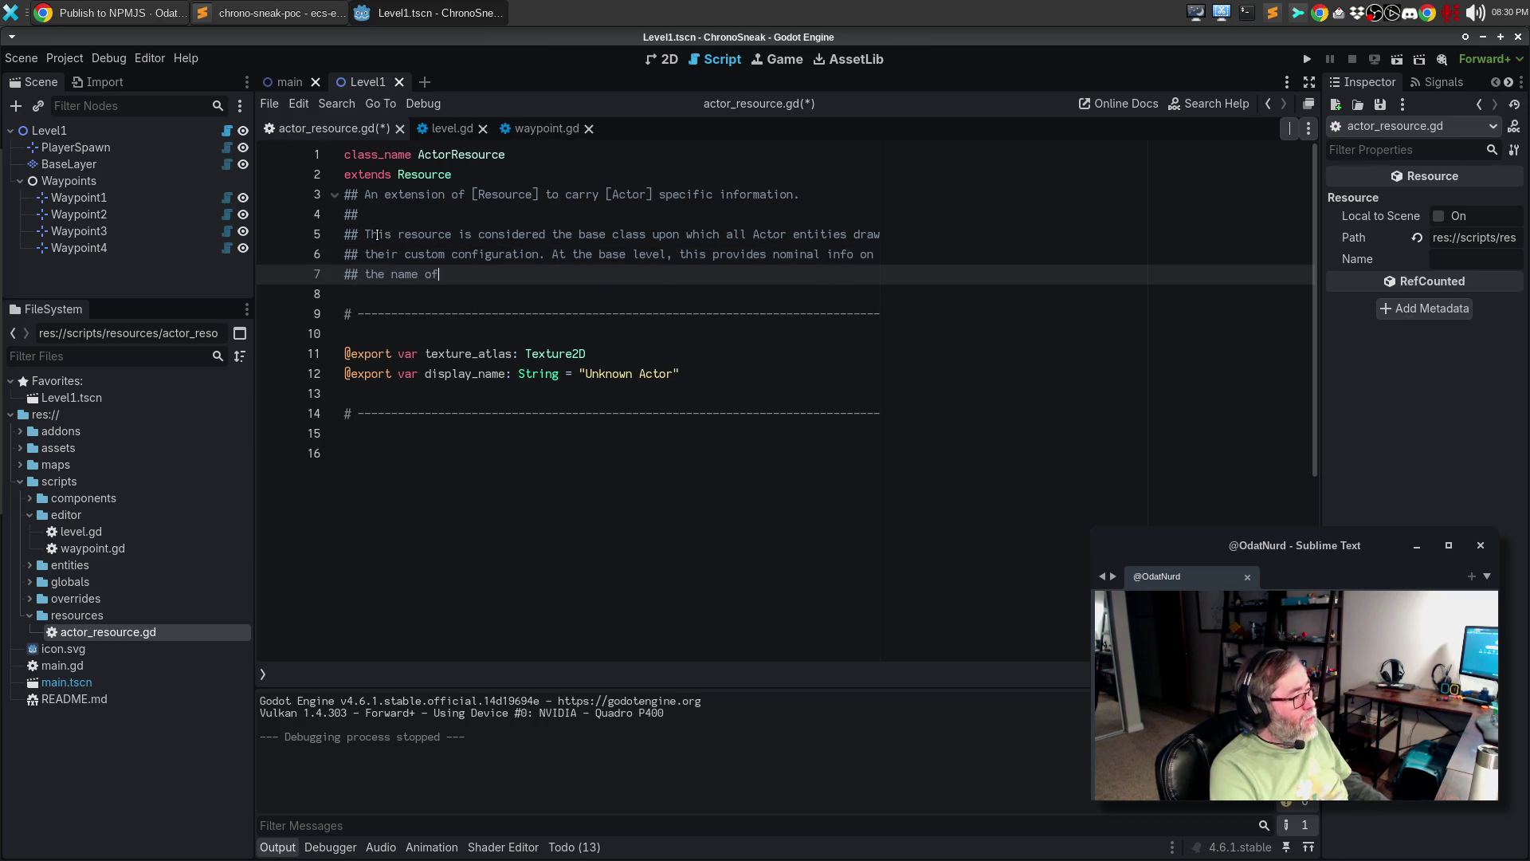
{"action": "type", "text": " the actor for d"}
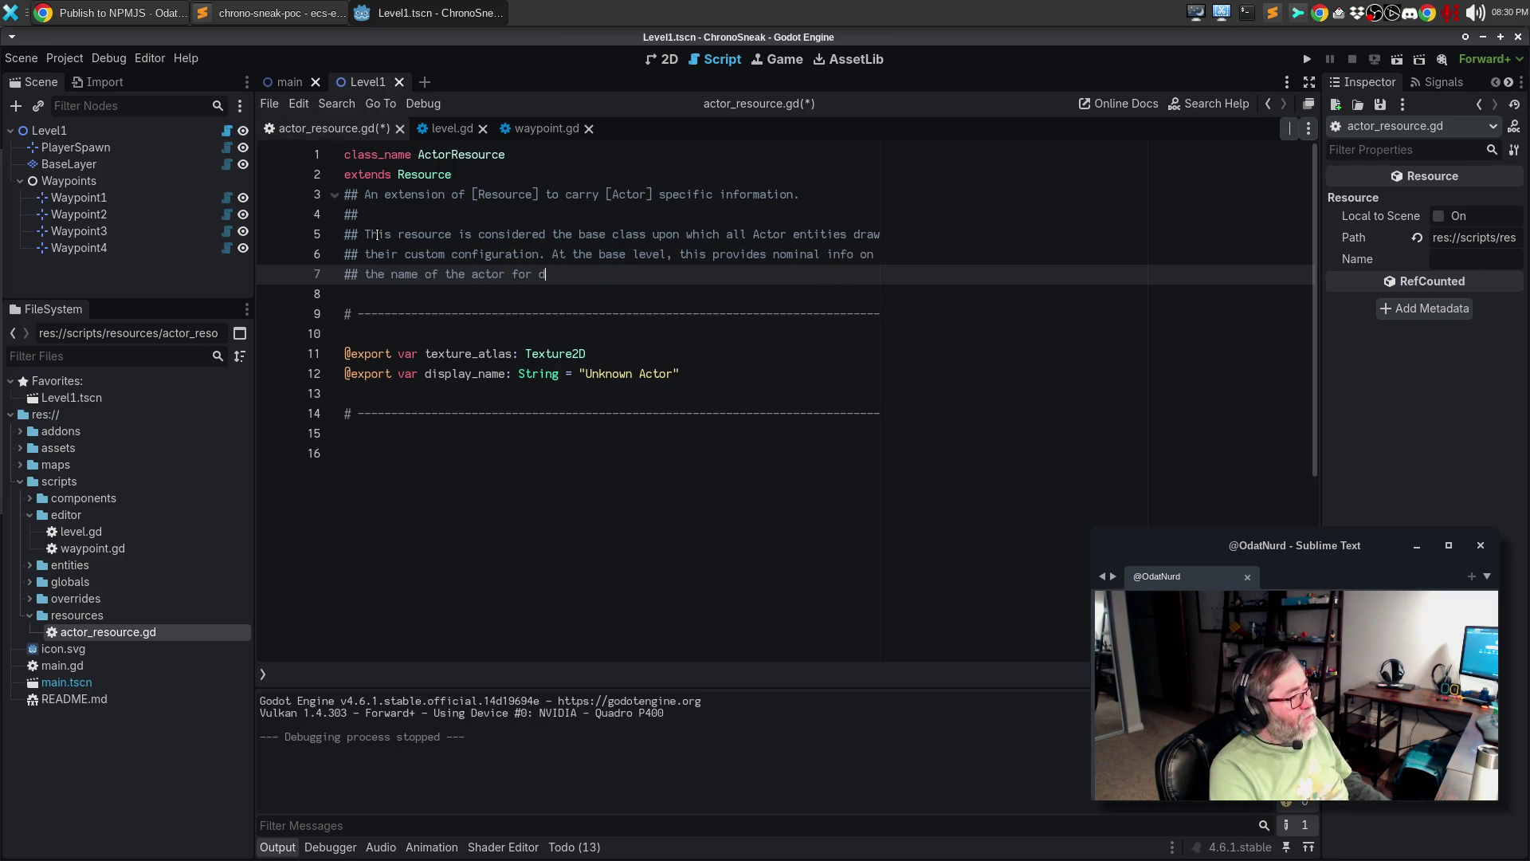
{"action": "key", "text": "ctrl+BackSpace"}
{"action": "key", "text": "ctrl+BackSpace"}
{"action": "key", "text": "ctrl+BackSpace"}
{"action": "type", "text": "Actor "}
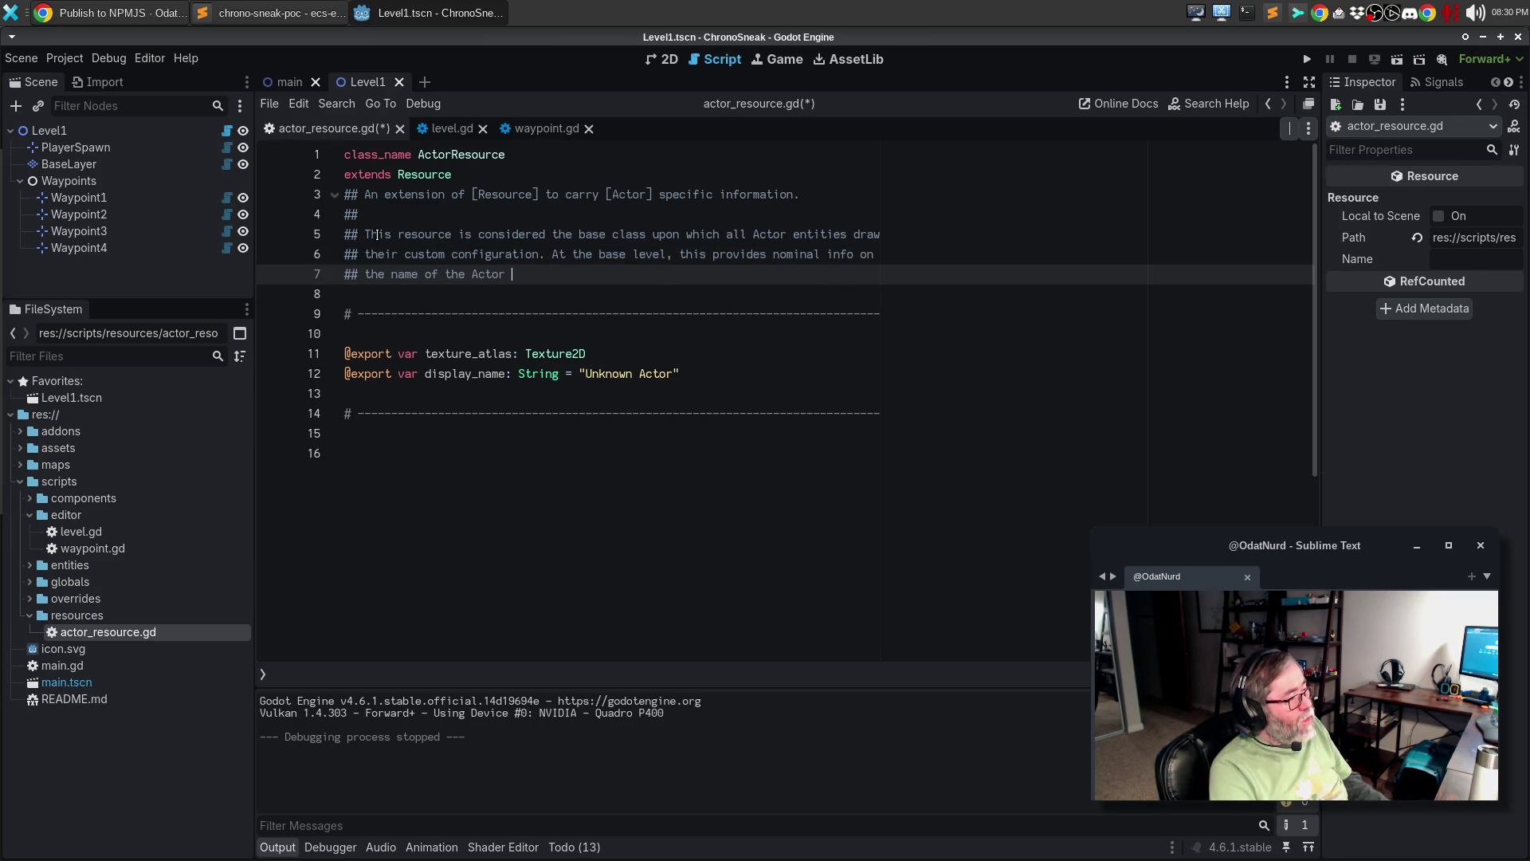
{"action": "type", "text": "for debug reasons"}
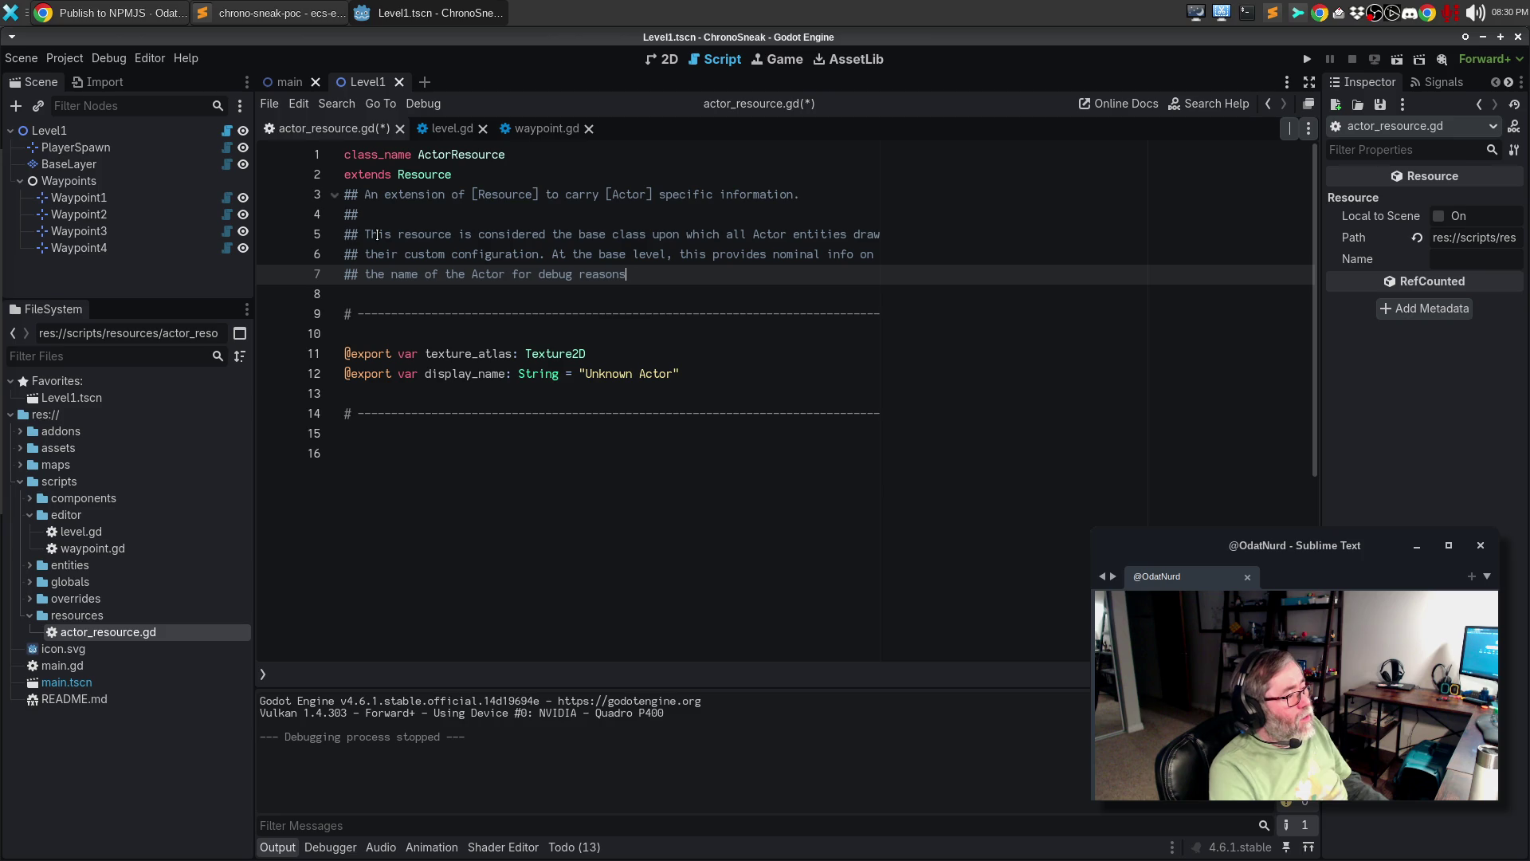
{"action": "type", "text": ", and the textu"}
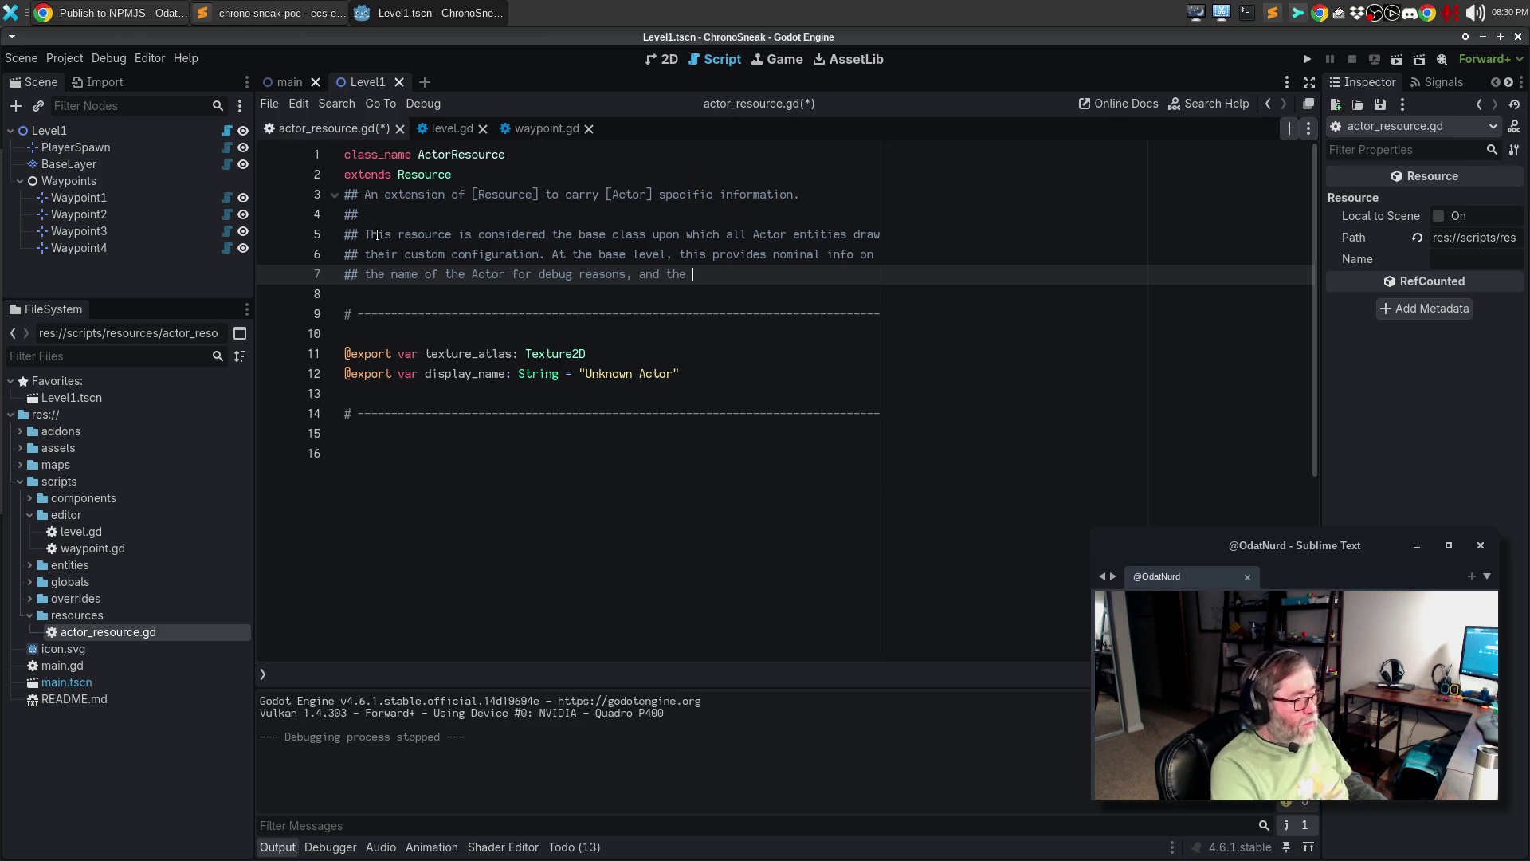
{"action": "type", "text": "re a"}
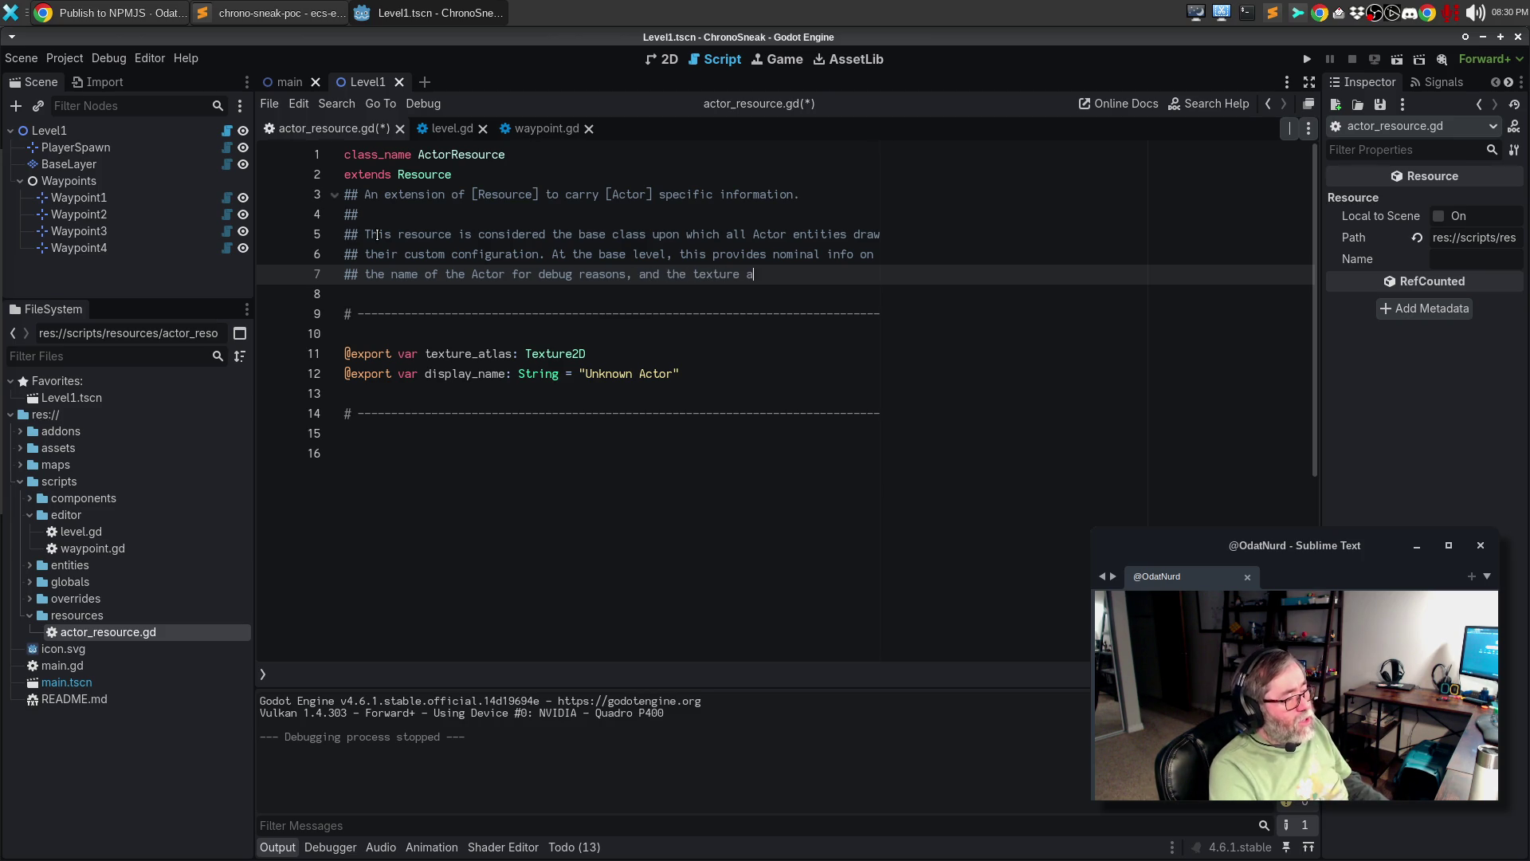
{"action": "type", "text": "tlas that is used"}
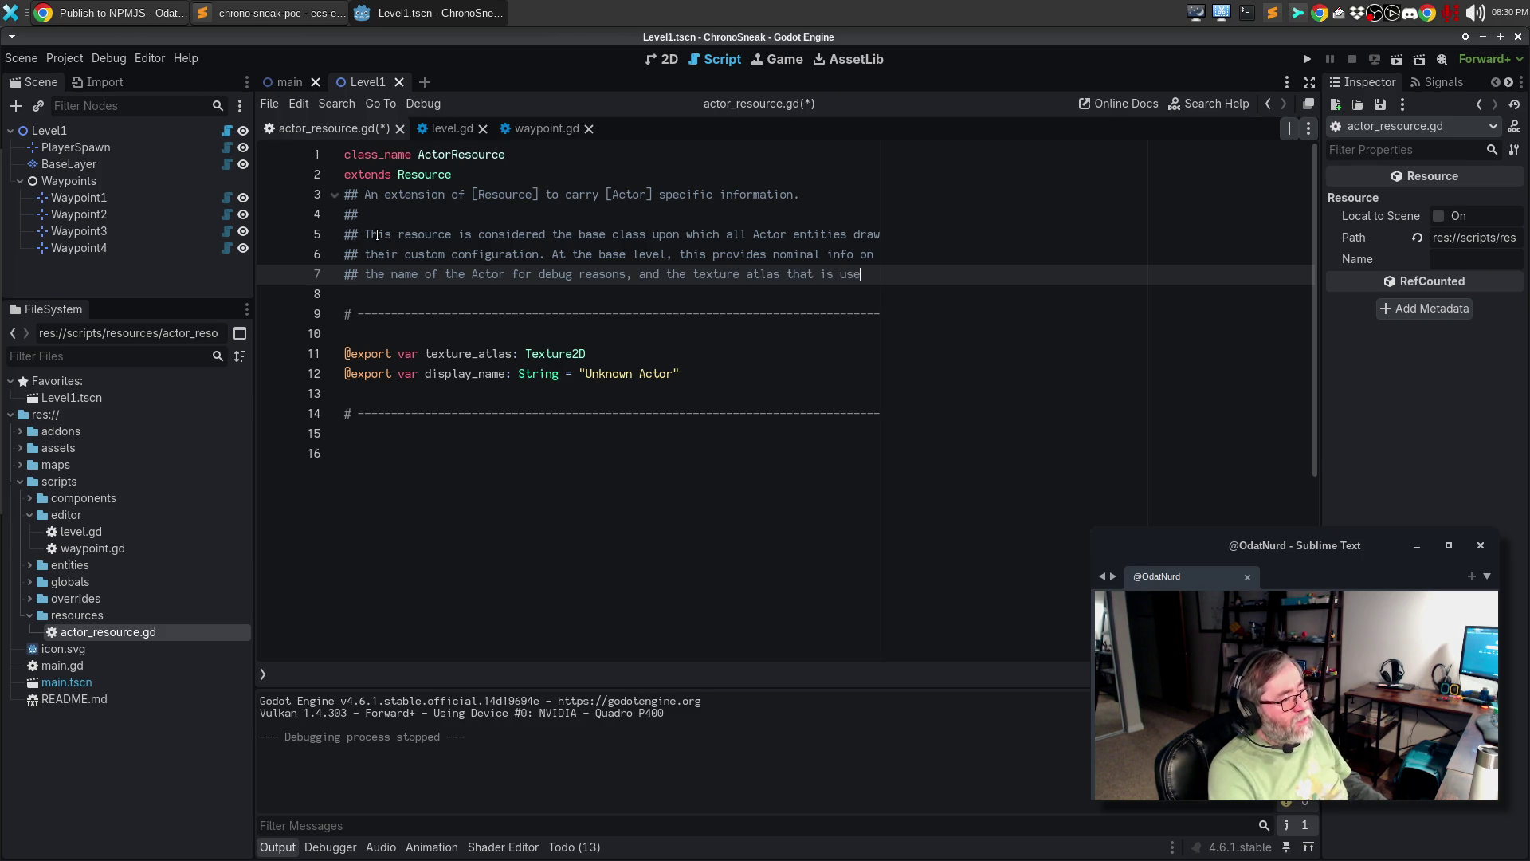
{"action": "key", "text": "Return"}
{"action": "type", "text": "to "}
{"action": "type", "text": "convery "}
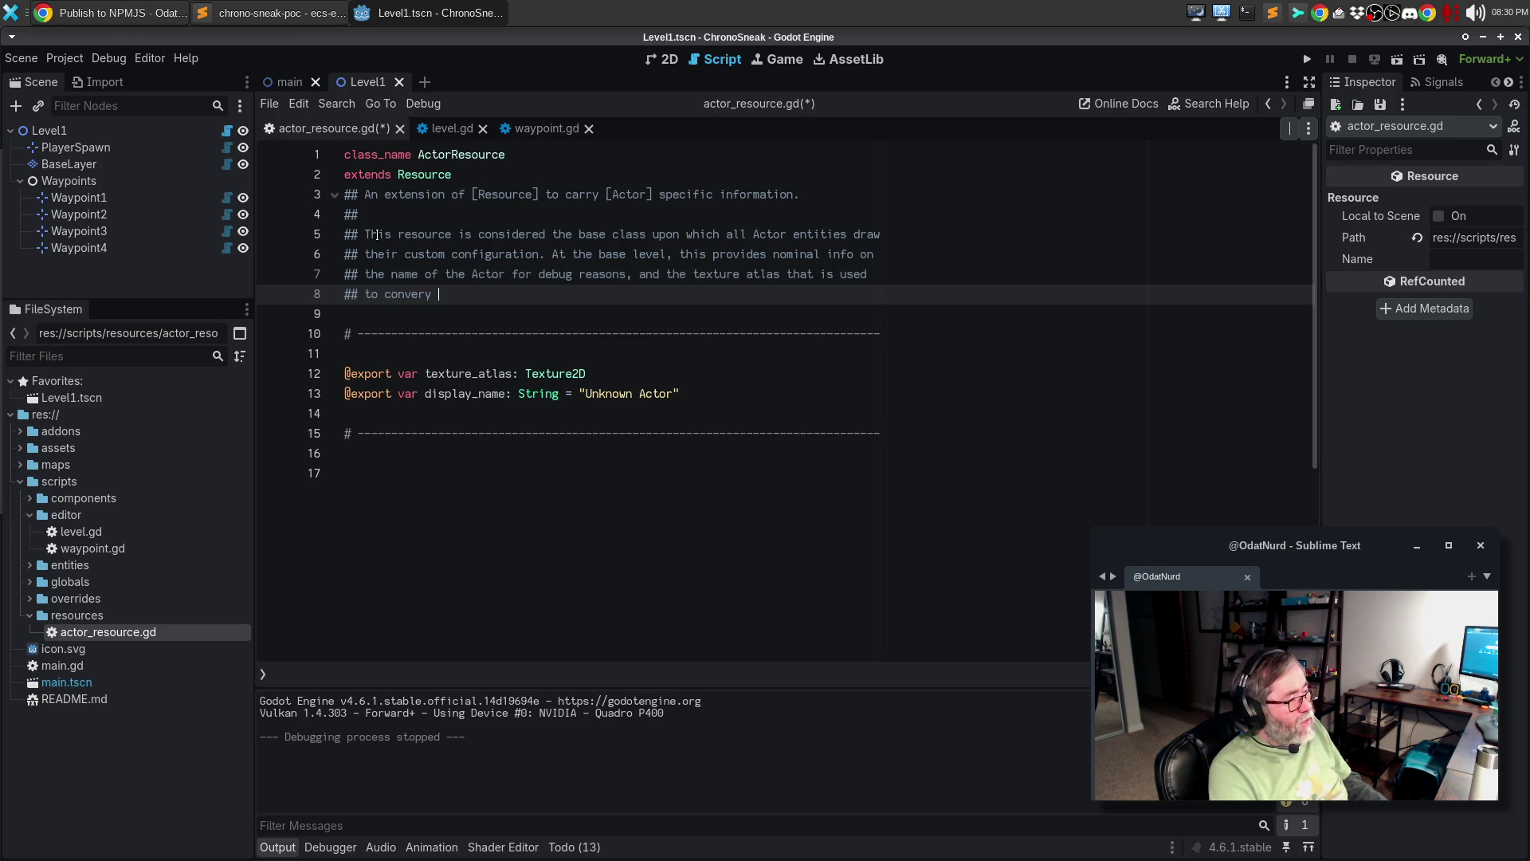
{"action": "key", "text": "BackSpace"}
{"action": "key", "text": "BackSpace"}
{"action": "key", "text": "BackSpace"}
{"action": "type", "text": "y the"}
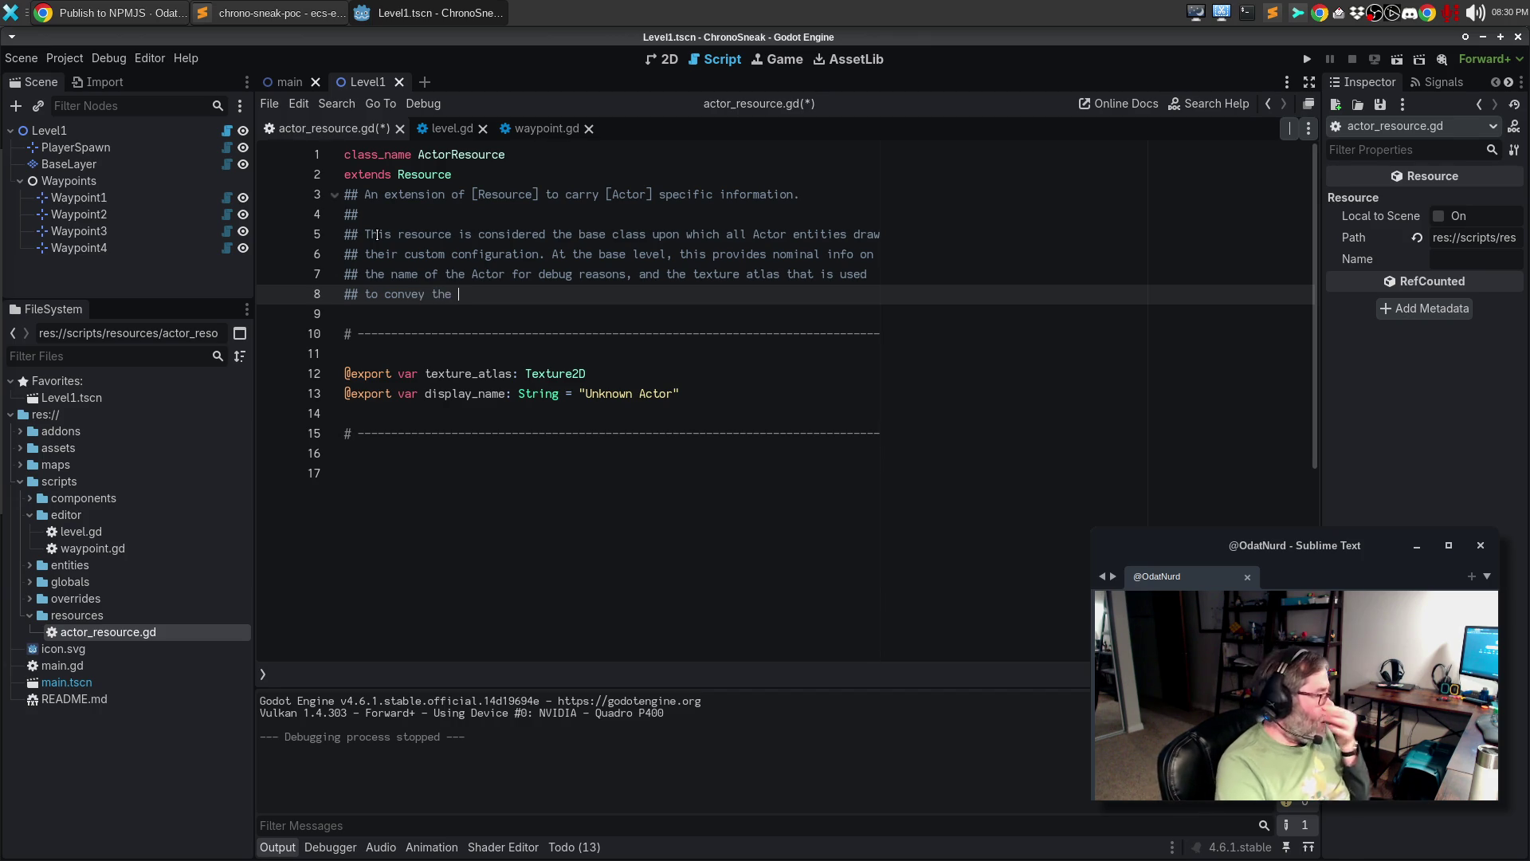
{"action": "key", "text": "ctrl+BackSpace"}
{"action": "key", "text": "ctrl+BackSpace"}
{"action": "key", "text": "ctrl+BackSpace"}
{"action": "type", "text": "for the main animation"}
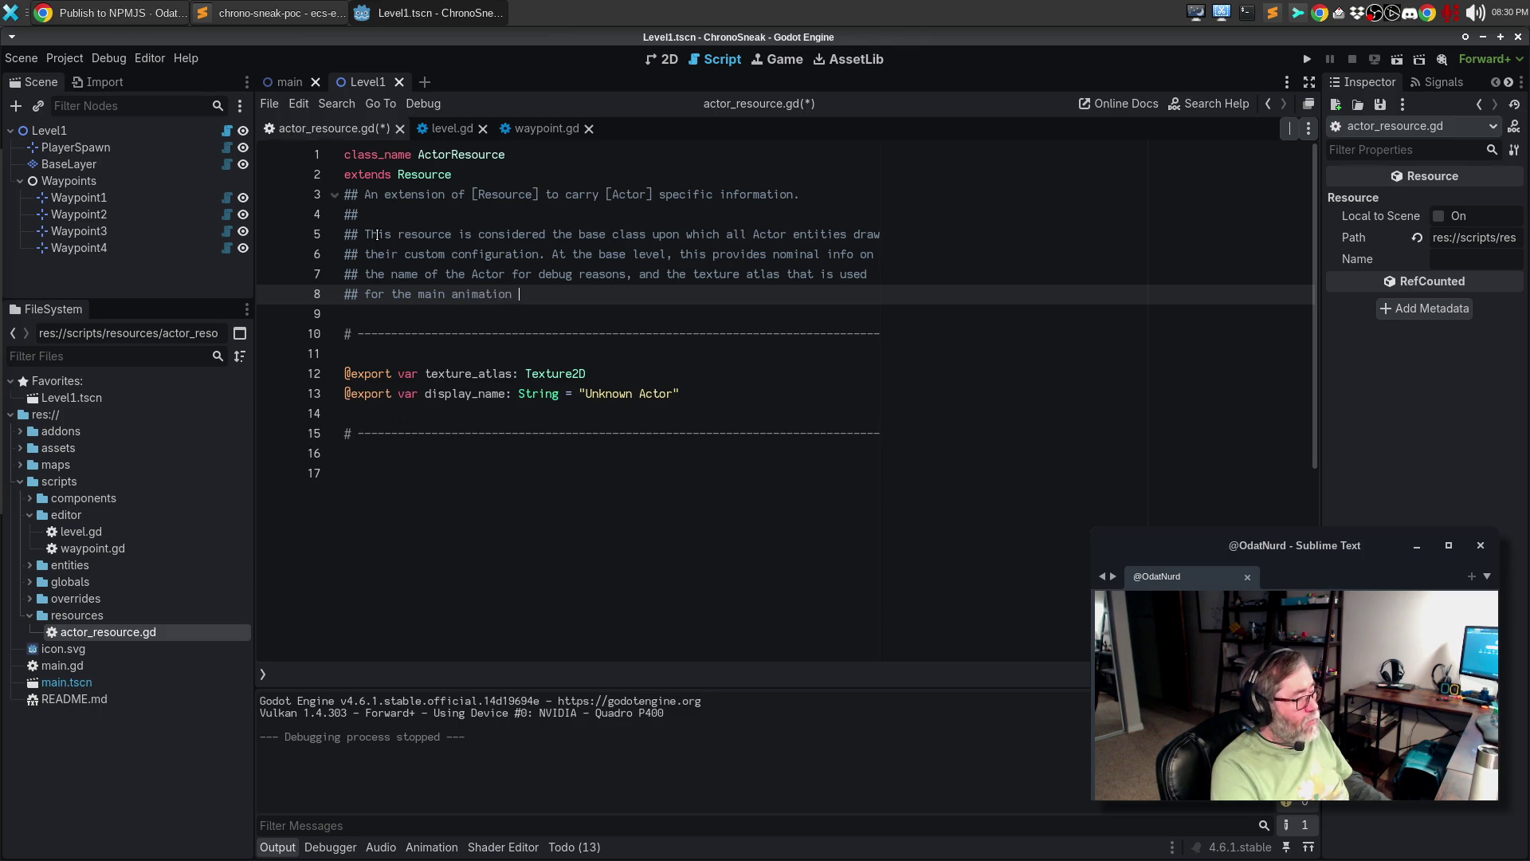
{"action": "type", "text": "[Animat"}
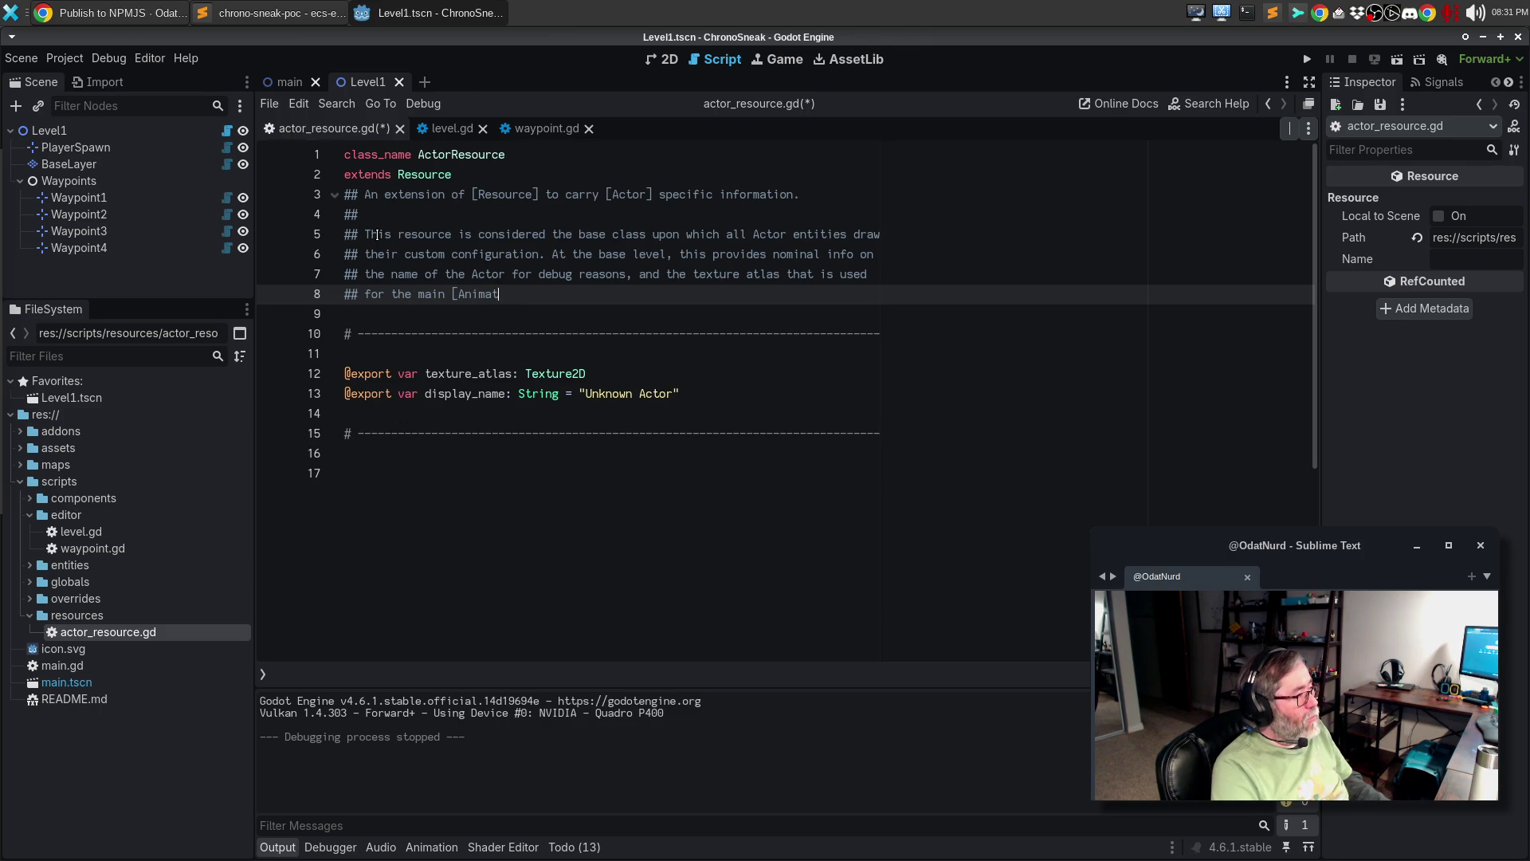
{"action": "type", "text": "ionSheet"}
{"action": "key", "text": "BackSpace"}
{"action": "key", "text": "BackSpace"}
{"action": "key", "text": "BackSpace"}
{"action": "type", "text": "P;ayer"}
{"action": "key", "text": "BackSpace"}
{"action": "key", "text": "BackSpace"}
{"action": "key", "text": "BackSpace"}
{"action": "type", "text": "layer]"}
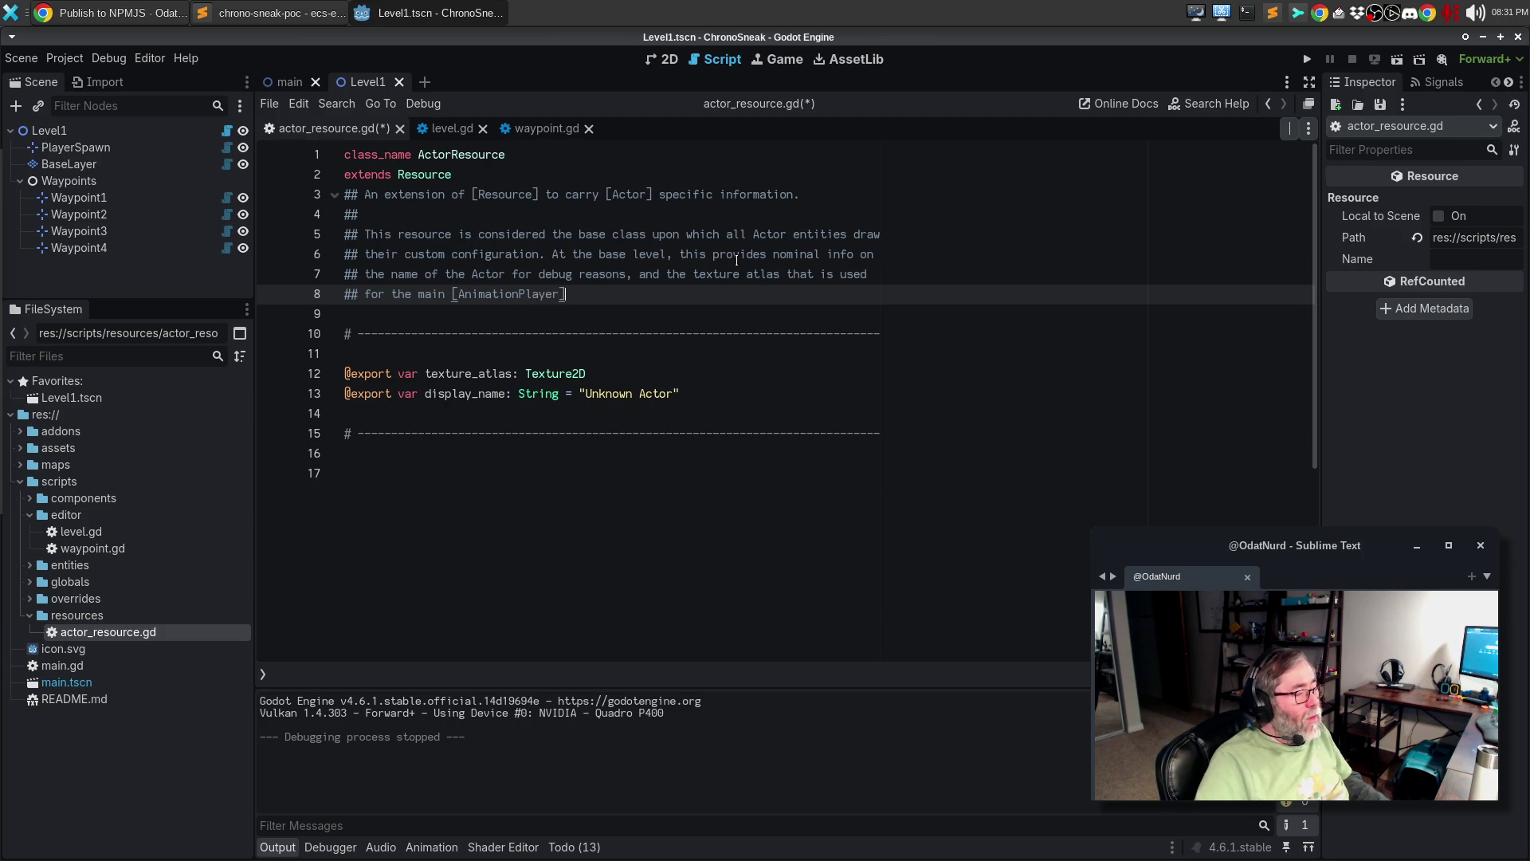
- Replace the word texture with a [Texture2D] link in the description
{"action": "left_click", "coordinate": [692, 273]}
{"action": "type", "text": "[Texture2D]"}
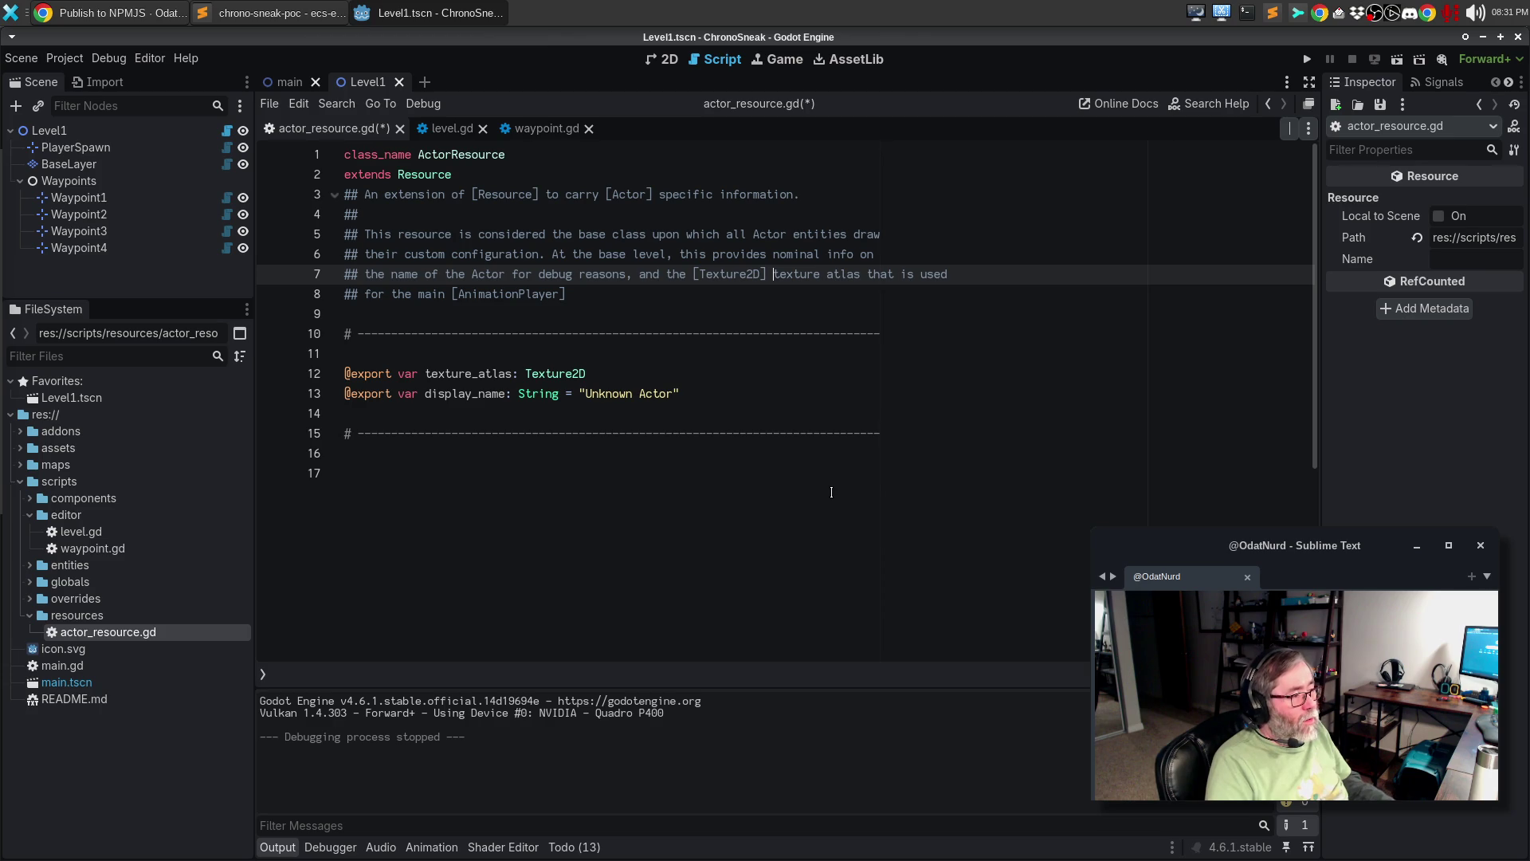
{"action": "key", "text": "ctrl+shift+Right"}
{"action": "key", "text": "shift+Right"}
{"action": "key", "text": "Delete"}
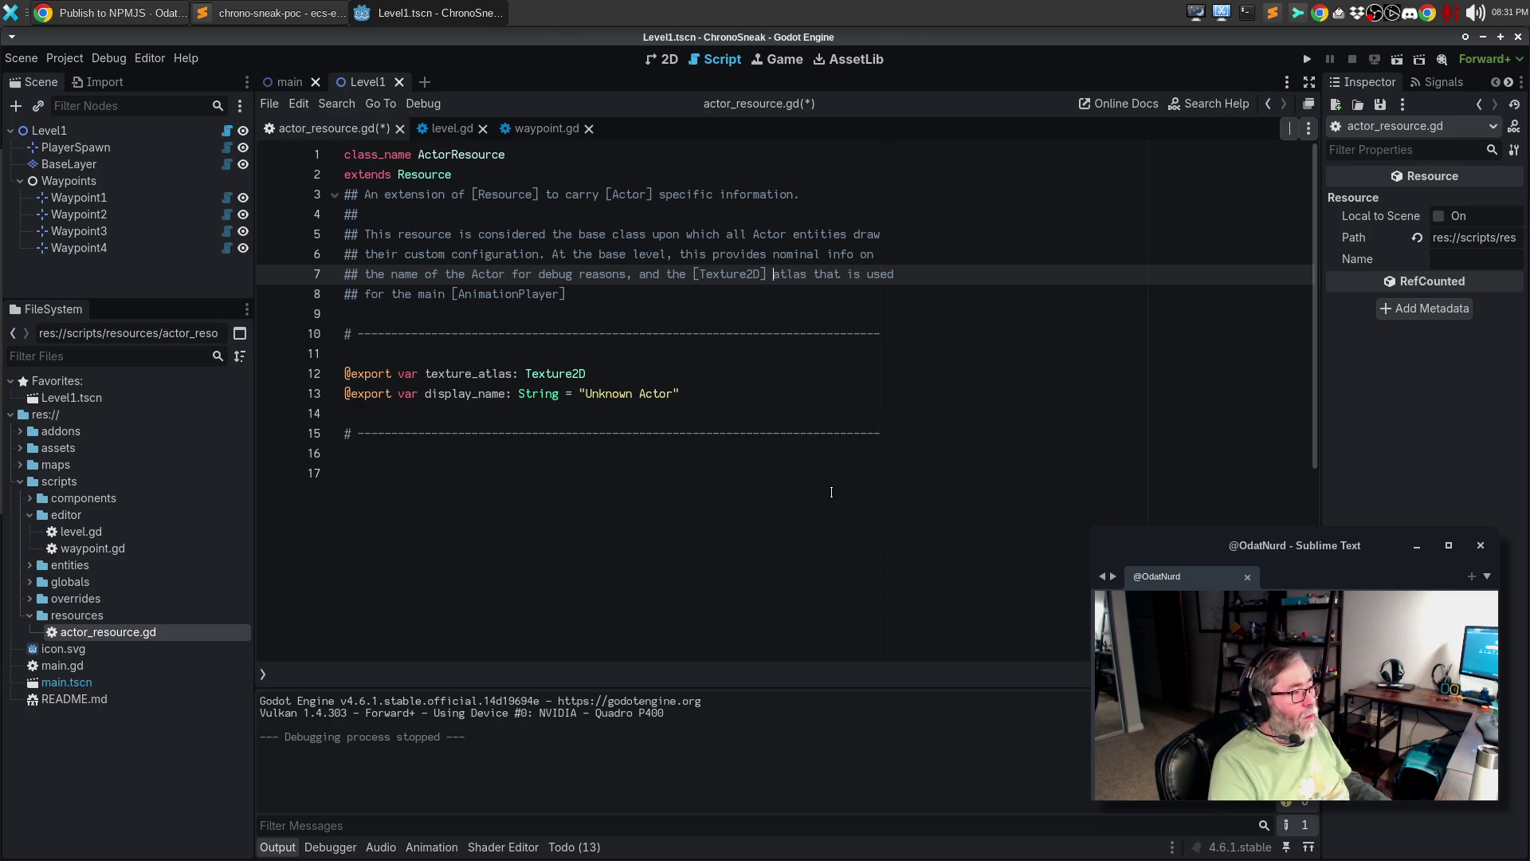
{"action": "key", "text": "Down"}
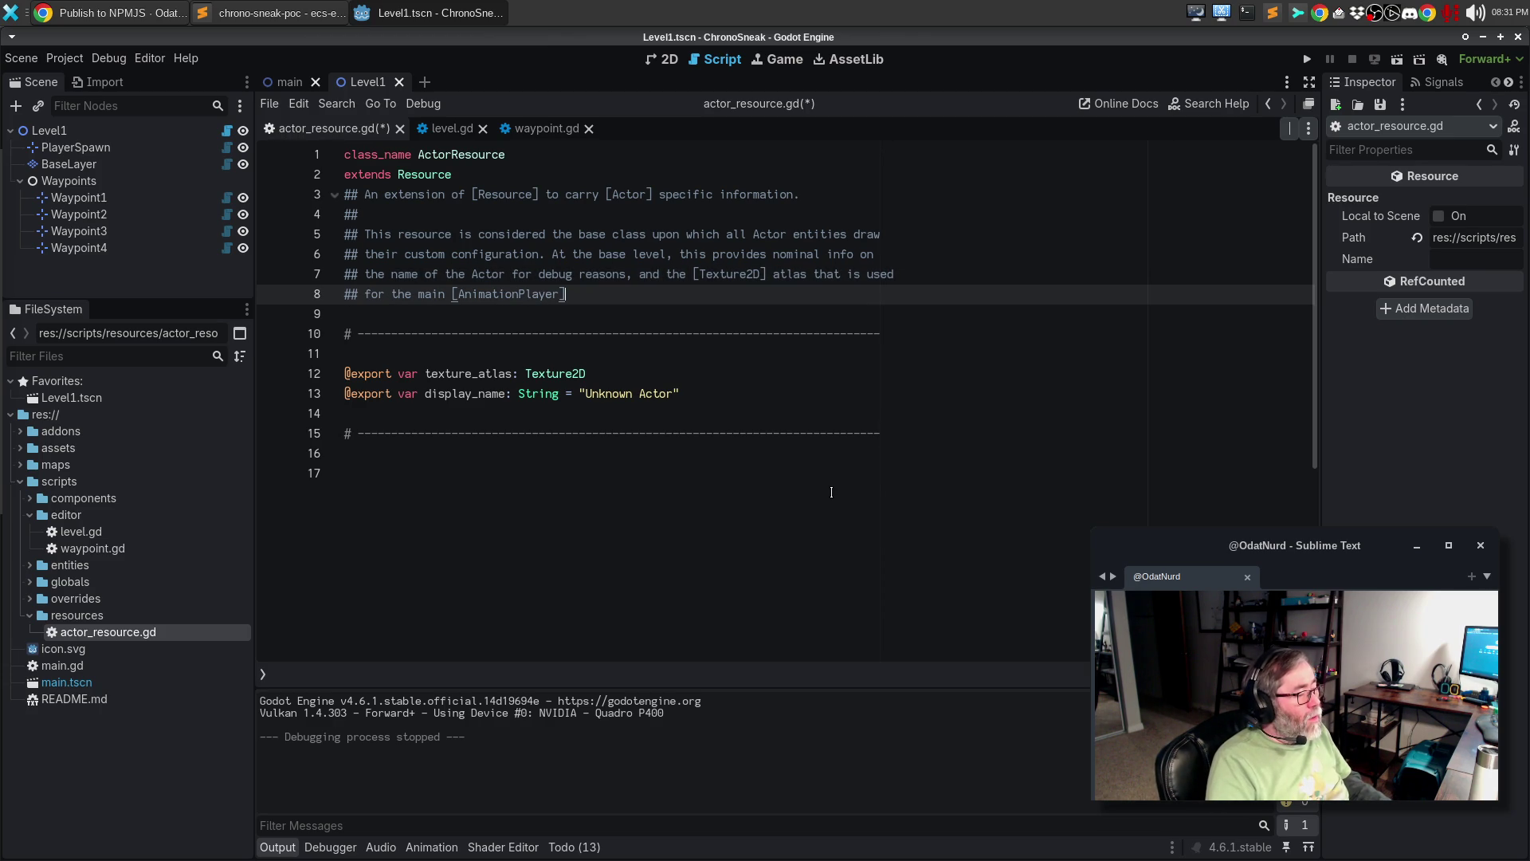
- Save actor_resource.gd, close level.gd and waypoint.gd, and check the ActorResource help page
{"action": "key", "text": "ctrl+s"}
{"action": "left_click", "coordinate": [447, 128]}
{"action": "left_click", "coordinate": [468, 129]}
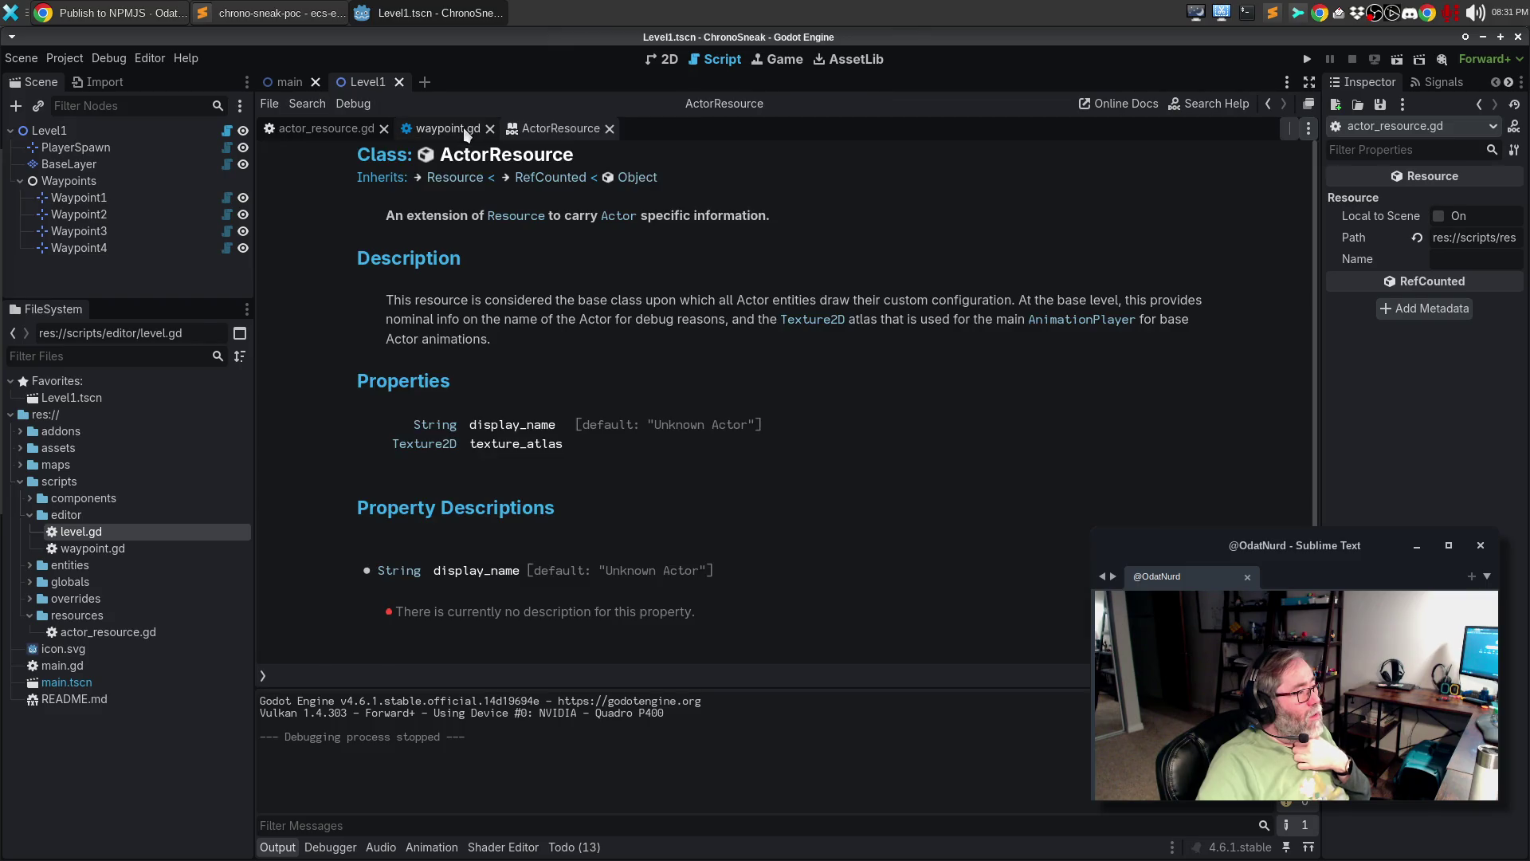
{"action": "left_click", "coordinate": [462, 127]}
{"action": "left_click", "coordinate": [489, 128]}
{"action": "left_click", "coordinate": [359, 129]}
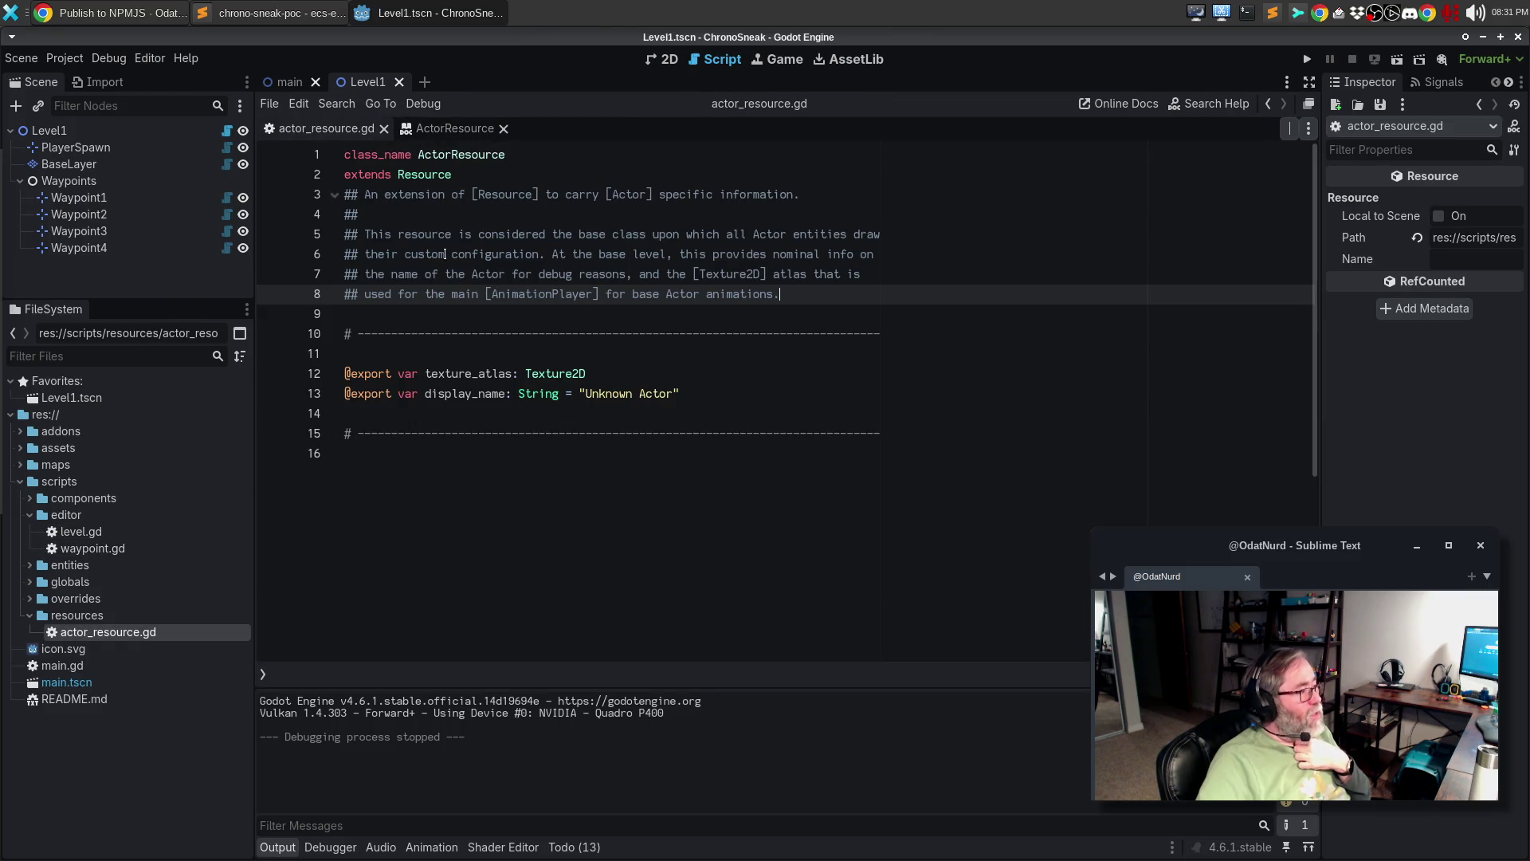
{"action": "left_click", "coordinate": [552, 353]}
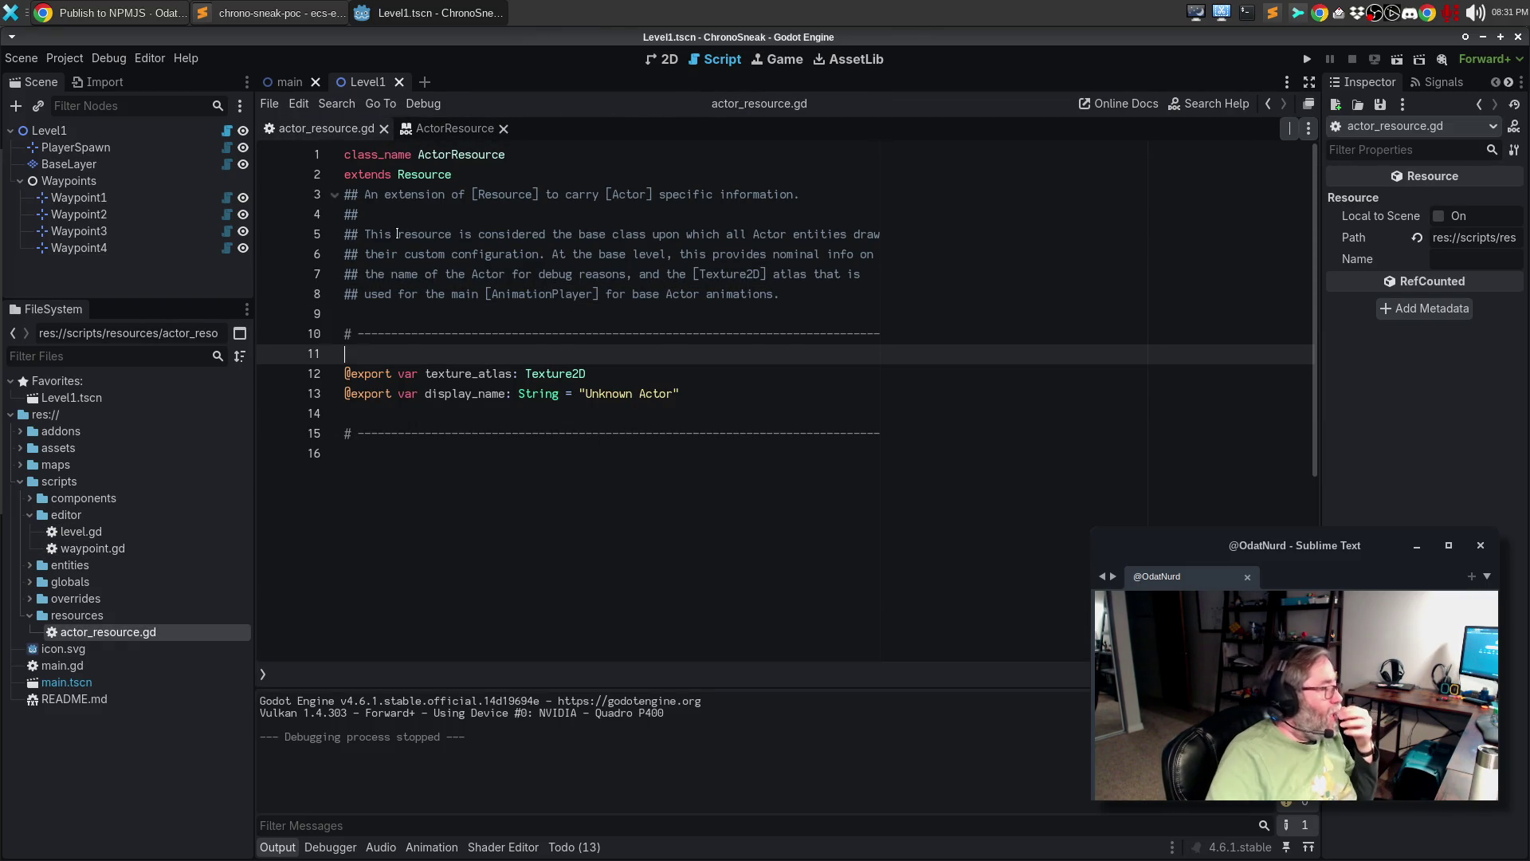
- Open actor.gd from the entities folder and select its two sprite sheet comment lines
{"action": "left_click", "coordinate": [49, 568]}
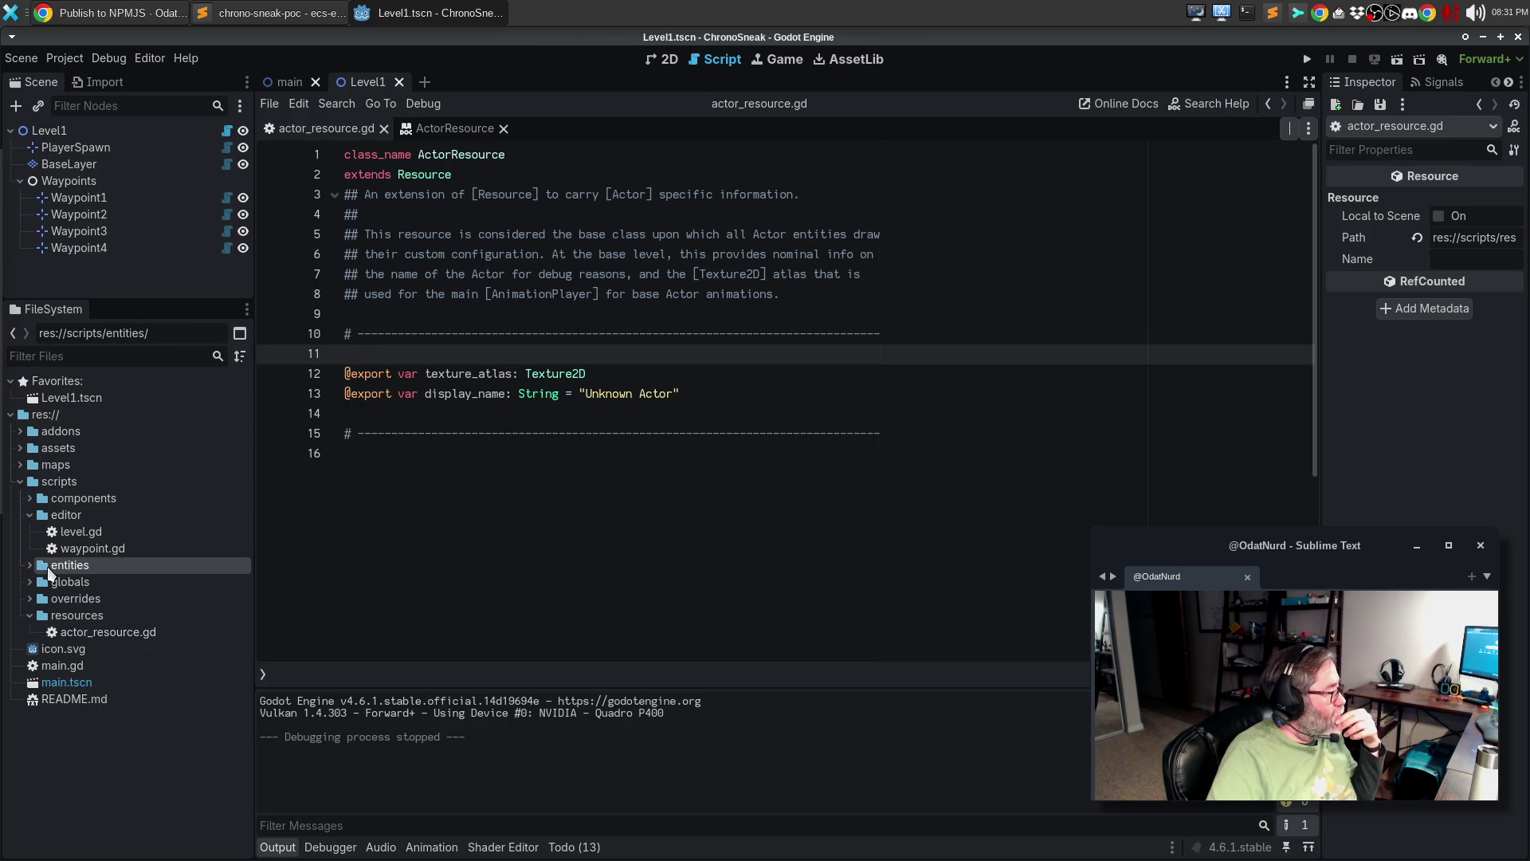
{"action": "left_click", "coordinate": [26, 562]}
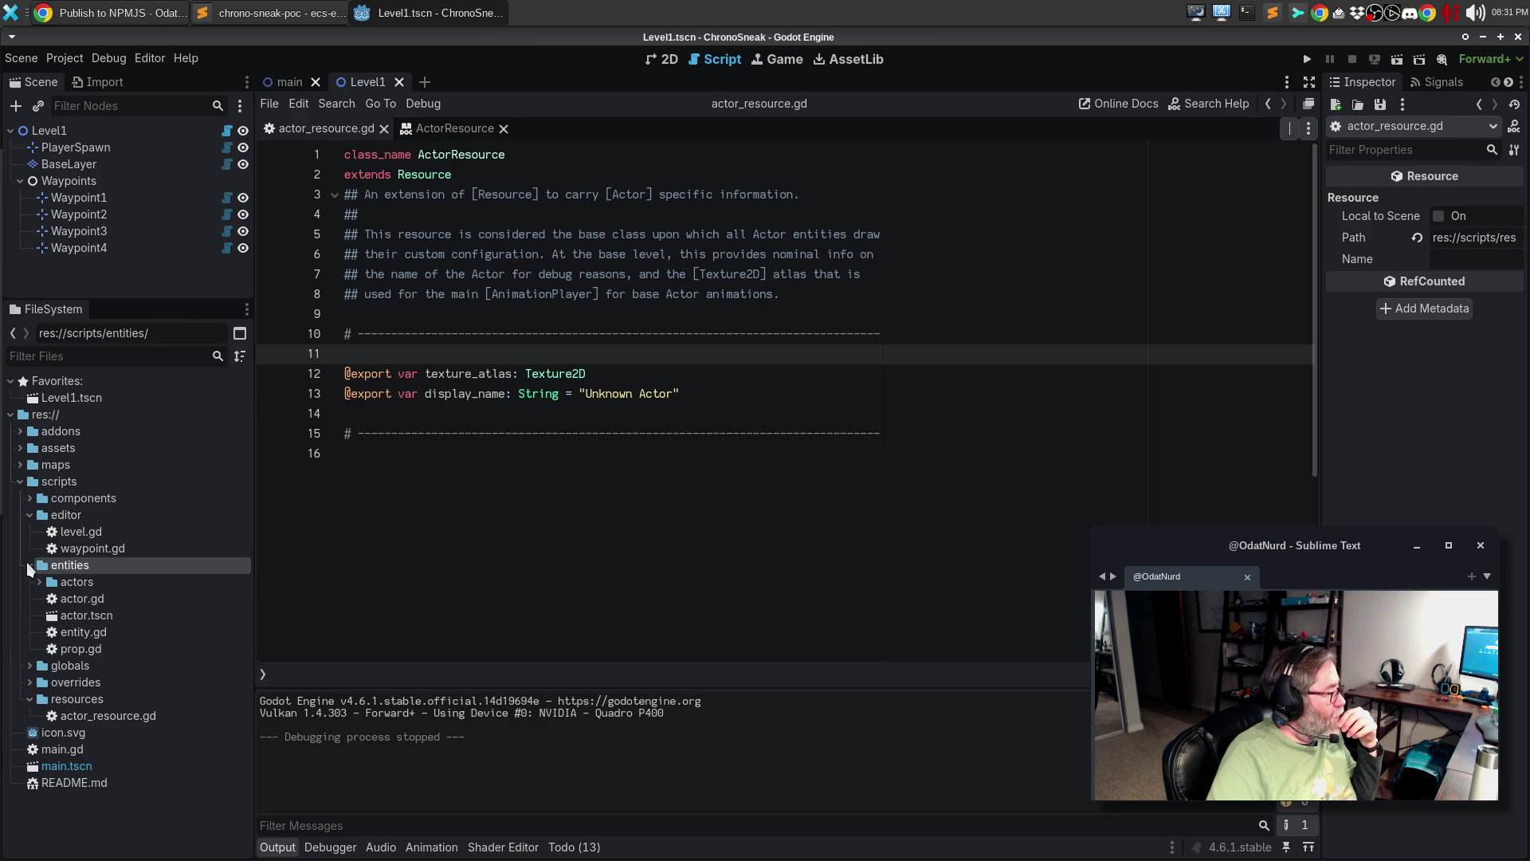
{"action": "double_click", "coordinate": [82, 602]}
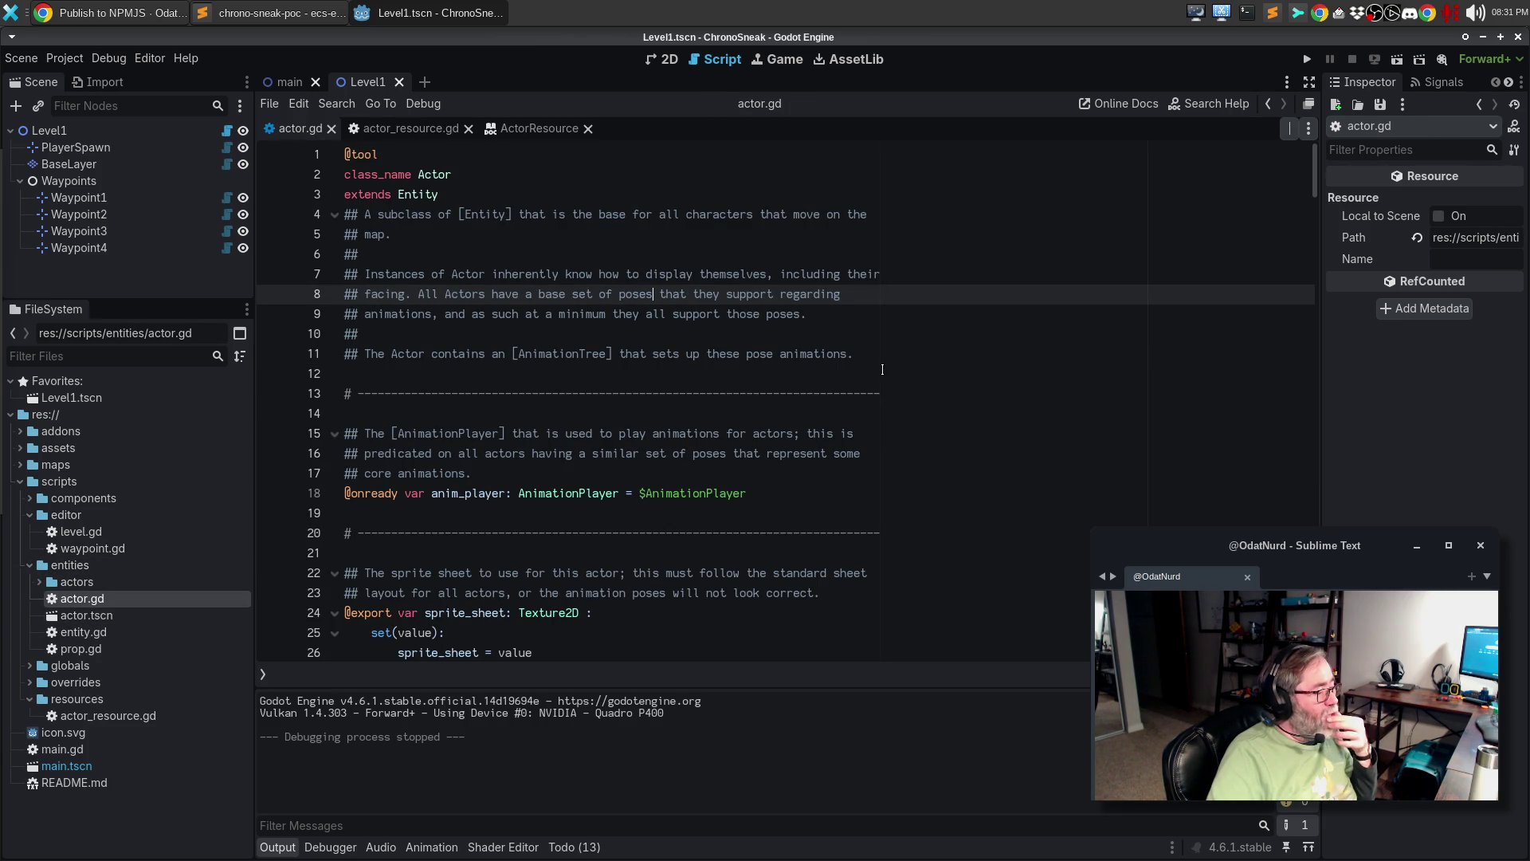
{"action": "left_click", "coordinate": [532, 129]}
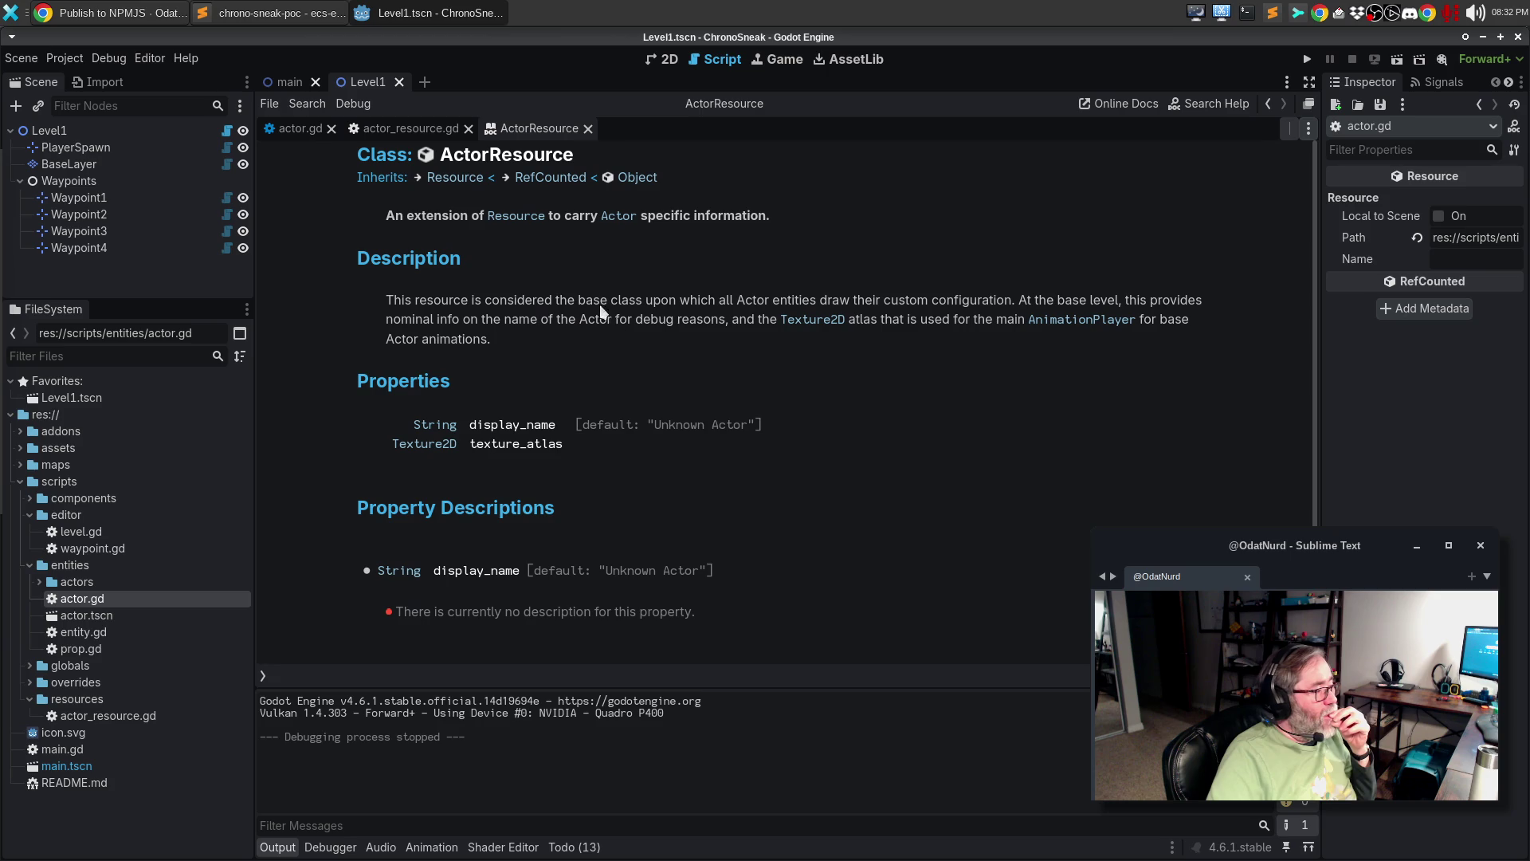
{"action": "left_click", "coordinate": [399, 127]}
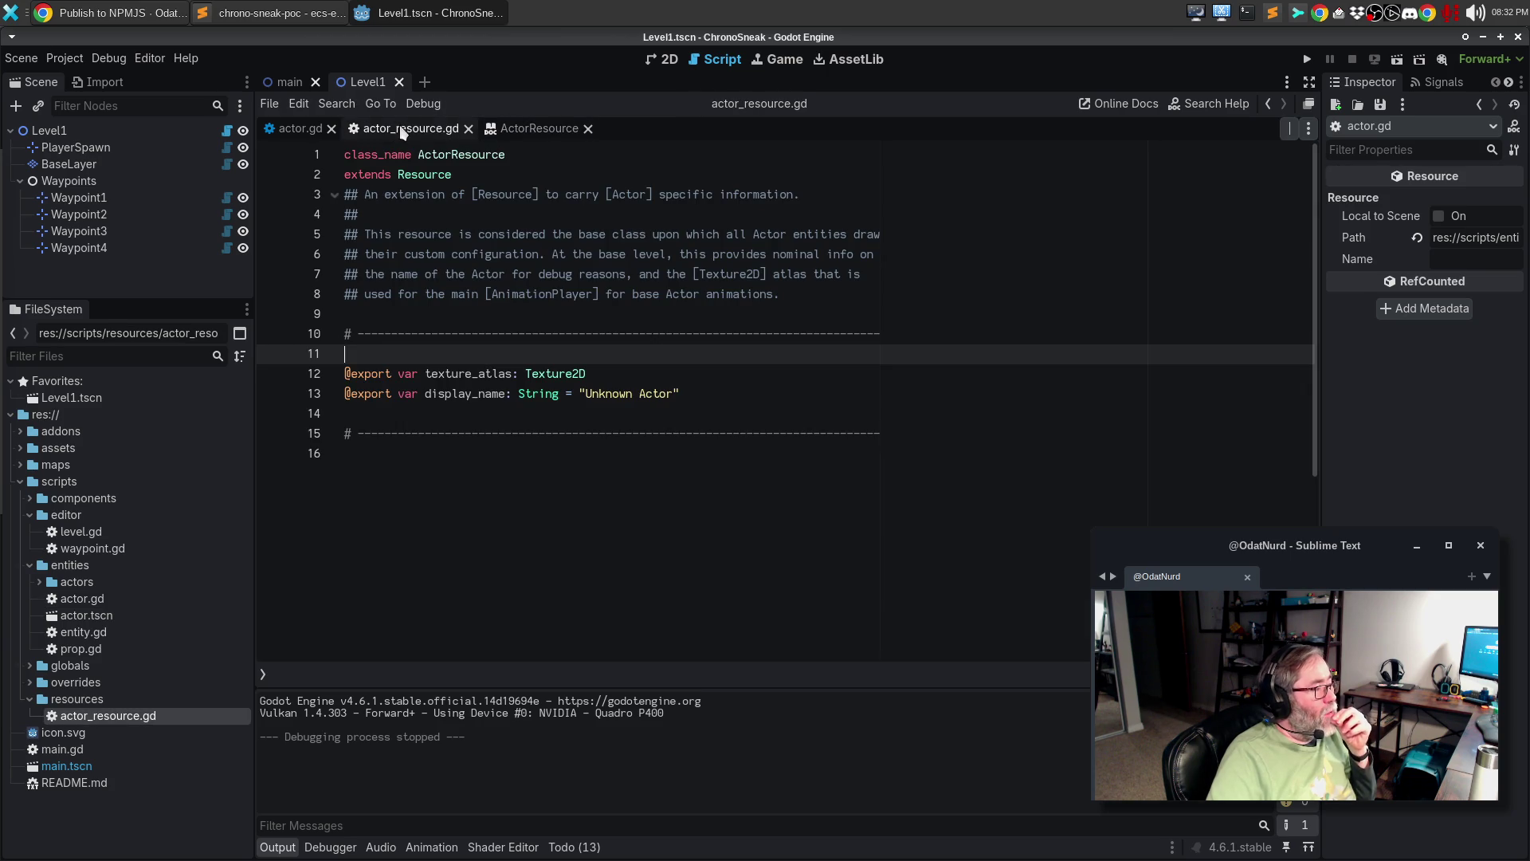
{"action": "left_click", "coordinate": [308, 132]}
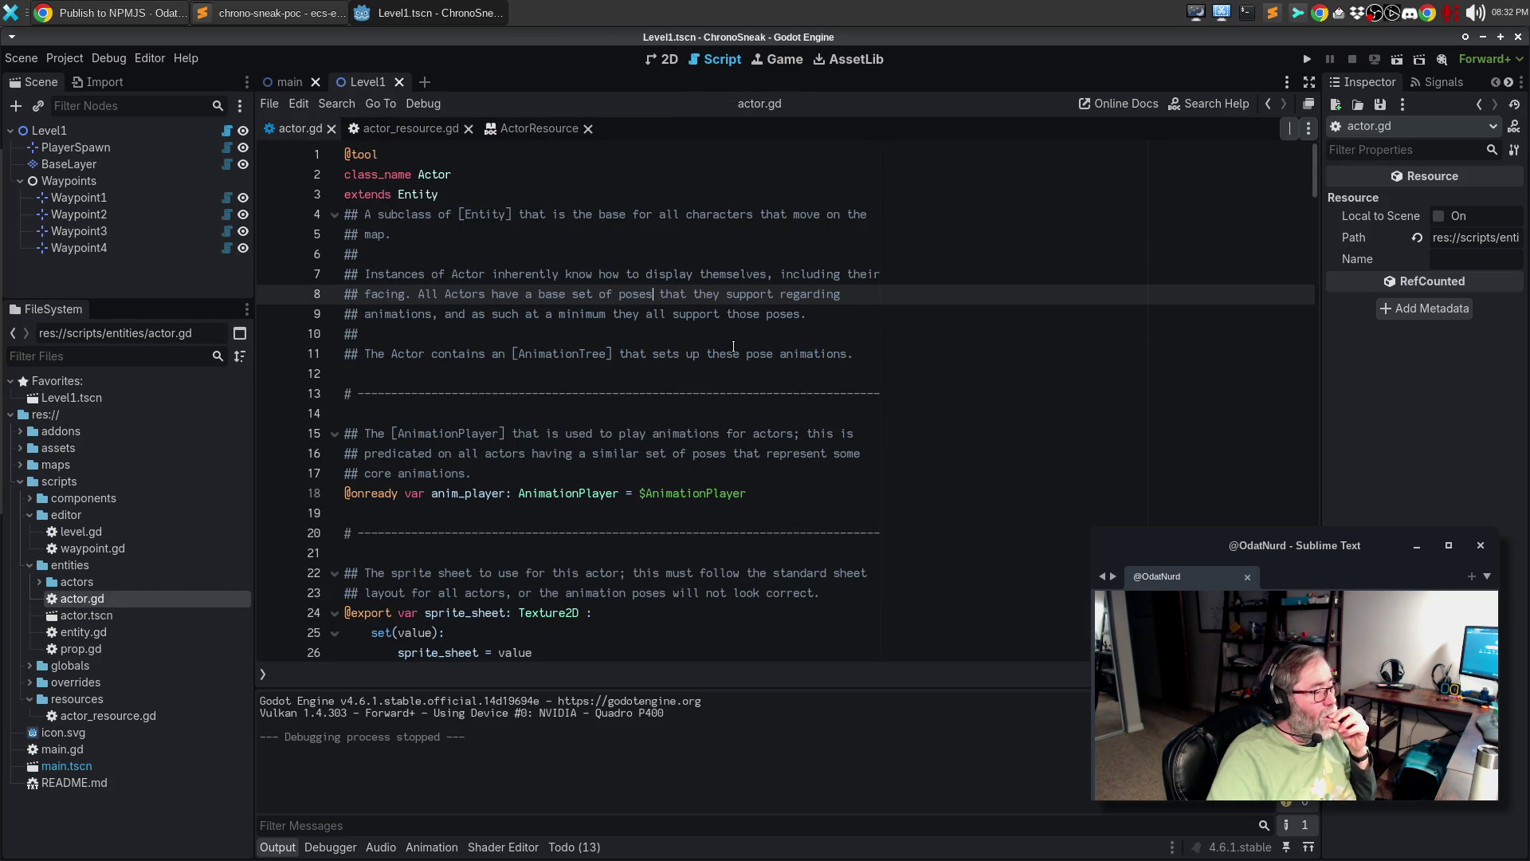
{"action": "scroll", "coordinate": [734, 344], "scroll_direction": "down", "scroll_amount": 3}
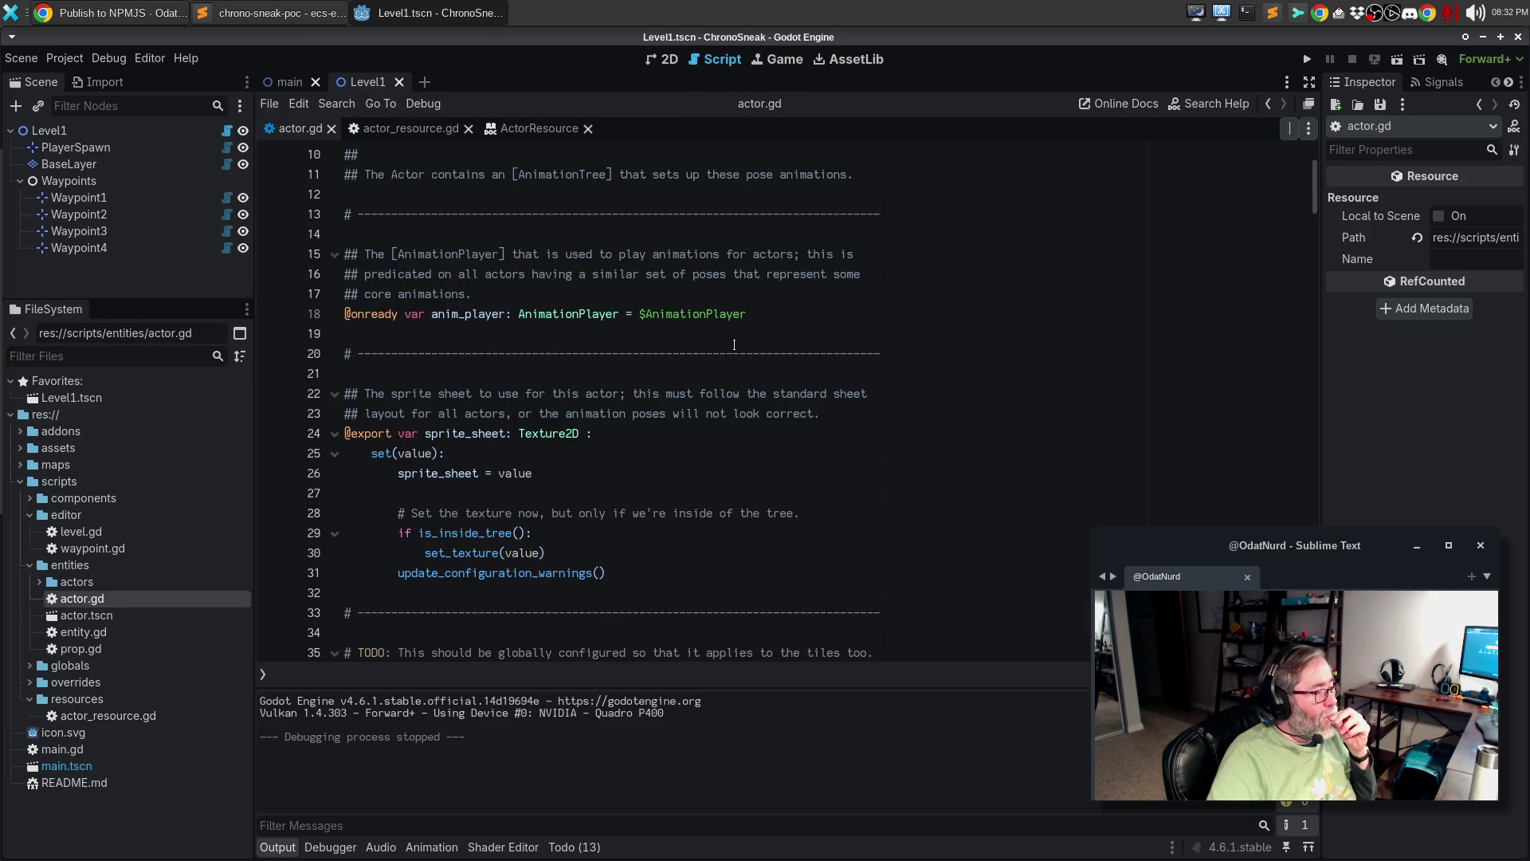
{"action": "left_click_drag", "start_coordinate": [856, 418], "coordinate": [264, 400]}
{"action": "key", "text": "ctrl+c"}
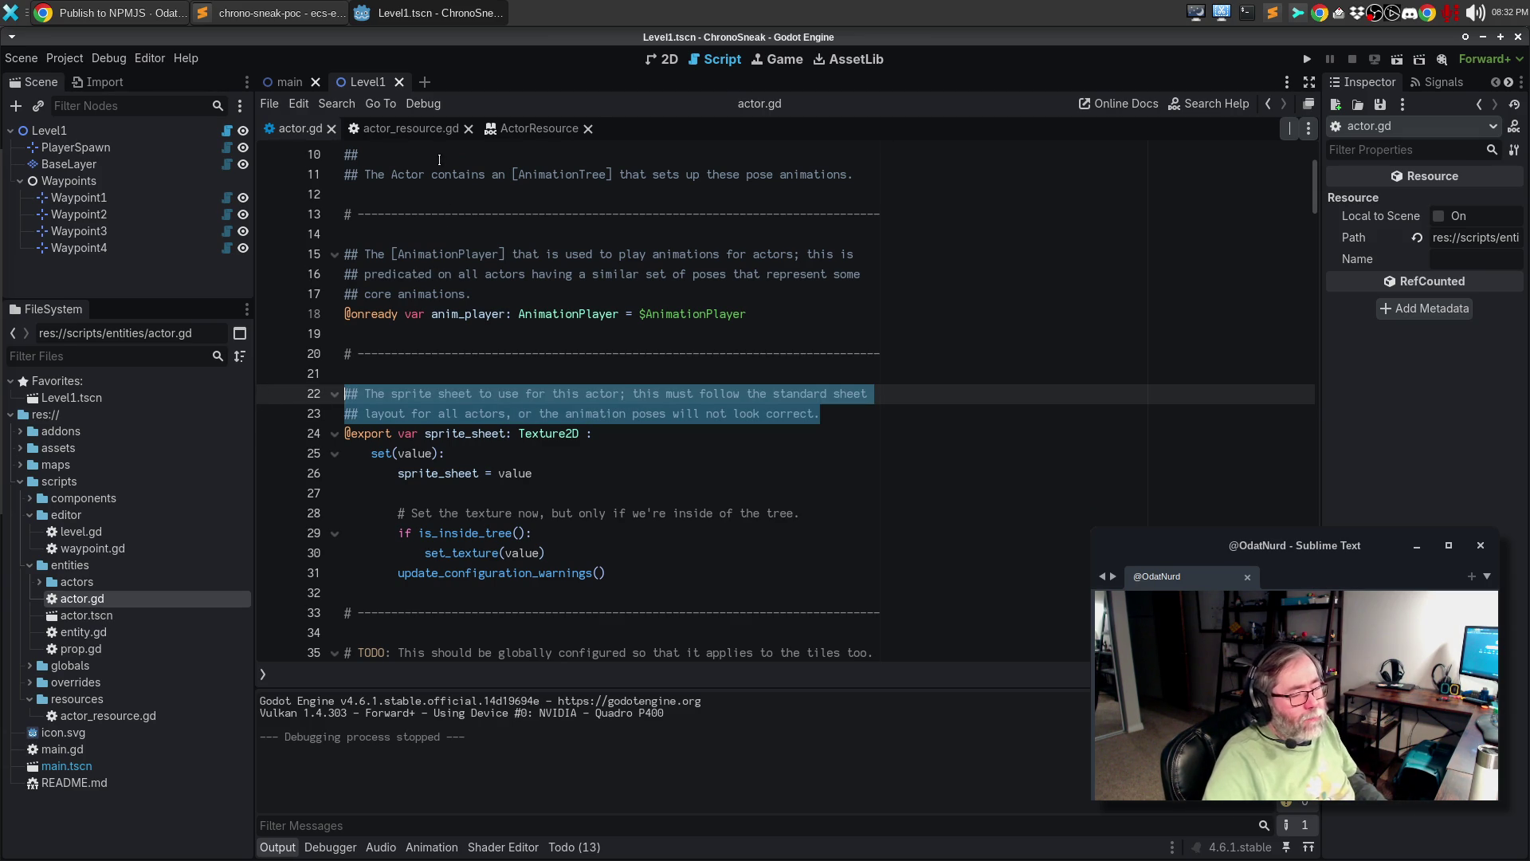
{"action": "left_click", "coordinate": [410, 128]}
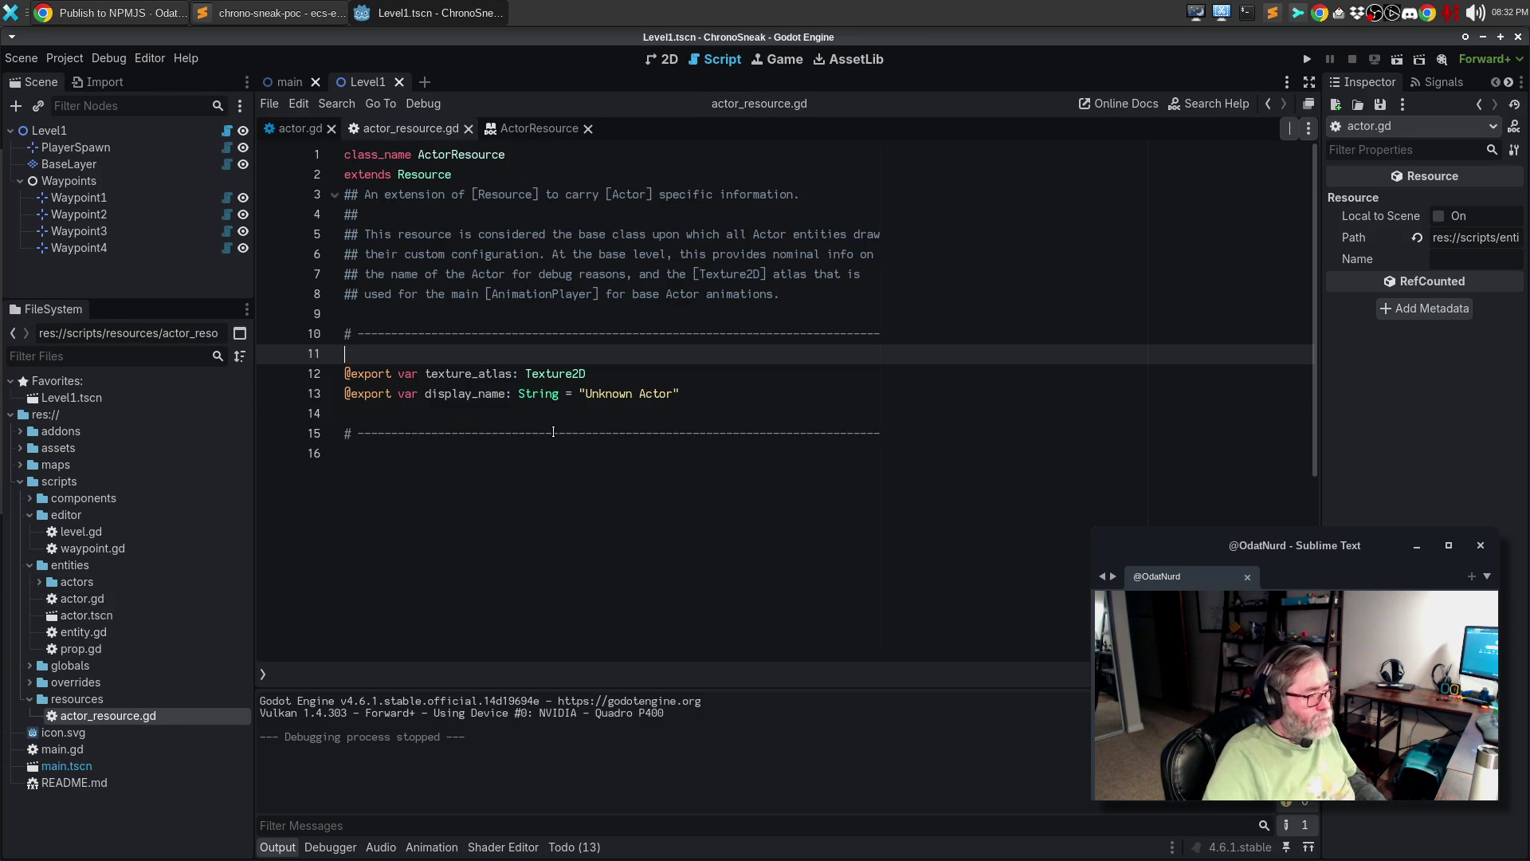
- Paste the copied sprite sheet comment above texture_atlas
{"action": "key", "text": "Return"}
{"action": "key", "text": "ctrl+v"}
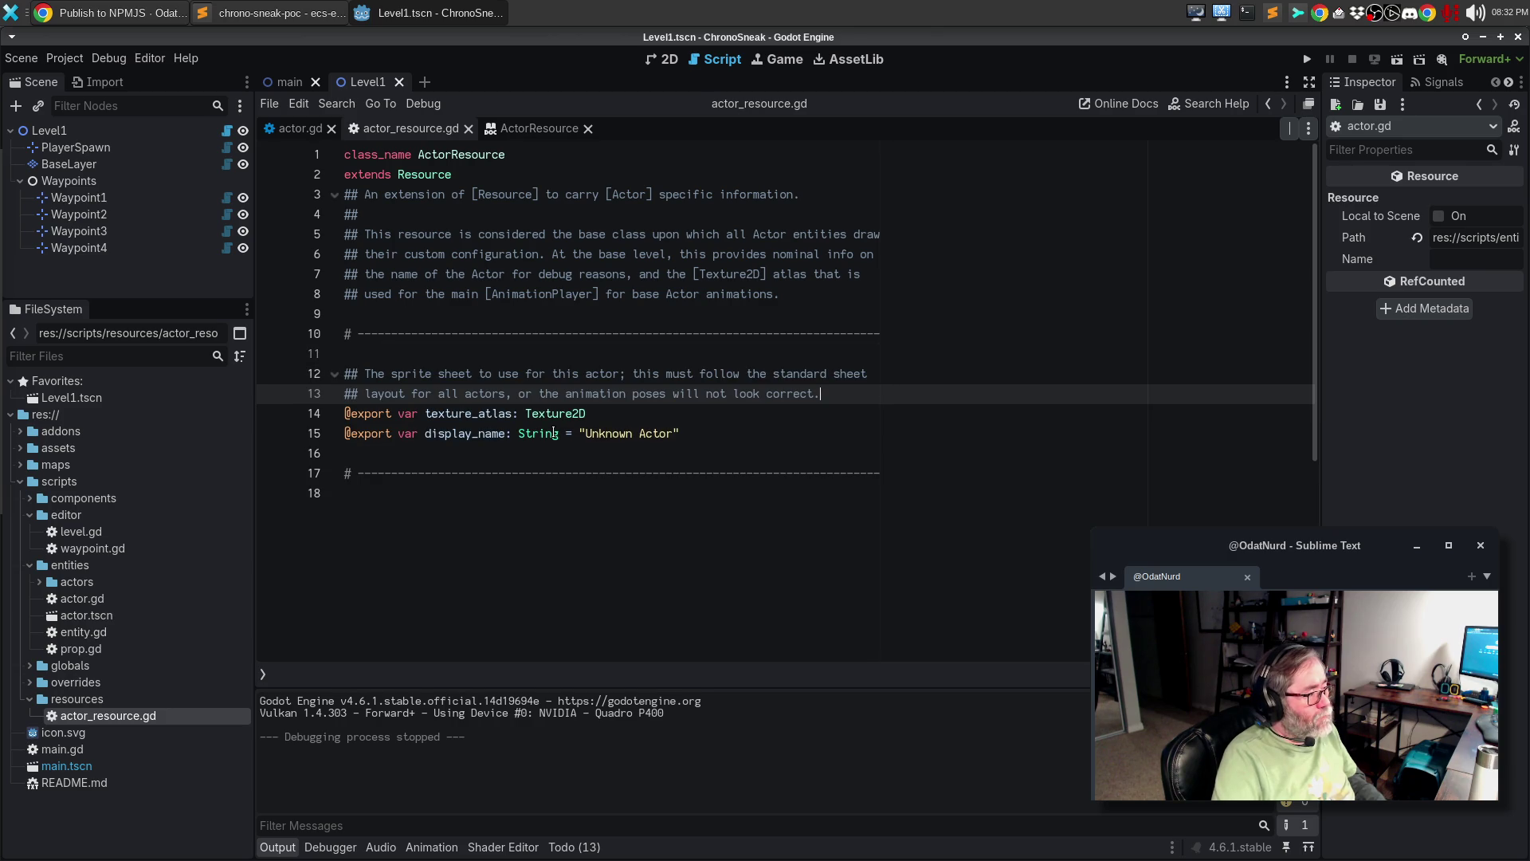
{"action": "key", "text": "Down"}
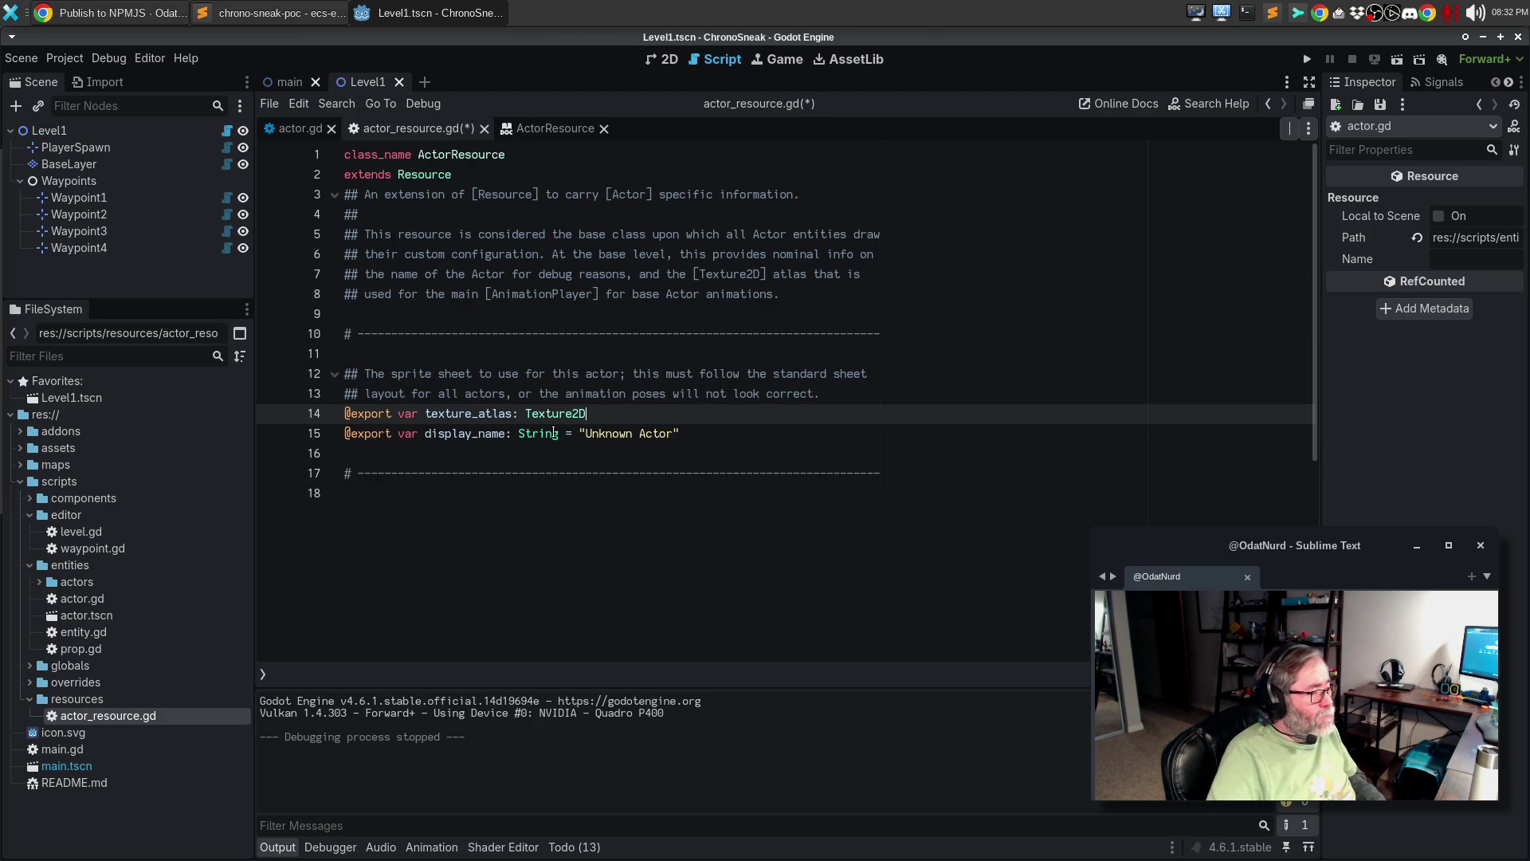
- Add '## The name of this Actor, for use in debugging logic.' above display_name
{"action": "key", "text": "Return"}
{"action": "key", "text": "Return"}
{"action": "type", "text": "## A name for "}
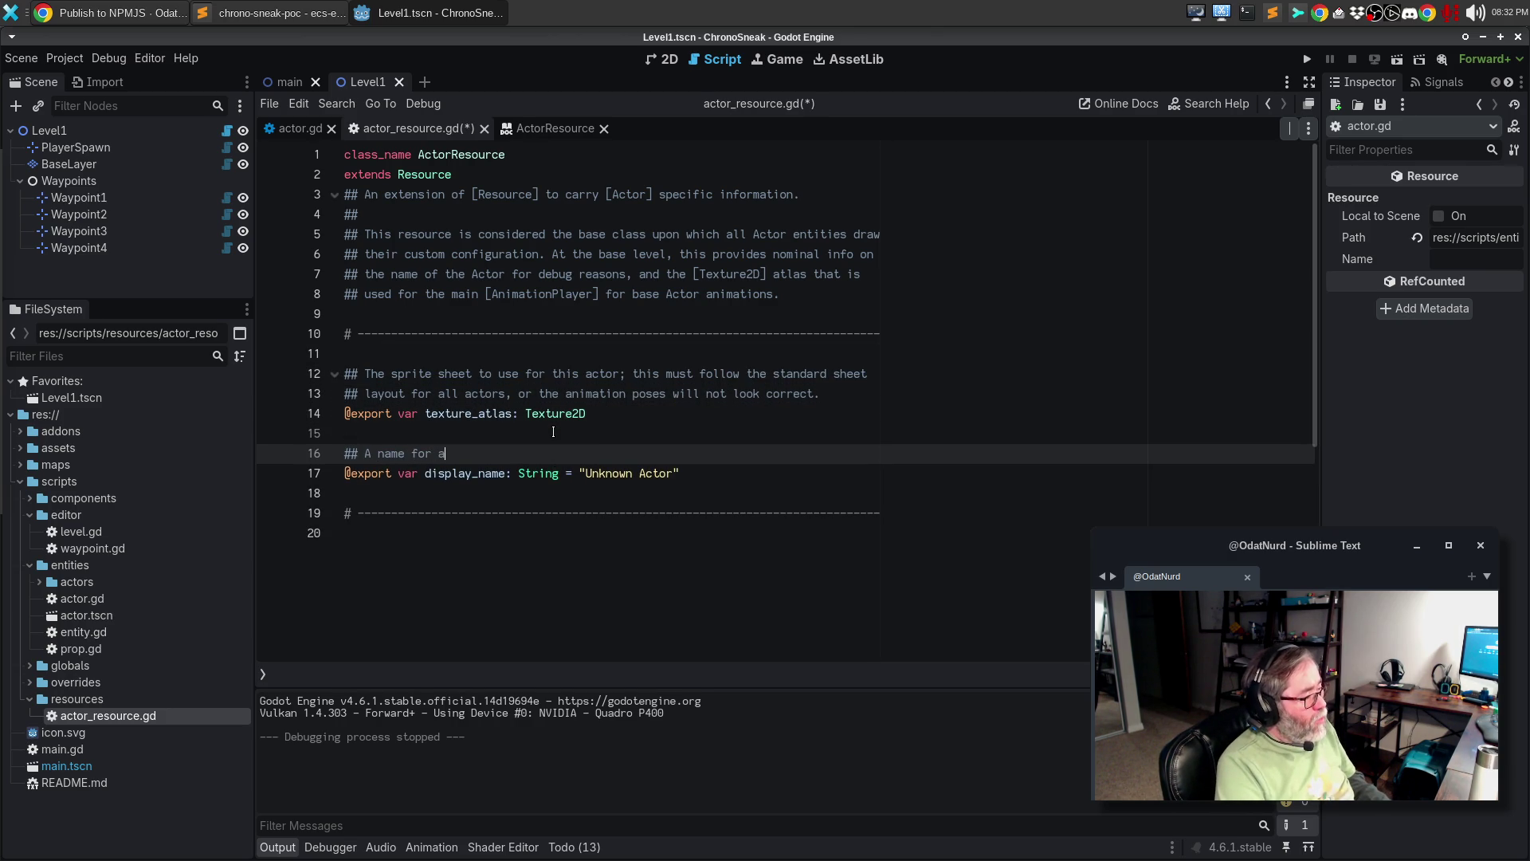
{"action": "type", "text": "Actors"}
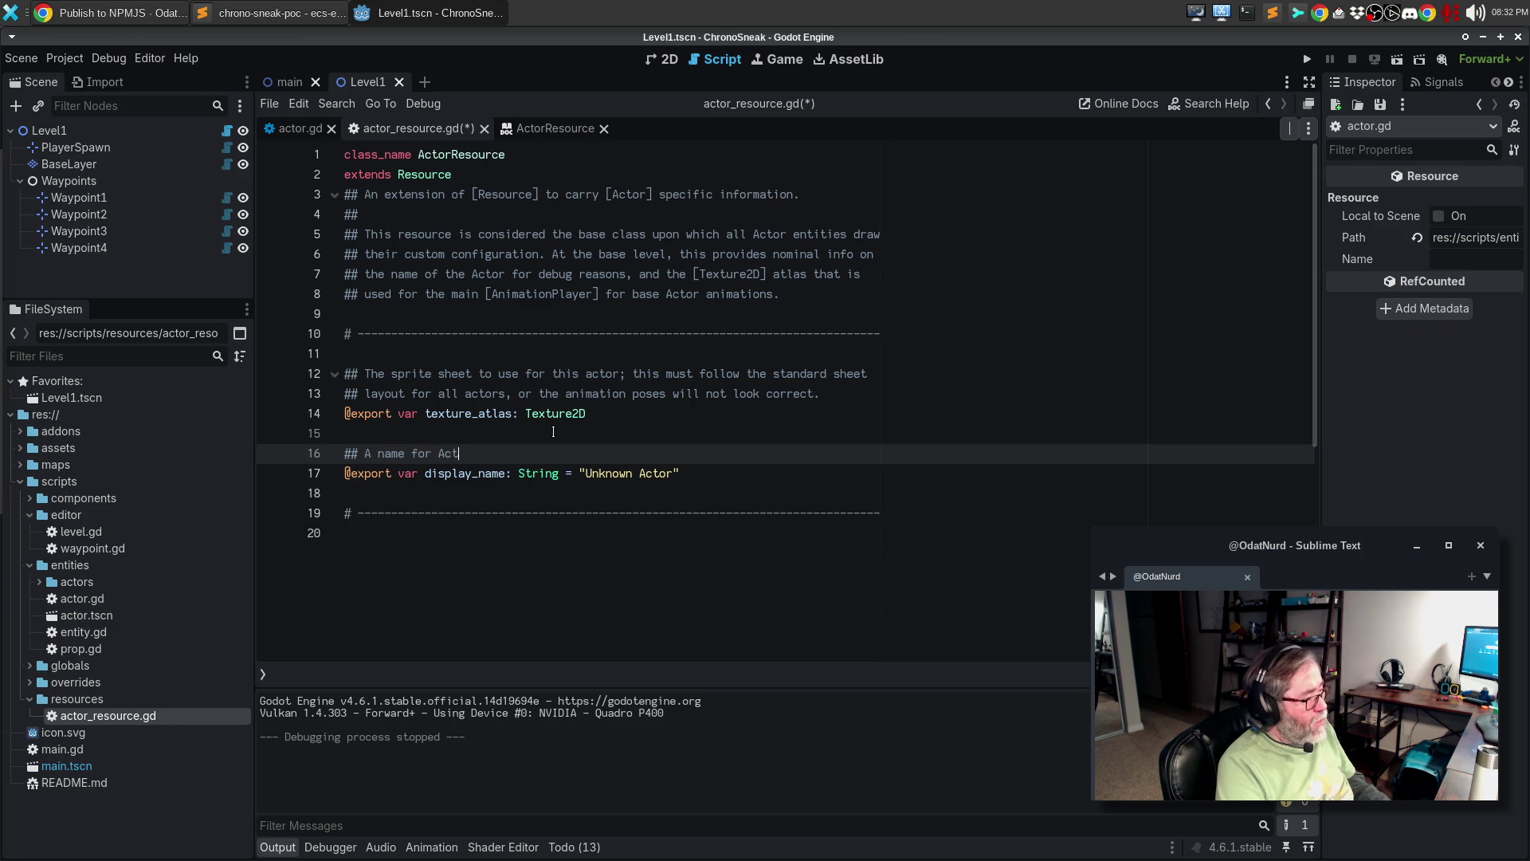
{"action": "key", "text": "ctrl+BackSpace"}
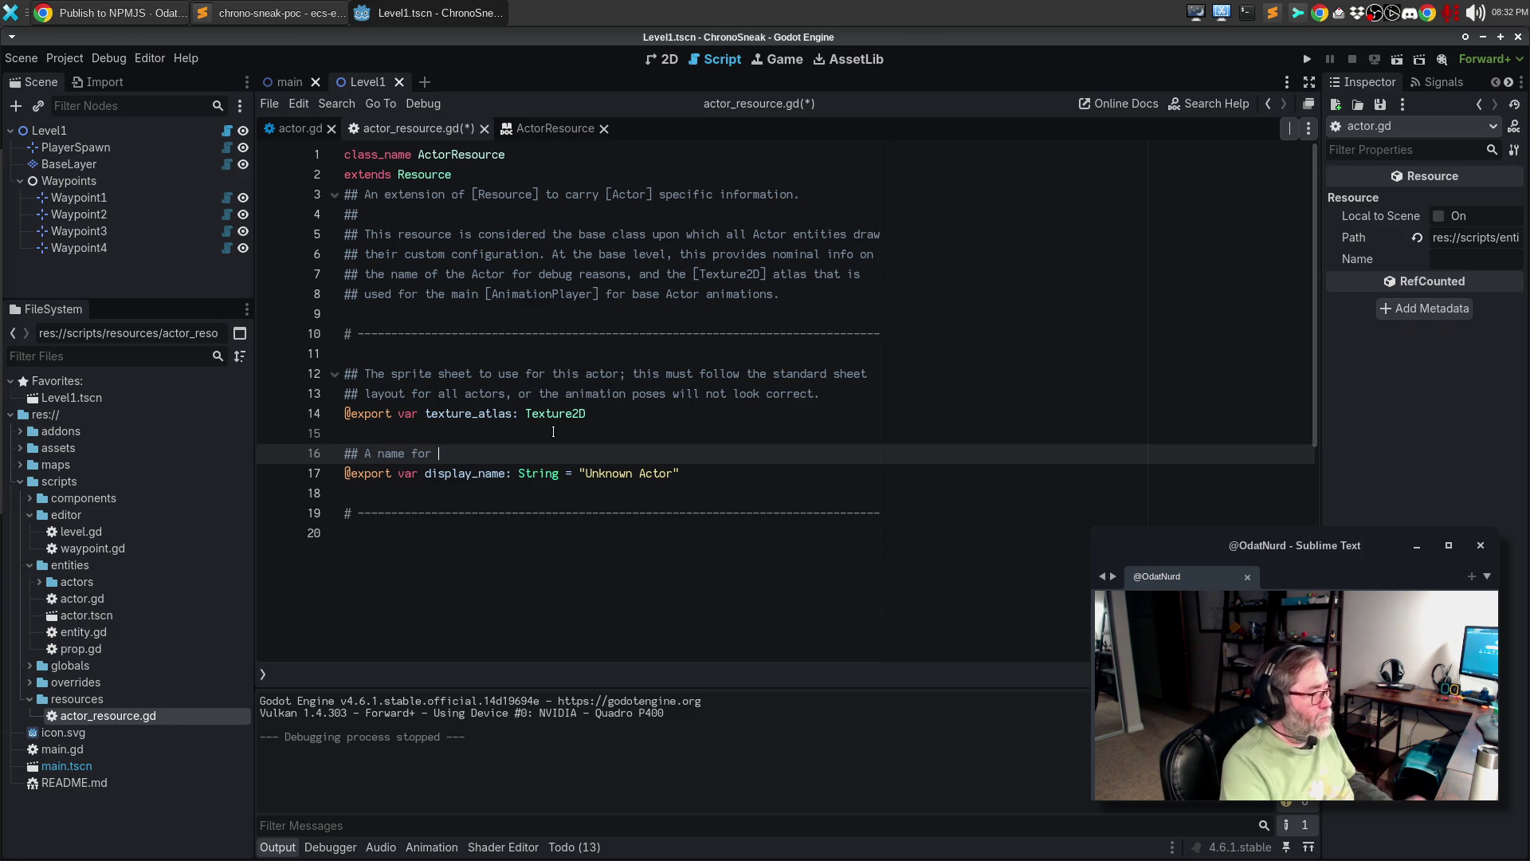
{"action": "key", "text": "ctrl+BackSpace"}
{"action": "key", "text": "ctrl+BackSpace"}
{"action": "key", "text": "ctrl+BackSpace"}
{"action": "type", "text": "The name"}
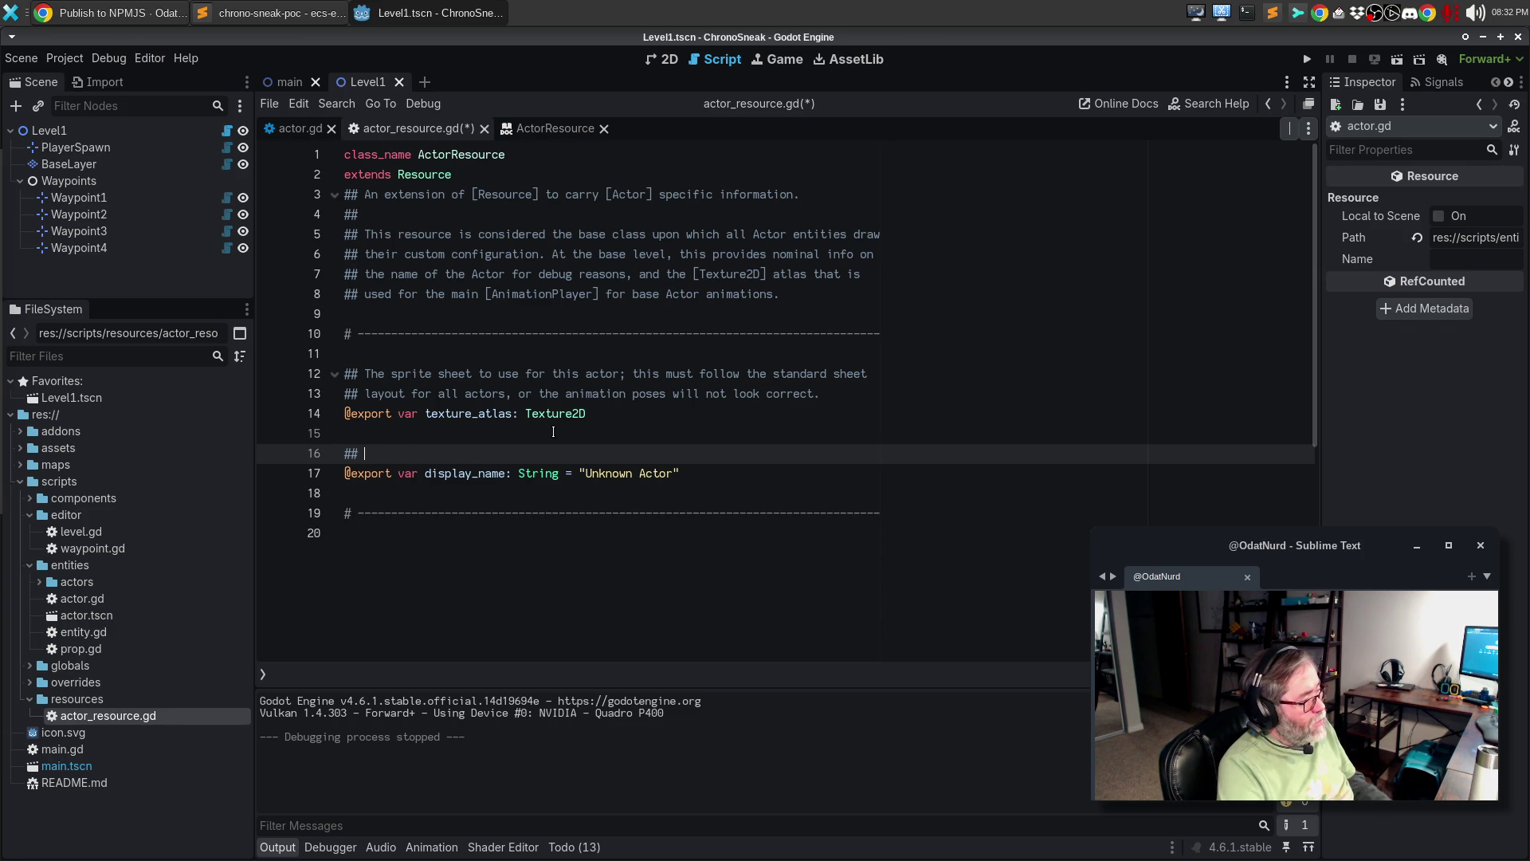
{"action": "type", "text": " of this ac"}
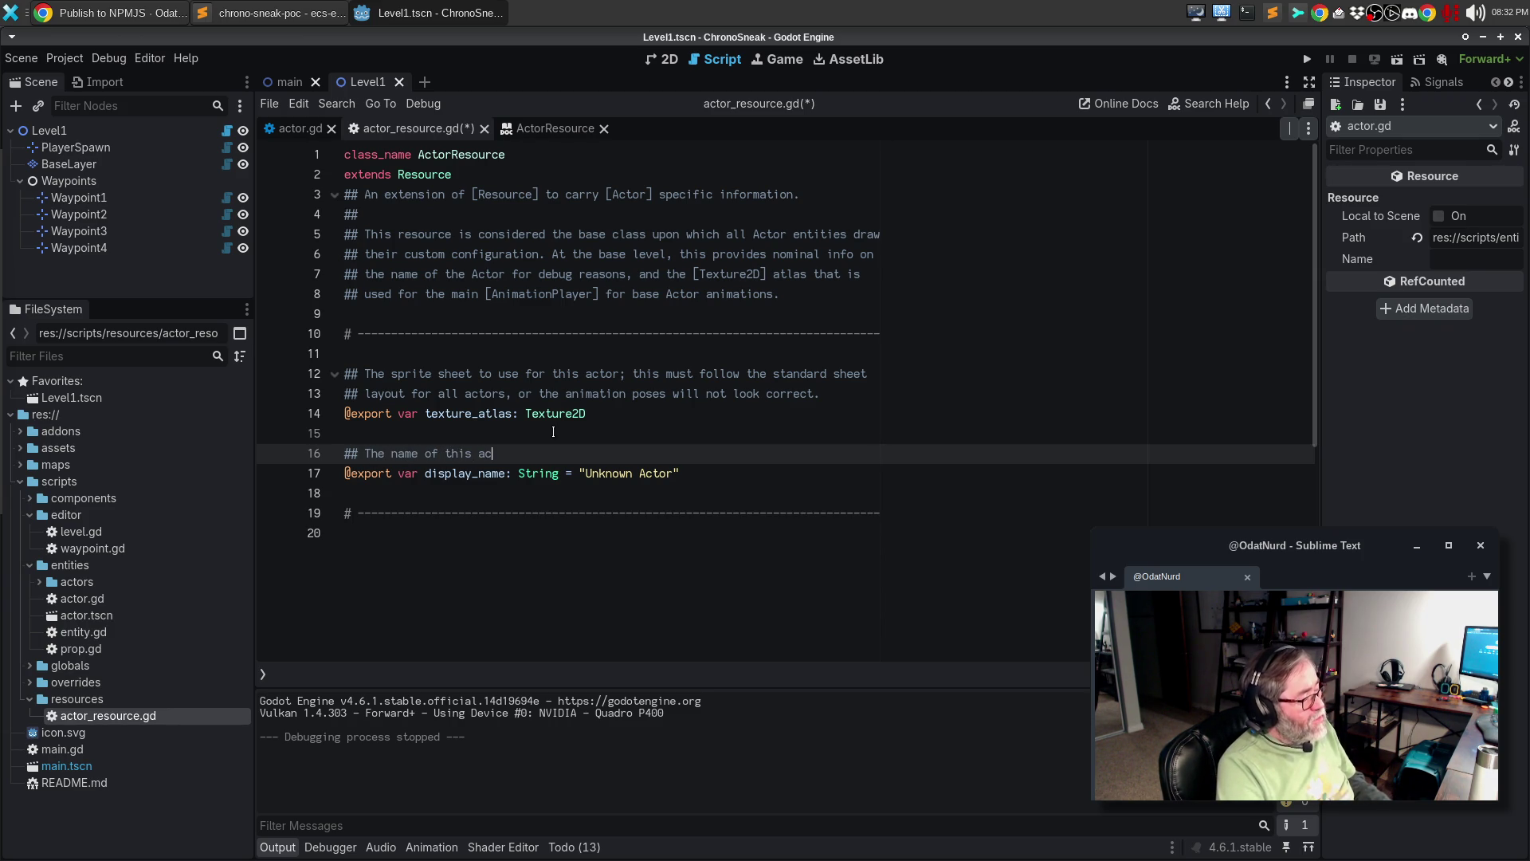
{"action": "key", "text": "BackSpace"}
{"action": "key", "text": "BackSpace"}
{"action": "type", "text": "Actor"}
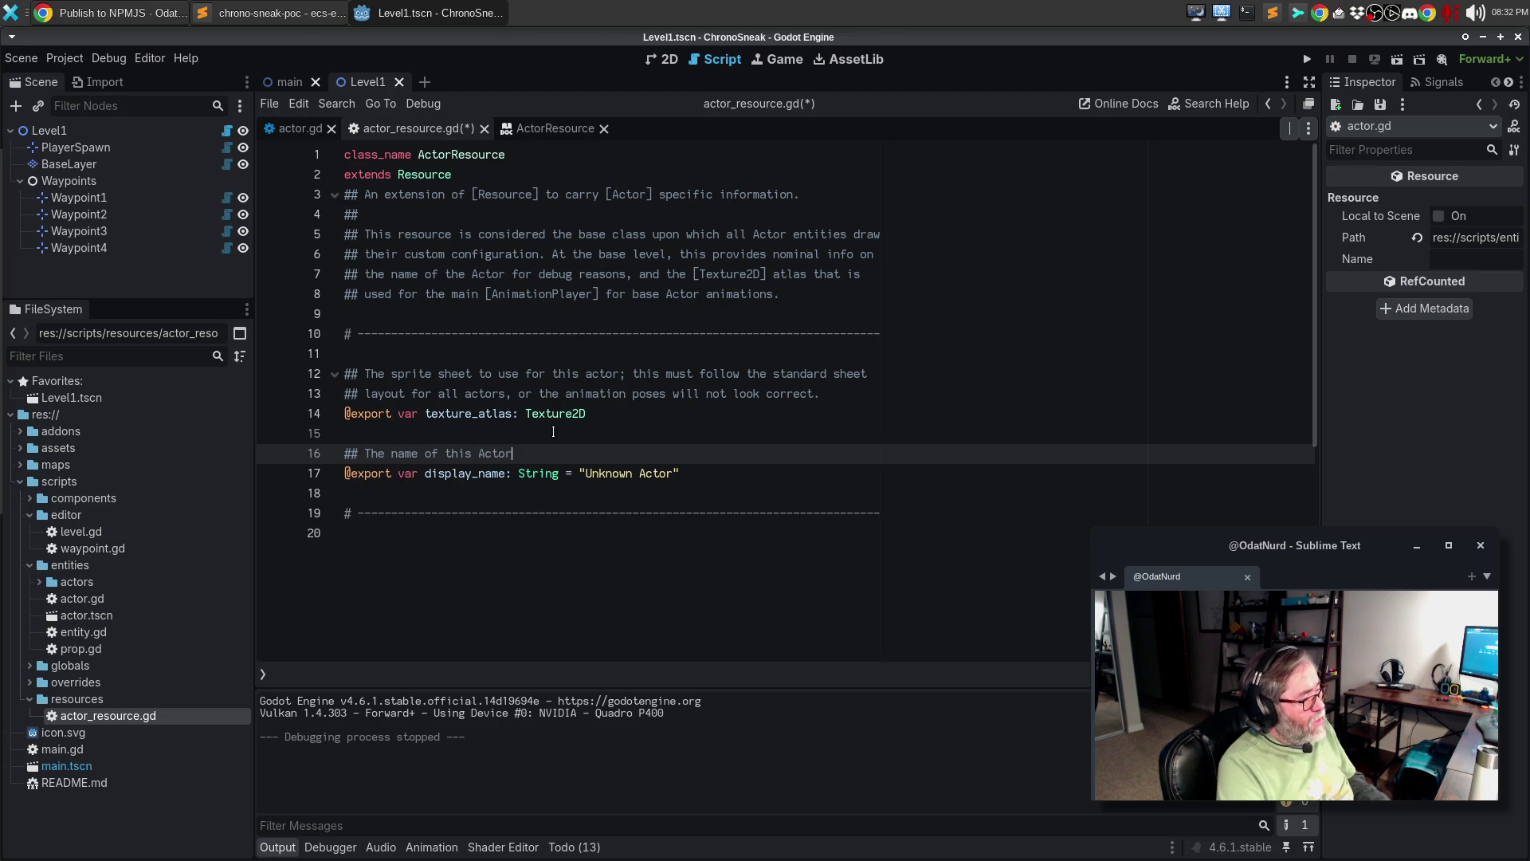
{"action": "type", "text": ", for use in debug"}
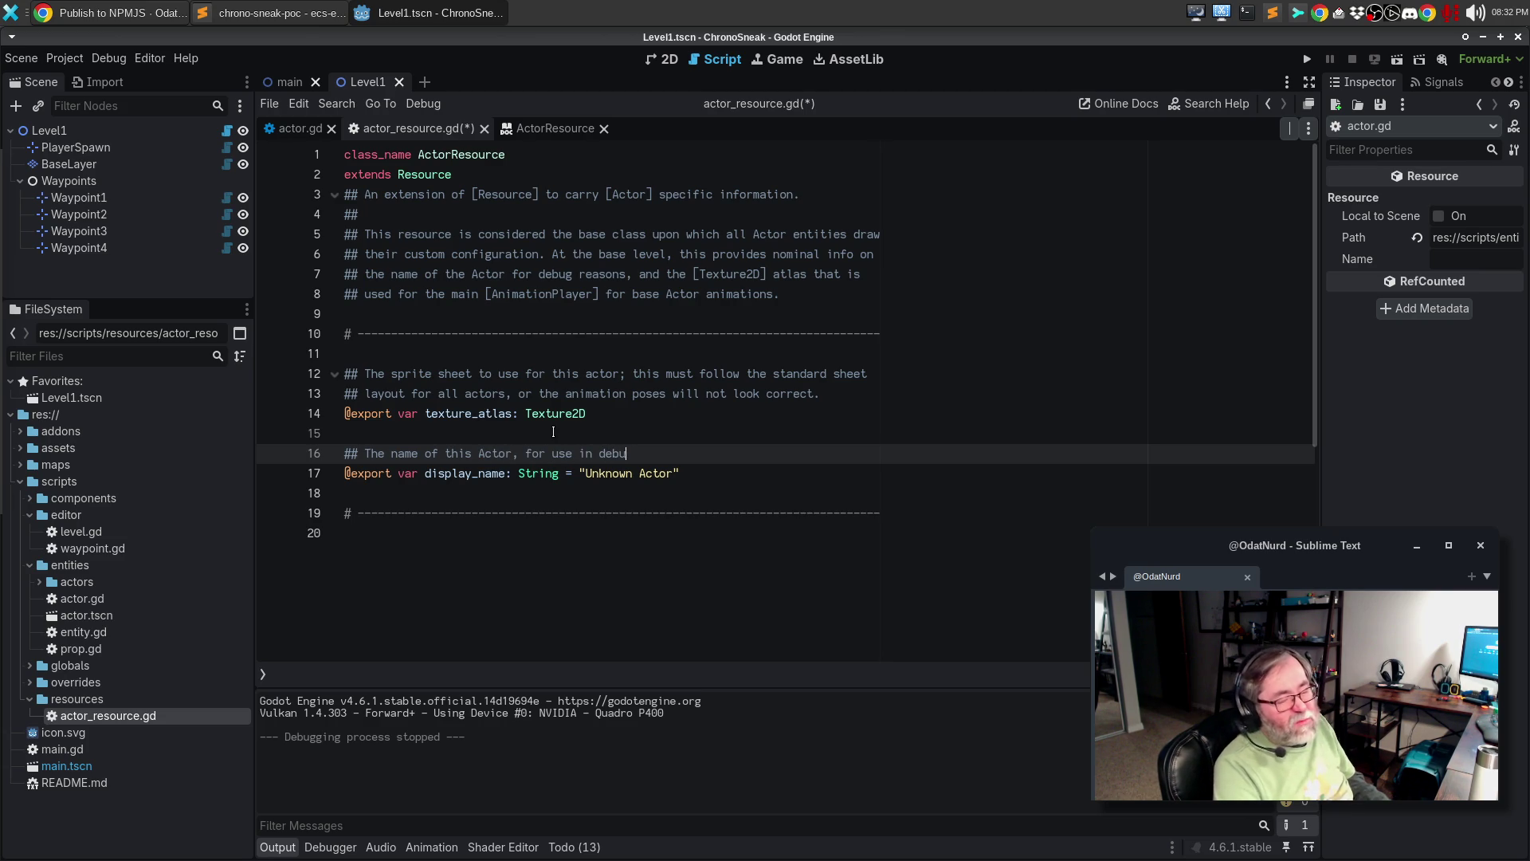
{"action": "key", "text": "BackSpace"}
{"action": "type", "text": "ging logic."}
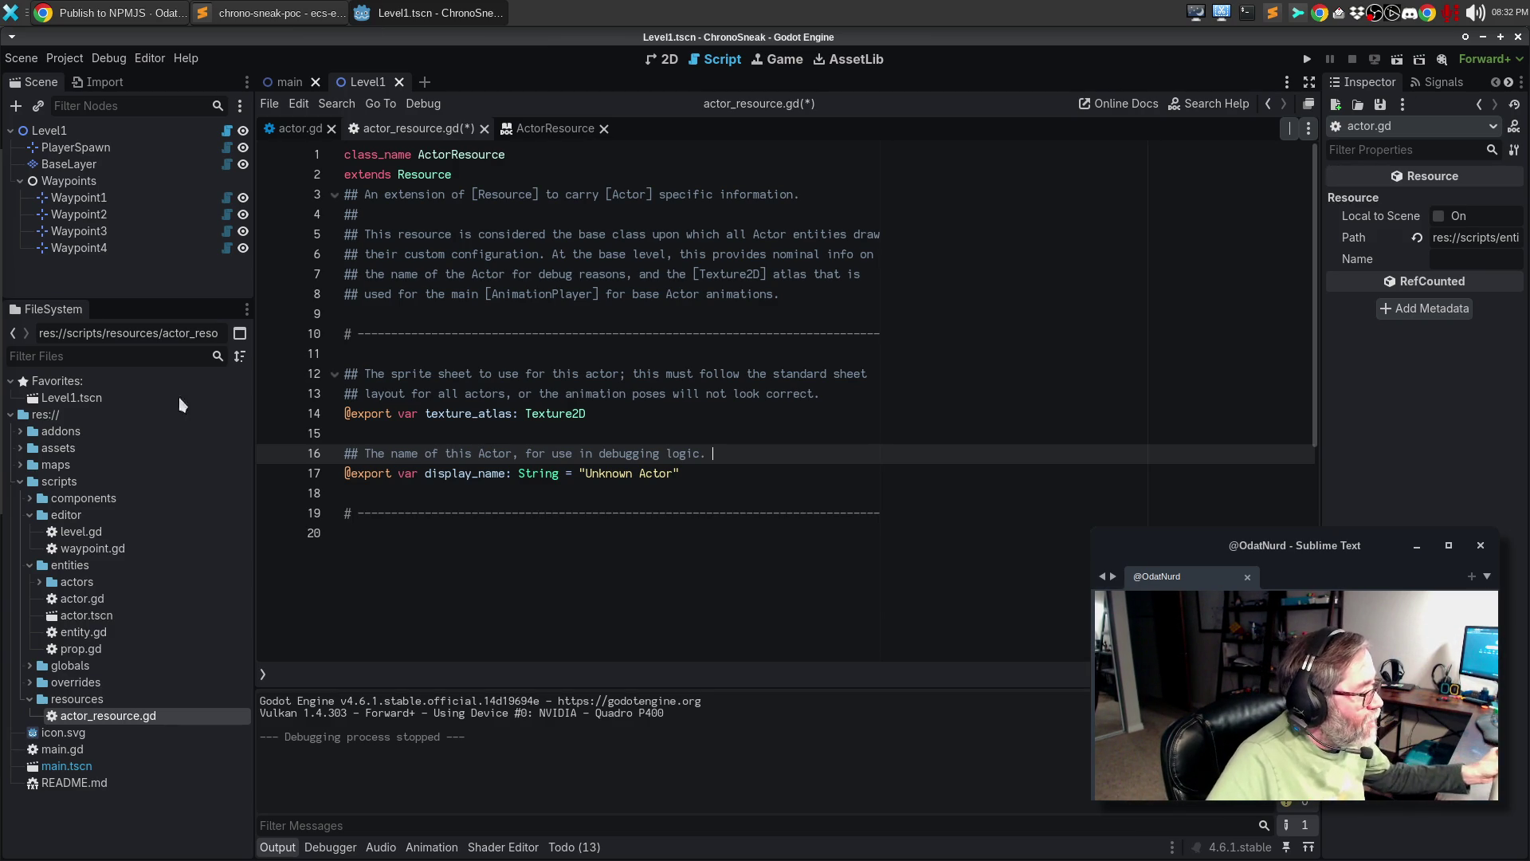
- Save actor_resource.gd, then bring Sublime Text forward
{"action": "left_click", "coordinate": [550, 373]}
{"action": "key", "text": "ctrl+s"}
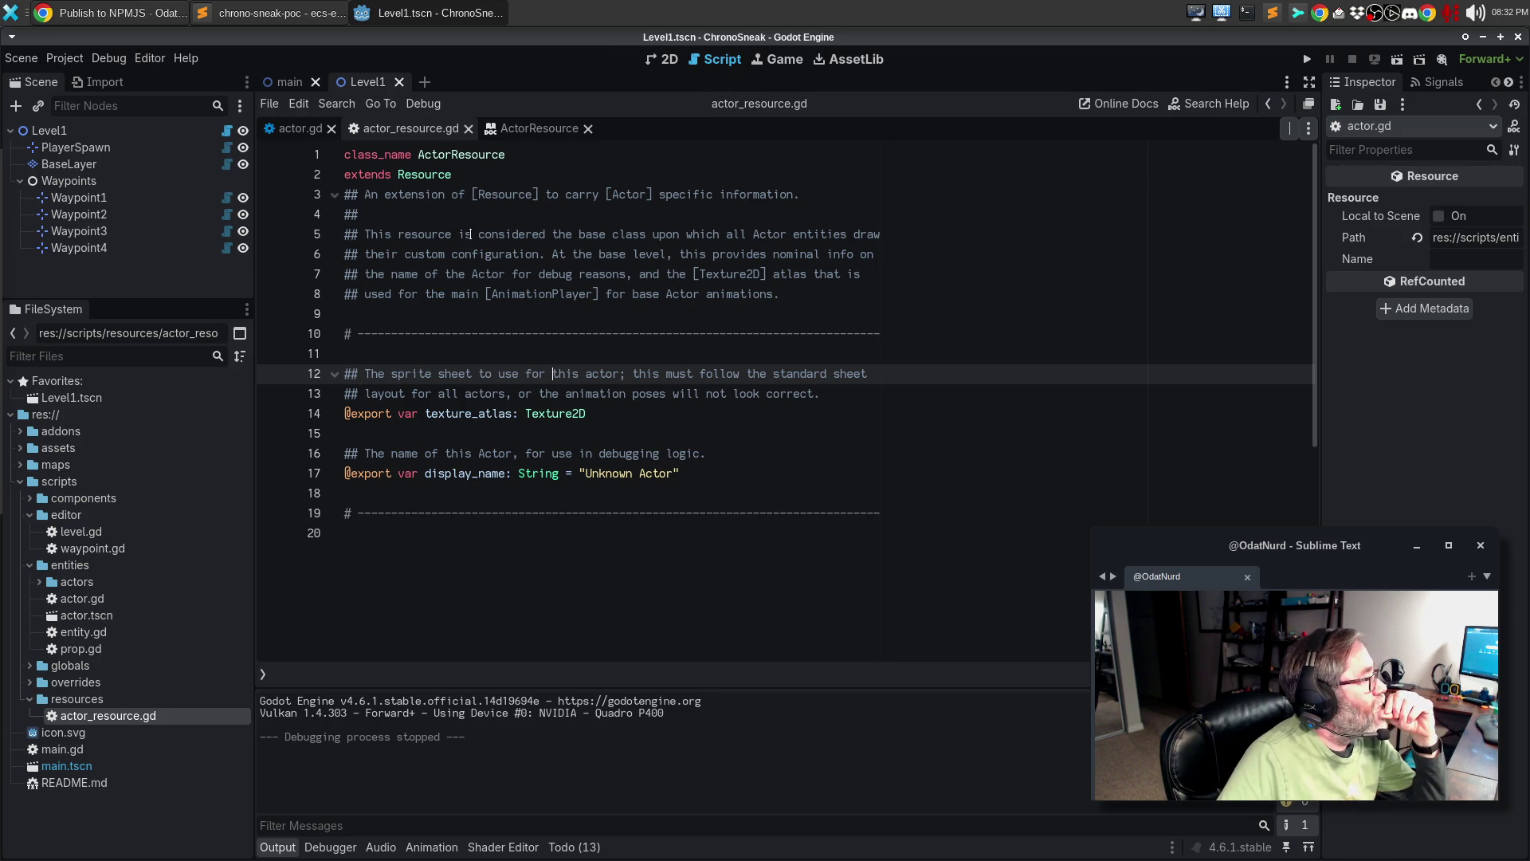
{"action": "left_click", "coordinate": [284, 16]}
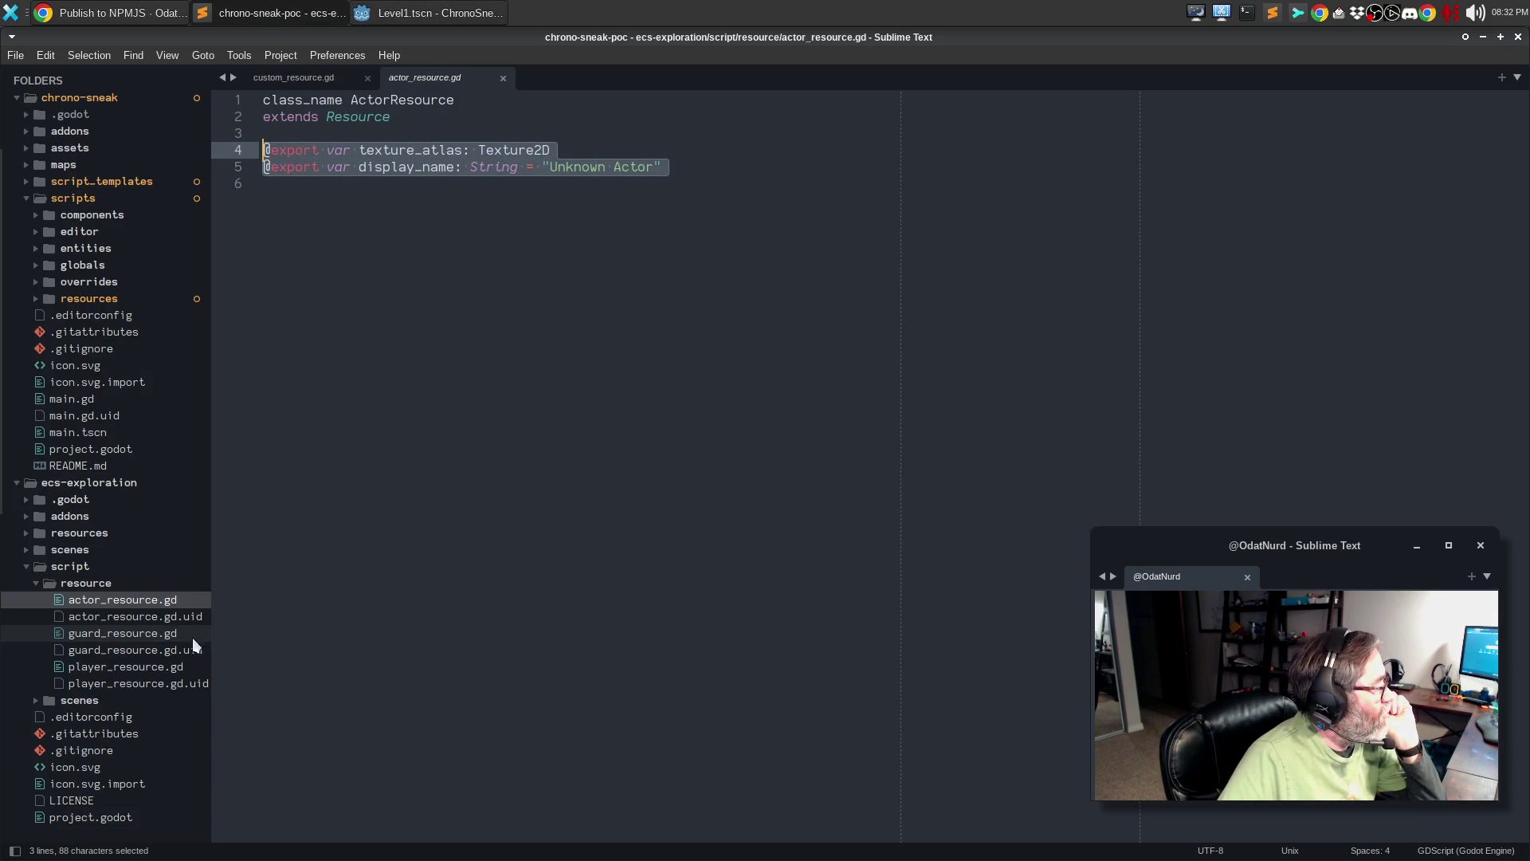
- Open player_resource.gd in Sublime Text for reference, then bring the browser's GitHub Actions page forward
{"action": "left_click", "coordinate": [135, 667]}
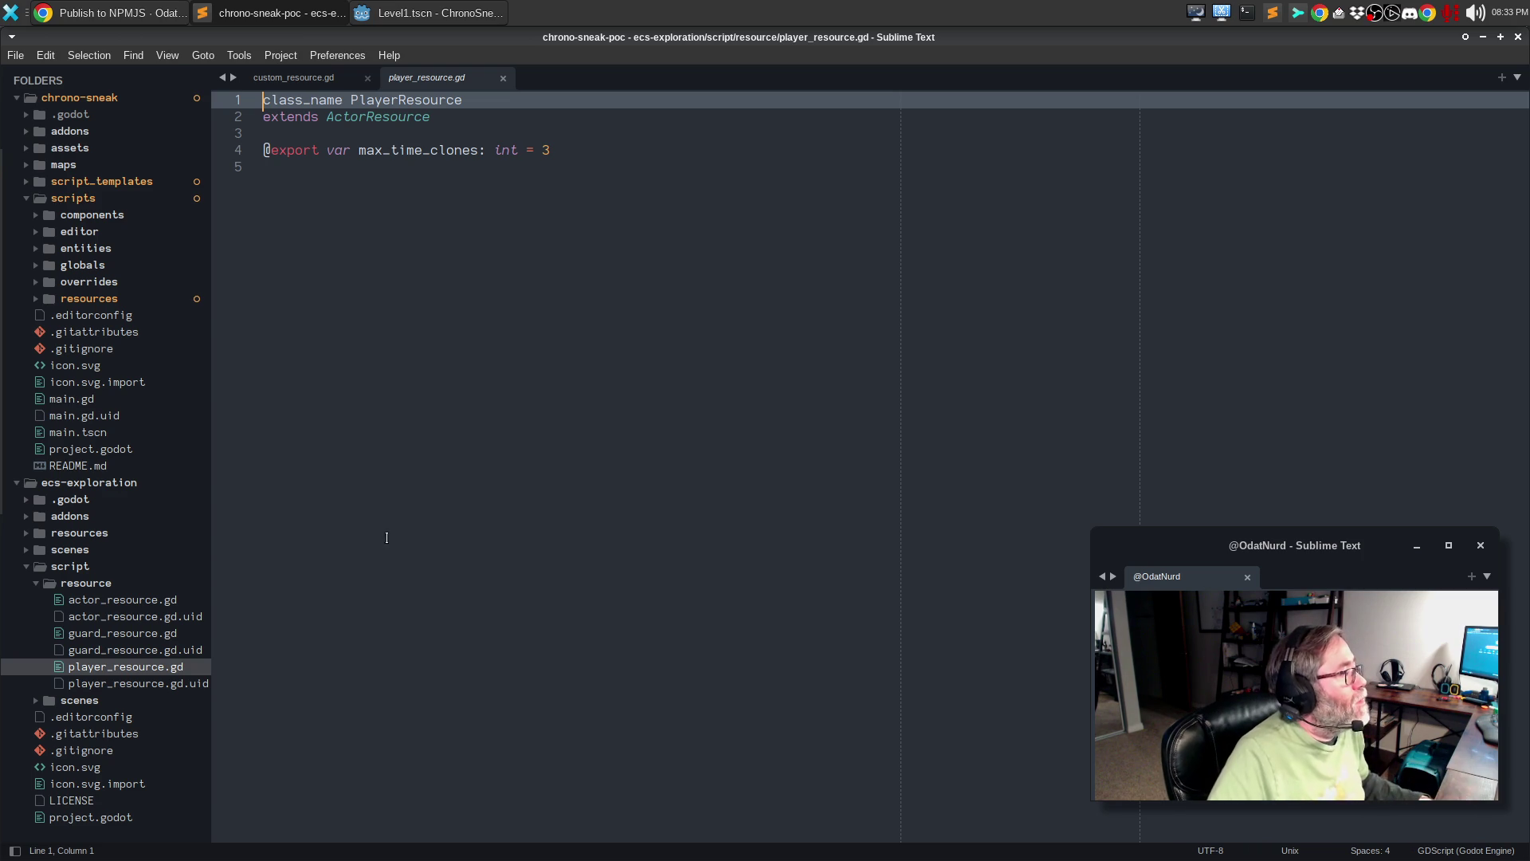
{"action": "left_click", "coordinate": [90, 19]}
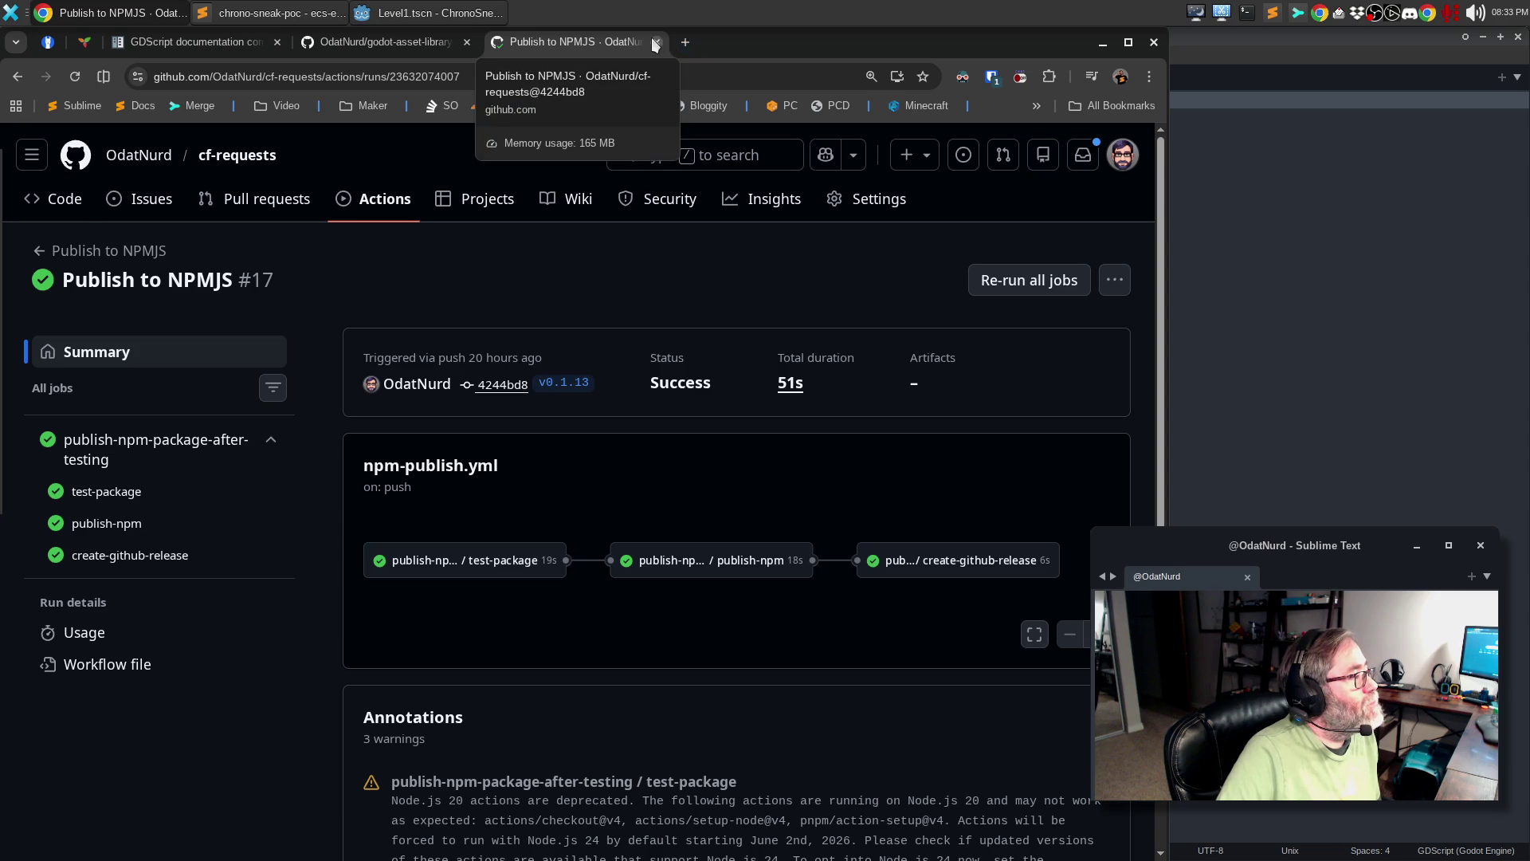
- Close the Publish to NPMJS tab, skim then close the godot-asset-library repo tab, and return to Godot
{"action": "left_click", "coordinate": [656, 42]}
{"action": "scroll", "coordinate": [668, 354], "scroll_direction": "down", "scroll_amount": 10}
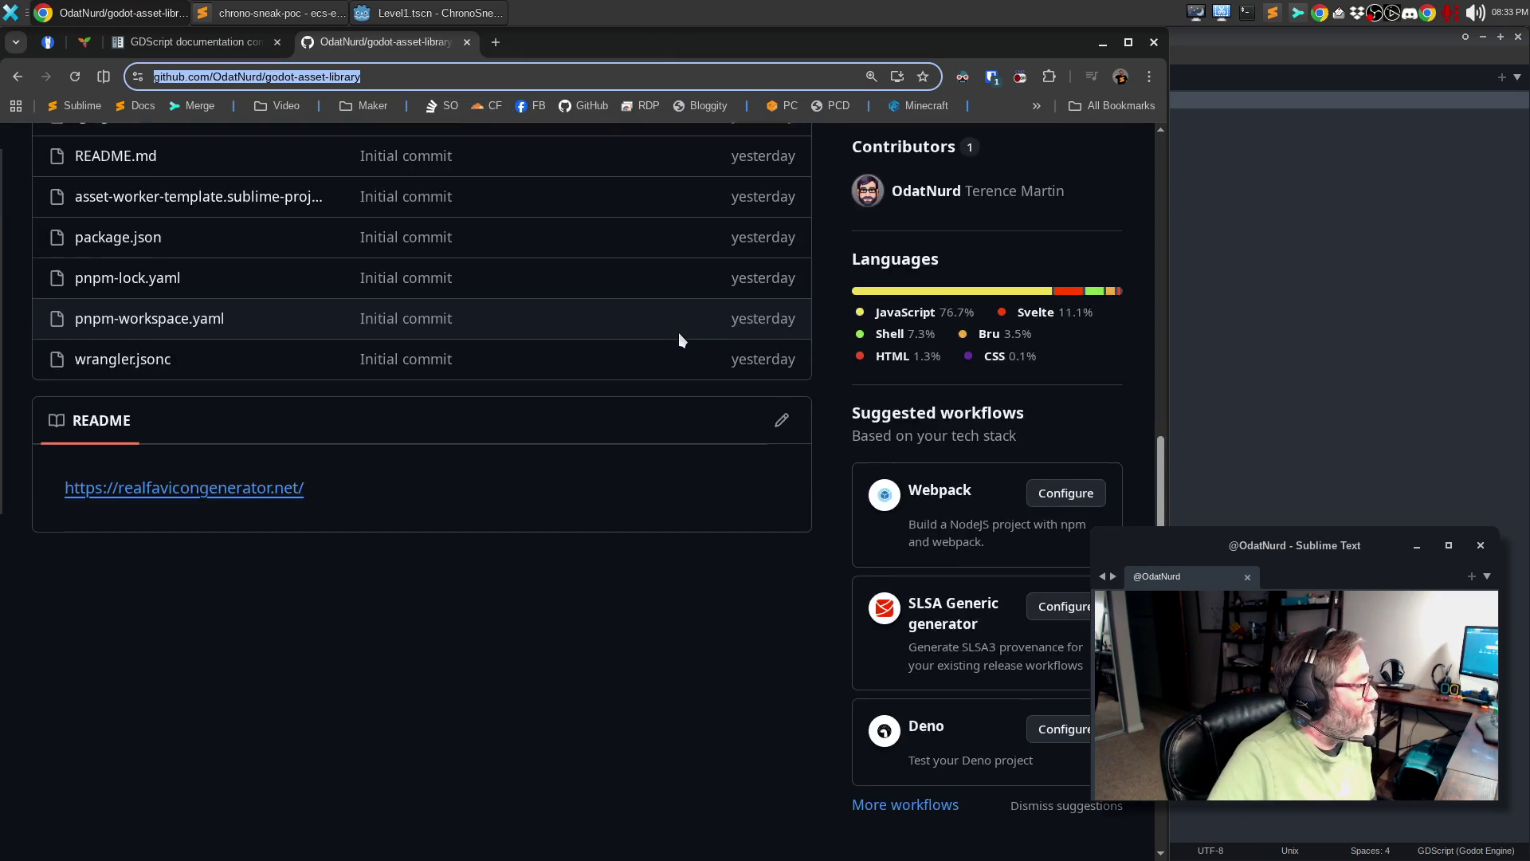
{"action": "scroll", "coordinate": [683, 341], "scroll_direction": "up", "scroll_amount": 8}
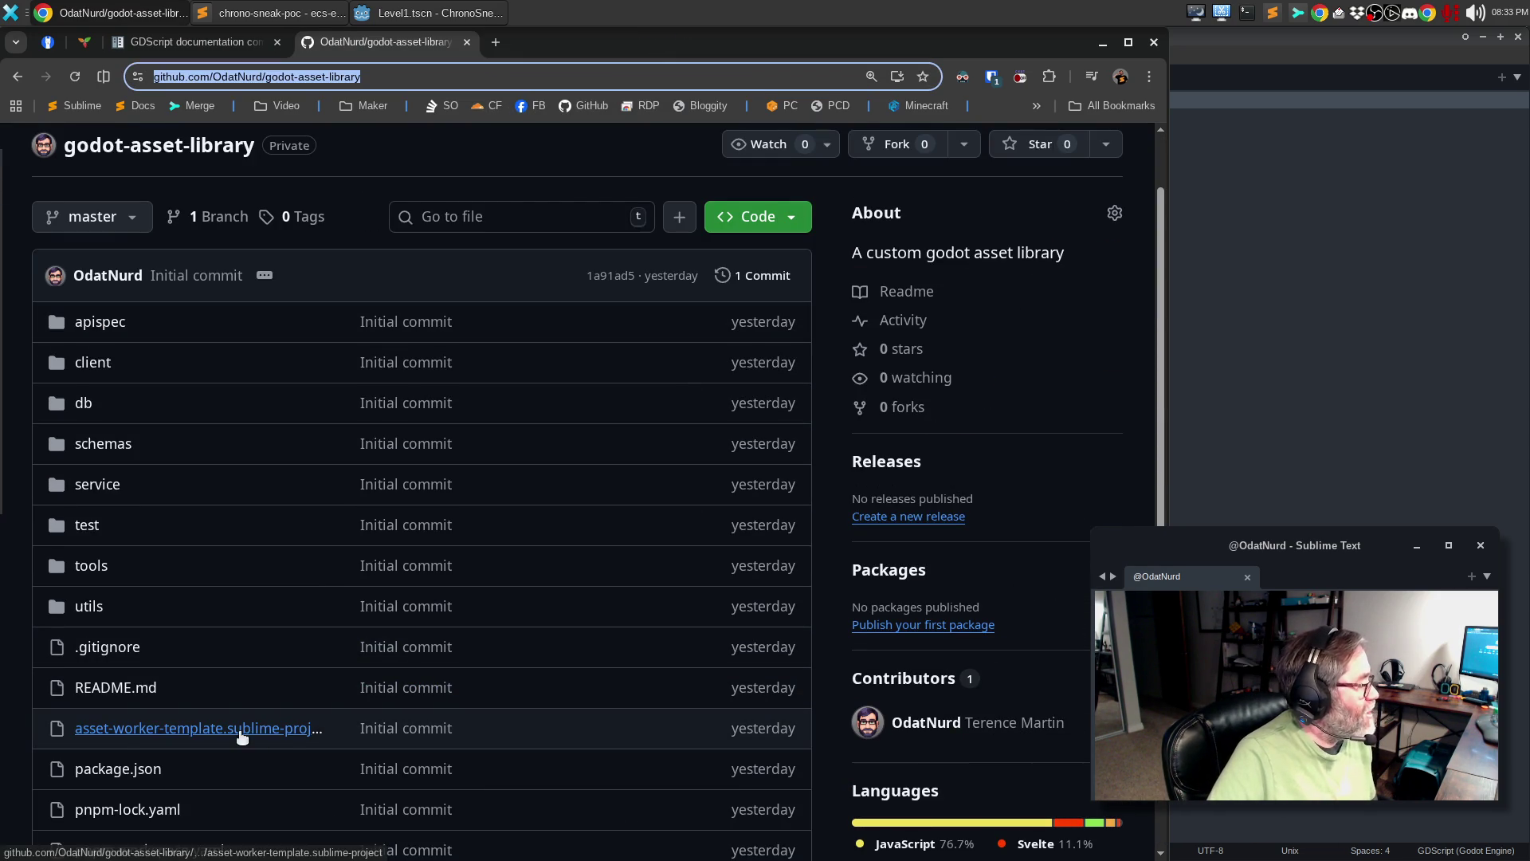
{"action": "scroll", "coordinate": [622, 414], "scroll_direction": "up", "scroll_amount": 2}
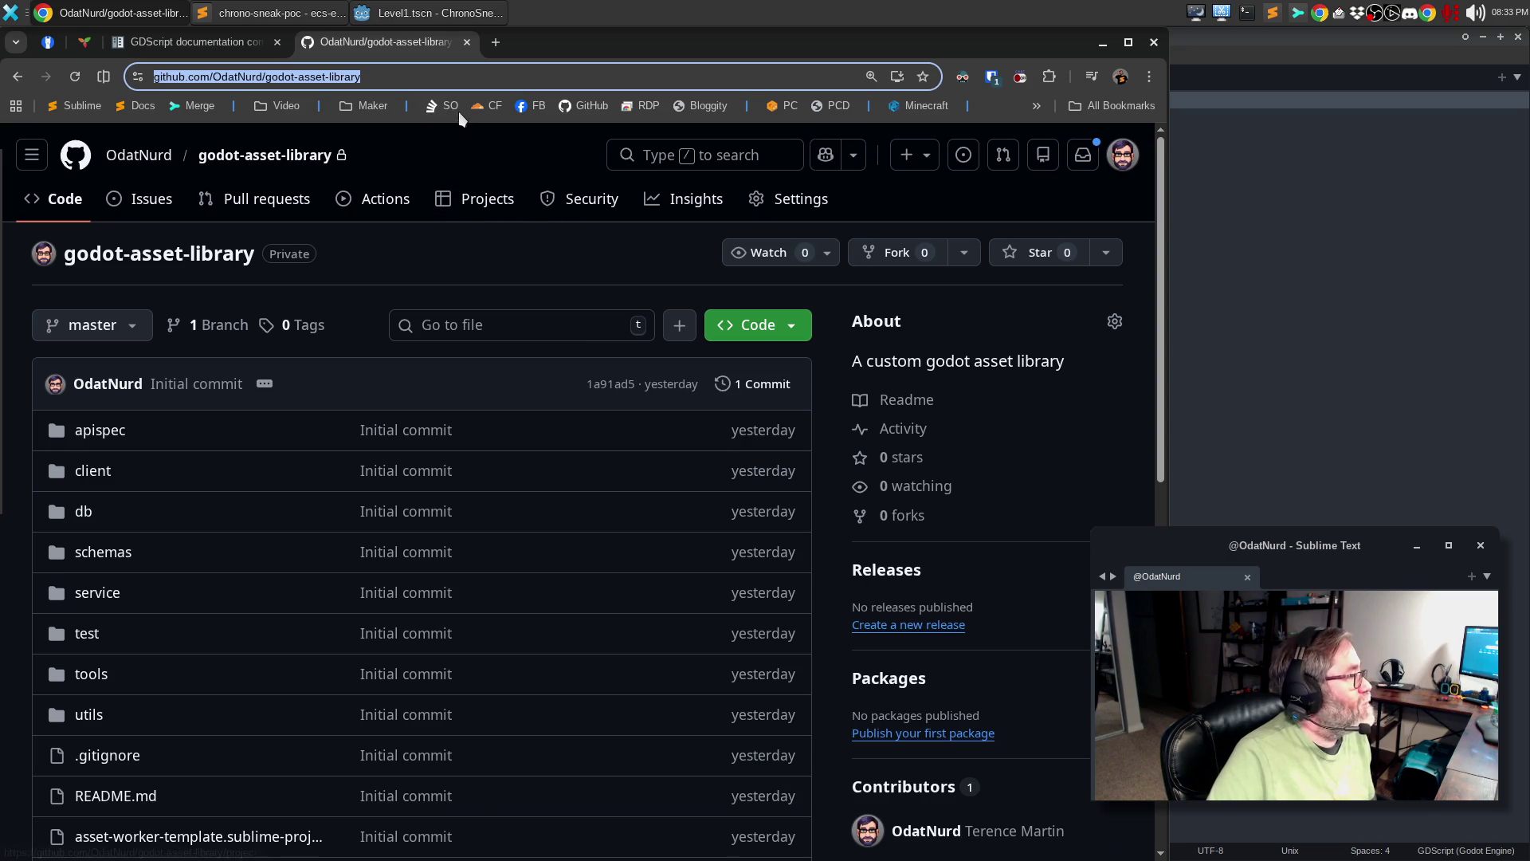
{"action": "left_click", "coordinate": [467, 42]}
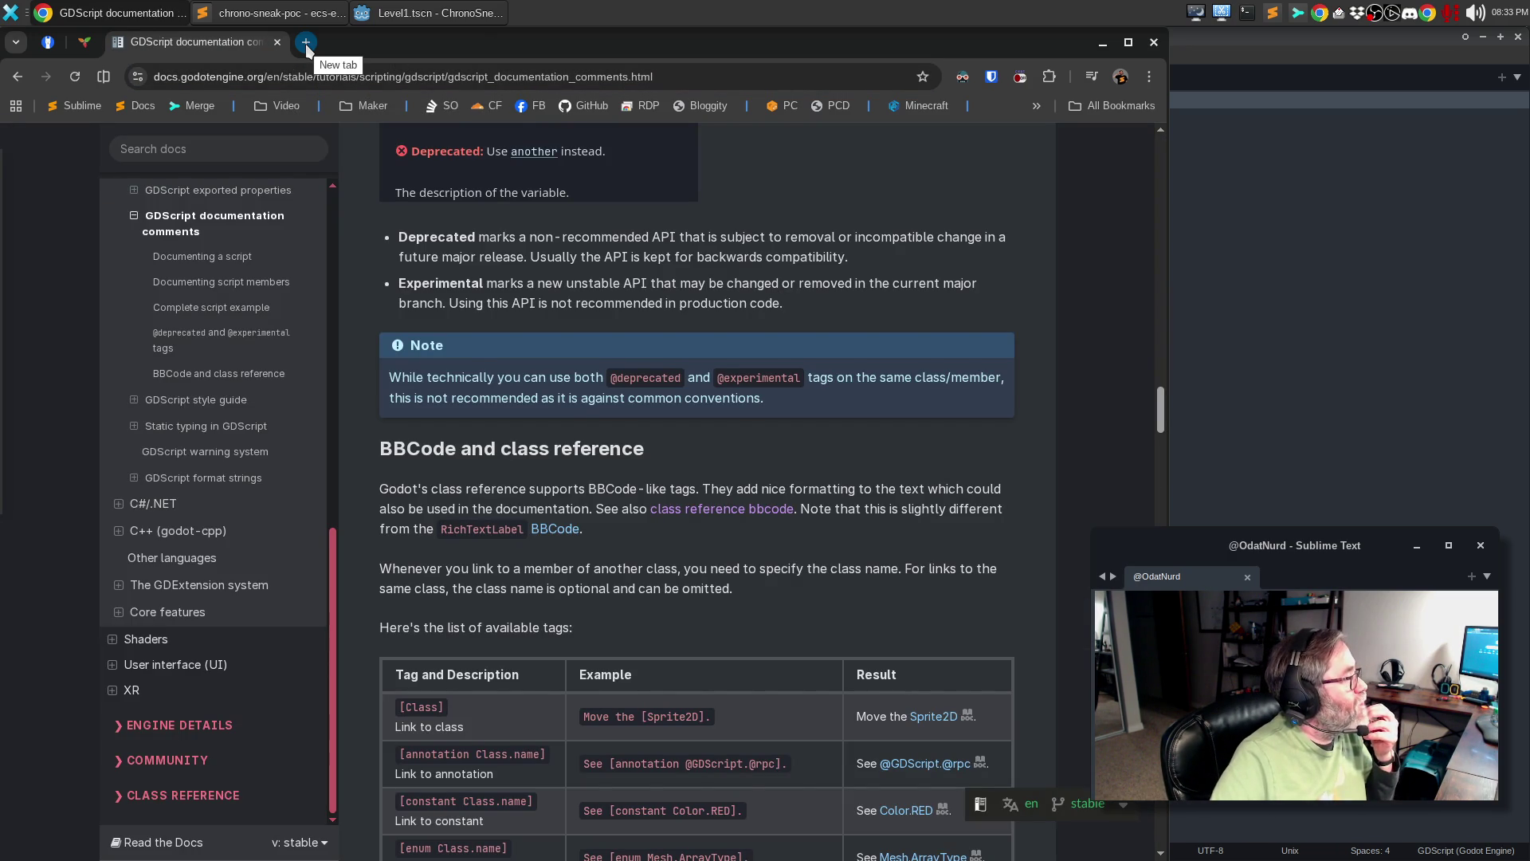
{"action": "left_click", "coordinate": [433, 17]}
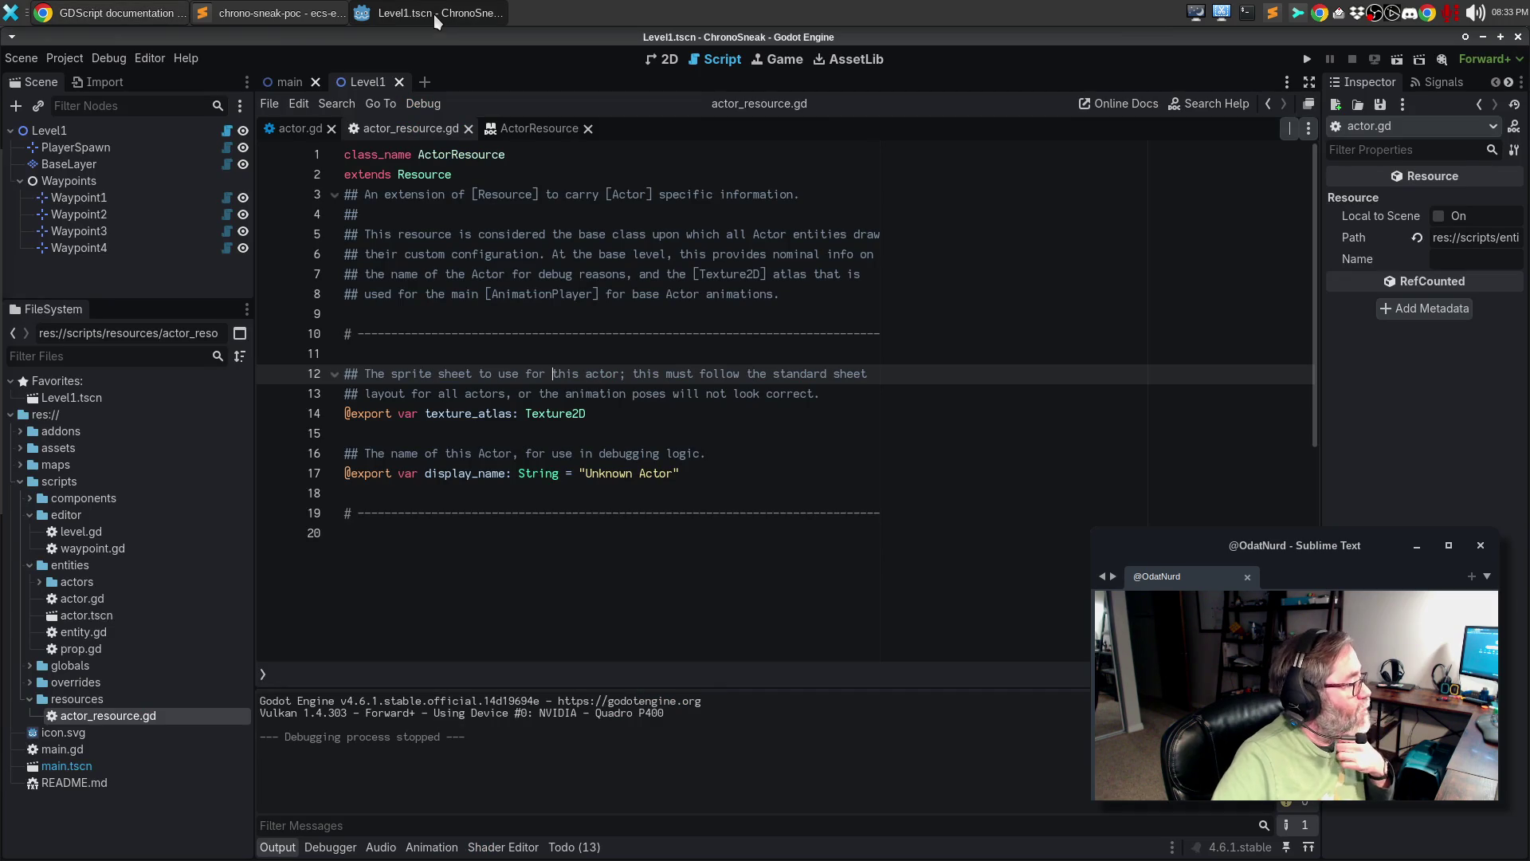
- Create res://scripts/resources/GuardResource.gd inheriting ActorResource from the resources folder's Create New > Script
{"action": "right_click", "coordinate": [102, 700]}
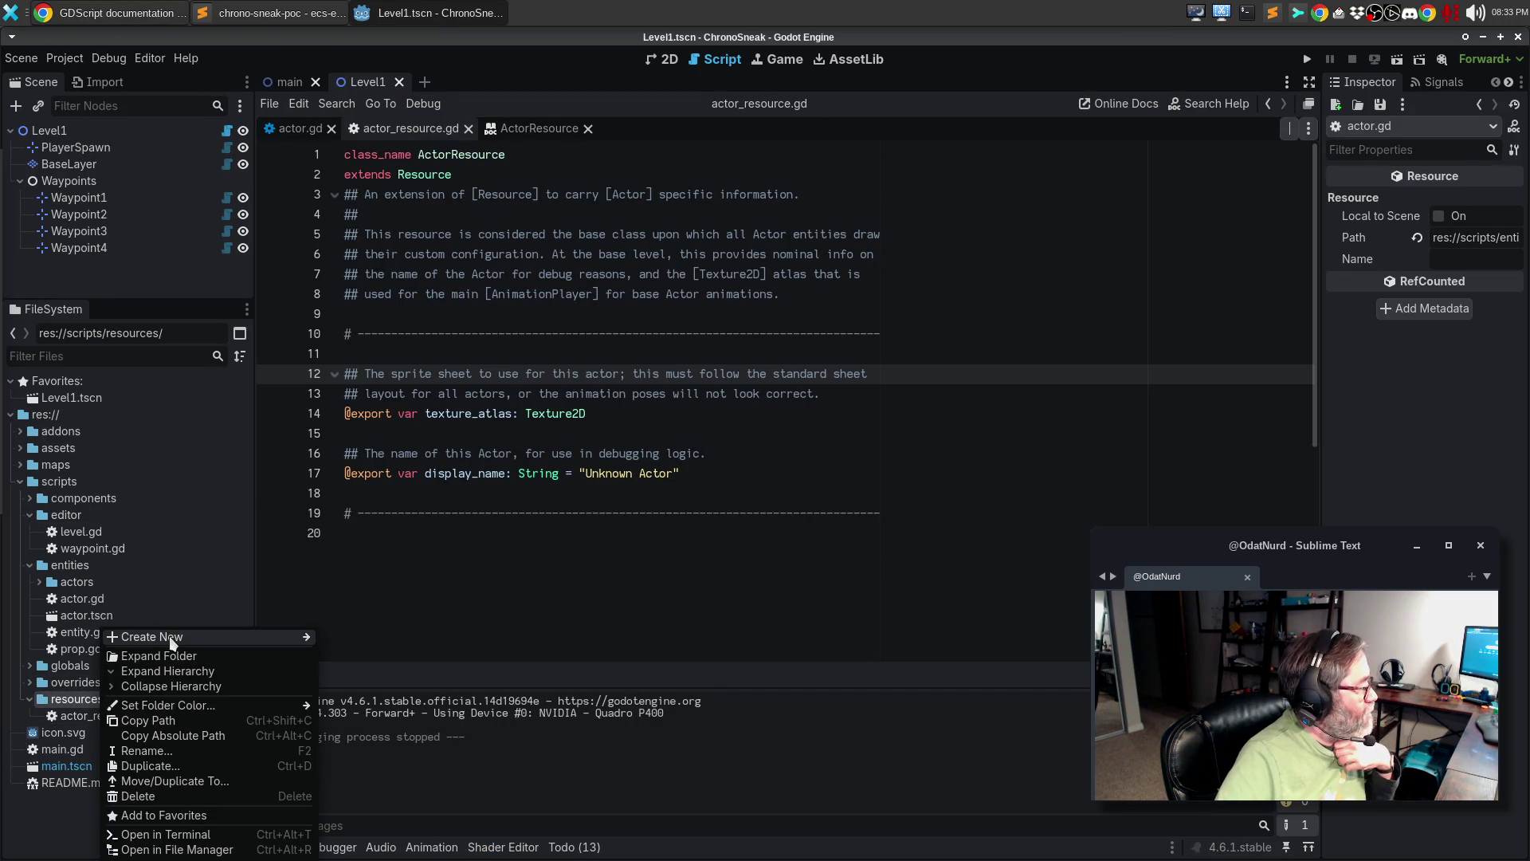
{"action": "mouse_move", "coordinate": [284, 629]}
{"action": "left_click", "coordinate": [359, 667]}
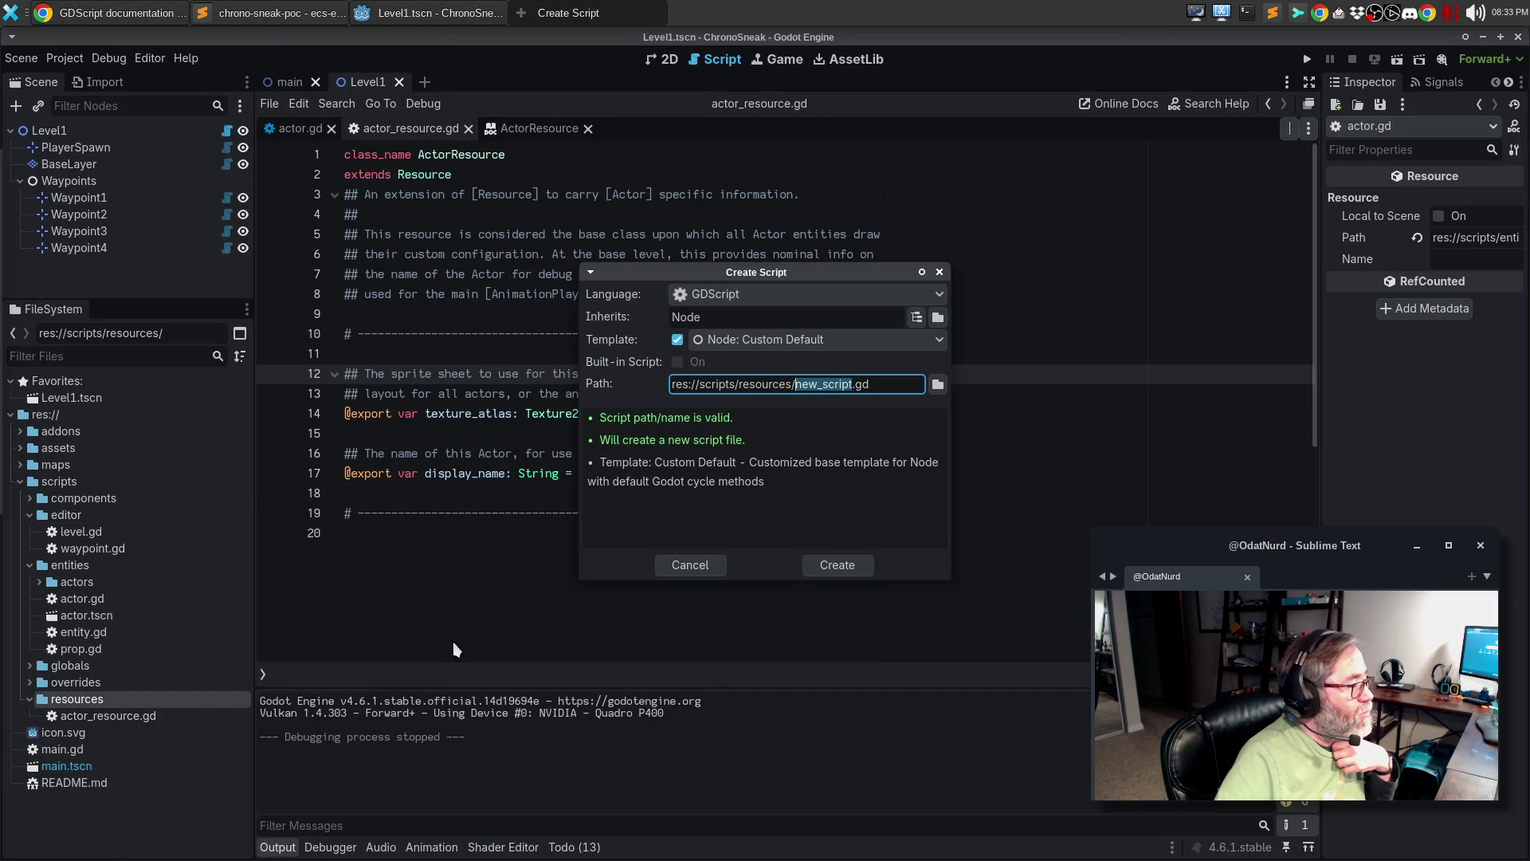
{"action": "left_click", "coordinate": [761, 310]}
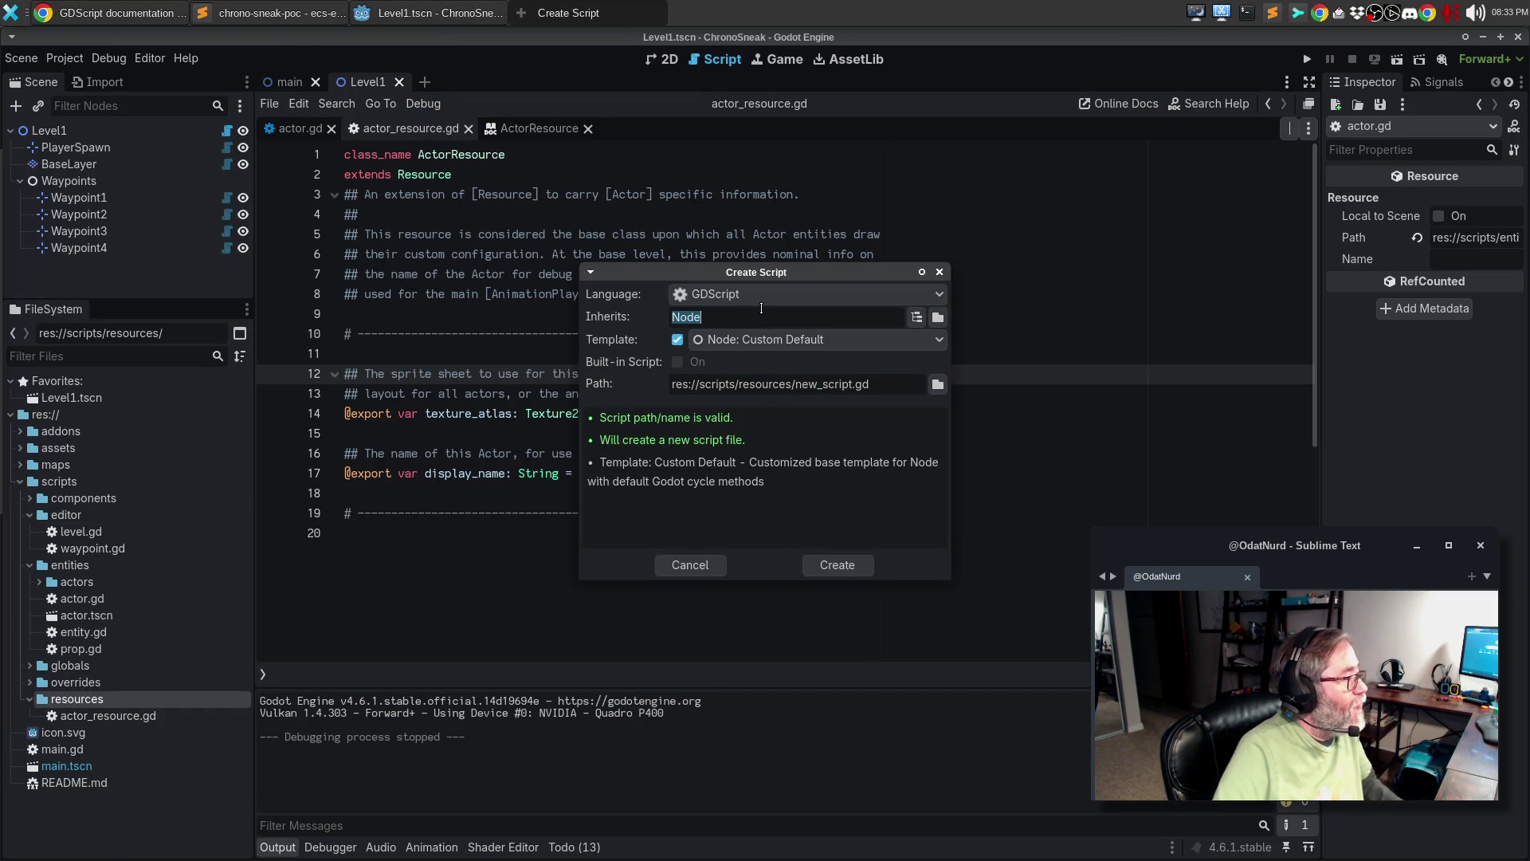
{"action": "type", "text": "ActorResource"}
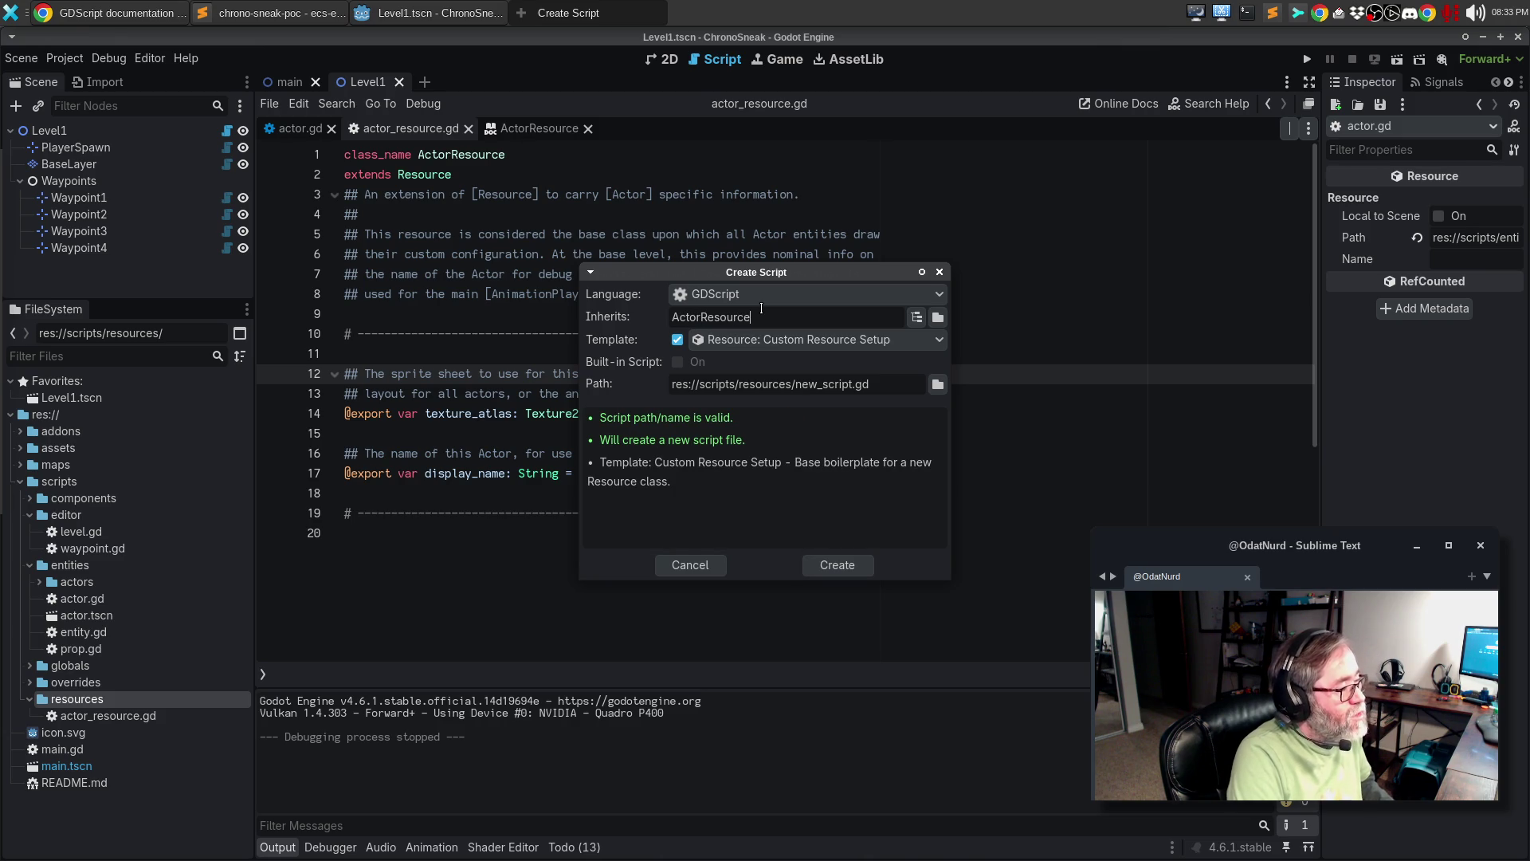
{"action": "double_click", "coordinate": [812, 383]}
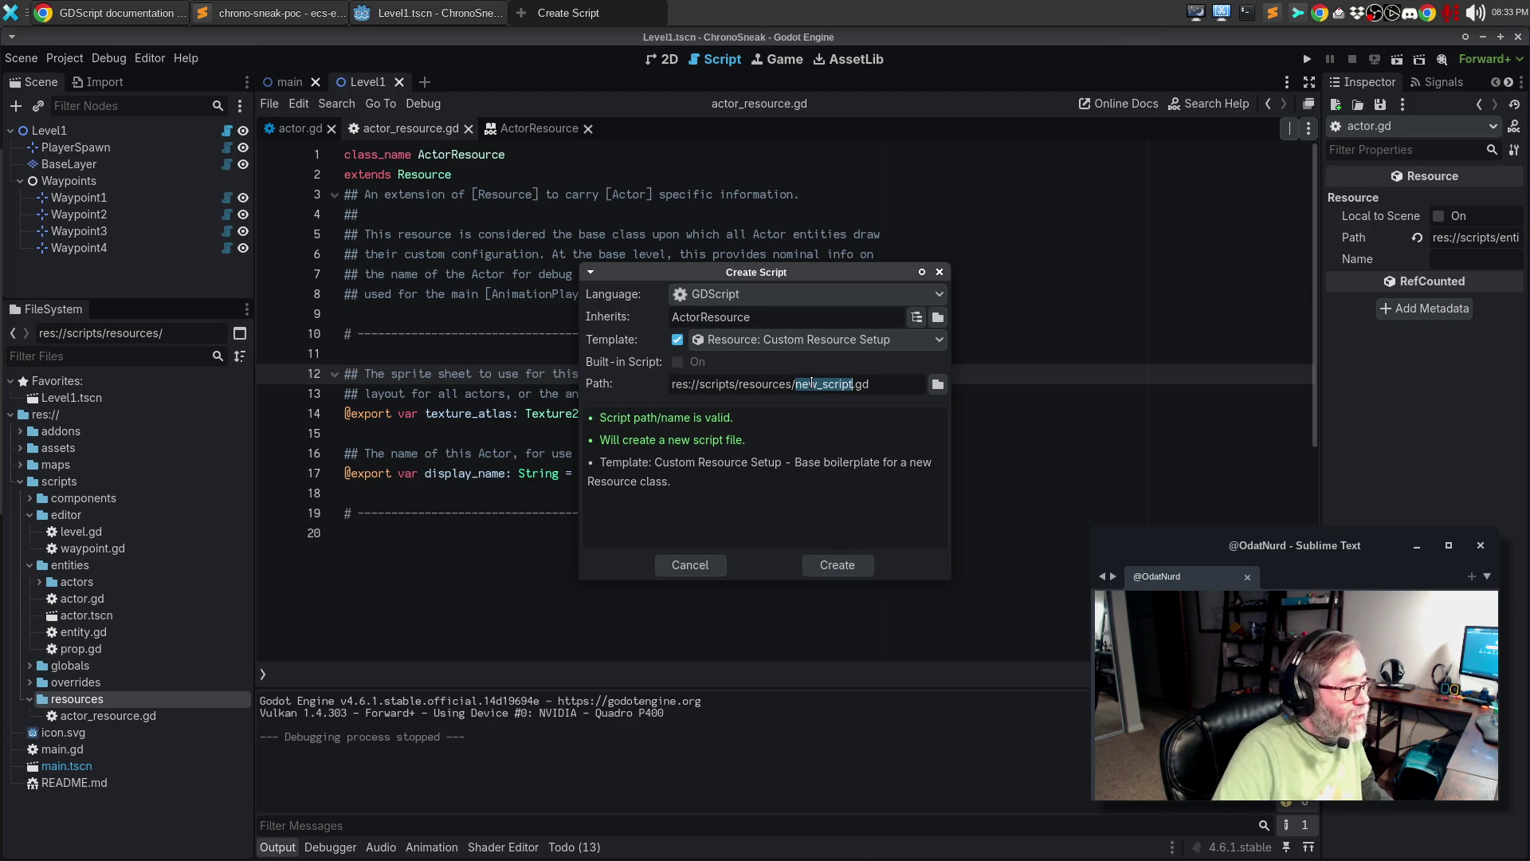
{"action": "type", "text": "GuardResour"}
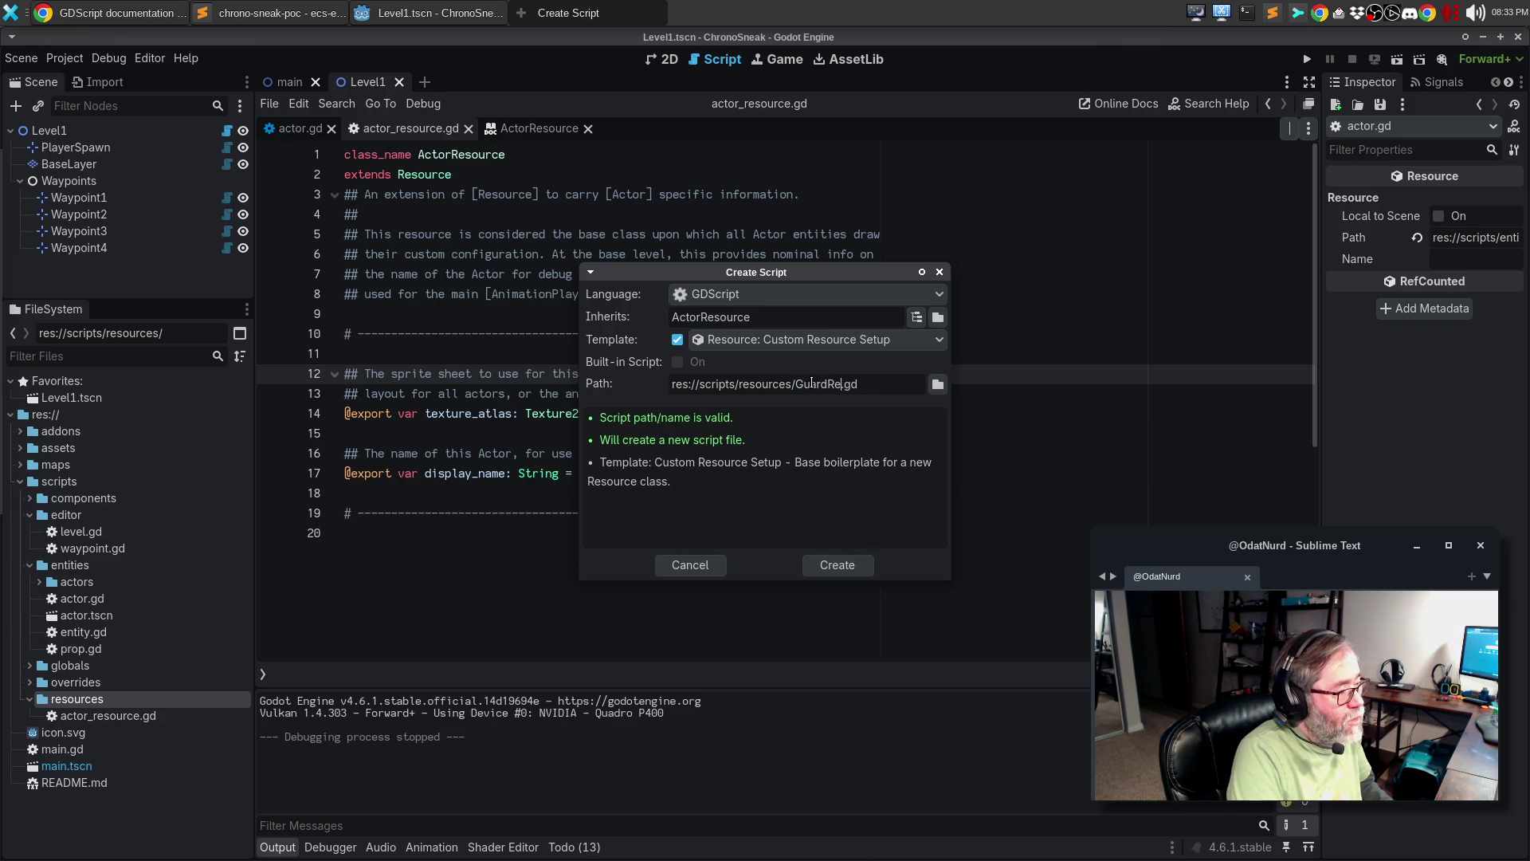
{"action": "type", "text": "ce"}
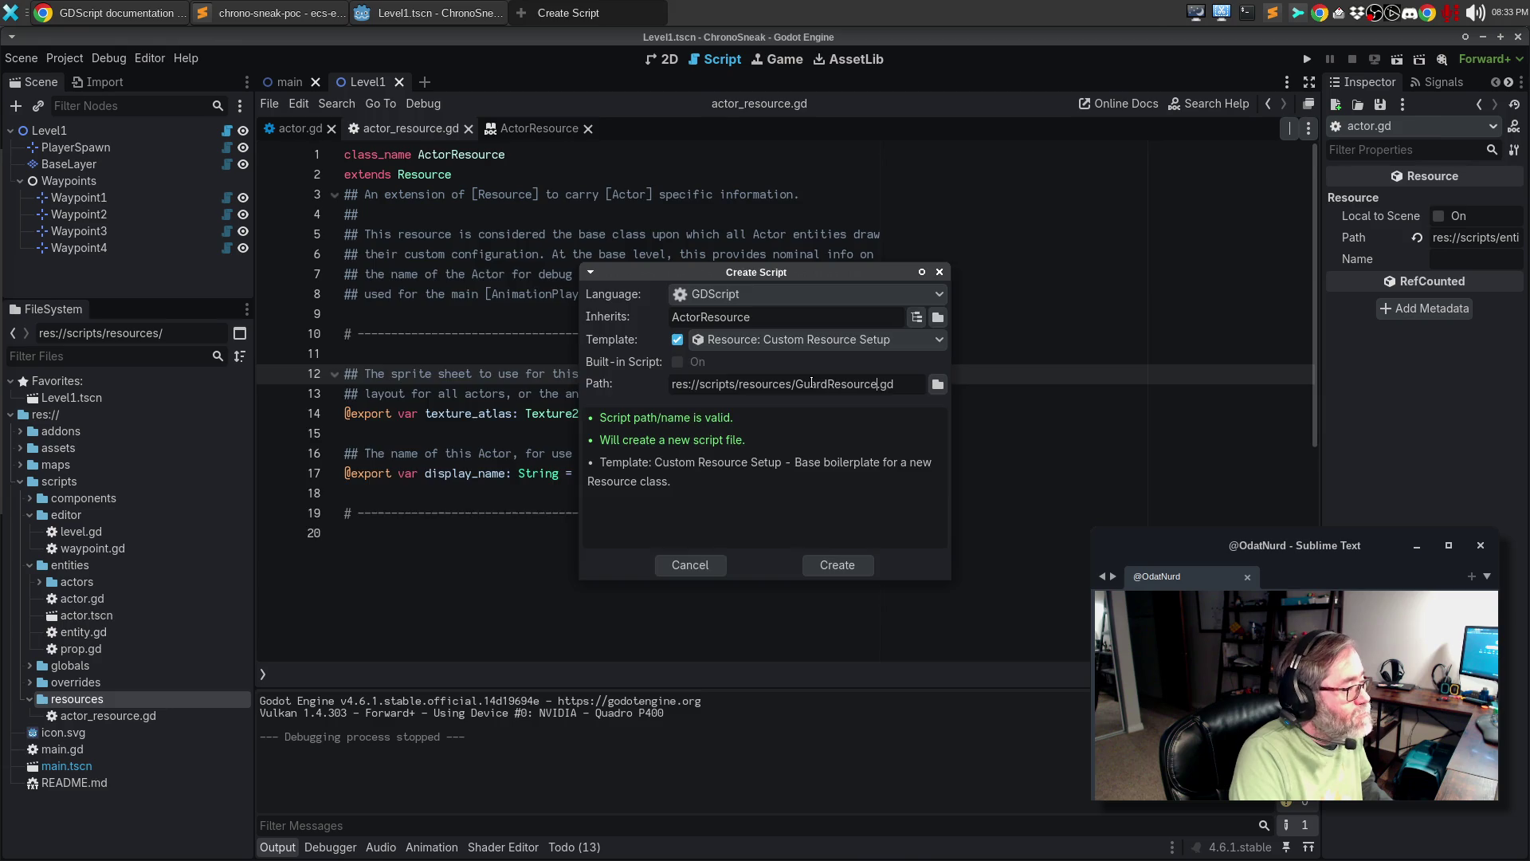
{"action": "key", "text": "Return"}
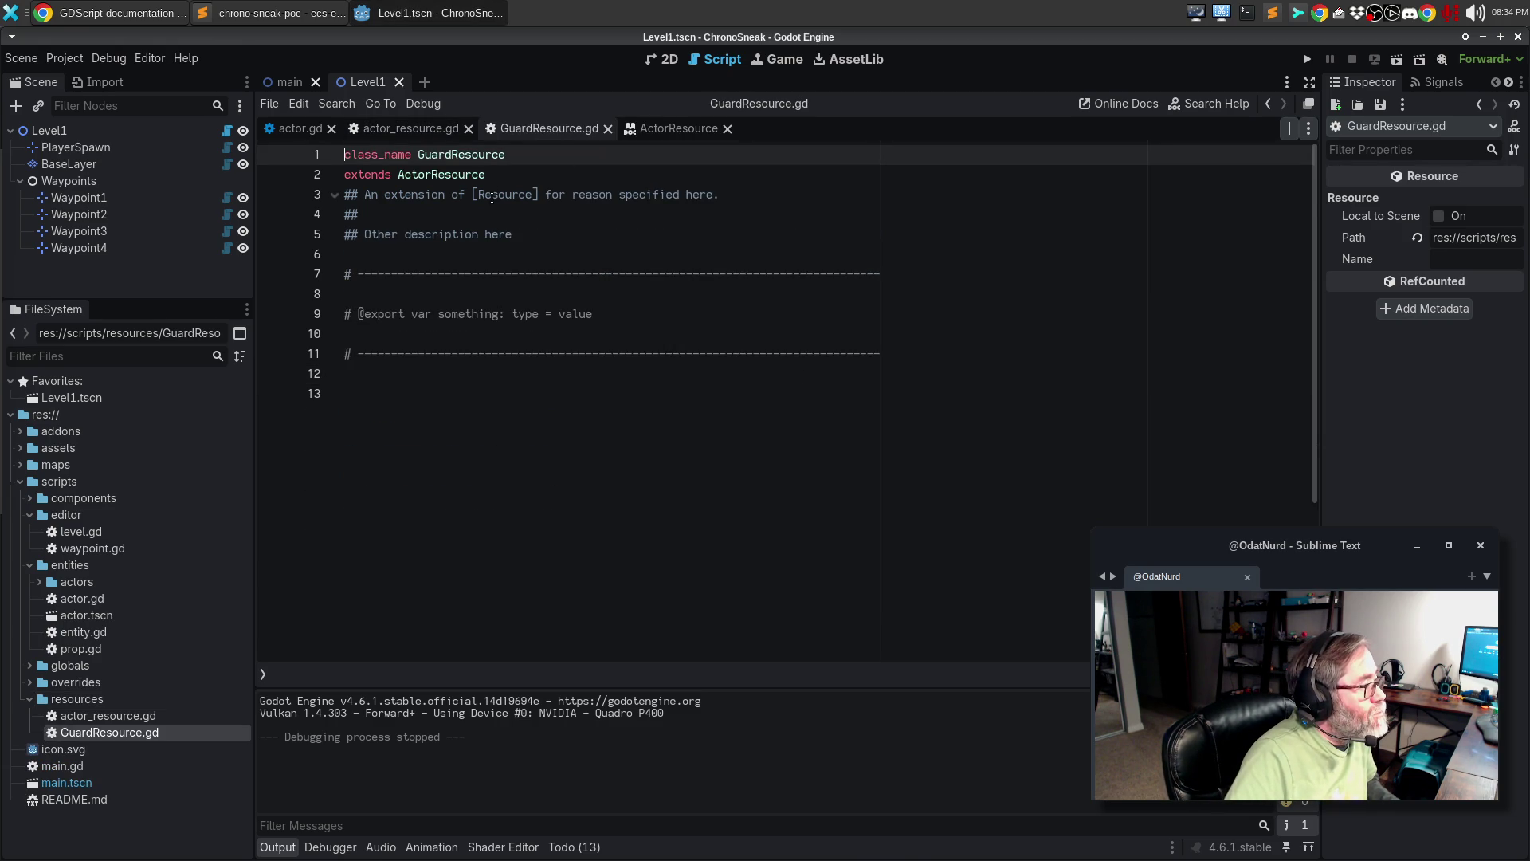
- Replace the placeholder class reference with ActorResource and start rewording the description
{"action": "double_click", "coordinate": [492, 196]}
{"action": "type", "text": "ctorResource"}
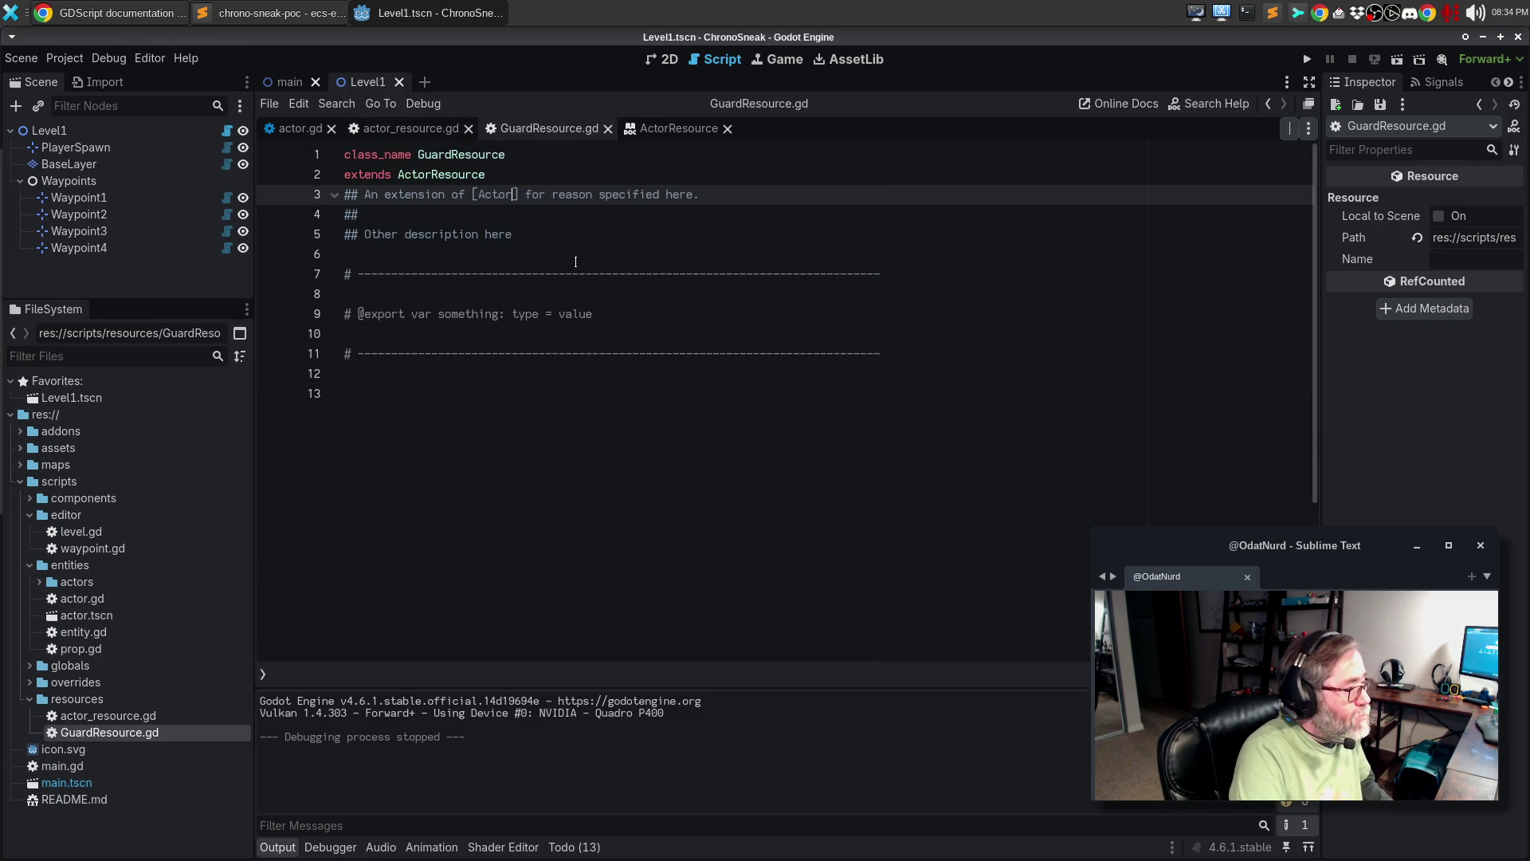
{"action": "key", "text": "ctrl+BackSpace"}
{"action": "key", "text": "ctrl+BackSpace"}
{"action": "key", "text": "ctrl+BackSpace"}
{"action": "type", "text": "to provid"}
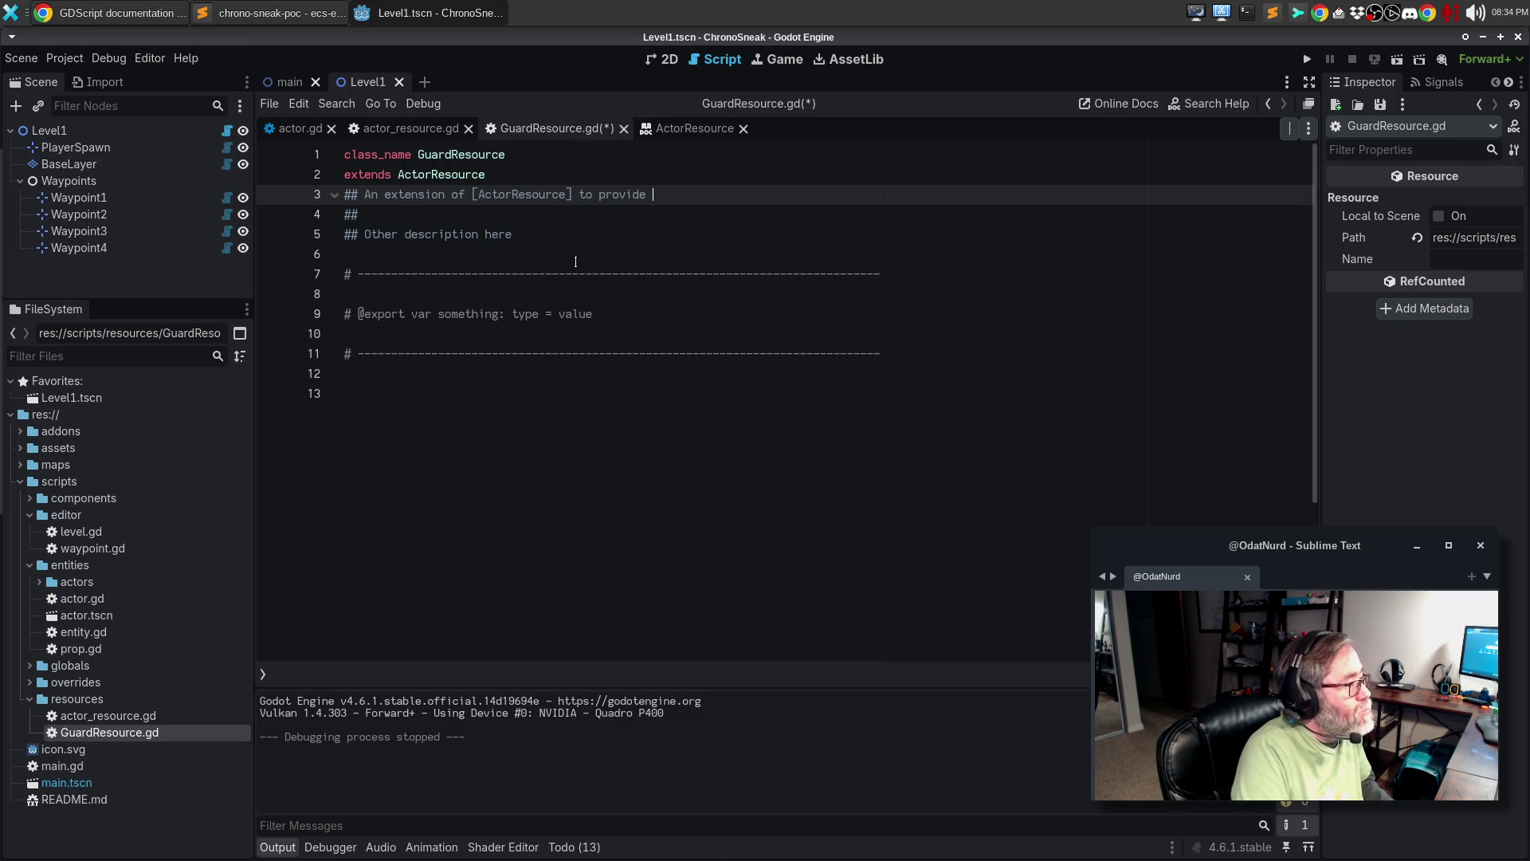
- Copy 'to carry [Actor] specific information.' from actor_resource.gd into GuardResource's description
{"action": "left_click", "coordinate": [295, 128]}
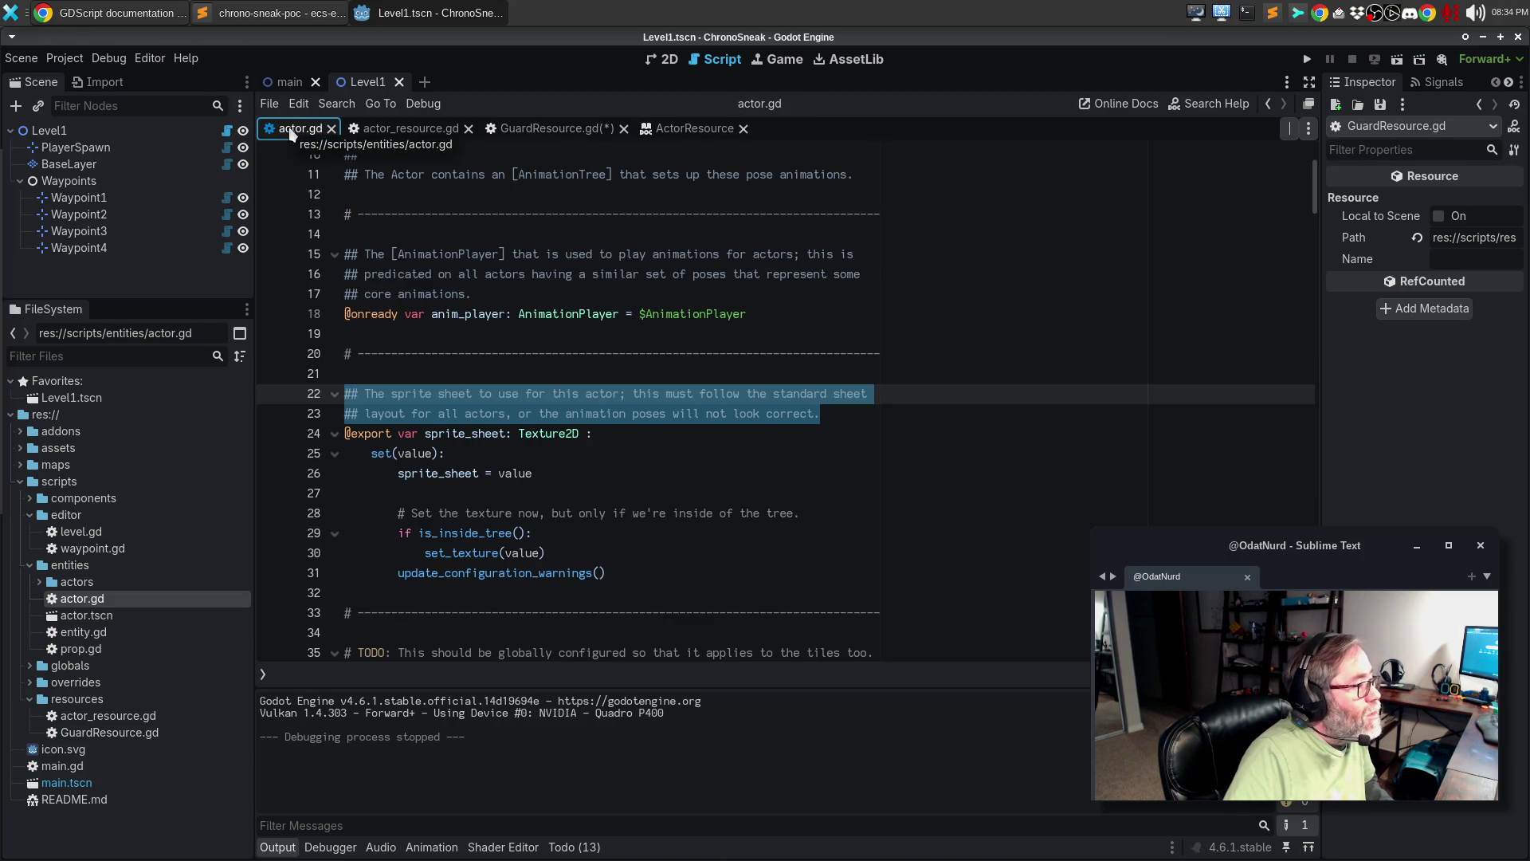
{"action": "scroll", "coordinate": [460, 206], "scroll_direction": "up", "scroll_amount": 3}
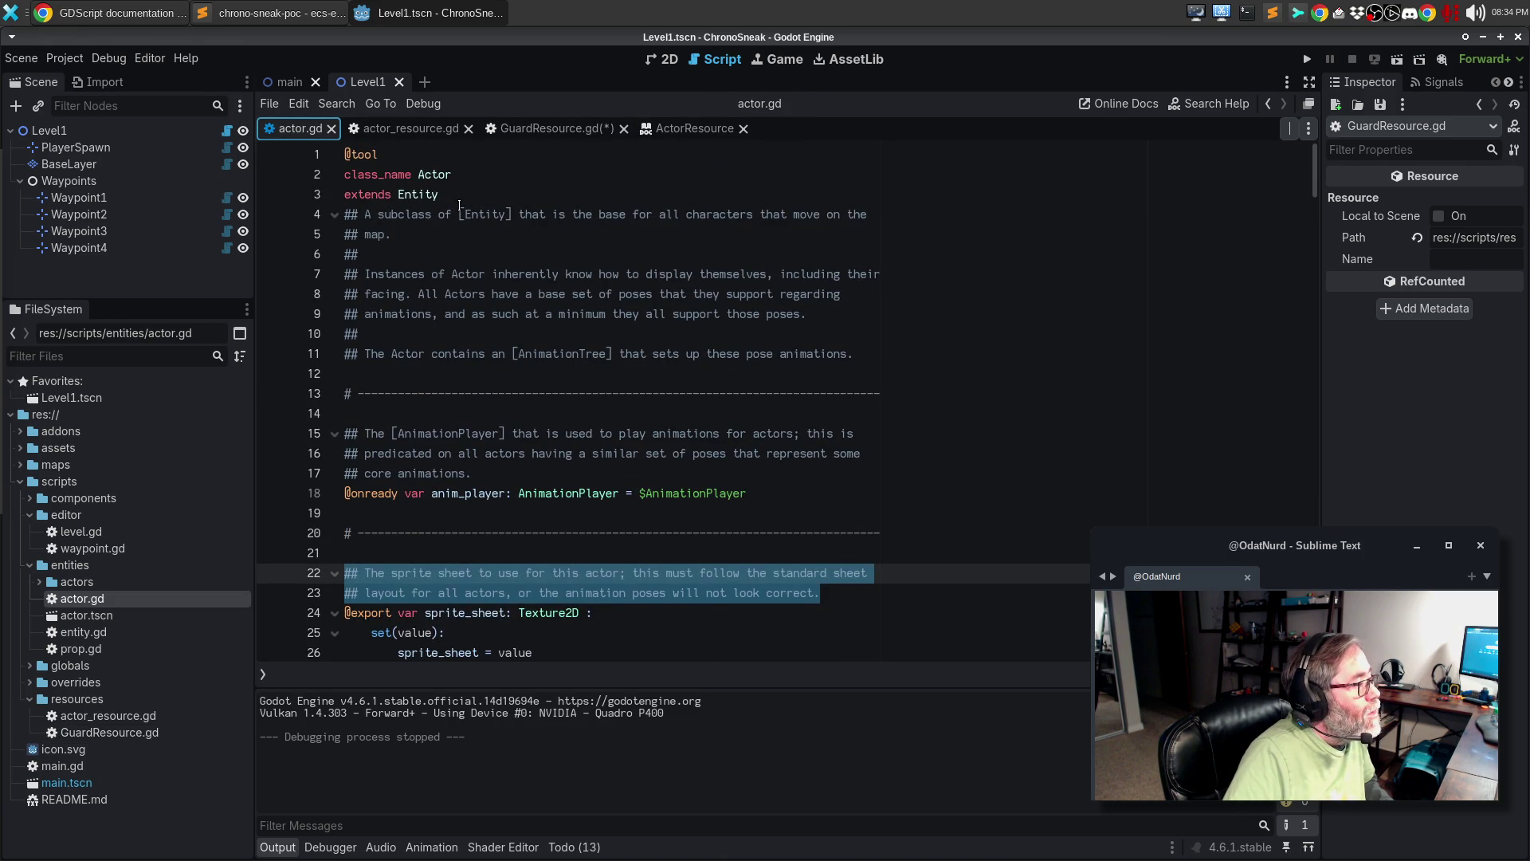
{"action": "left_click", "coordinate": [332, 128]}
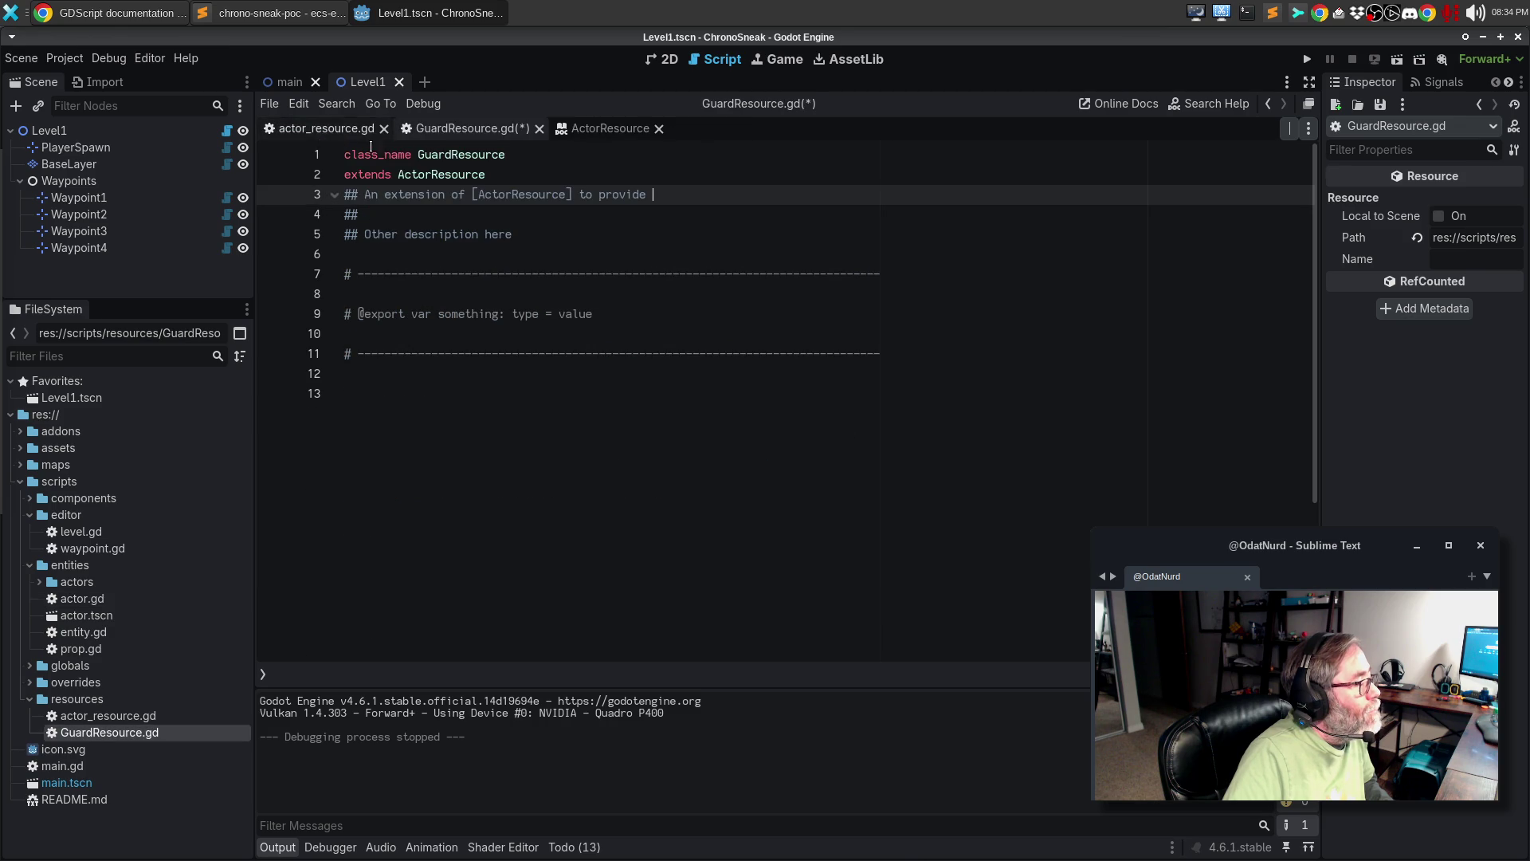
{"action": "left_click", "coordinate": [335, 128]}
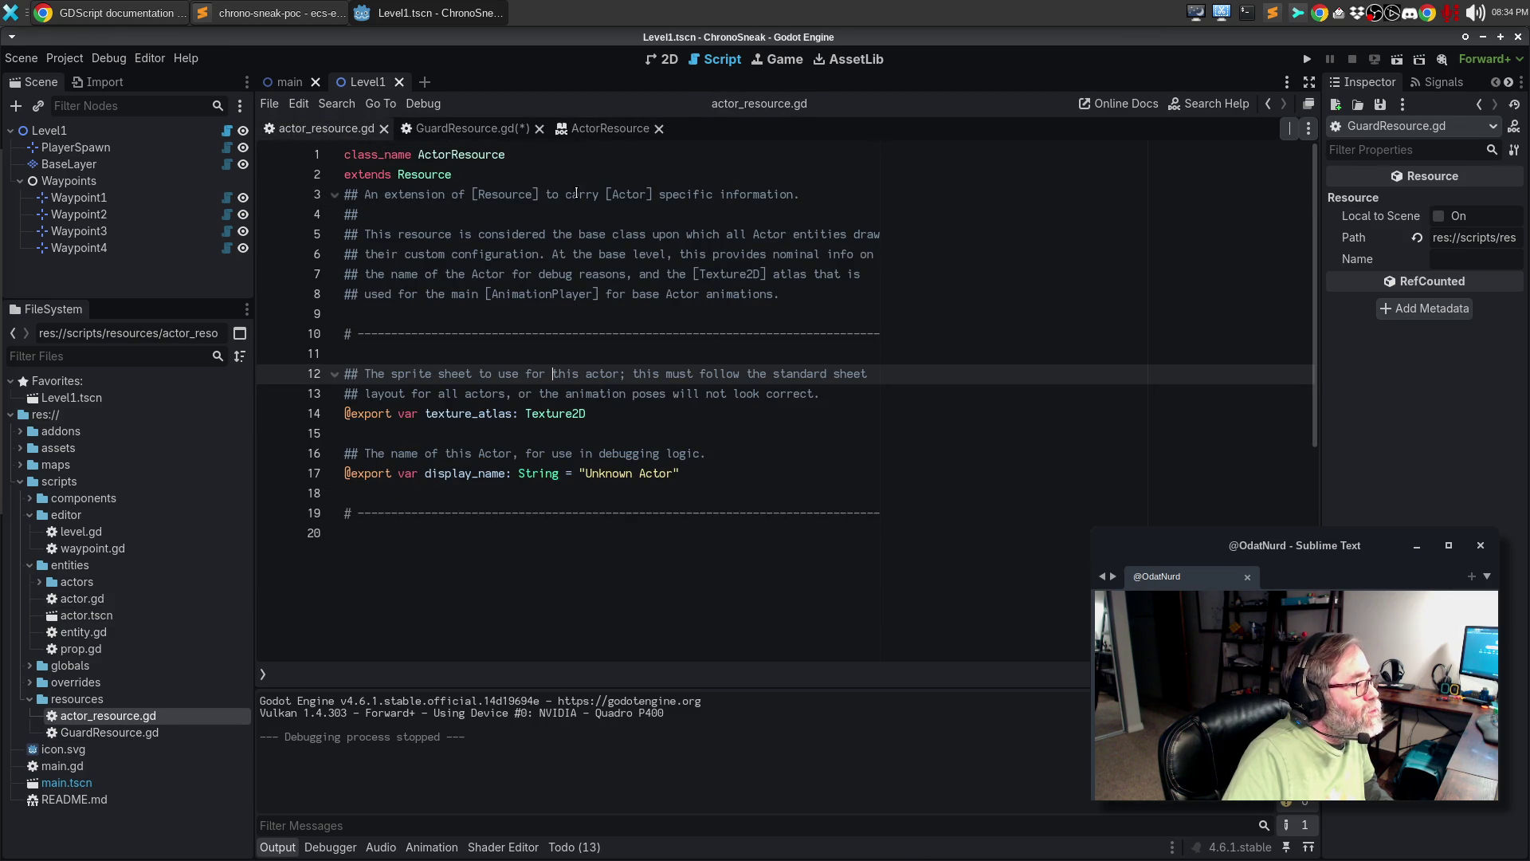
{"action": "left_click_drag", "start_coordinate": [547, 193], "coordinate": [800, 194]}
{"action": "key", "text": "ctrl+c"}
{"action": "left_click", "coordinate": [497, 128]}
{"action": "key", "text": "ctrl+shift+Left"}
{"action": "key", "text": "ctrl+shift+Left"}
{"action": "key", "text": "ctrl+shift+Left"}
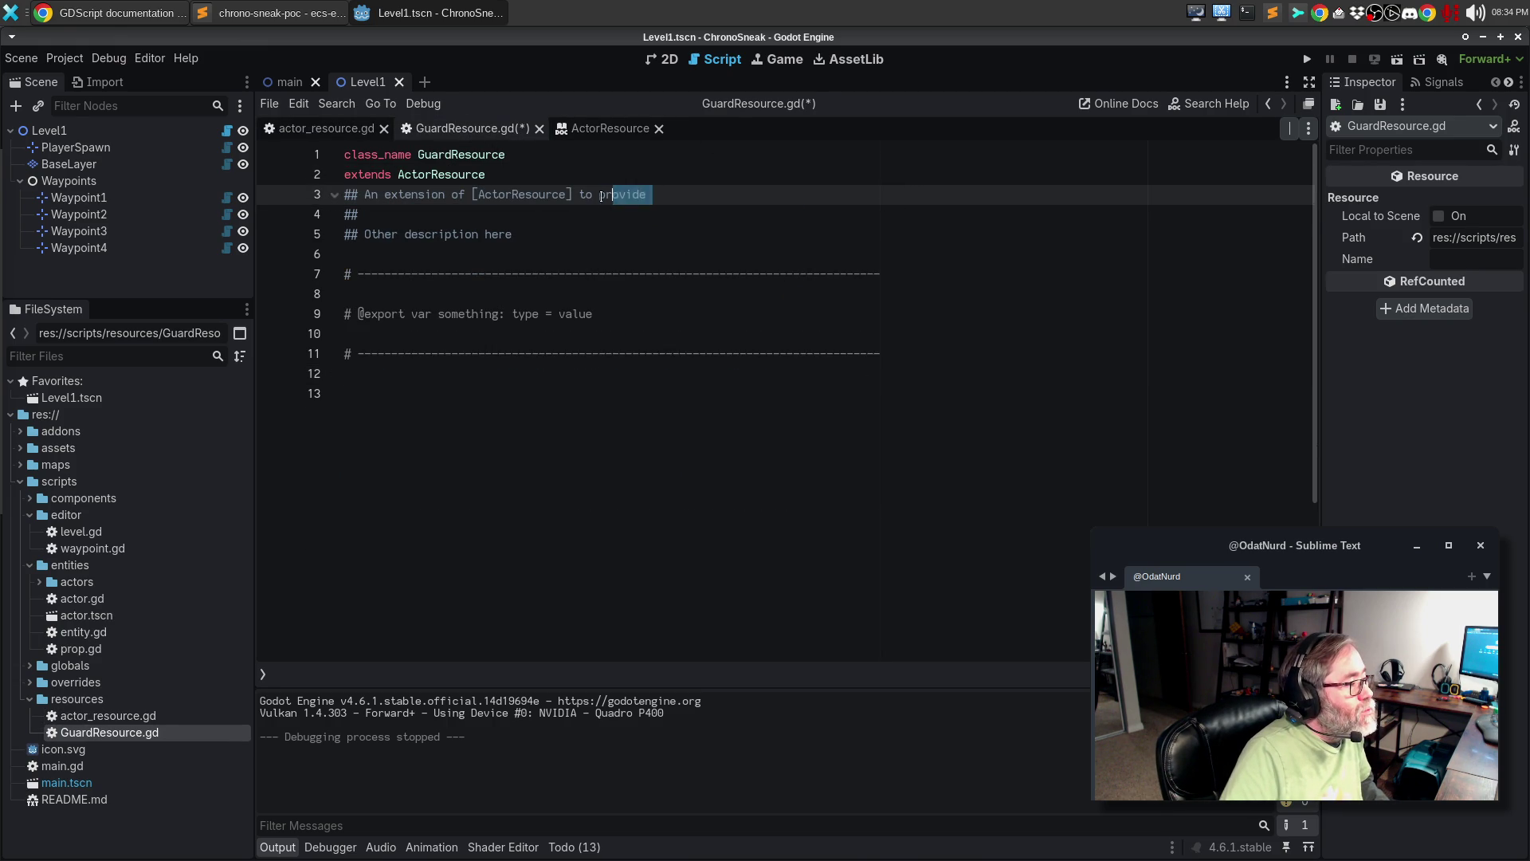
{"action": "key", "text": "ctrl+shift+Right"}
{"action": "key", "text": "ctrl+v"}
- Change Actor to Guard in the description, then select player_resource.gd's max_time_clones export line in Sublime Text
{"action": "double_click", "coordinate": [668, 197]}
{"action": "type", "text": "Guard"}
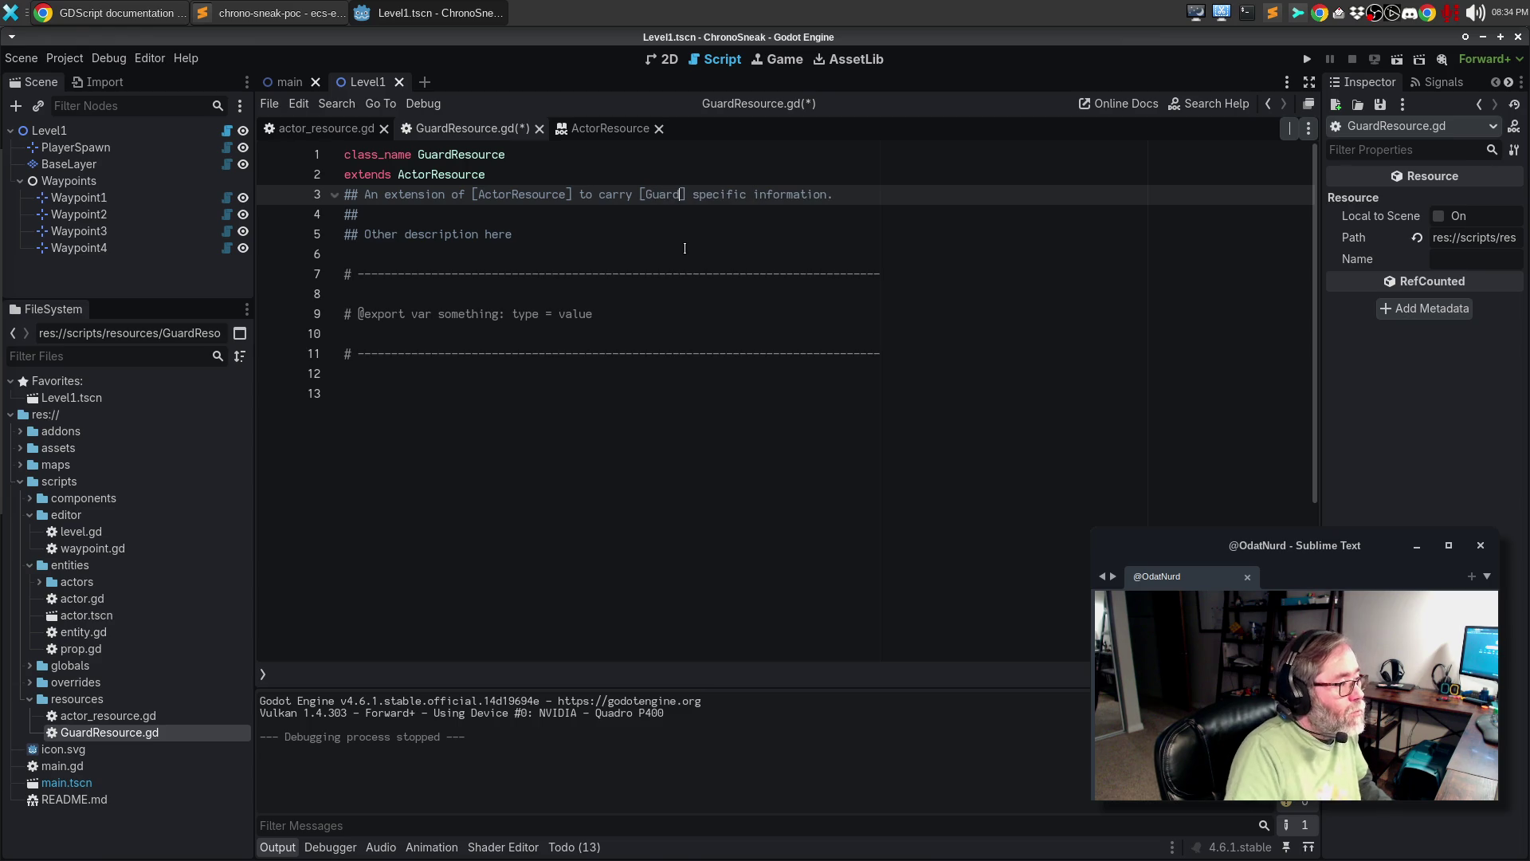
{"action": "key", "text": "Down"}
{"action": "key", "text": "Down"}
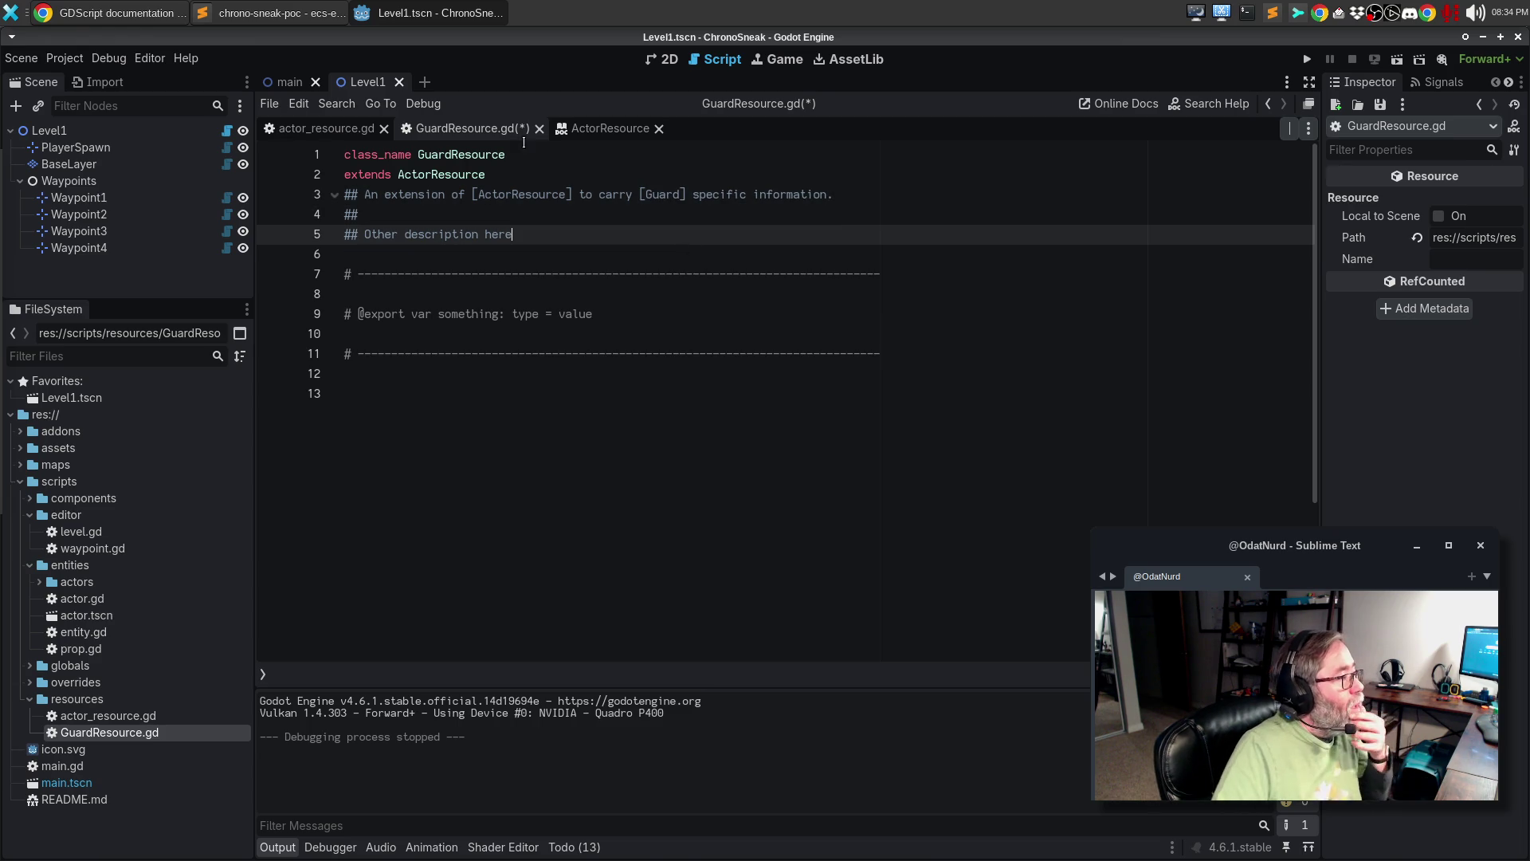
{"action": "left_click", "coordinate": [277, 11]}
{"action": "triple_click", "coordinate": [441, 150]}
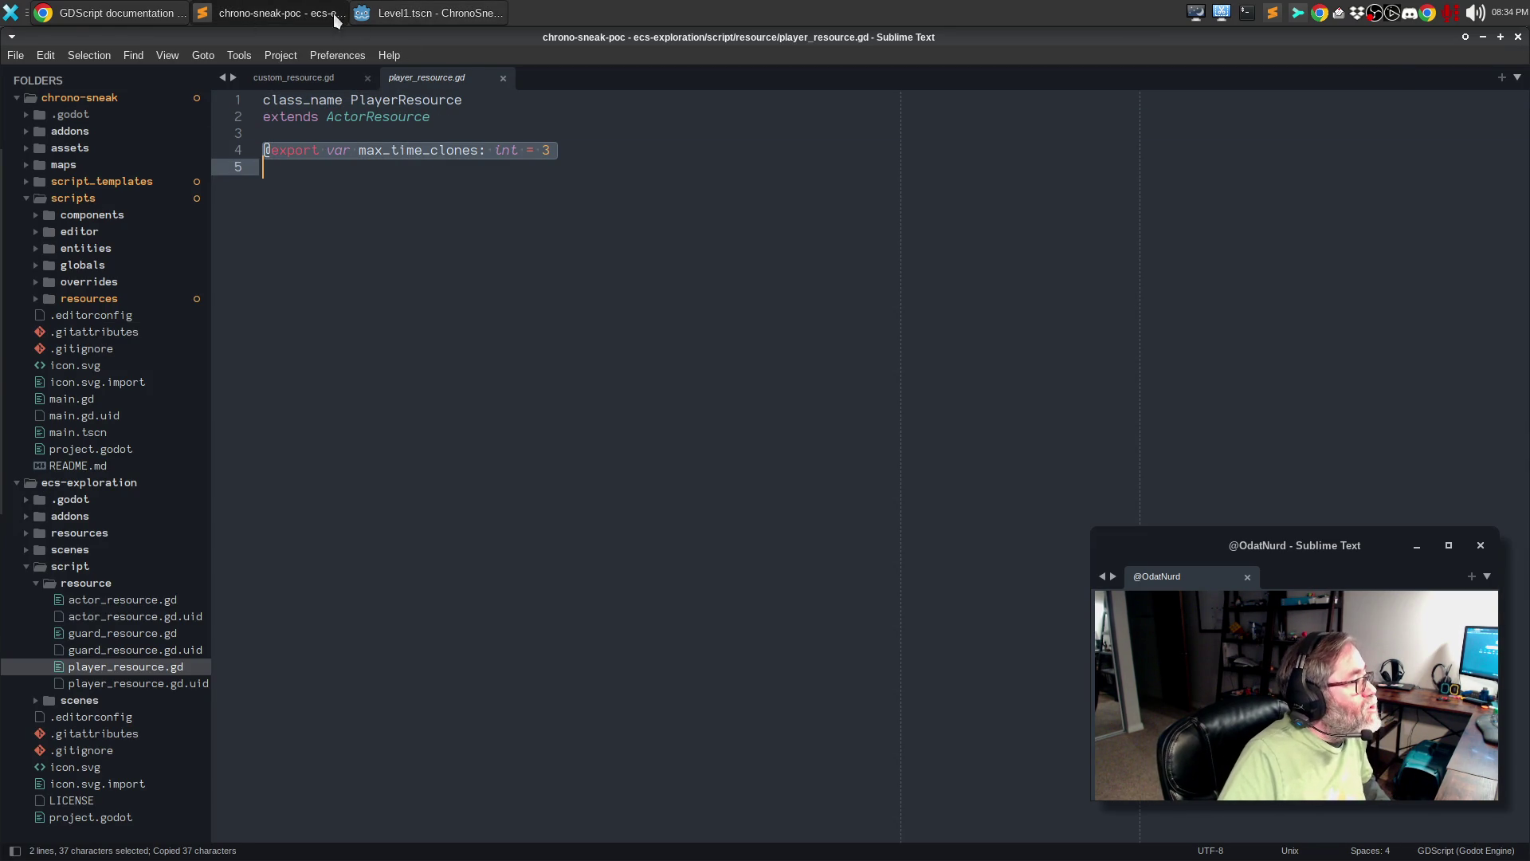
- Open the old guard_resource.gd and copy its vision_range and alert_duration export lines
{"action": "left_click", "coordinate": [436, 11]}
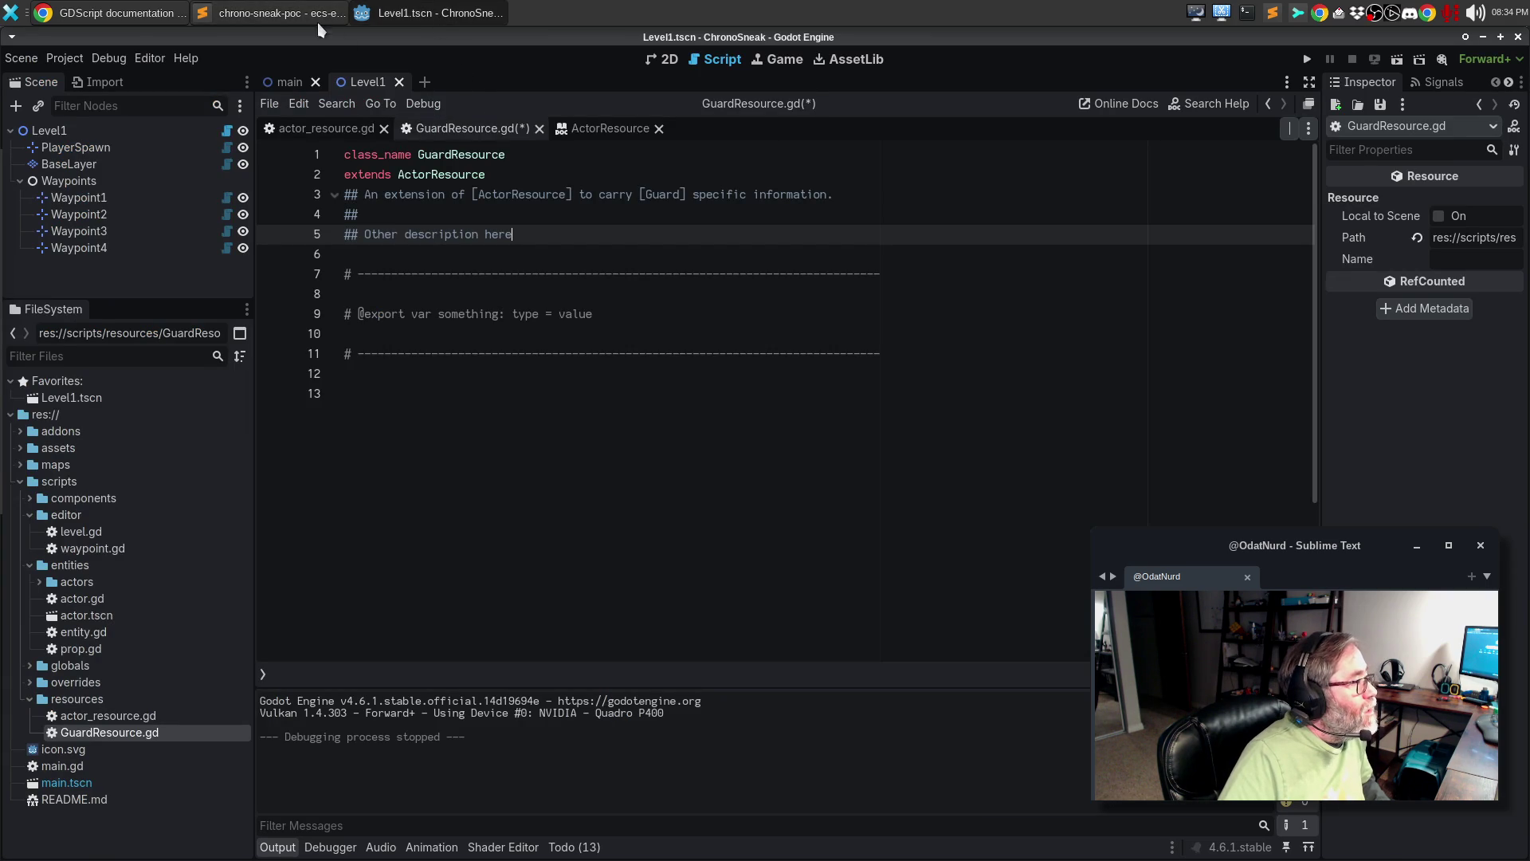
{"action": "left_click", "coordinate": [276, 11]}
{"action": "left_click", "coordinate": [114, 632]}
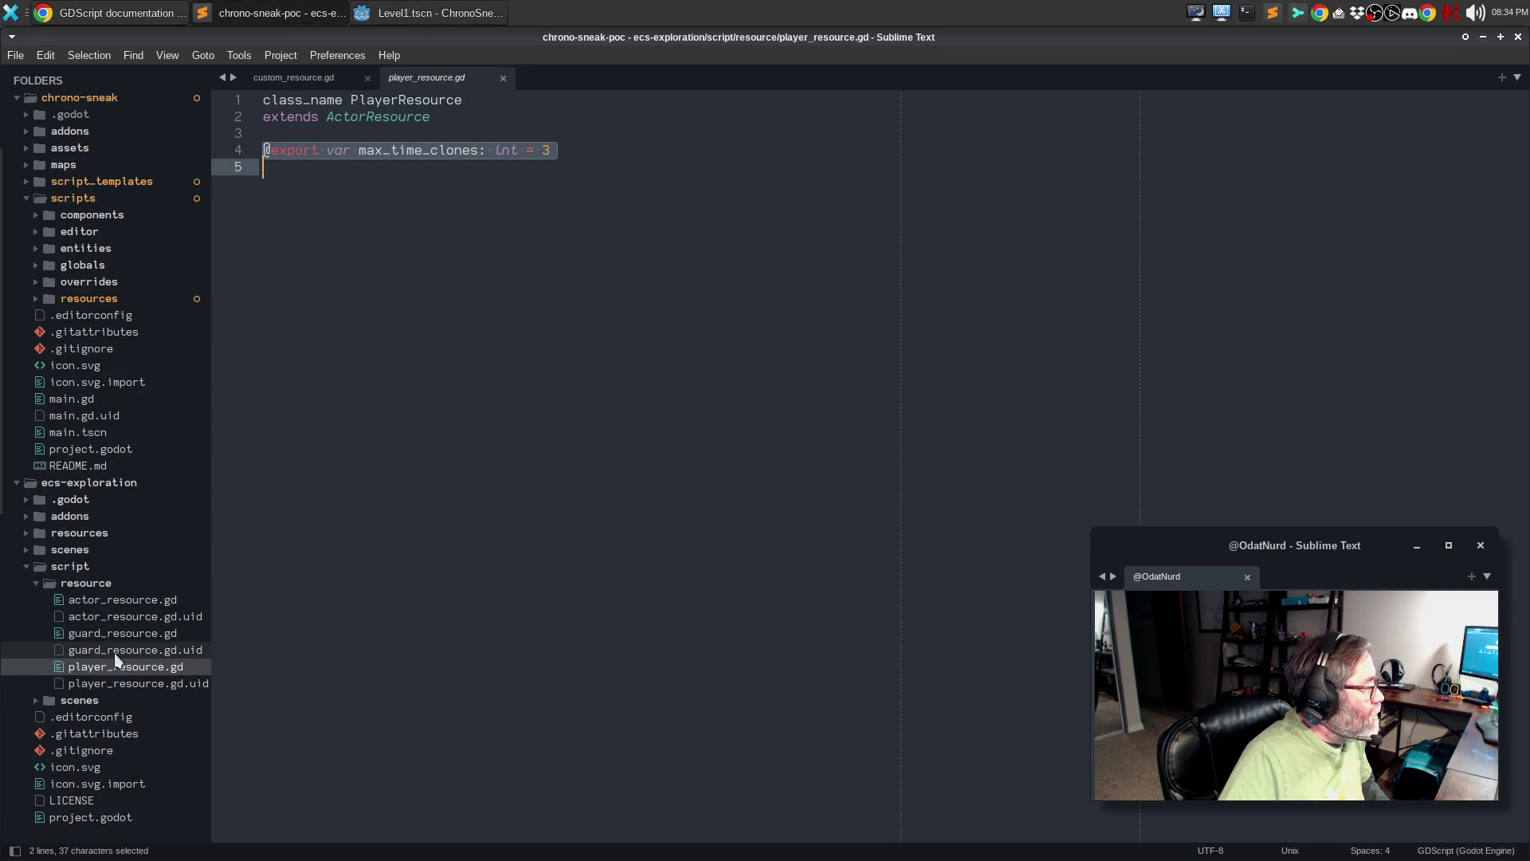
{"action": "left_click_drag", "start_coordinate": [550, 166], "coordinate": [136, 154]}
{"action": "key", "text": "ctrl+c"}
- Paste the exports into custom_resource.gd and draft a vision_range doc comment mentioning [Guard]
{"action": "left_click", "coordinate": [294, 77]}
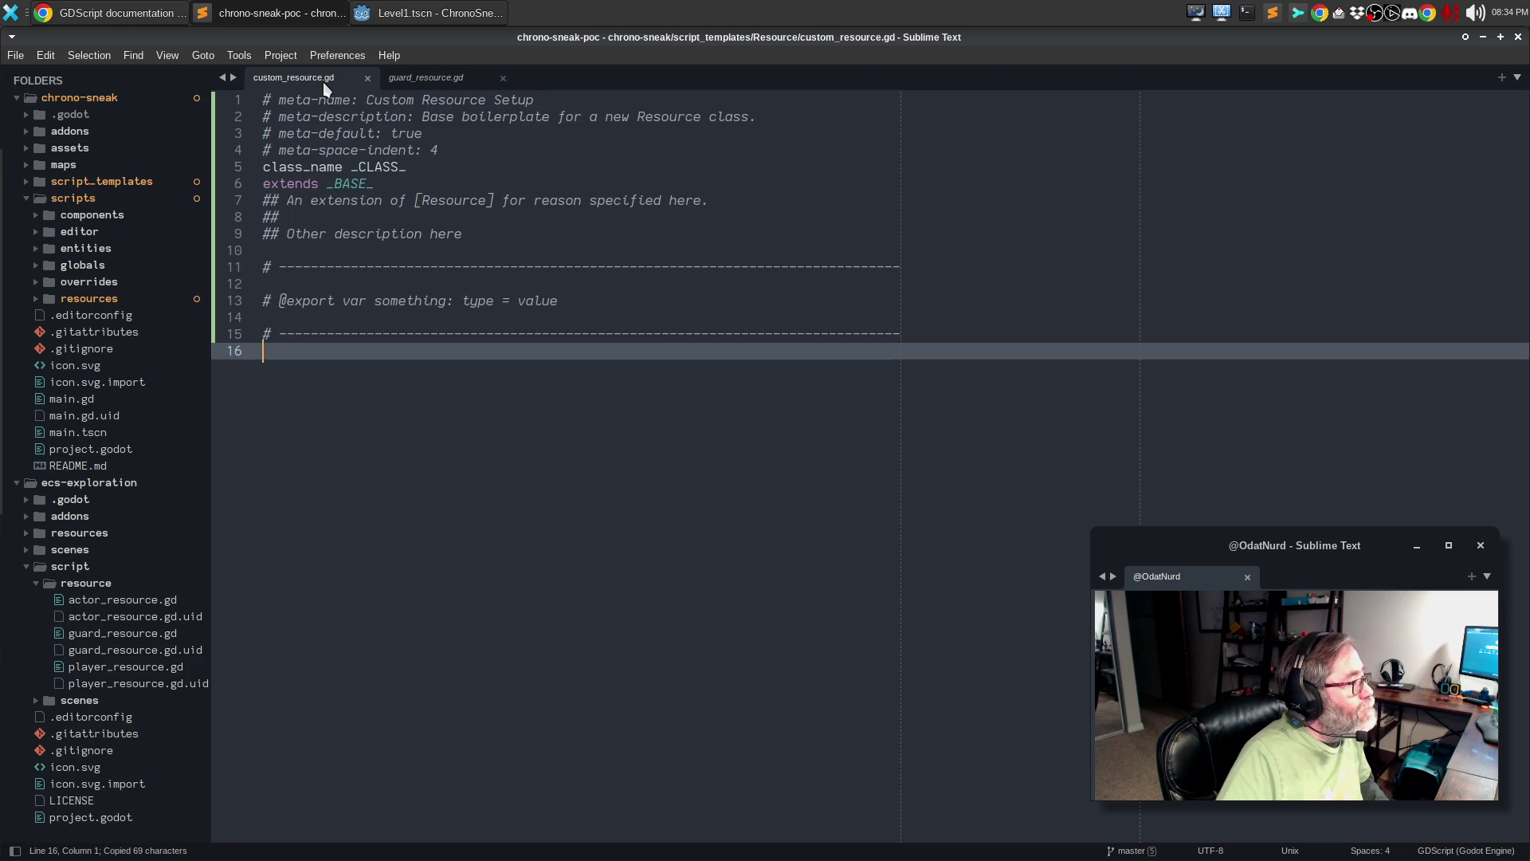
{"action": "left_click_drag", "start_coordinate": [558, 300], "coordinate": [171, 301]}
{"action": "key", "text": "ctrl+v"}
{"action": "left_click", "coordinate": [256, 284]}
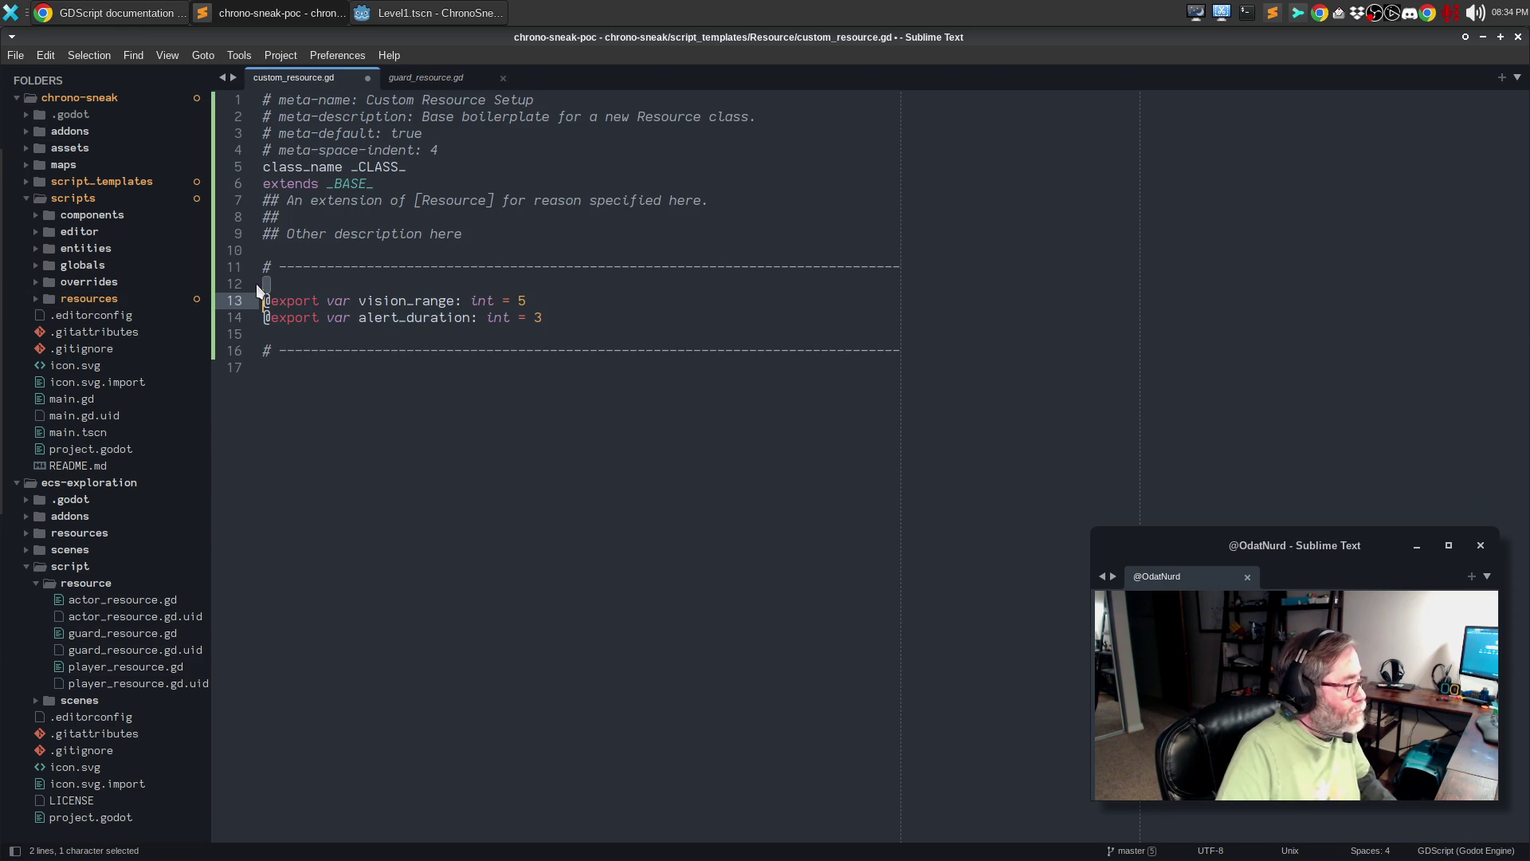
{"action": "key", "text": "Return"}
{"action": "type", "text": "## "}
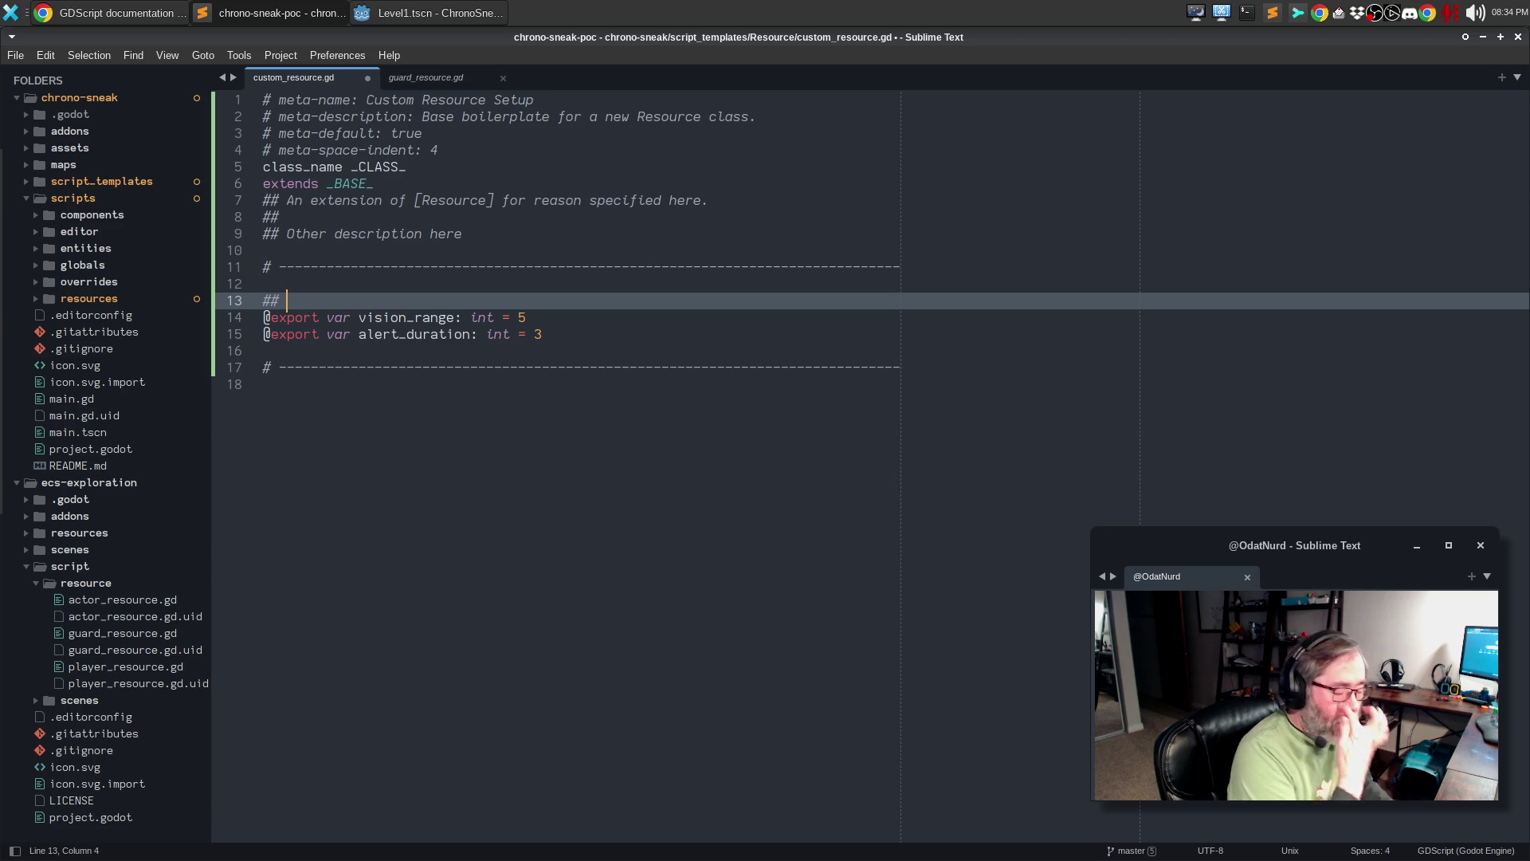
{"action": "type", "text": "THe tile range "}
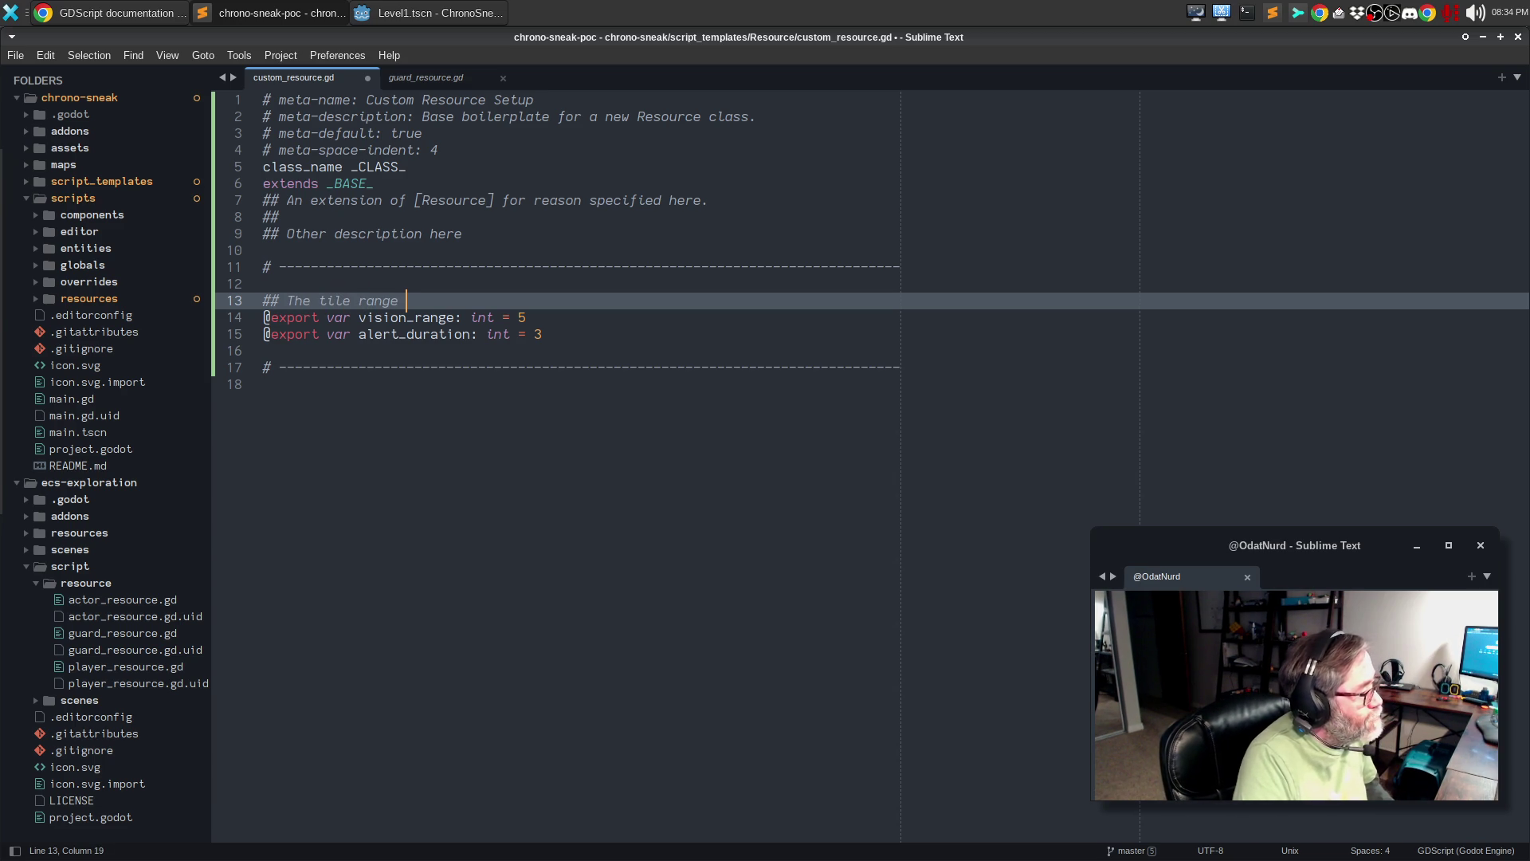
{"action": "type", "text": "that this guar"}
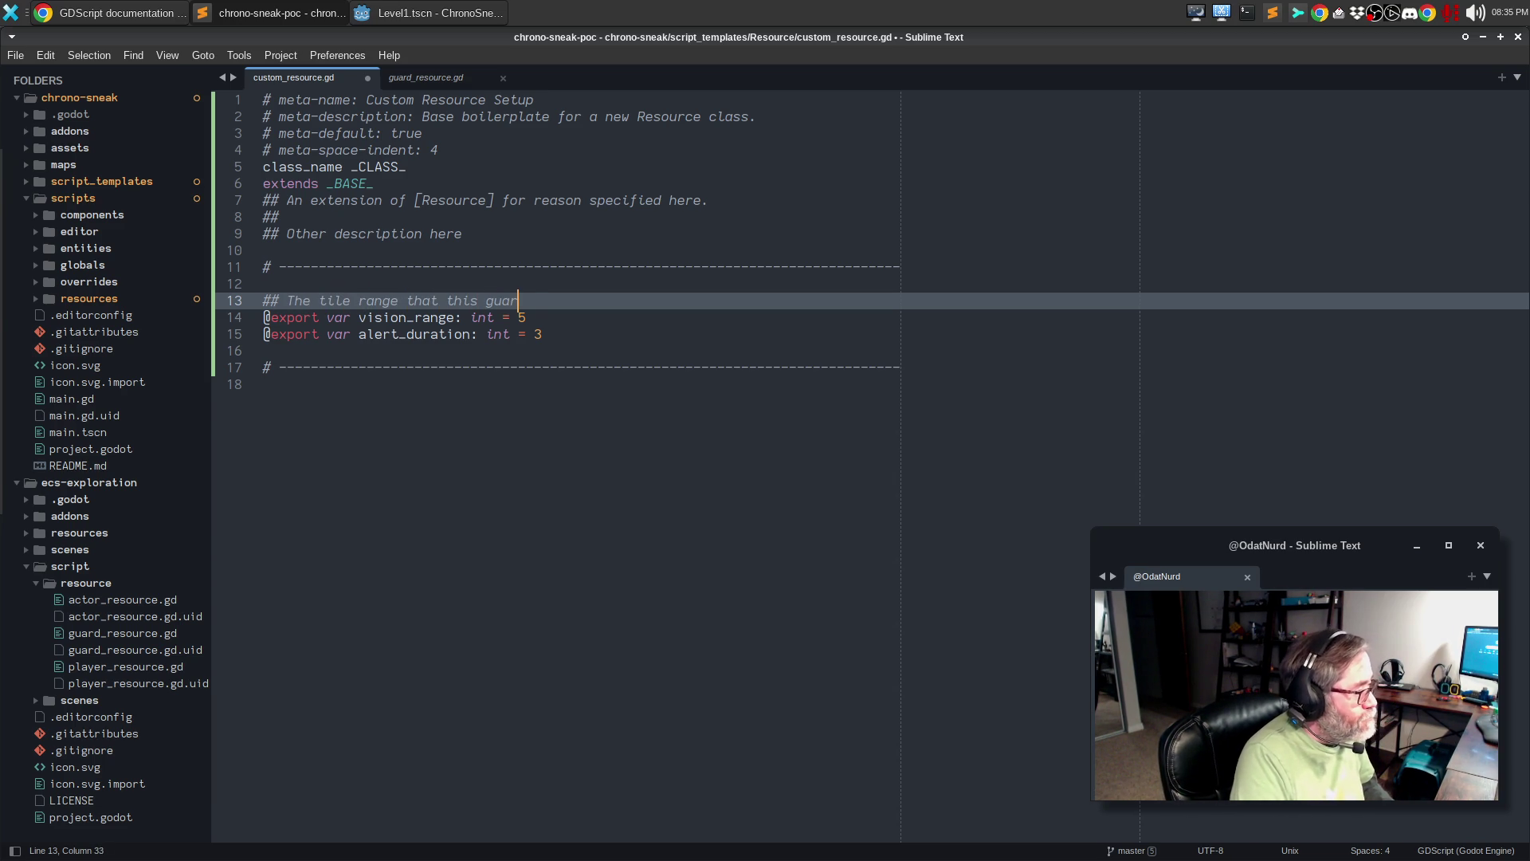
{"action": "type", "text": "d can see"}
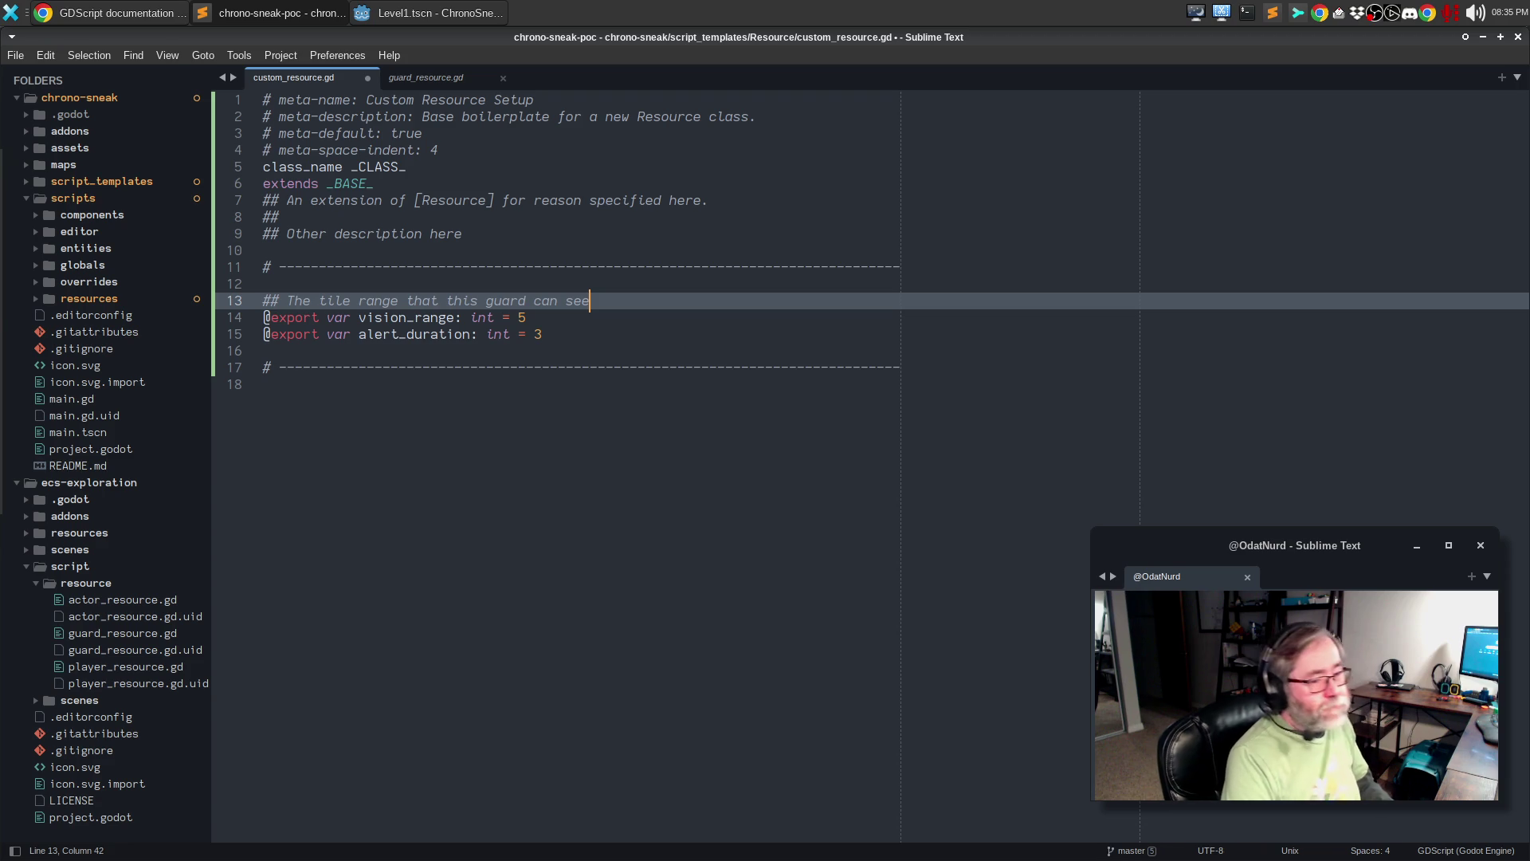
{"action": "type", "text": "; beyond this range the guard"}
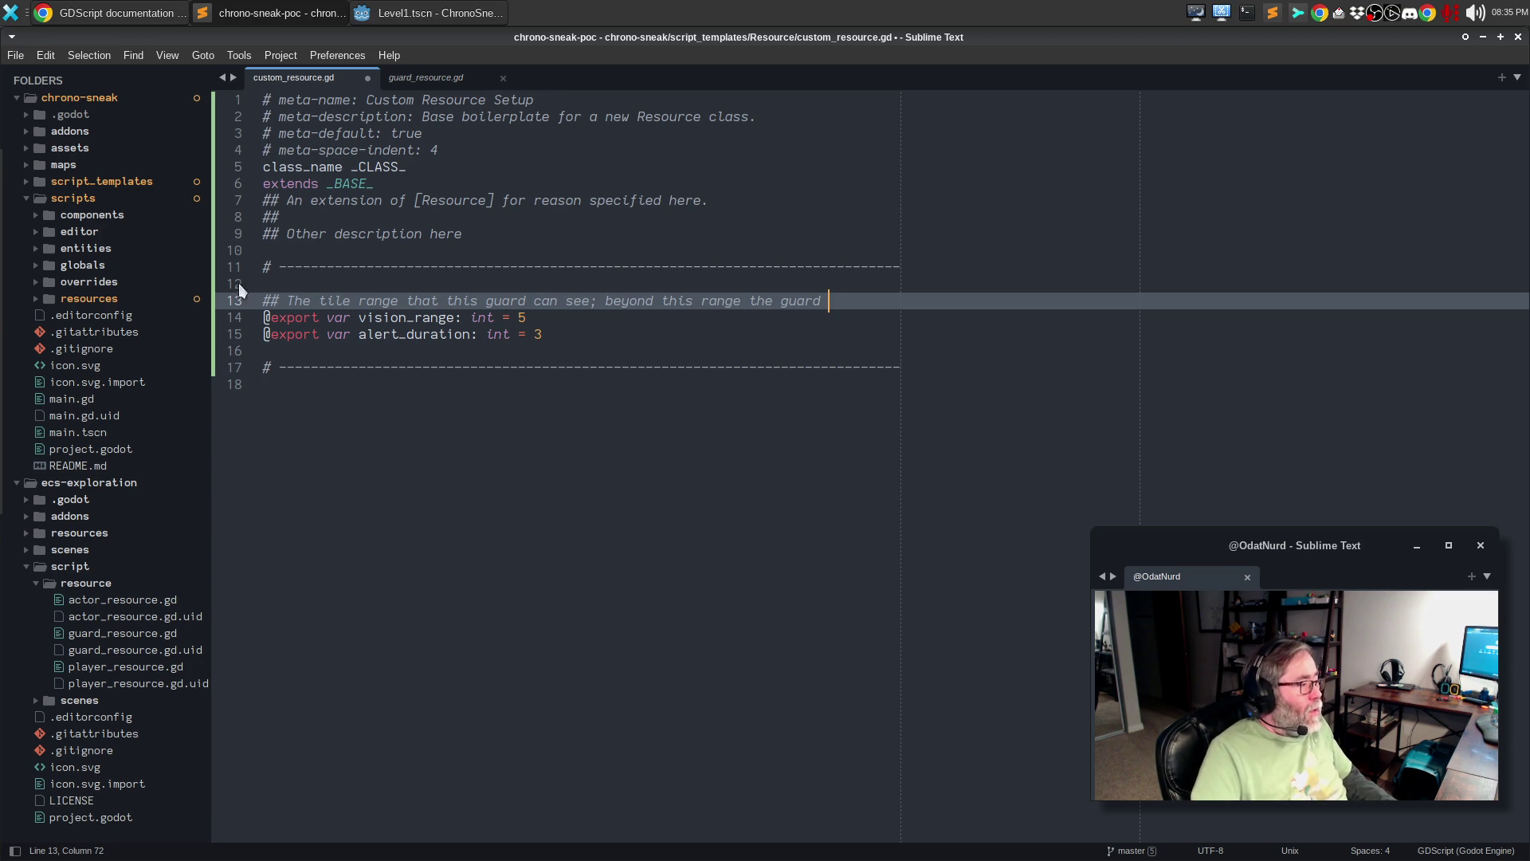
{"action": "double_click", "coordinate": [502, 301]}
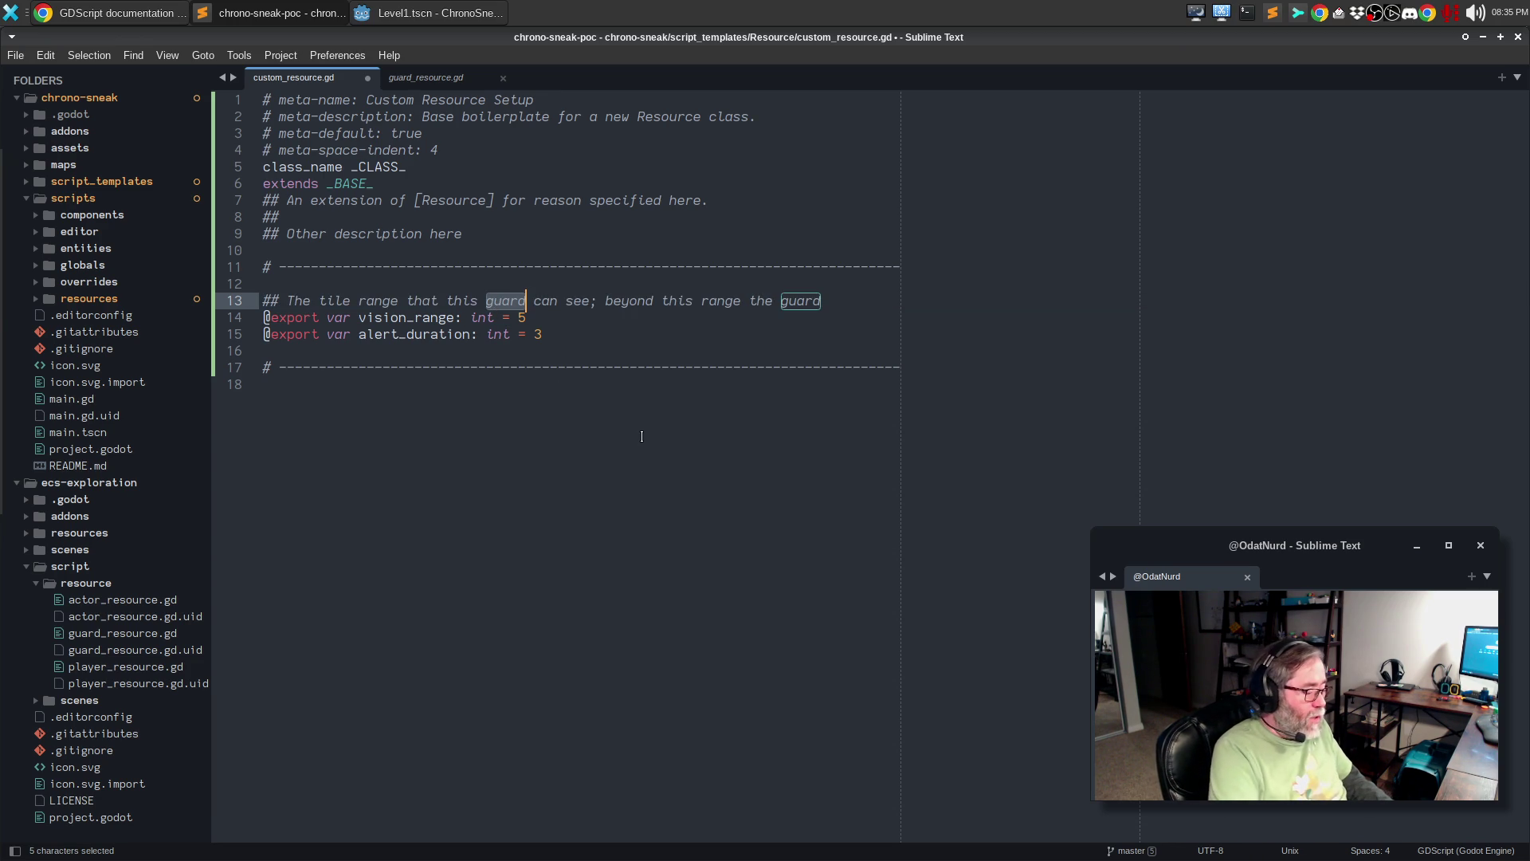
{"action": "type", "text": "[Guard"}
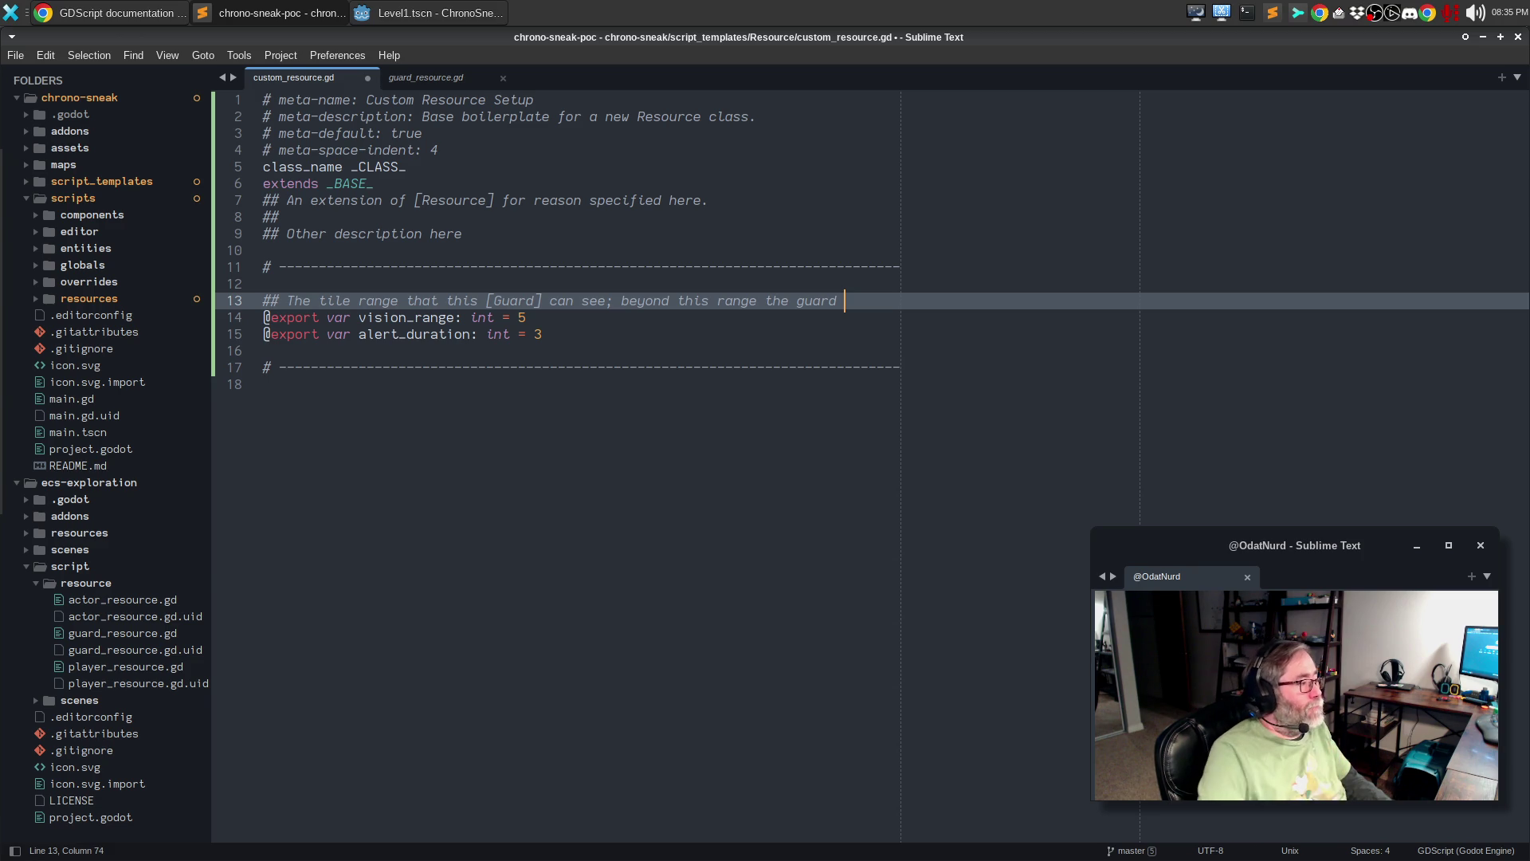
- Copy the drafted comment and exports, then undo the trial edits and save custom_resource.gd
{"action": "mouse_move", "coordinate": [586, 334]}
{"action": "left_mouse_down"}
{"action": "mouse_move", "coordinate": [294, 330]}
{"action": "mouse_move", "coordinate": [264, 300]}
{"action": "left_mouse_up"}
{"action": "key", "text": "ctrl+c"}
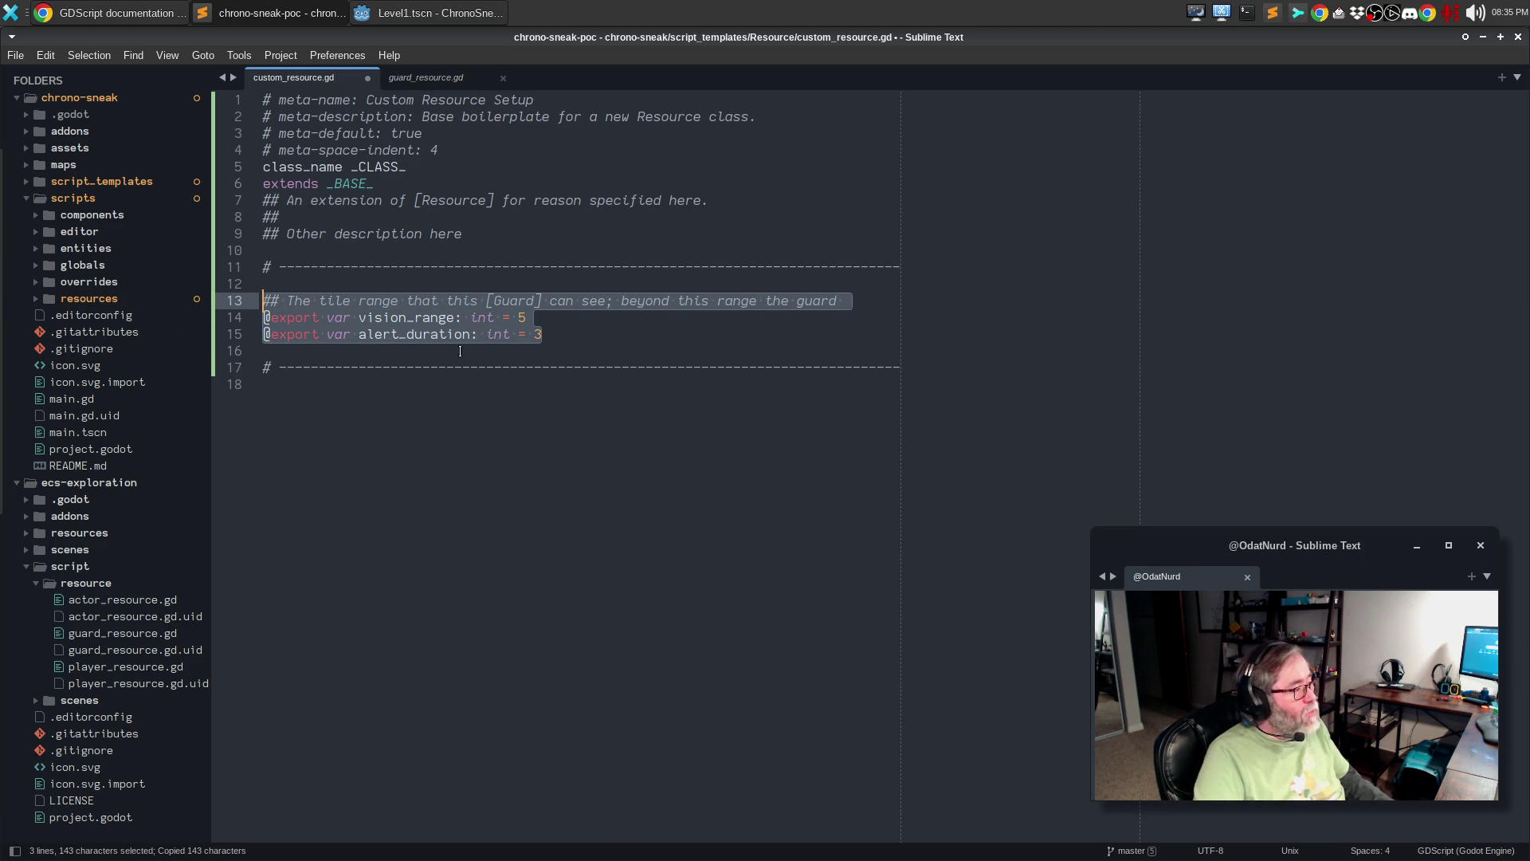
{"action": "type", "text": "guard"}
{"action": "key", "text": "ctrl+BackSpace"}
{"action": "key", "text": "ctrl+BackSpace"}
{"action": "key", "text": "ctrl+BackSpace"}
{"action": "key", "text": "BackSpace"}
{"action": "key", "text": "BackSpace"}
{"action": "key", "text": "BackSpace"}
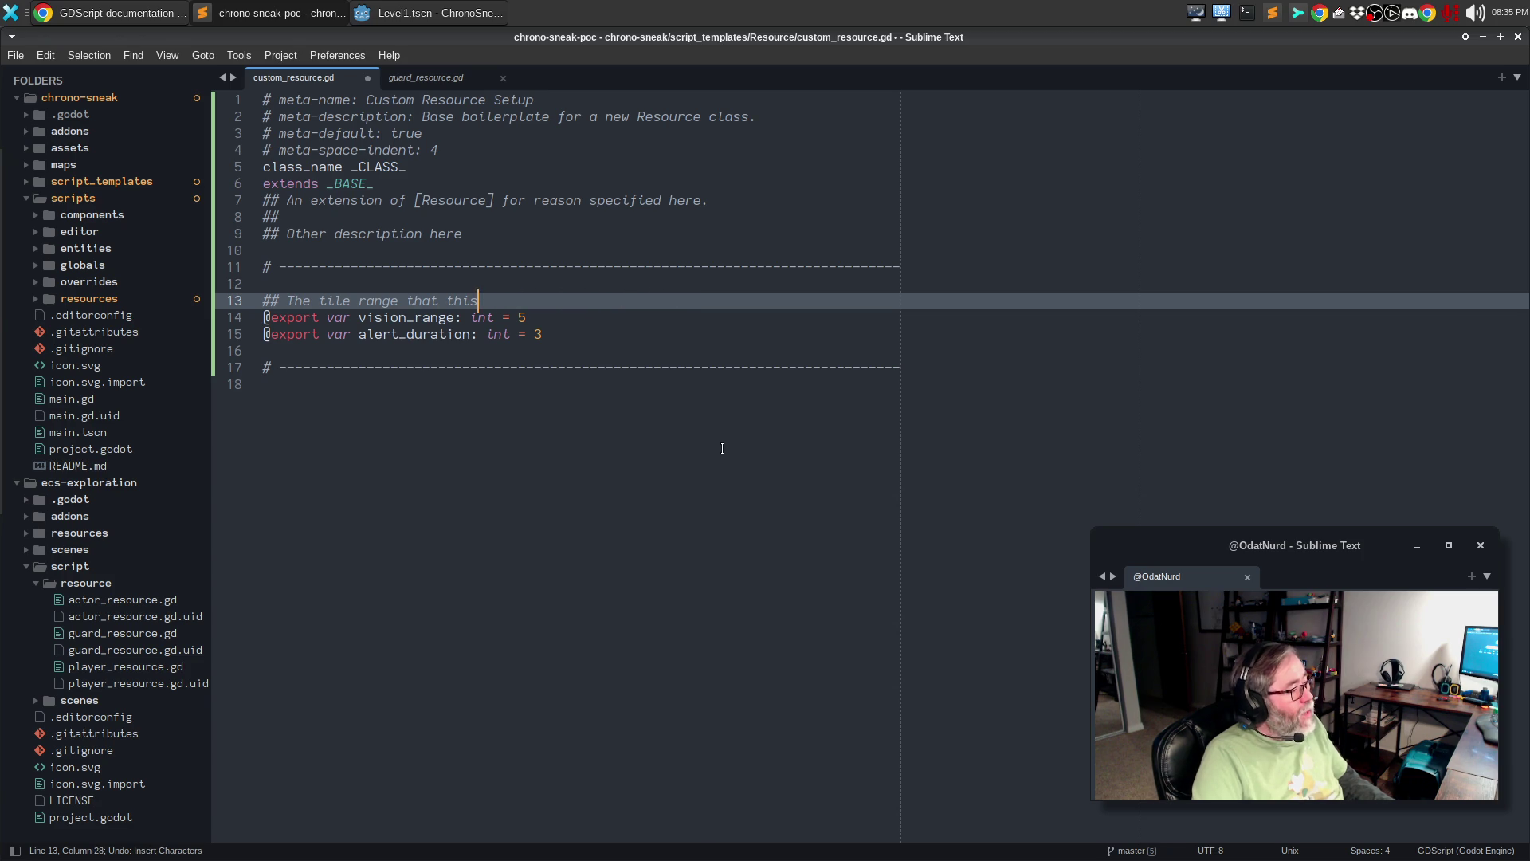
{"action": "key", "text": "ctrl+z"}
{"action": "key", "text": "ctrl+z"}
{"action": "key", "text": "ctrl+z"}
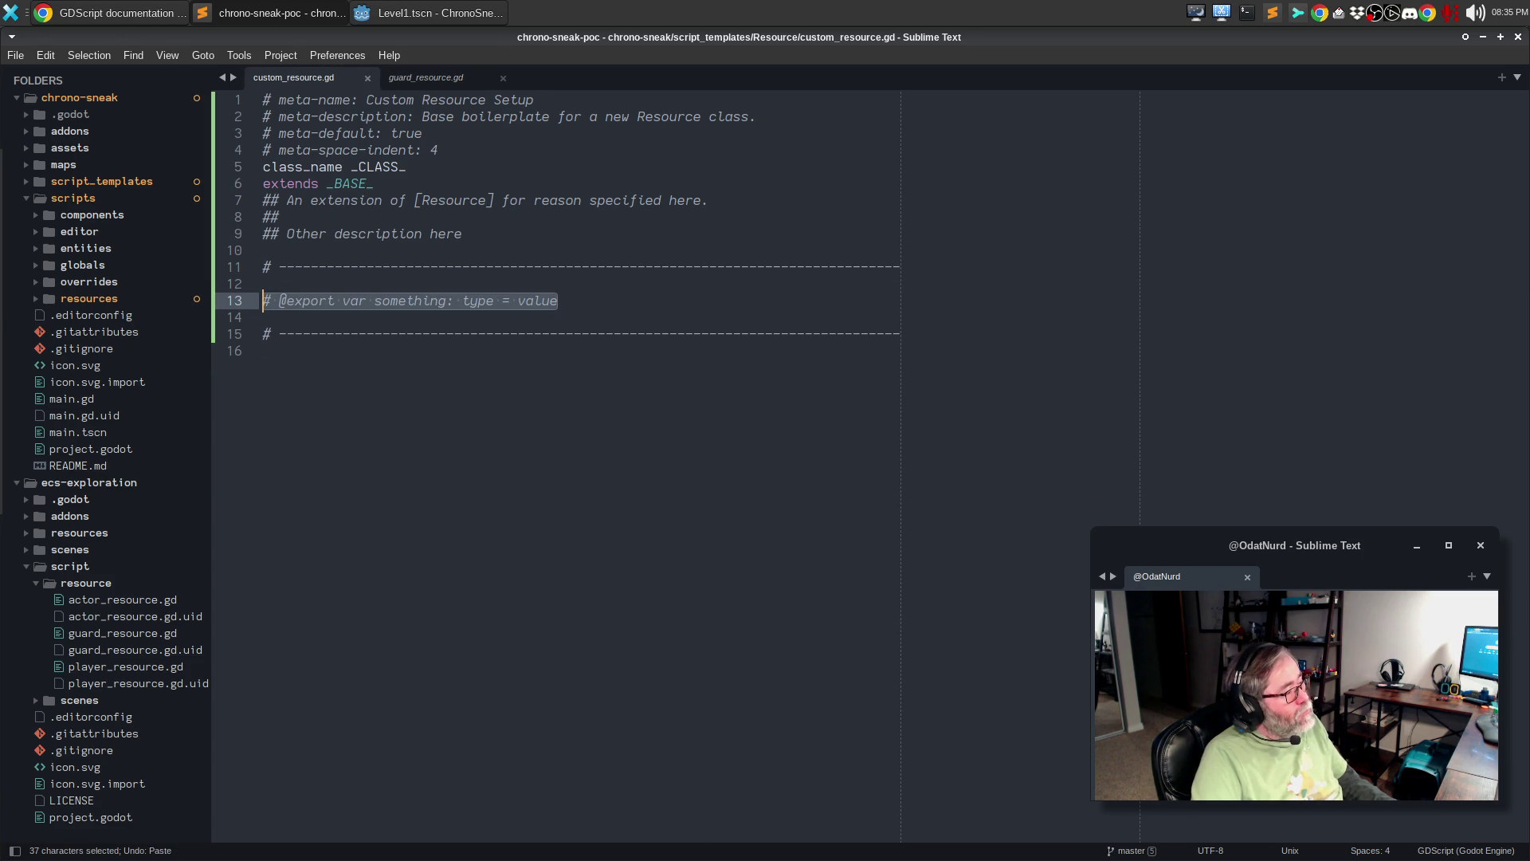
{"action": "key", "text": "ctrl+s"}
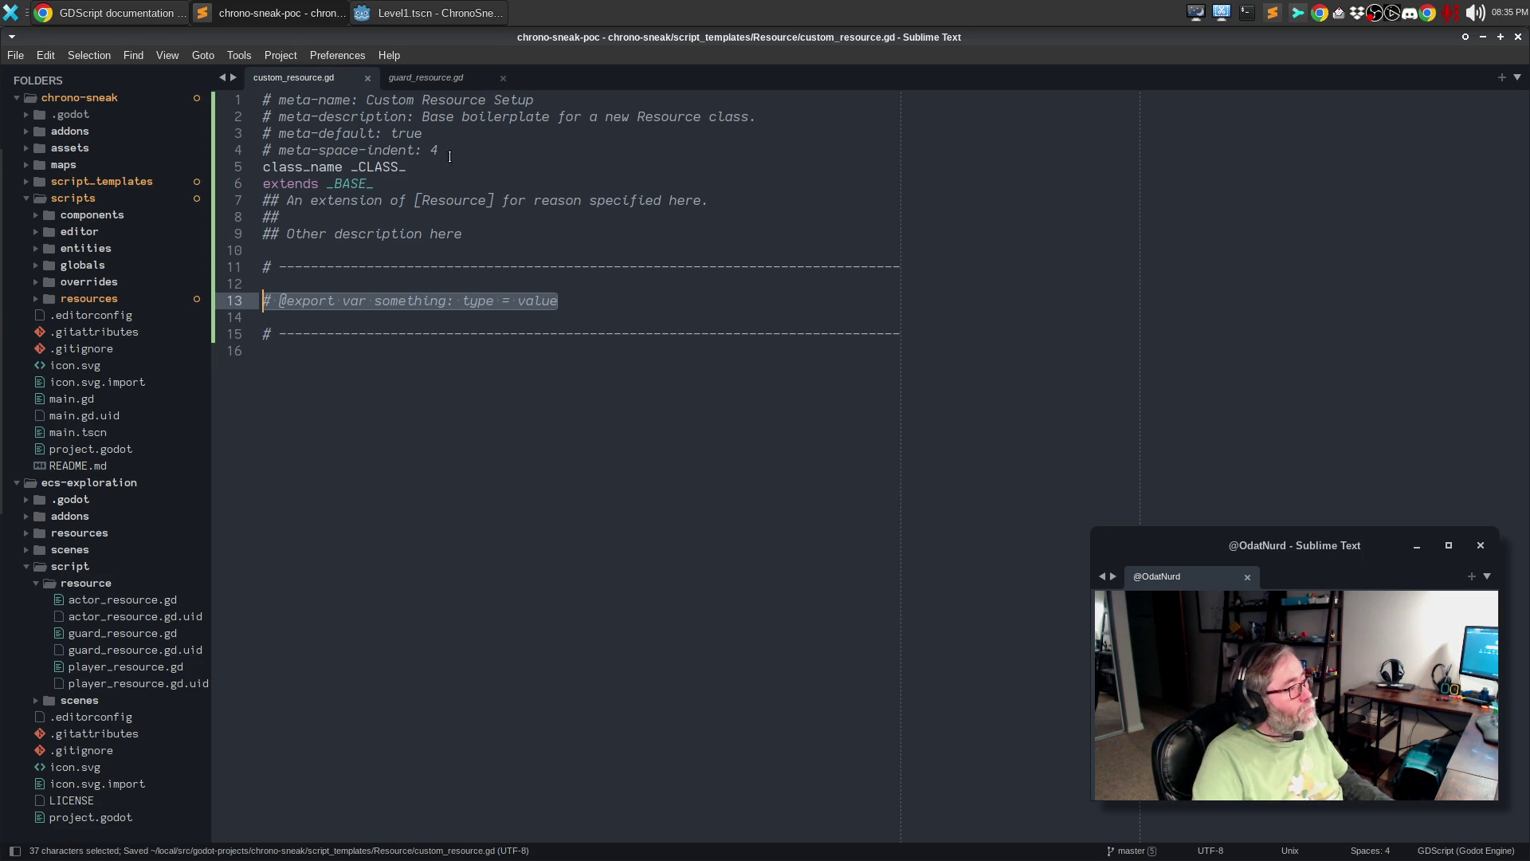
- Copy the two export lines again and select the placeholder export line in Godot's GuardResource.gd
{"action": "left_click", "coordinate": [120, 633]}
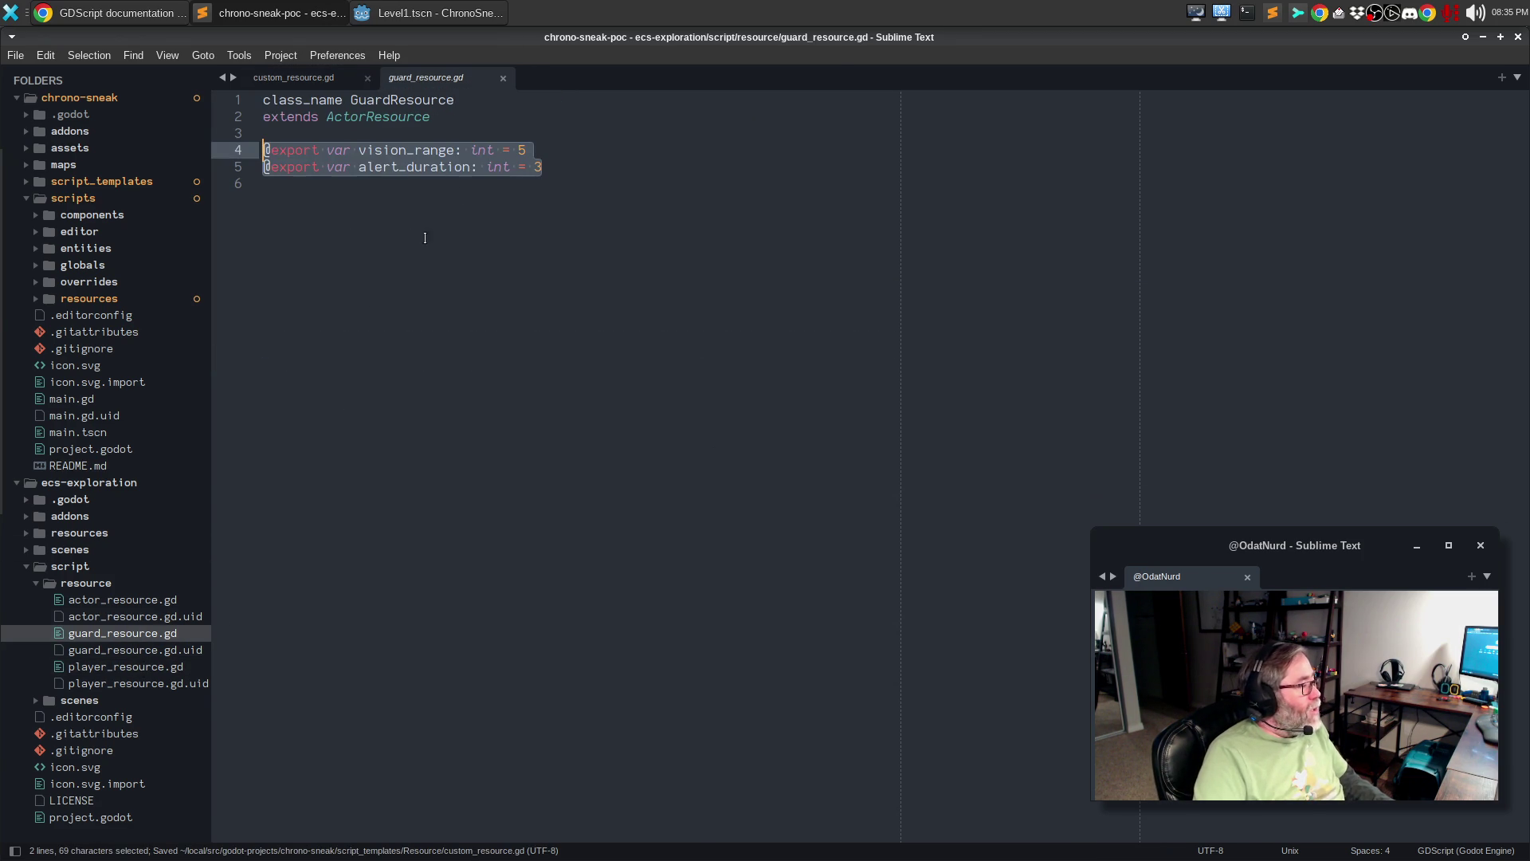
{"action": "key", "text": "ctrl+c"}
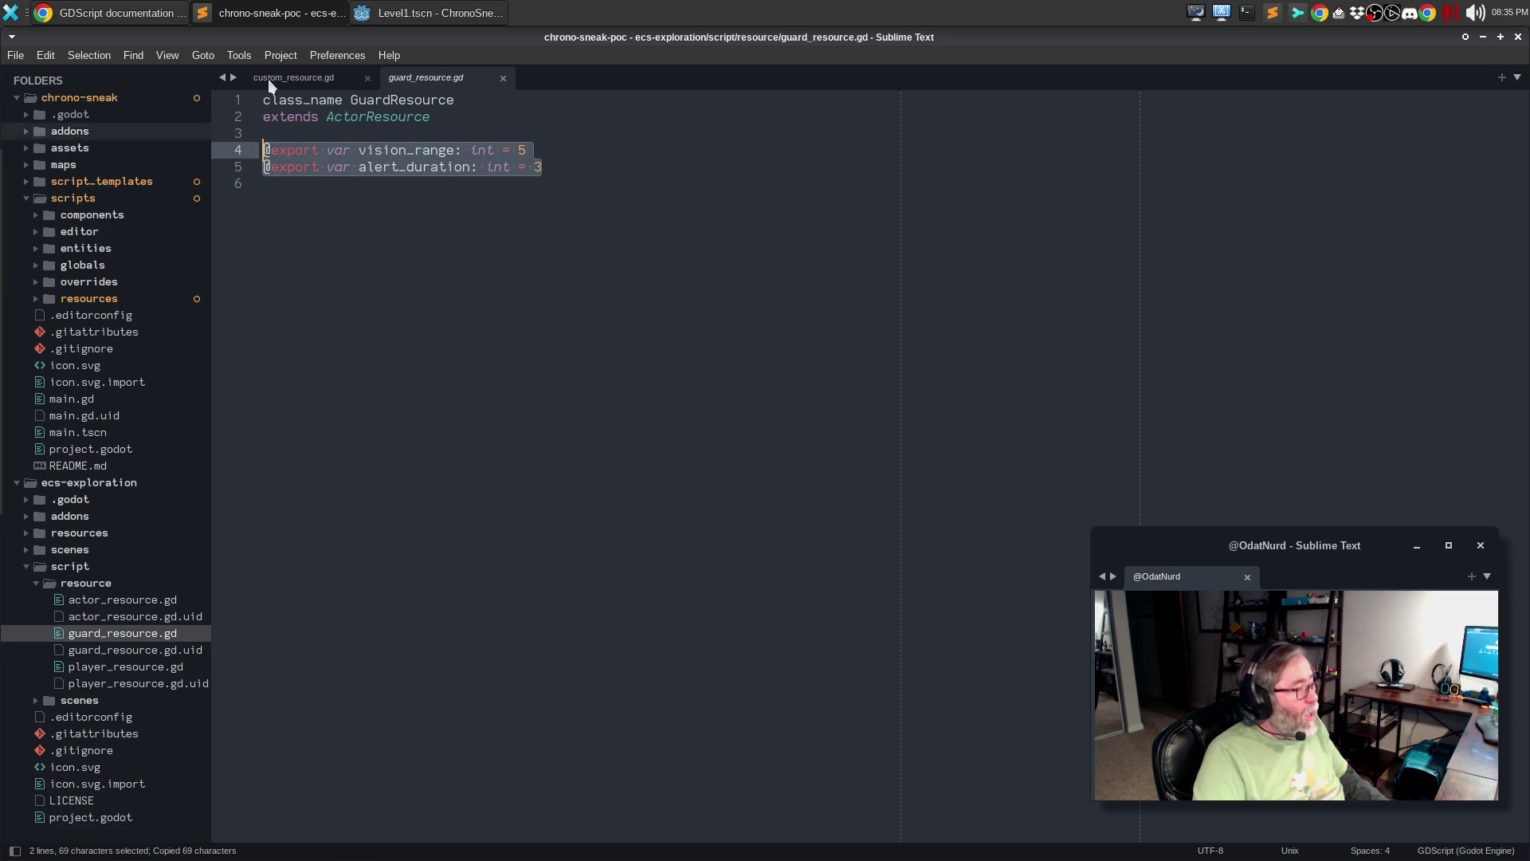
{"action": "left_click", "coordinate": [384, 13]}
{"action": "left_click_drag", "start_coordinate": [620, 324], "coordinate": [297, 317]}
- Paste the exports and comment vision_range: tiles the [Guard] can see before being immediately alerted
{"action": "key", "text": "ctrl+v"}
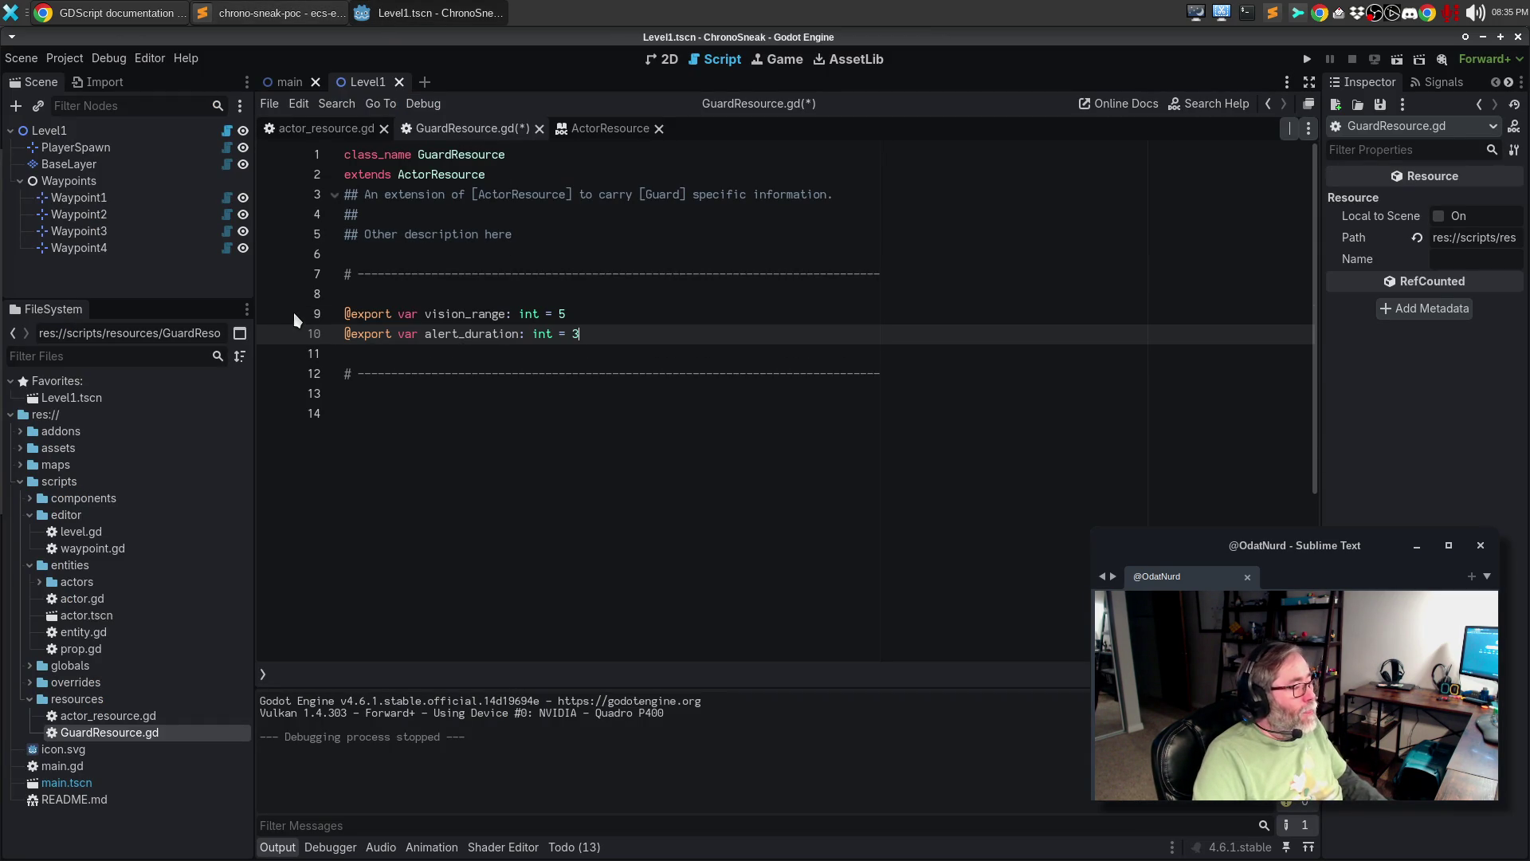
{"action": "left_click", "coordinate": [308, 295]}
{"action": "key", "text": "Return"}
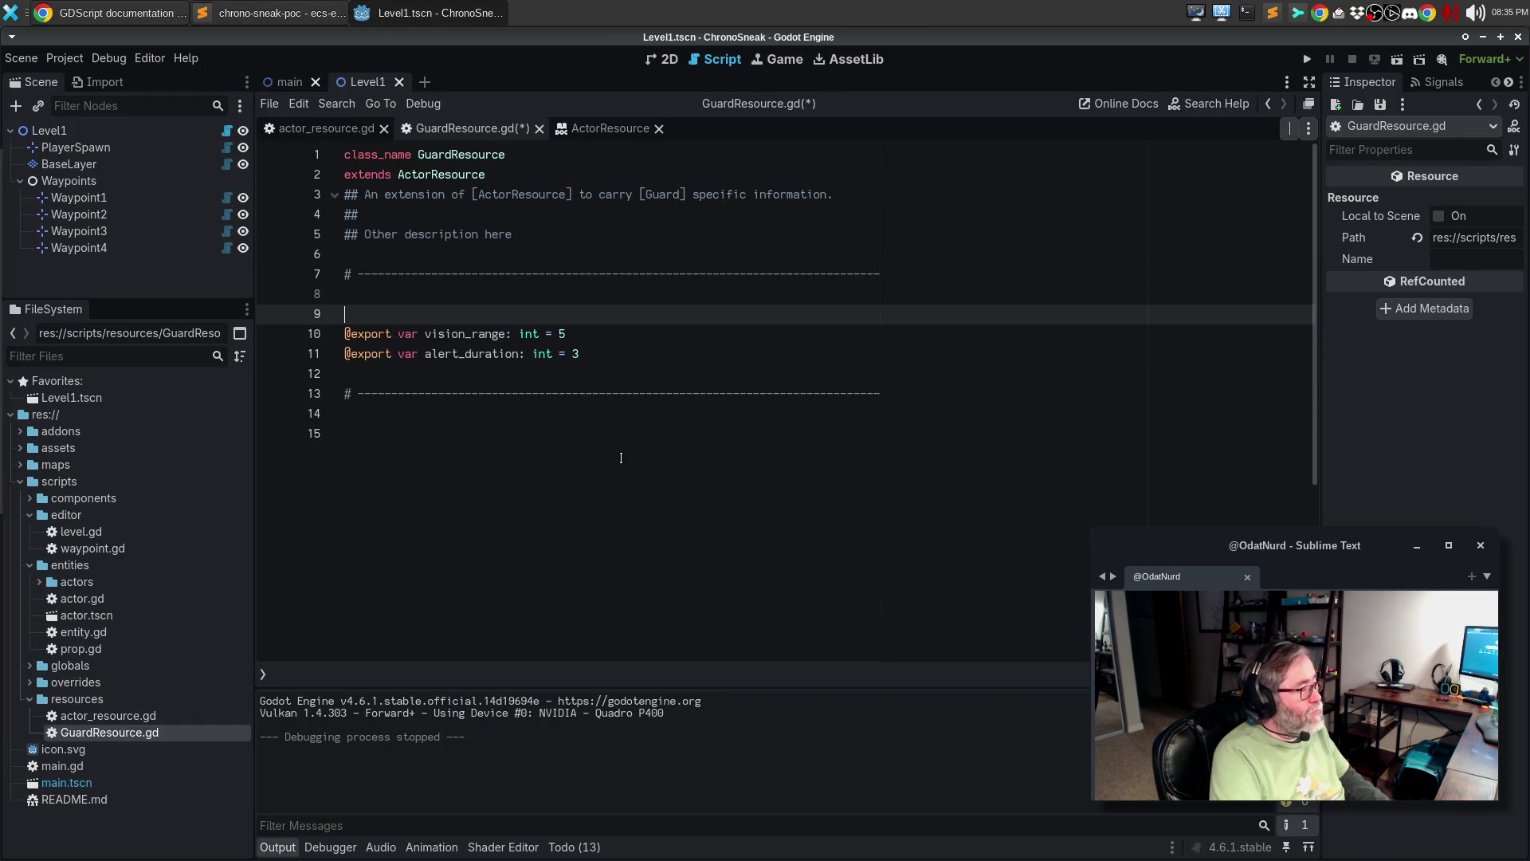
{"action": "type", "text": "## The number of tile"}
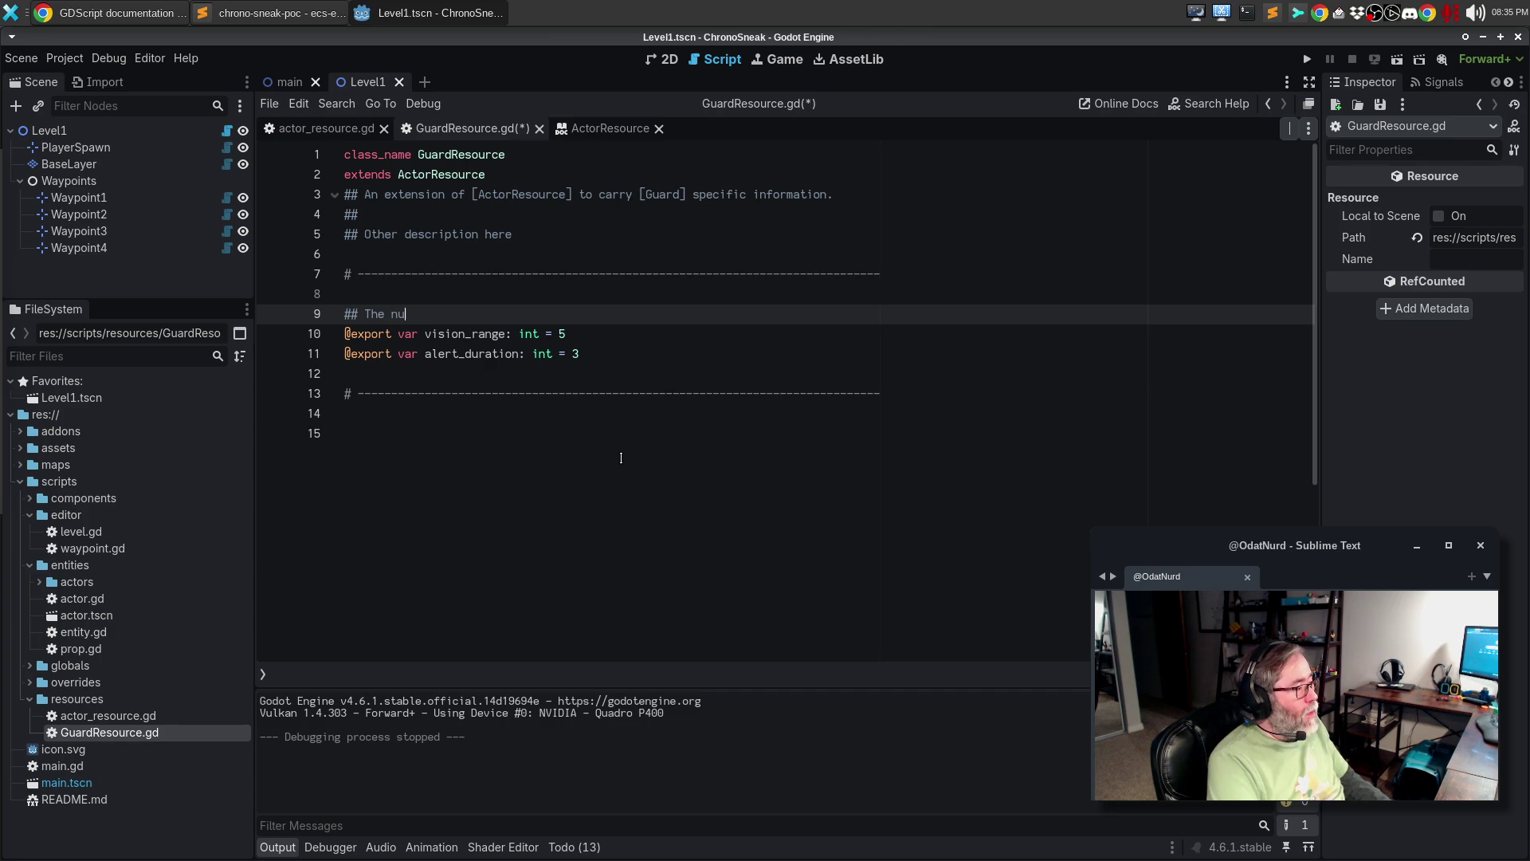
{"action": "type", "text": "s that t"}
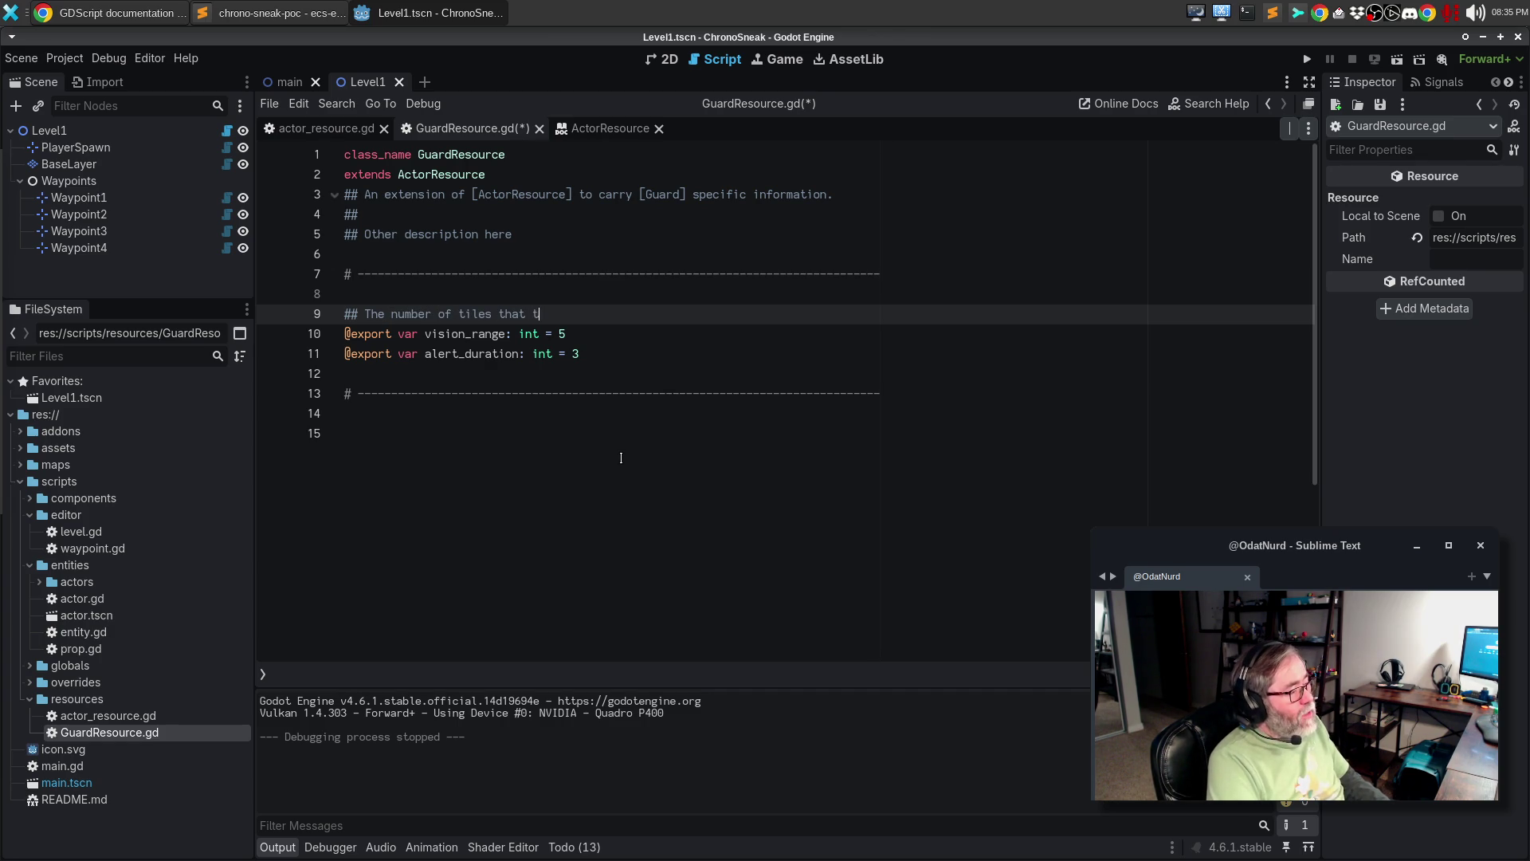
{"action": "type", "text": "his [Guar"}
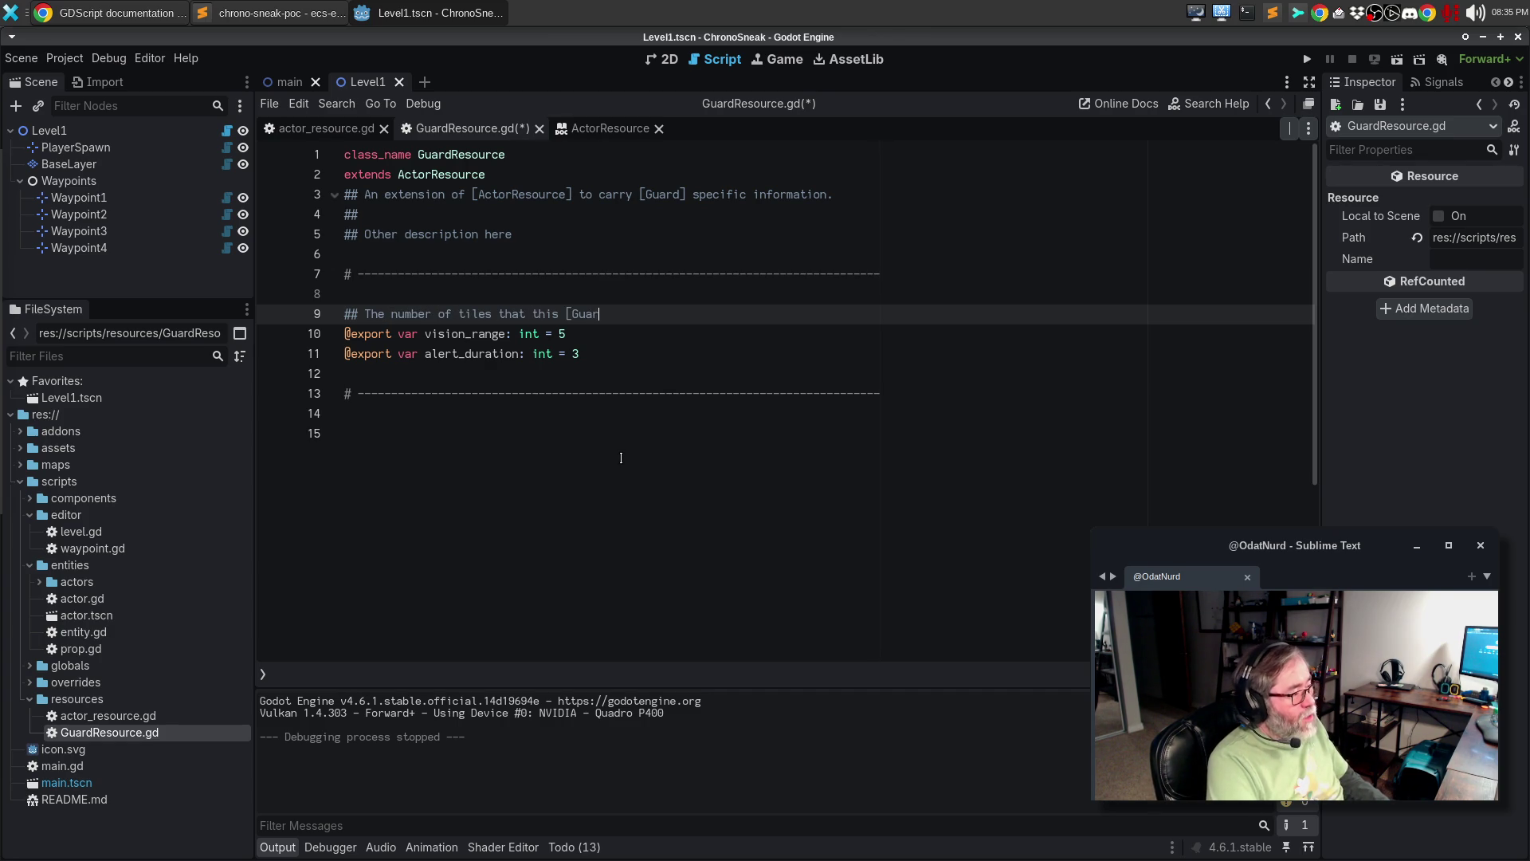
{"action": "type", "text": "d] can see; beyo"}
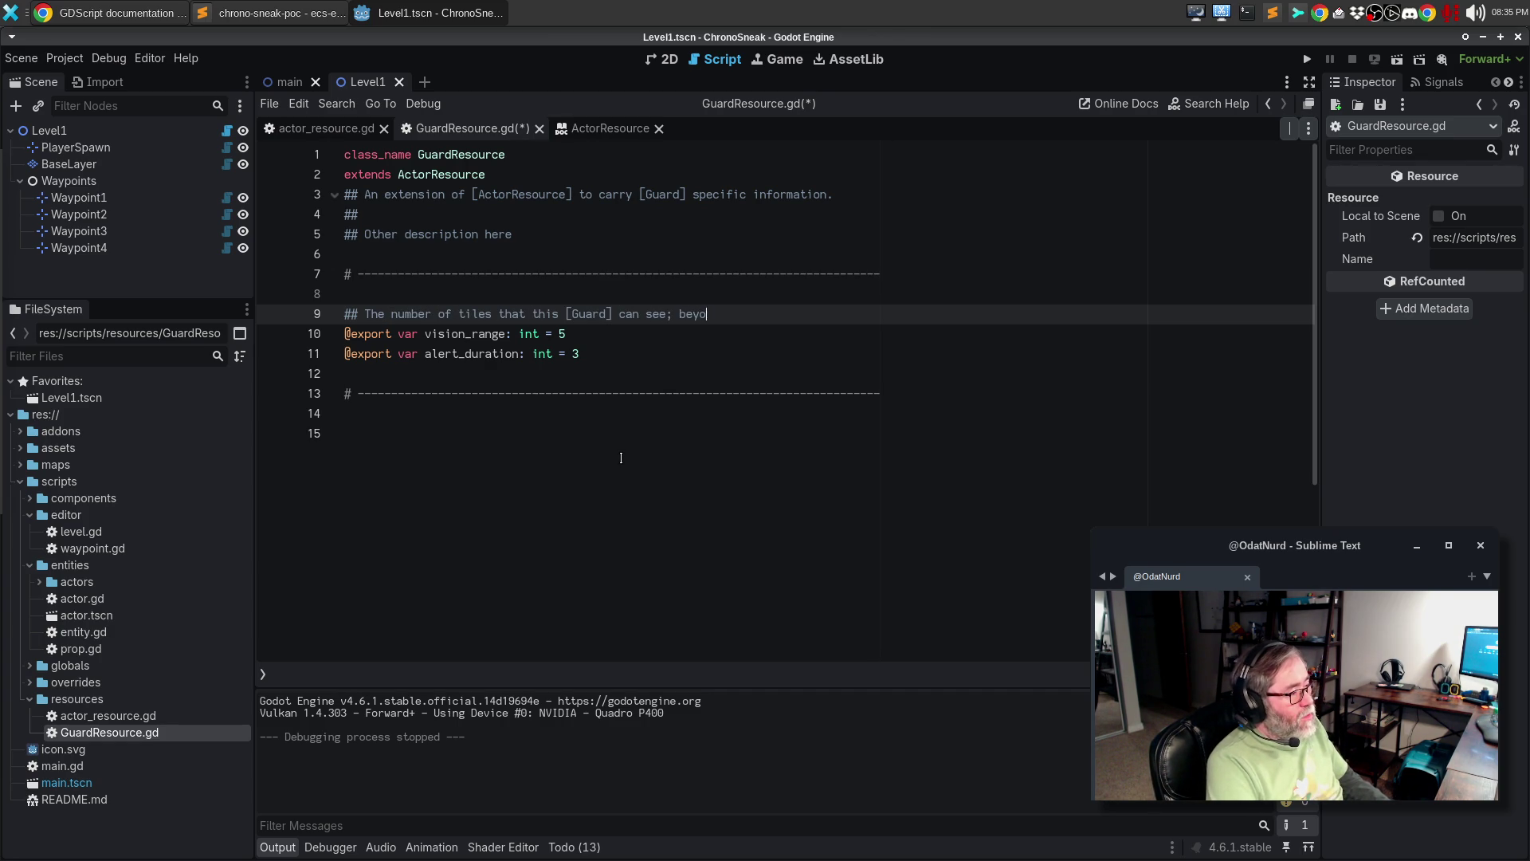
{"action": "type", "text": "nd this range, the Guard"}
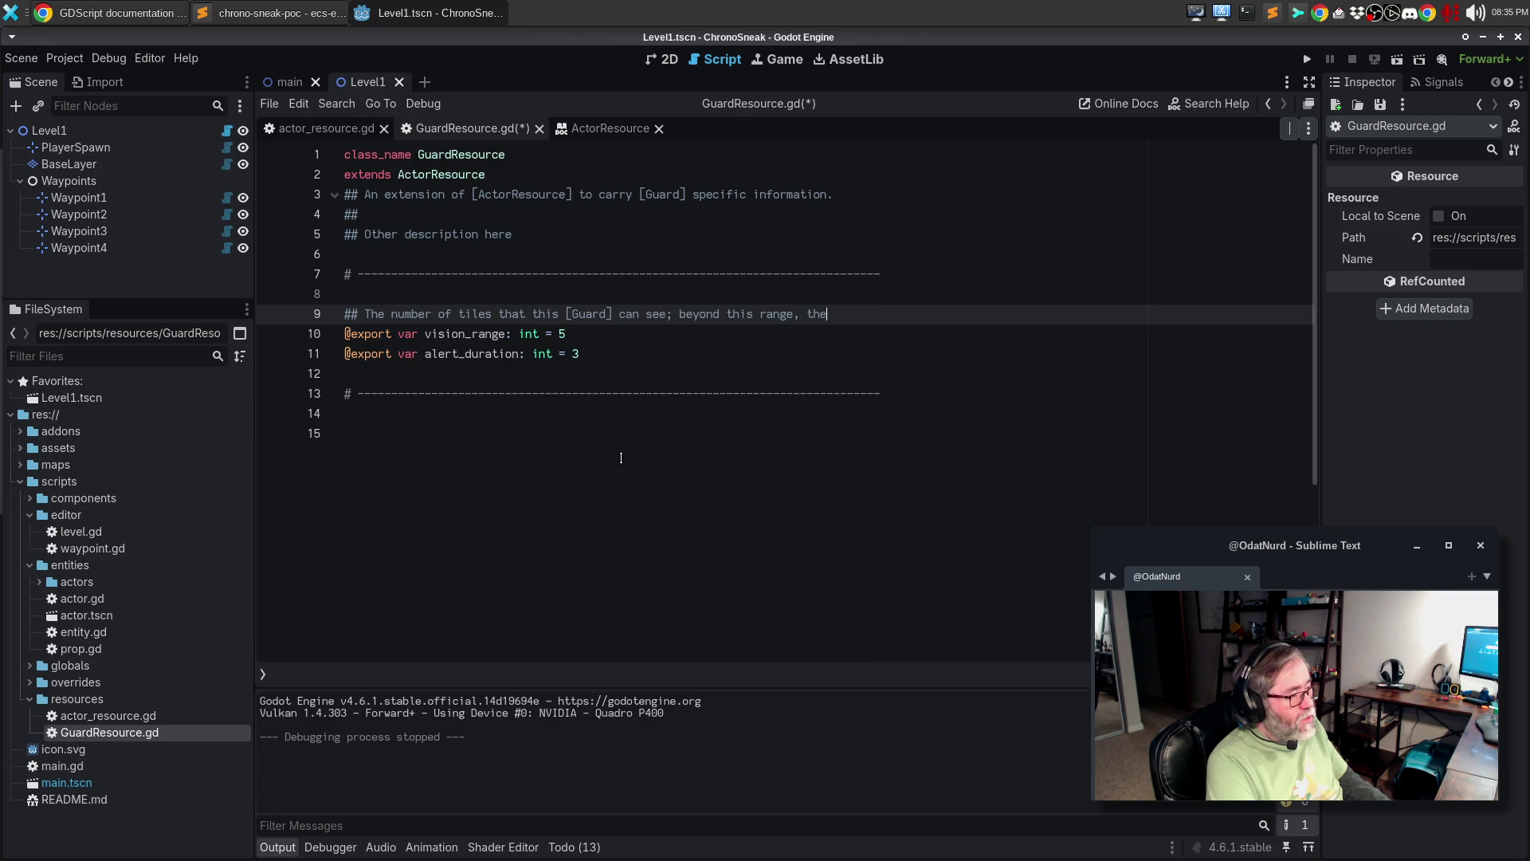
{"action": "key", "text": "Return"}
{"action": "type", "text": "c"}
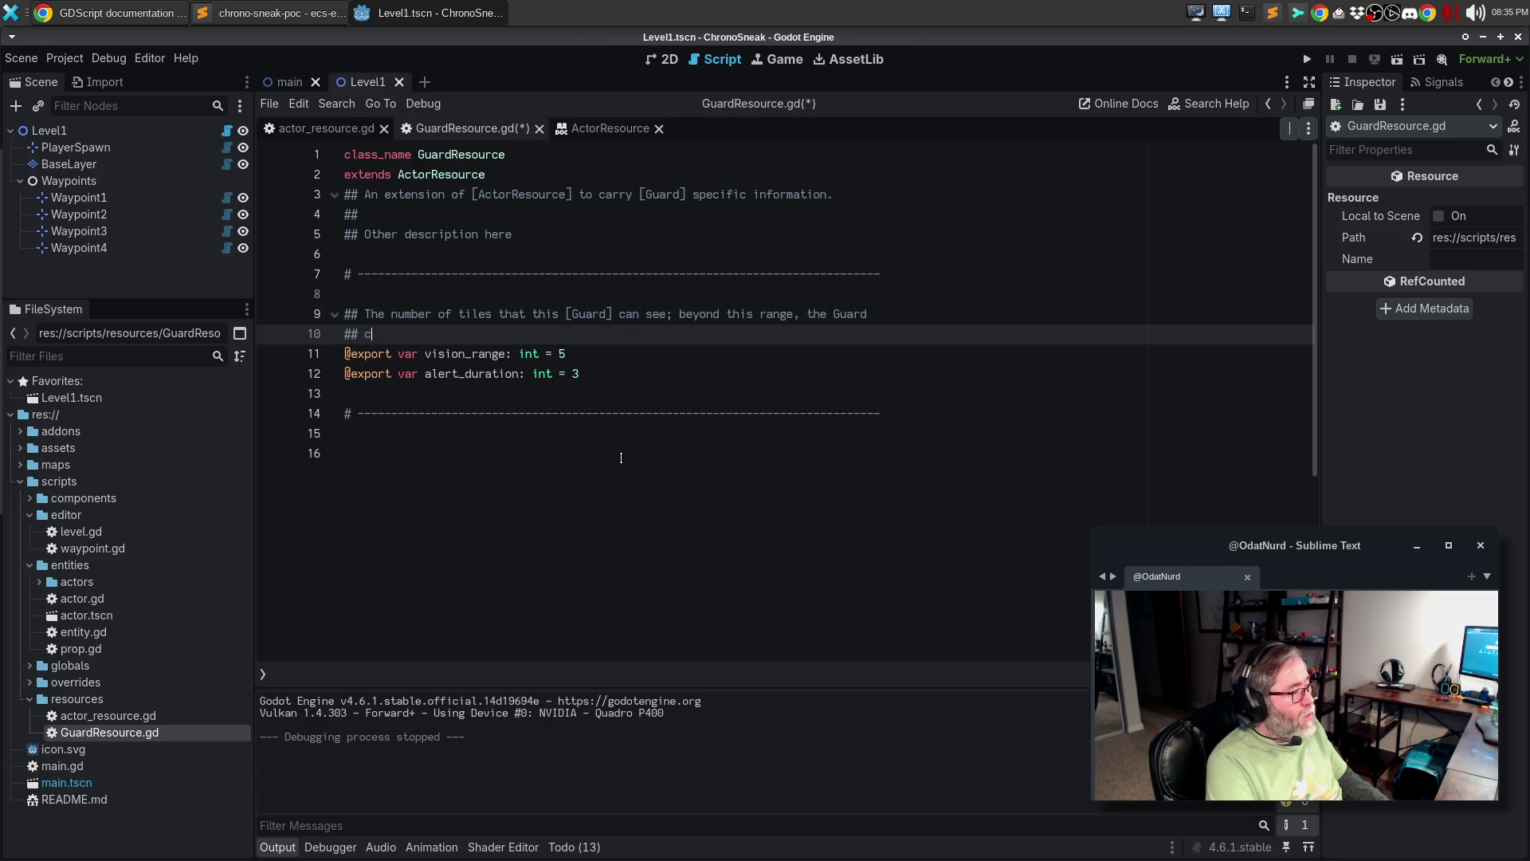
{"action": "type", "text": "annot make out"}
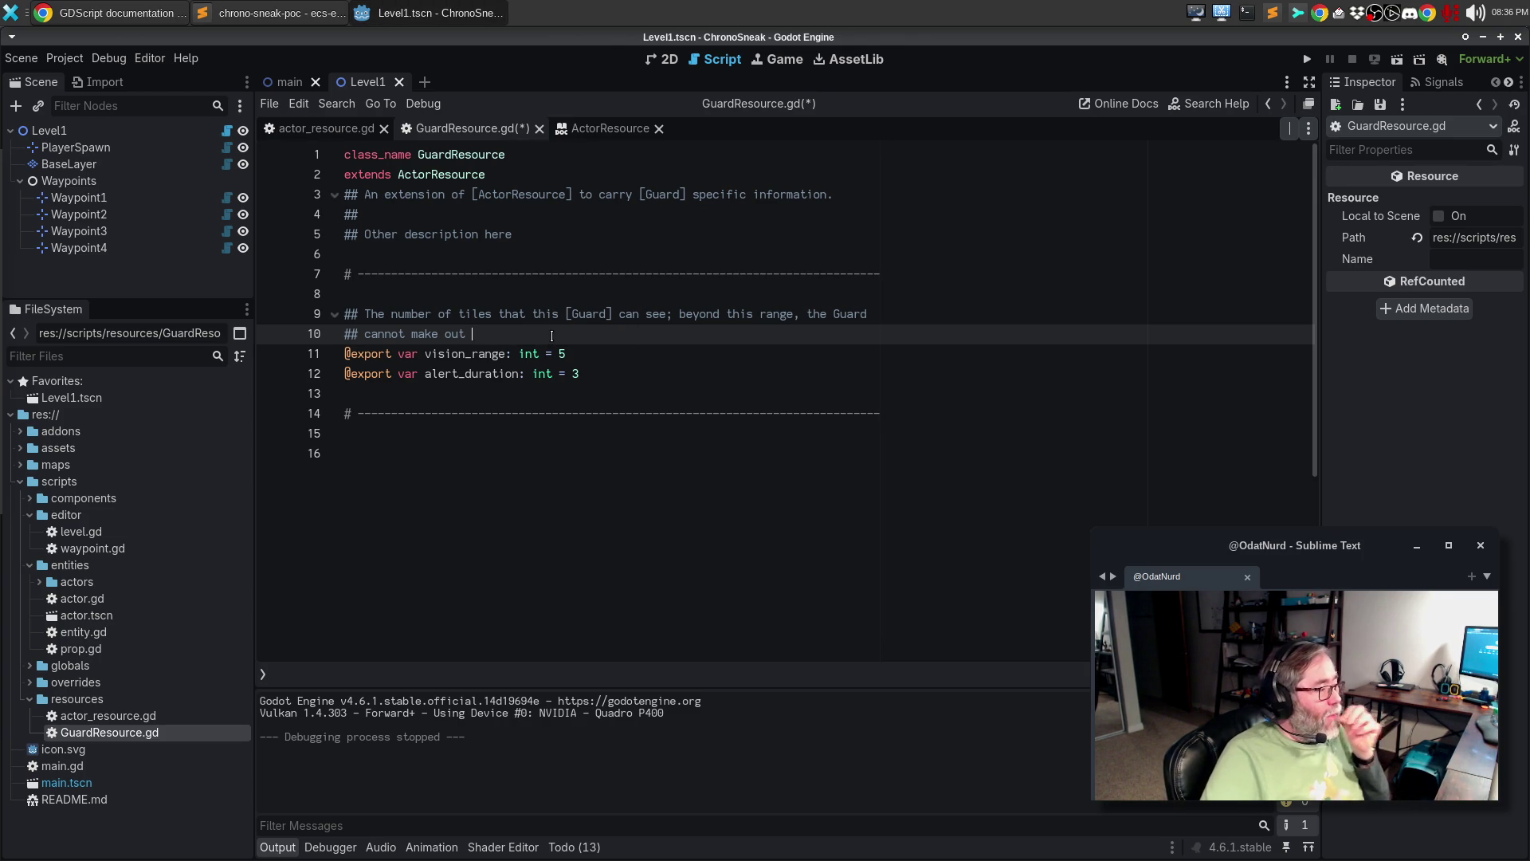
{"action": "type", "text": "enough det"}
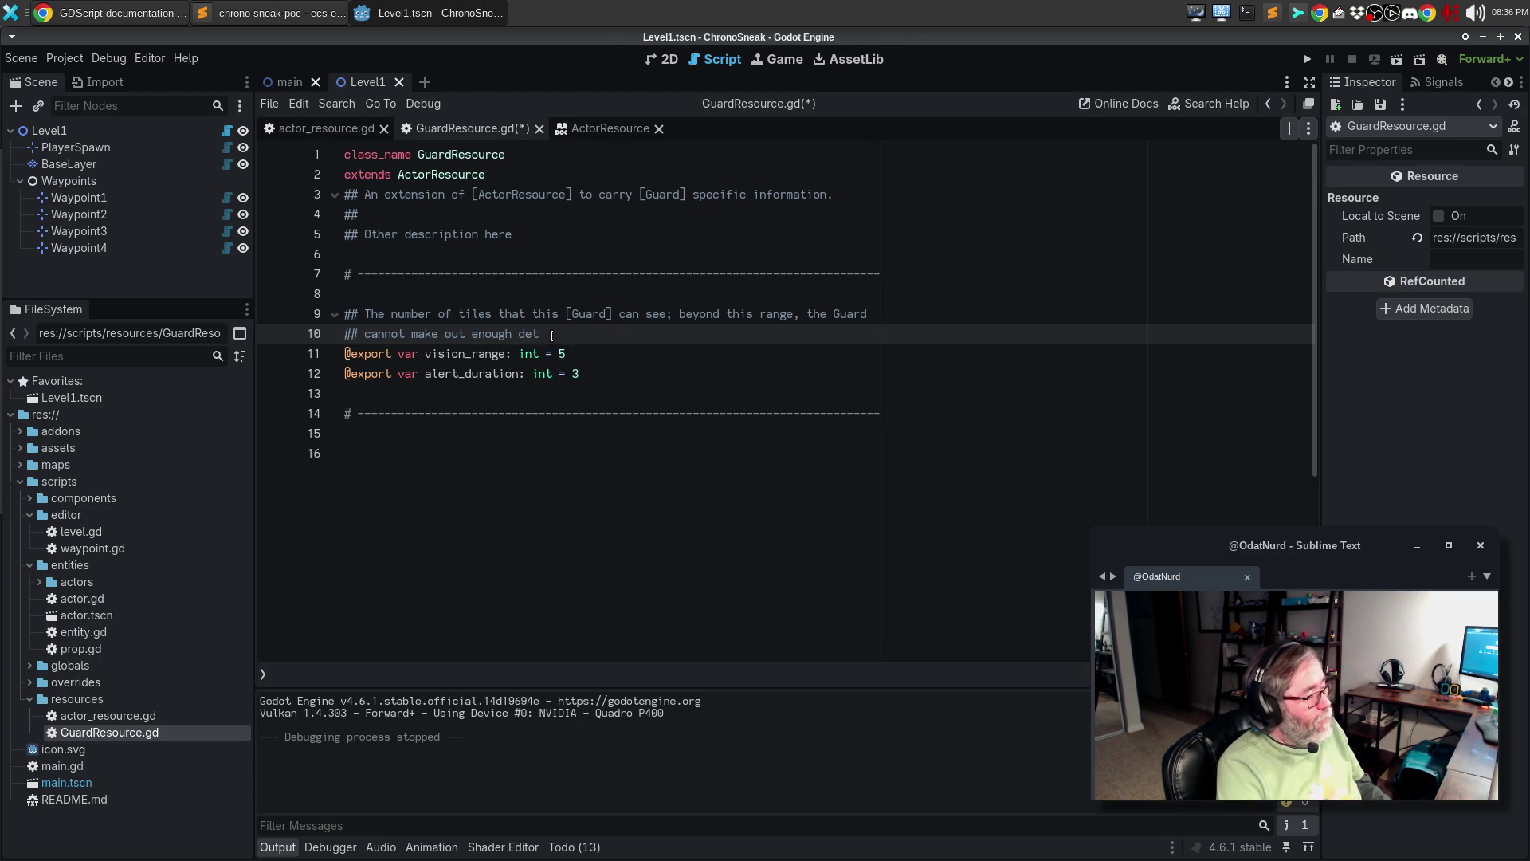
{"action": "type", "text": "ail to be imme"}
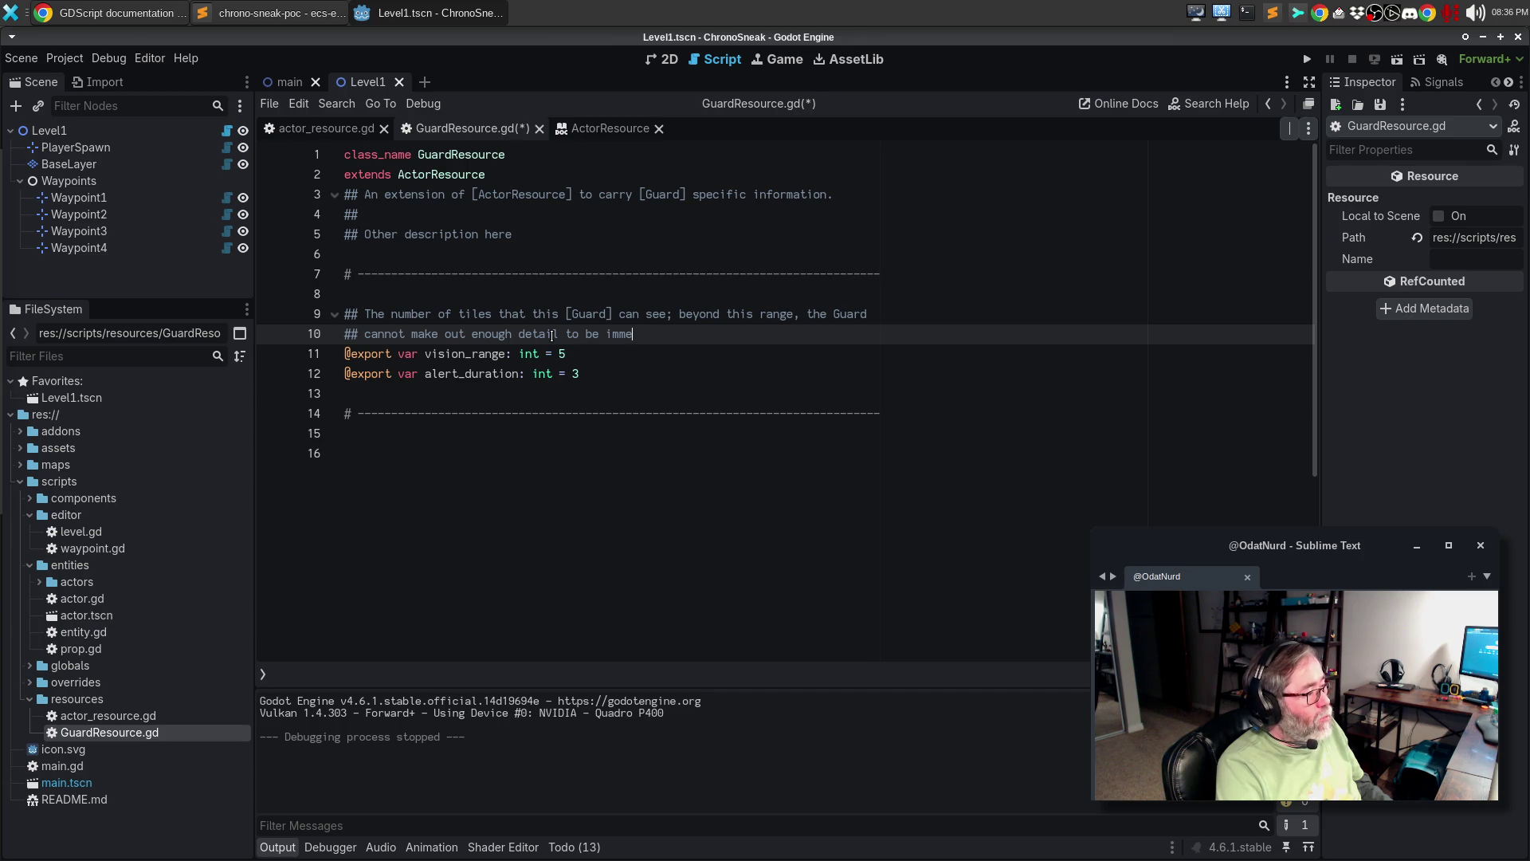
{"action": "type", "text": "diately"}
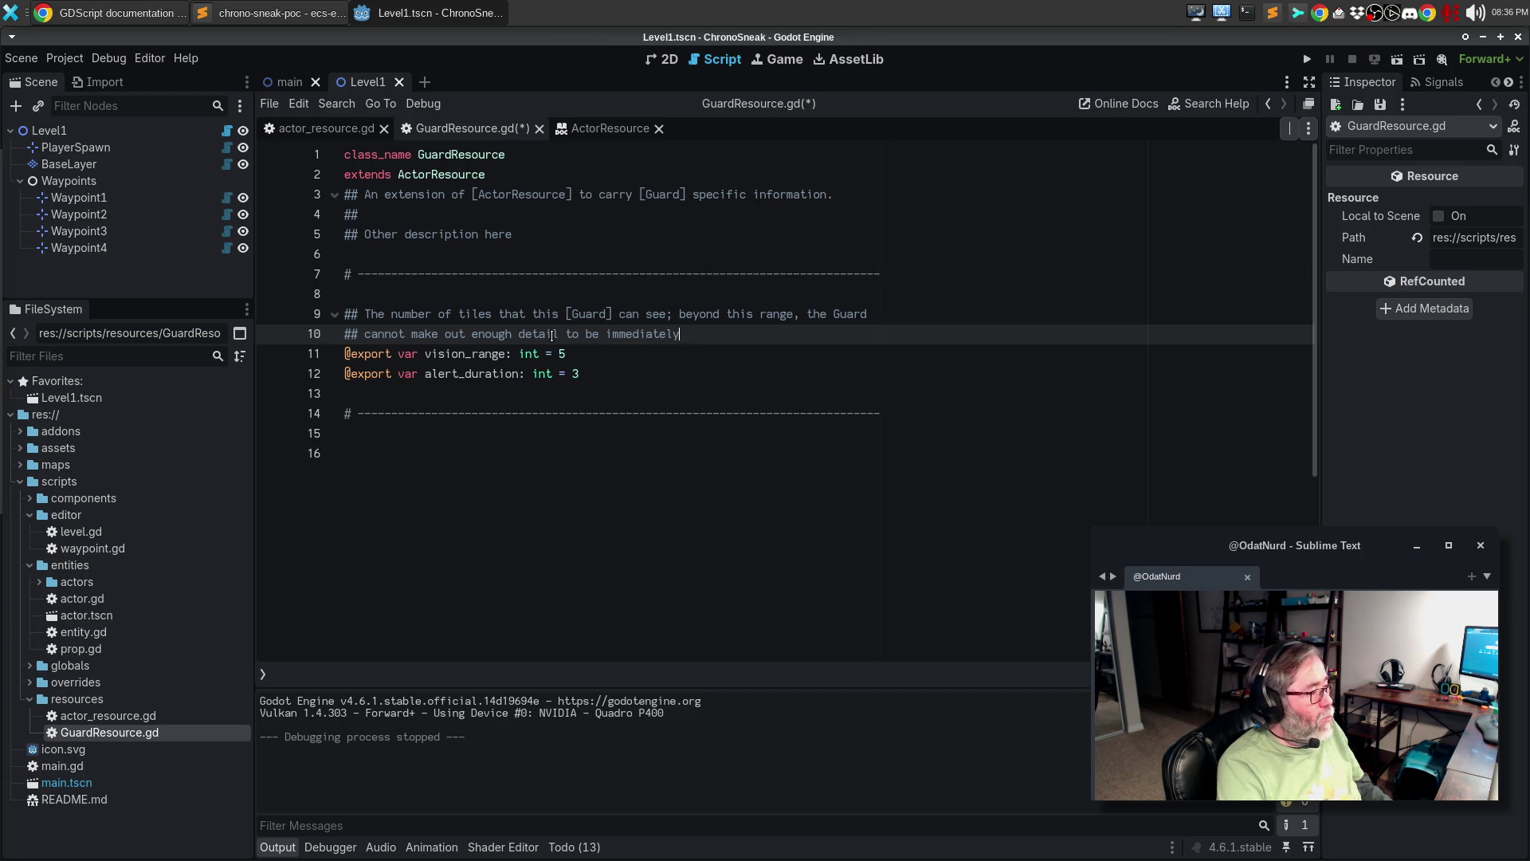
{"action": "type", "text": " alerted"}
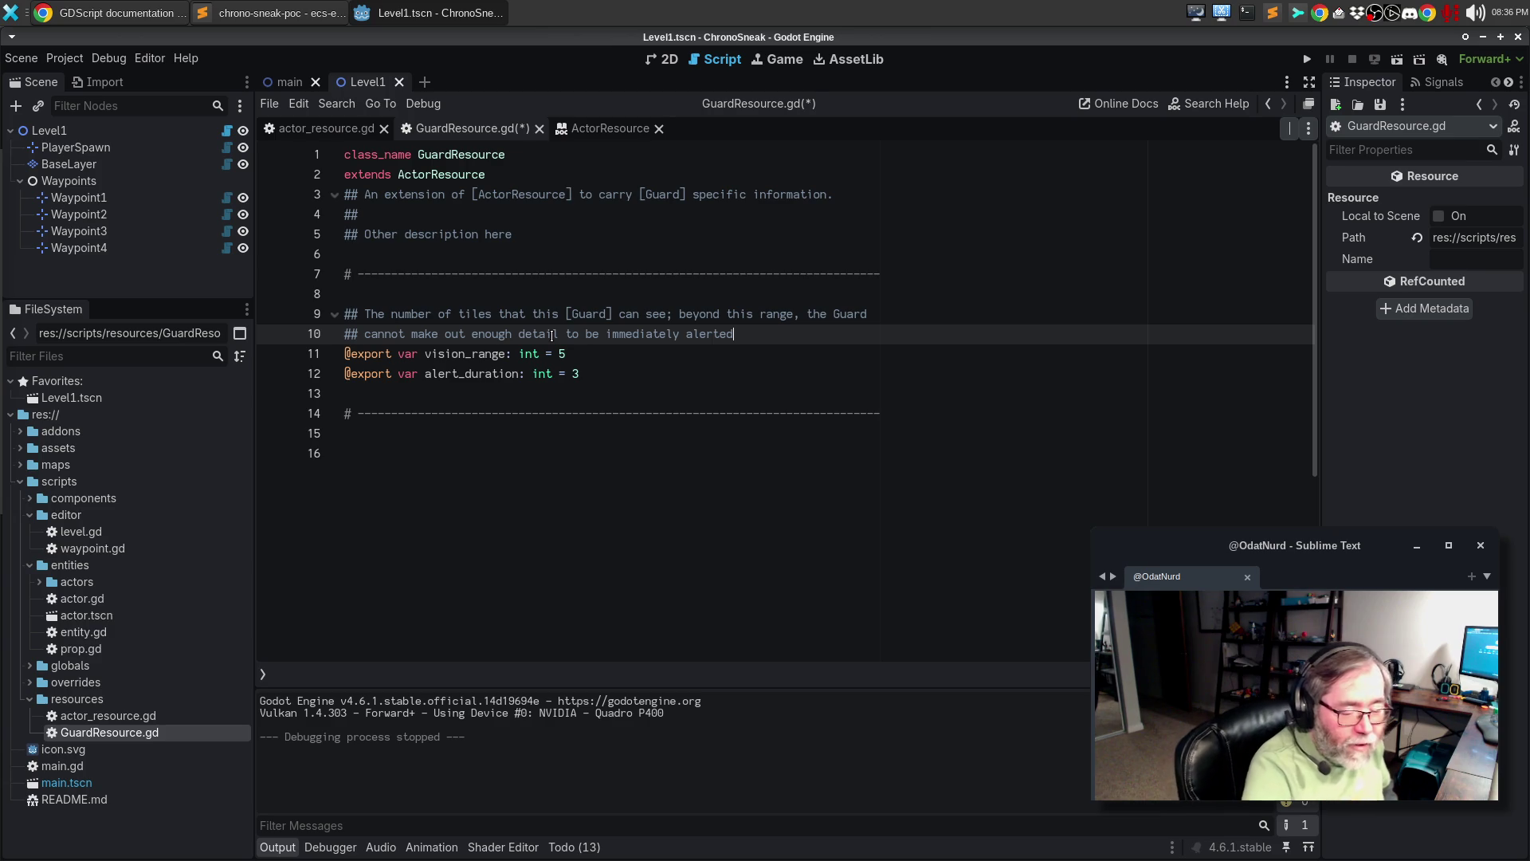
- Toggle the live chat window, then clear the selection in Sublime Text's guard_resource.gd
{"action": "key", "text": "ctrl+alt+c"}
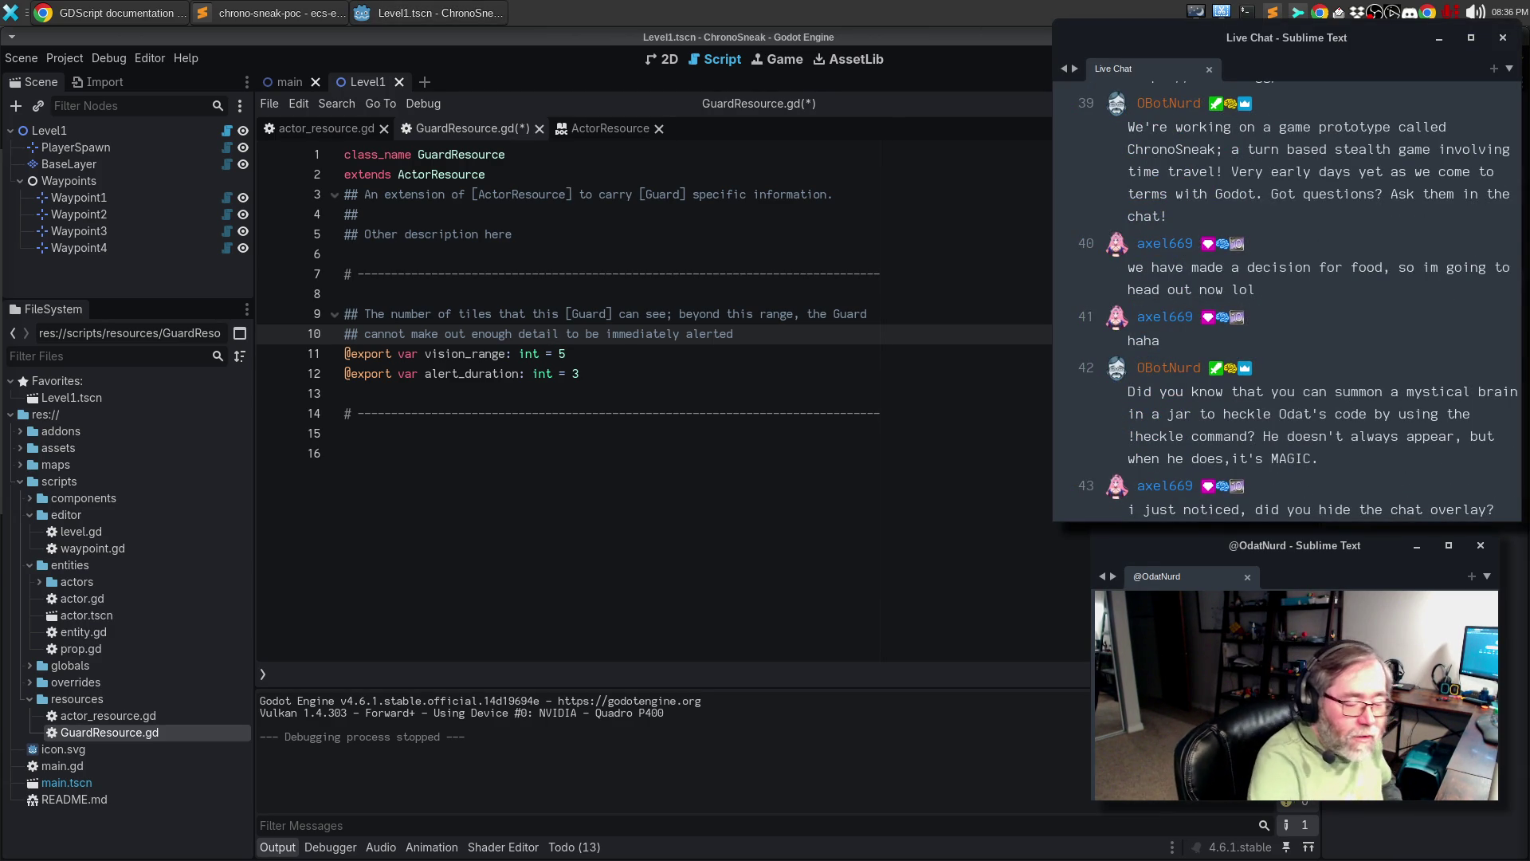
{"action": "key", "text": "ctrl+alt+c"}
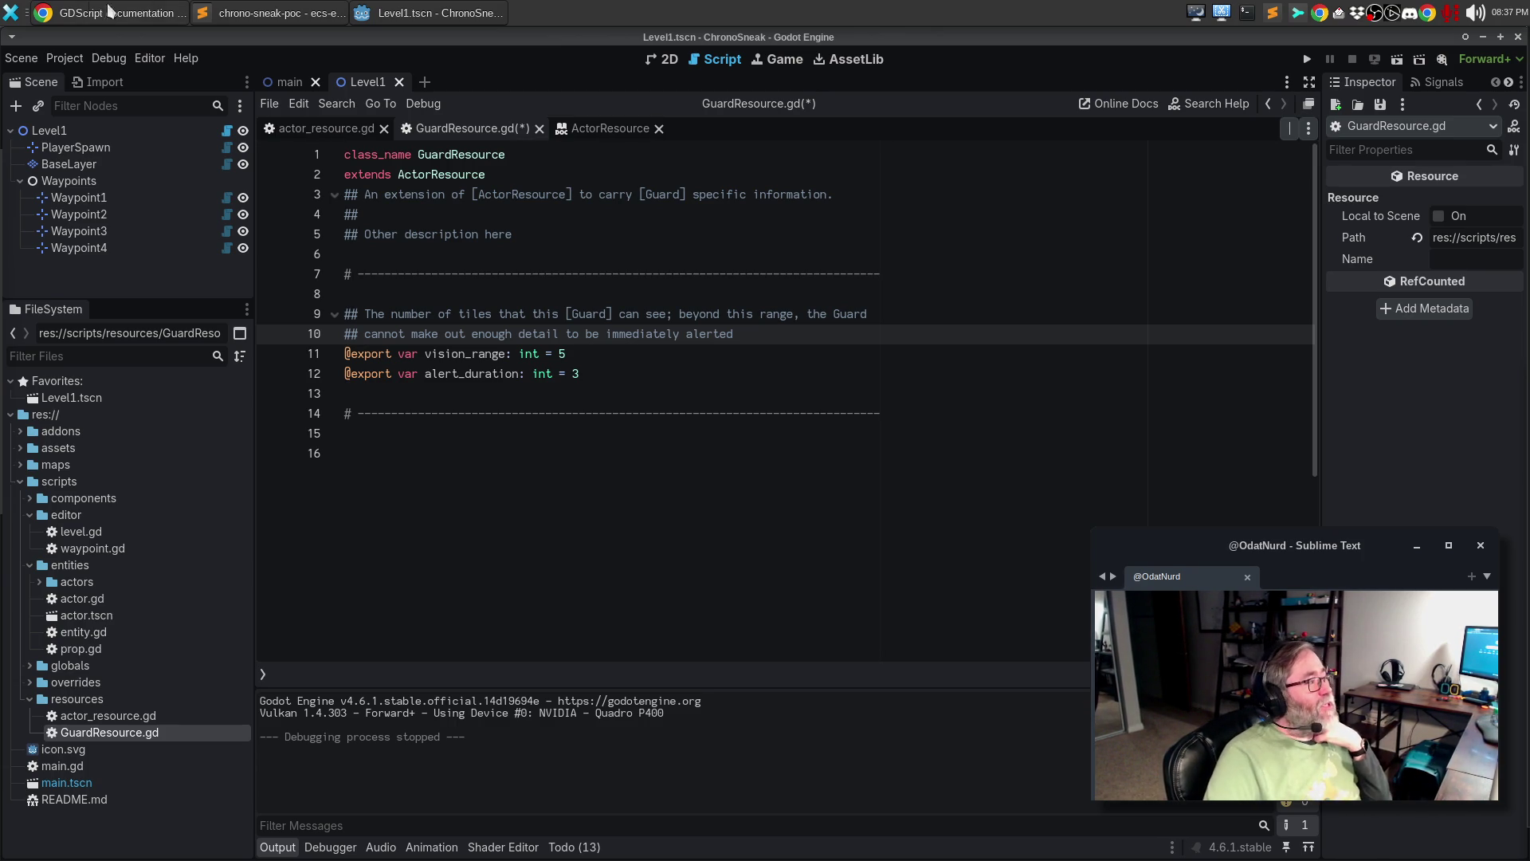
{"action": "left_click", "coordinate": [252, 11]}
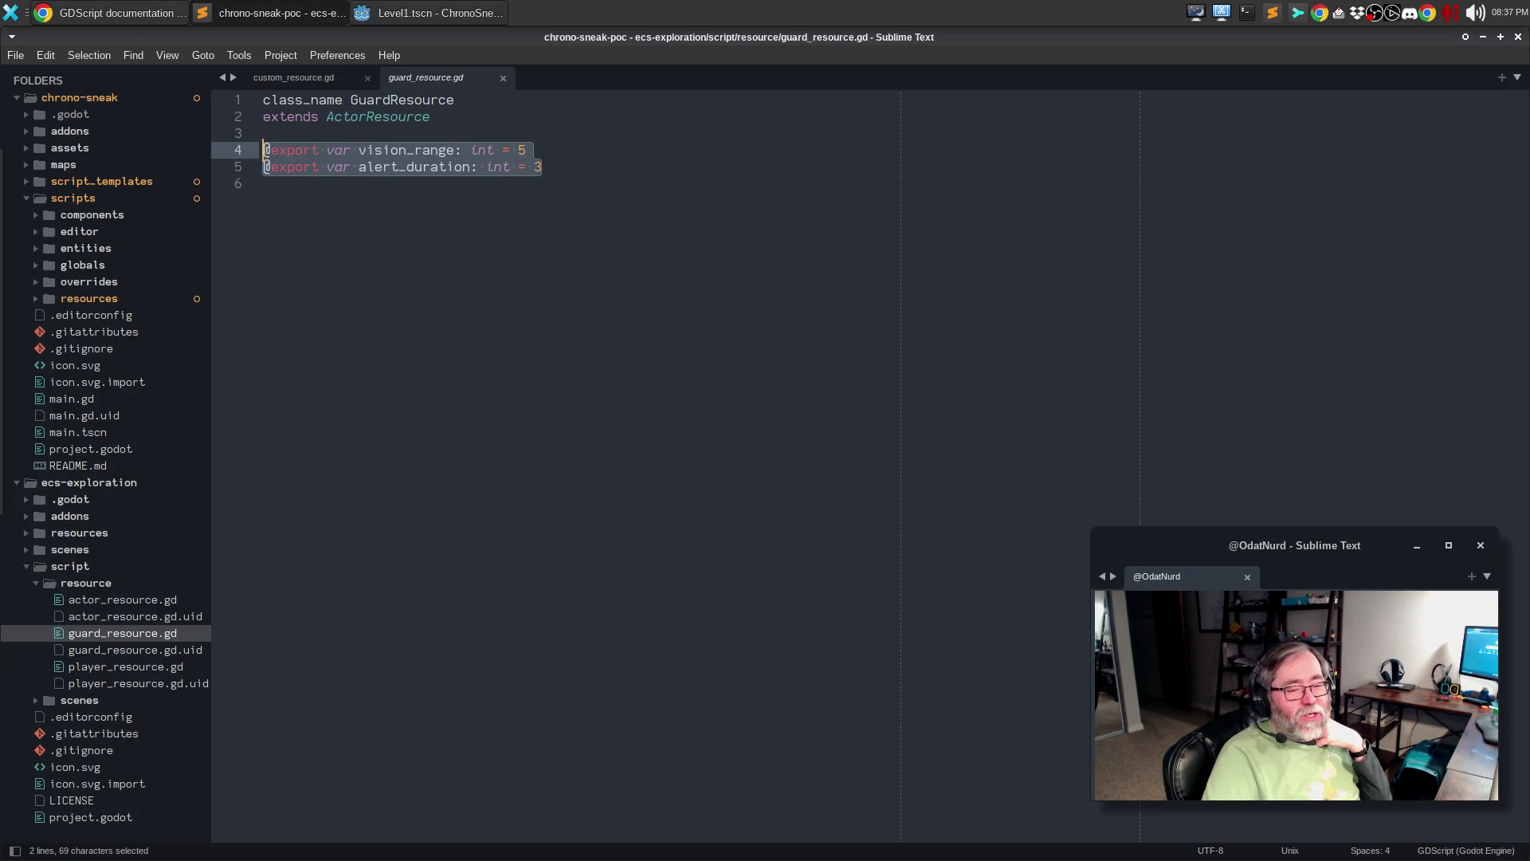
{"action": "left_click", "coordinate": [735, 561]}
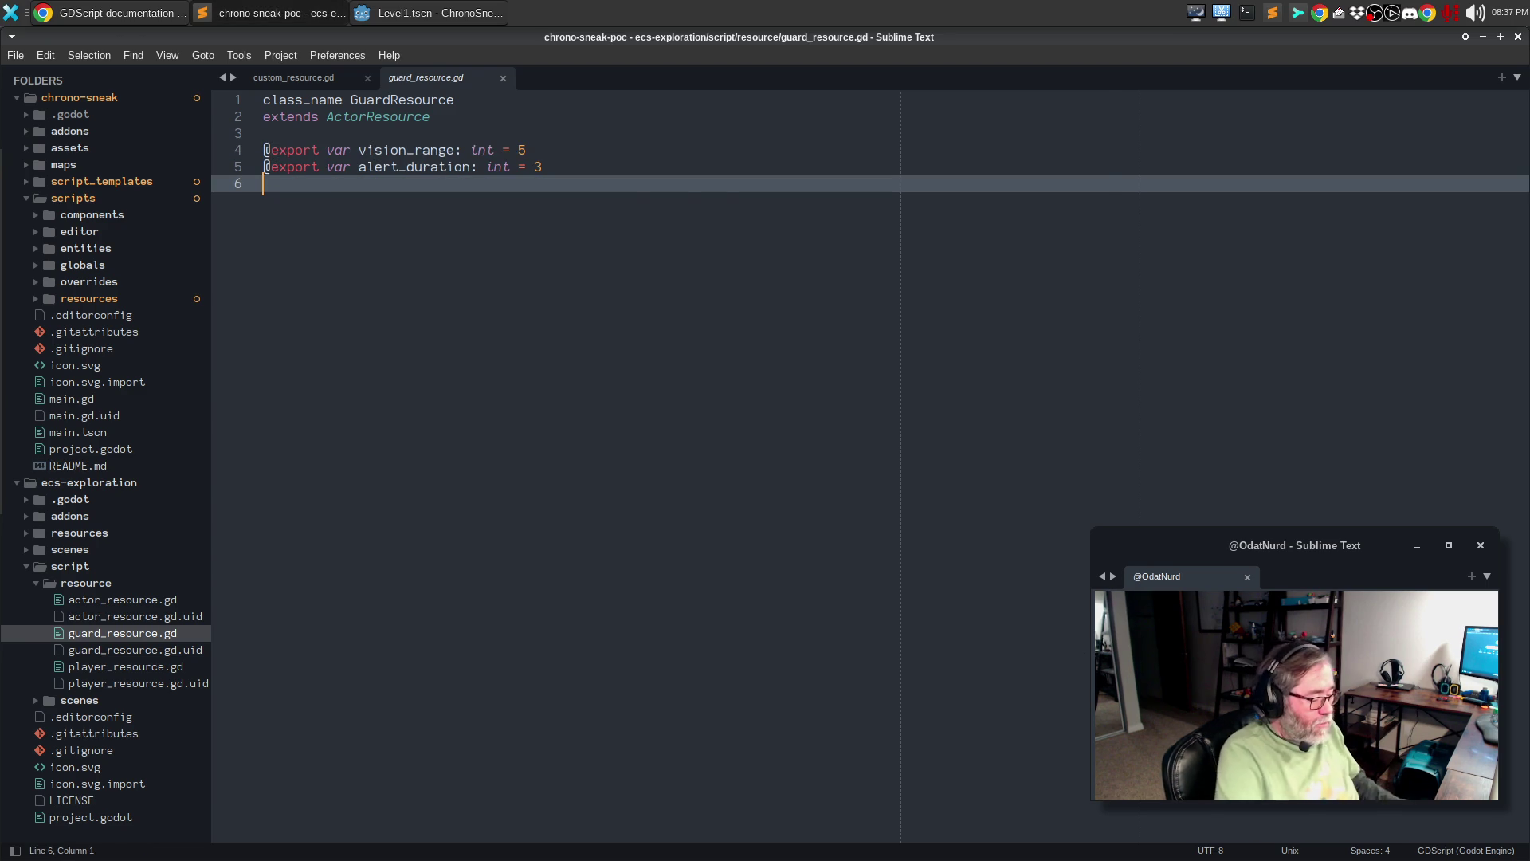
{"action": "key", "text": "ctrl+shift+p"}
{"action": "type", "text": "origami"}
{"action": "key", "text": "Return"}
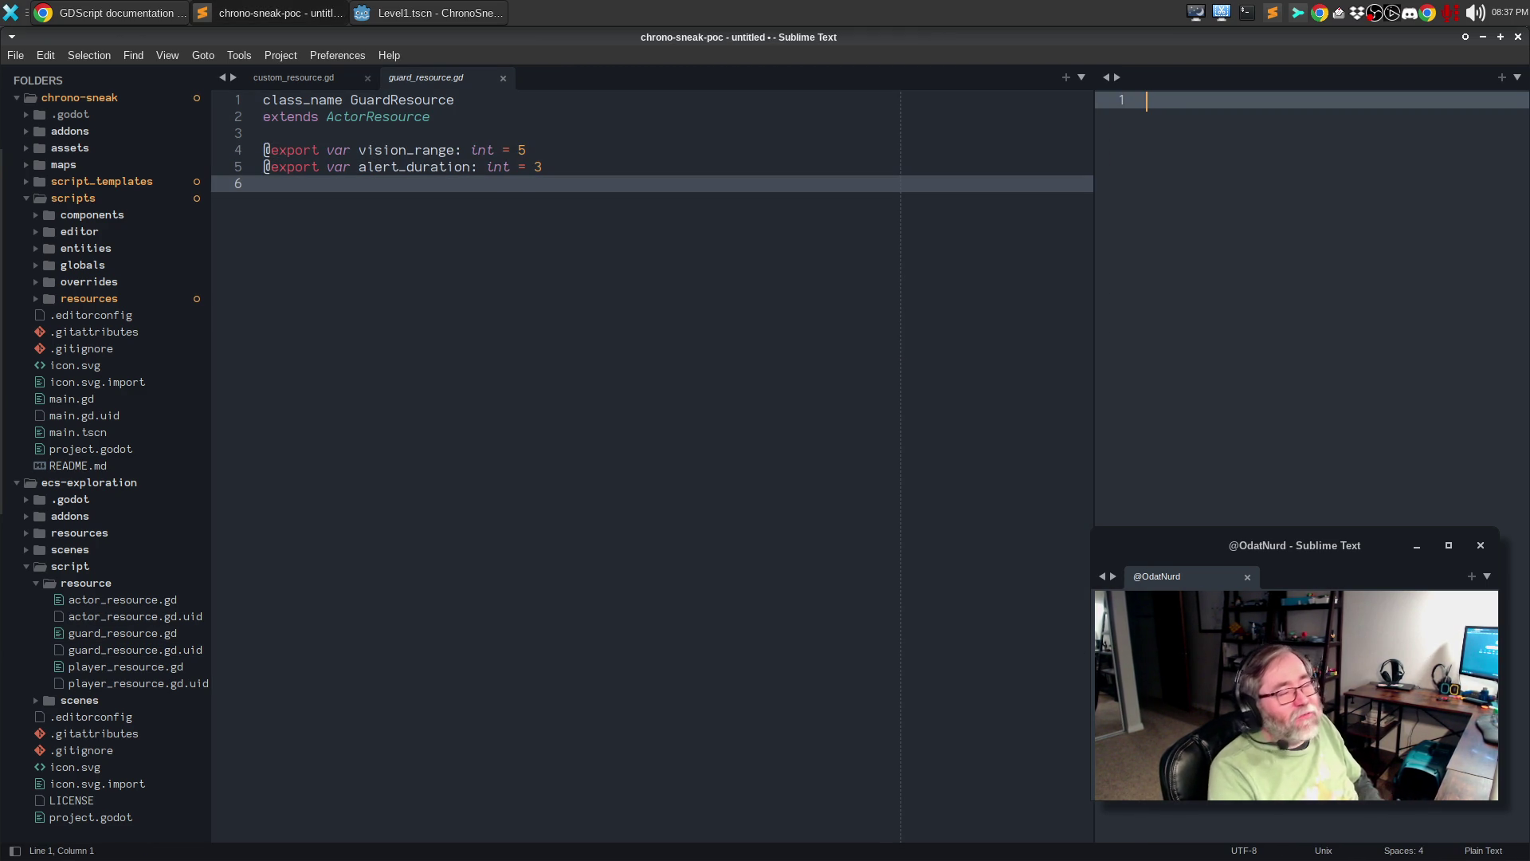
{"action": "key", "text": "ctrl+shift+p"}
{"action": "type", "text": "close"}
{"action": "key", "text": "BackSpace"}
{"action": "key", "text": "BackSpace"}
{"action": "key", "text": "BackSpace"}
{"action": "type", "text": "des"}
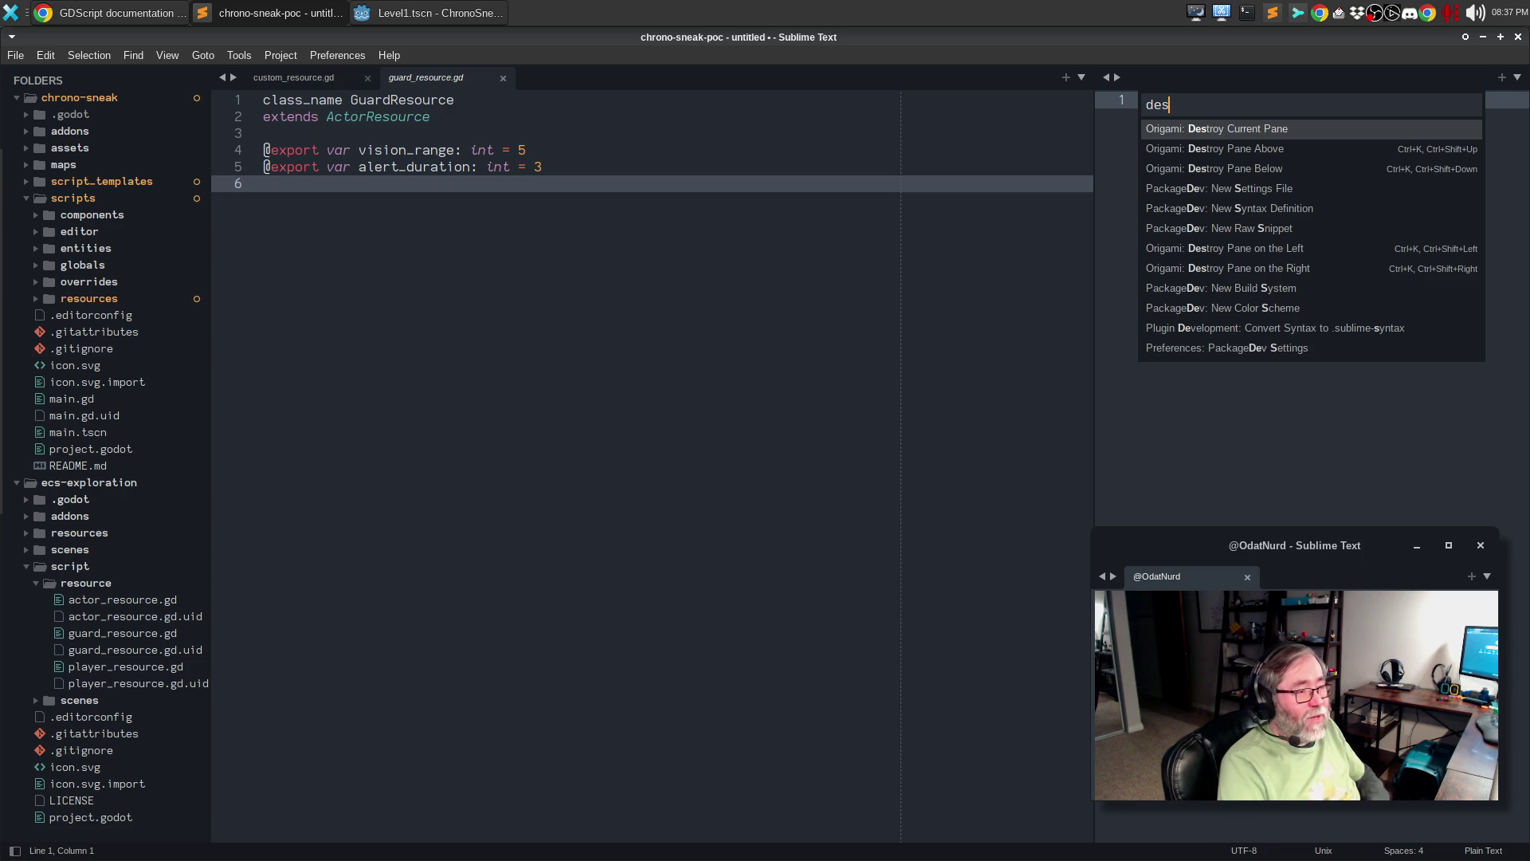
{"action": "key", "text": "Return"}
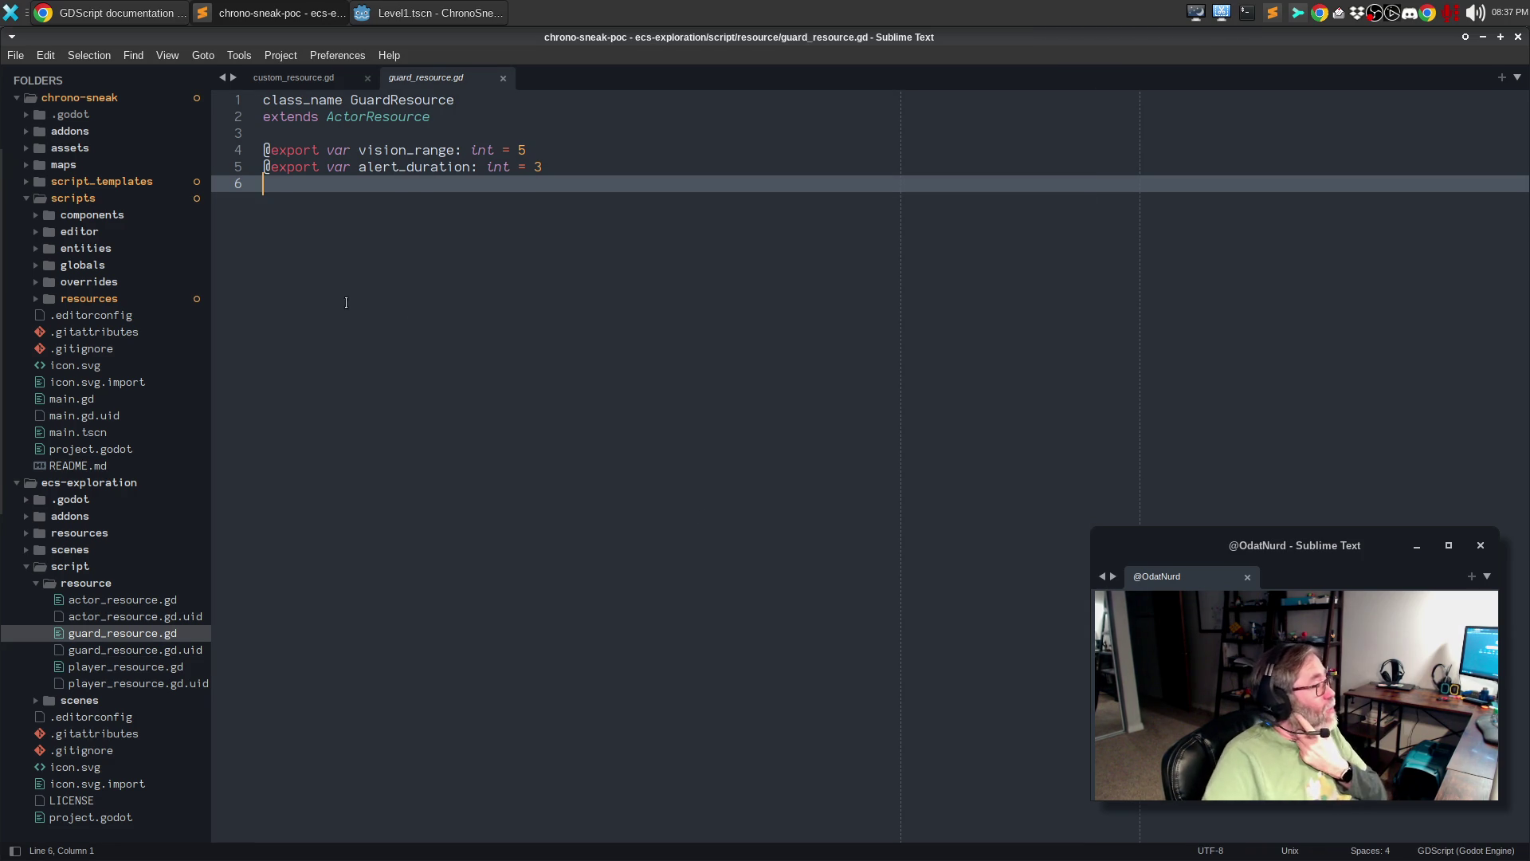
{"action": "left_click", "coordinate": [412, 17]}
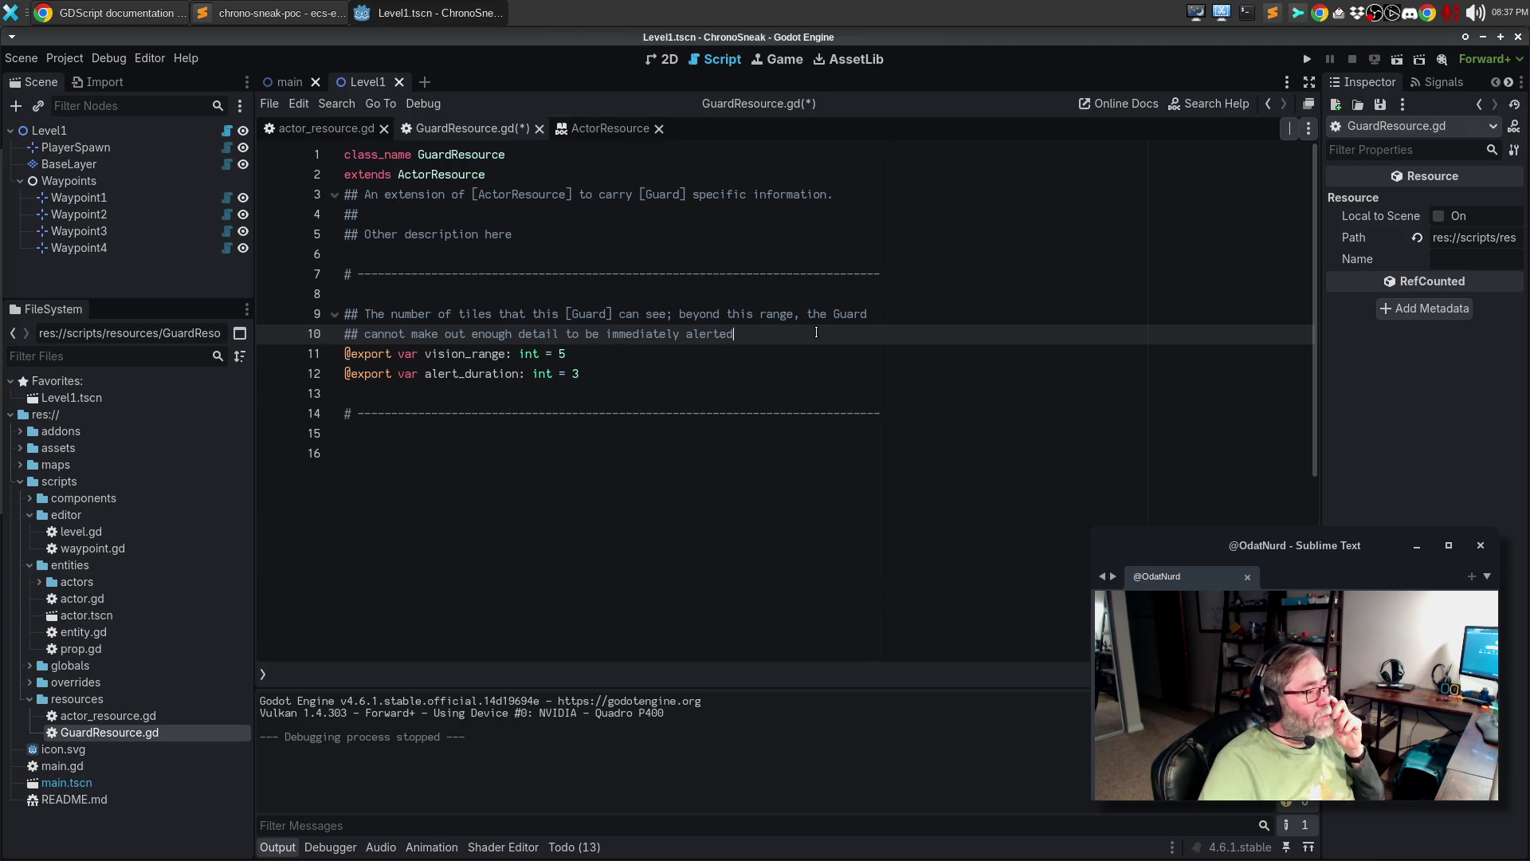
- End the vision_range comment and begin alert_duration's: 'If a guard is alerted to the presence of the [Player]...'
{"action": "type", "text": "."}
{"action": "key", "text": "Down"}
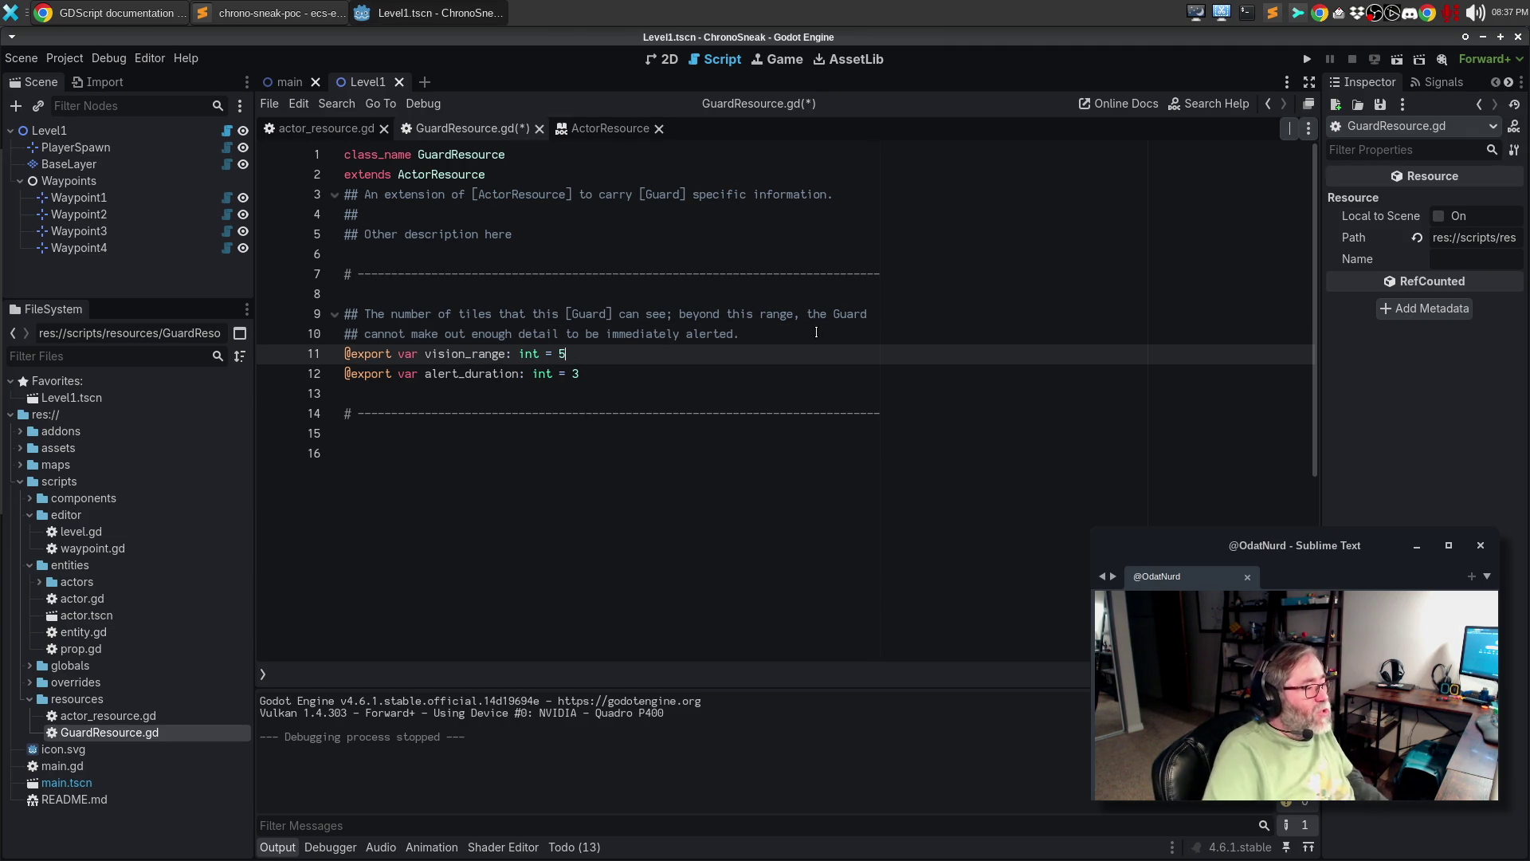
{"action": "key", "text": "Return"}
{"action": "key", "text": "Return"}
{"action": "type", "text": "##"}
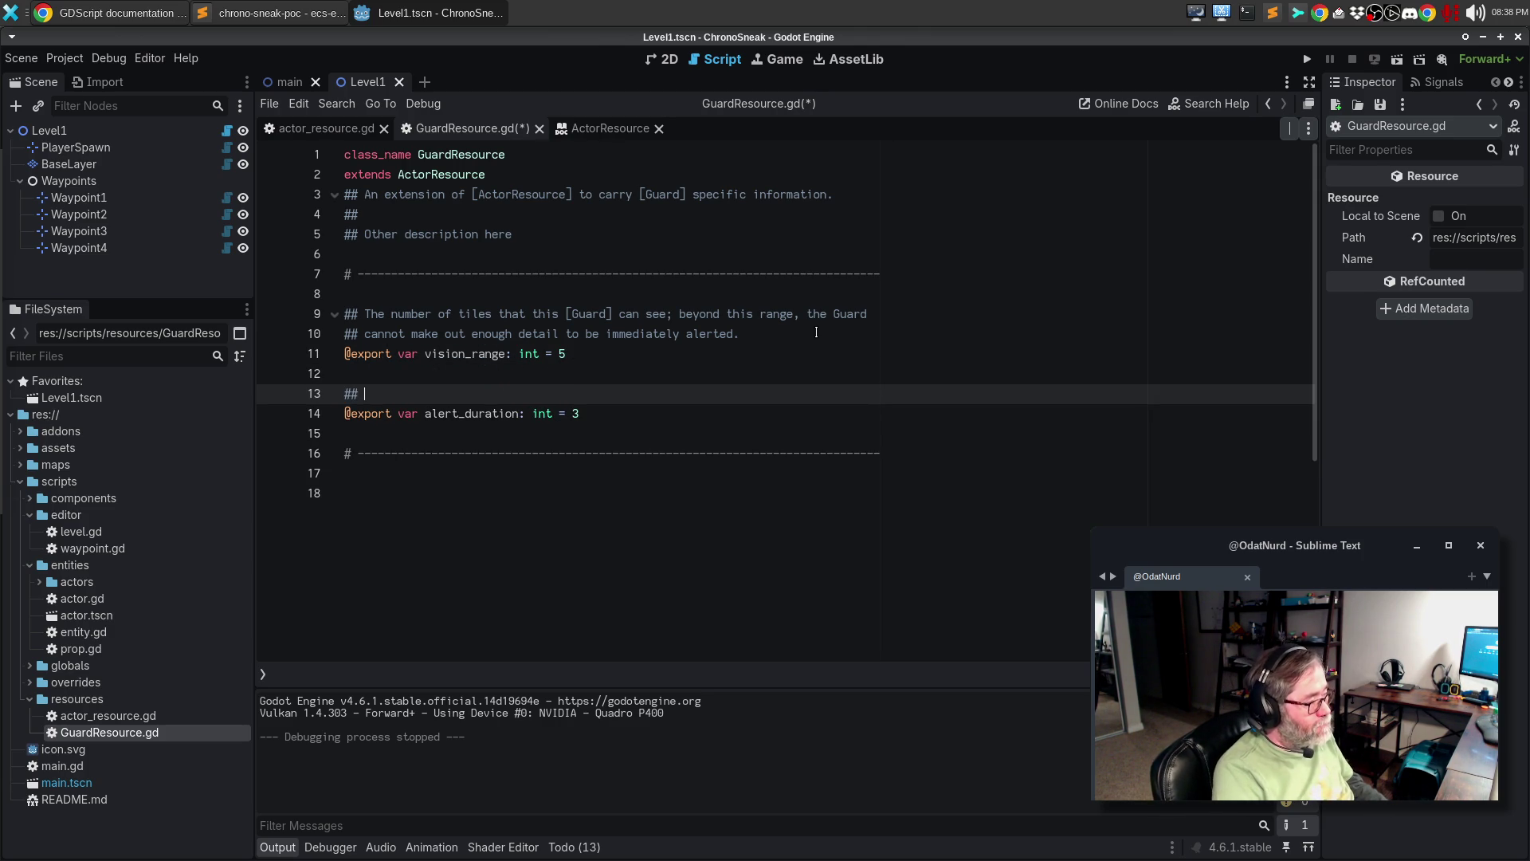
{"action": "type", "text": "If a g"}
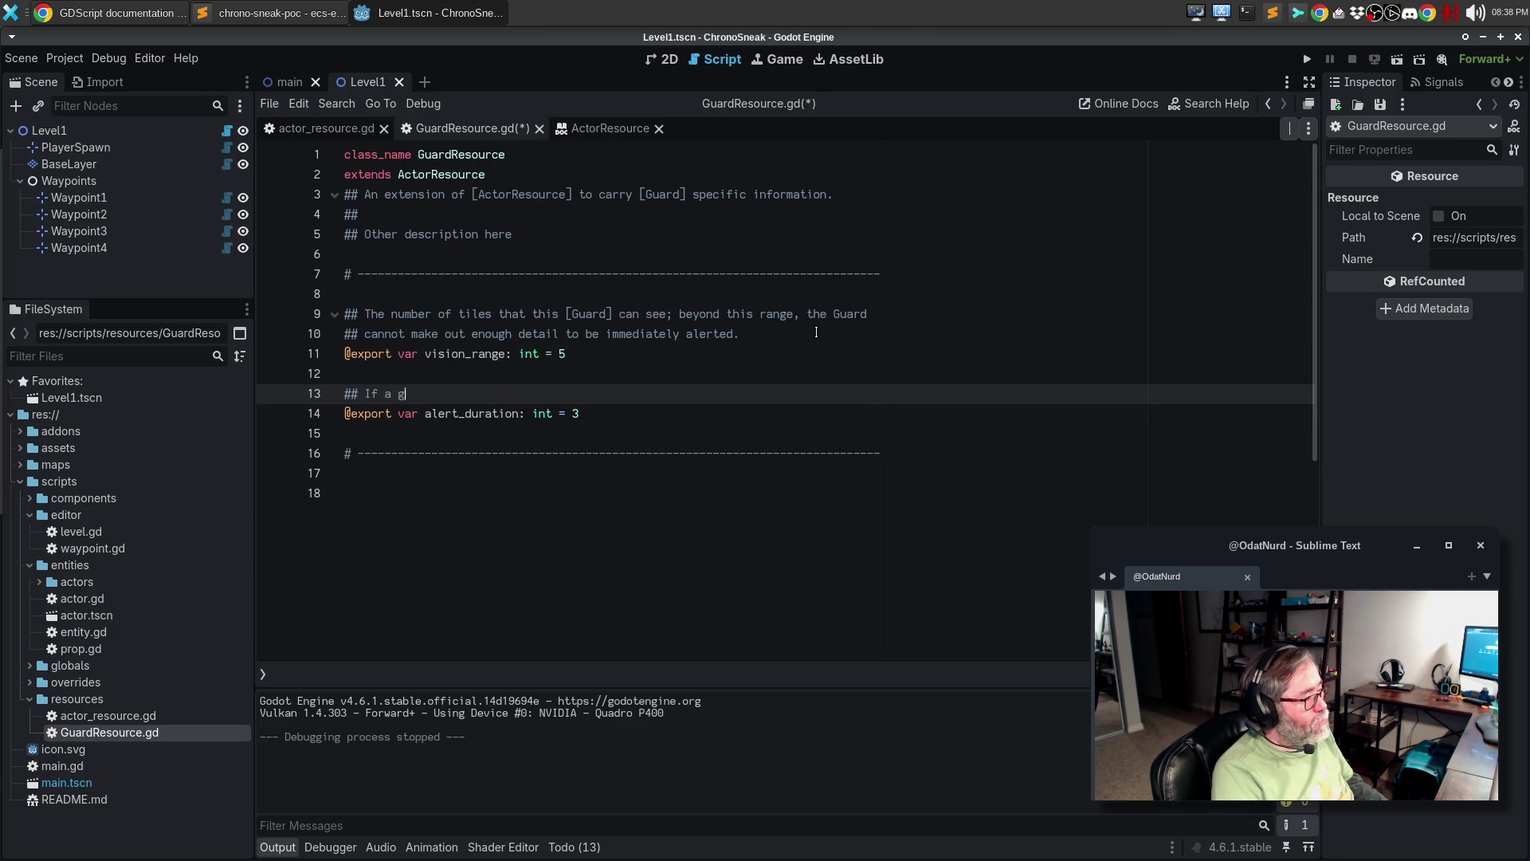
{"action": "type", "text": "uard "}
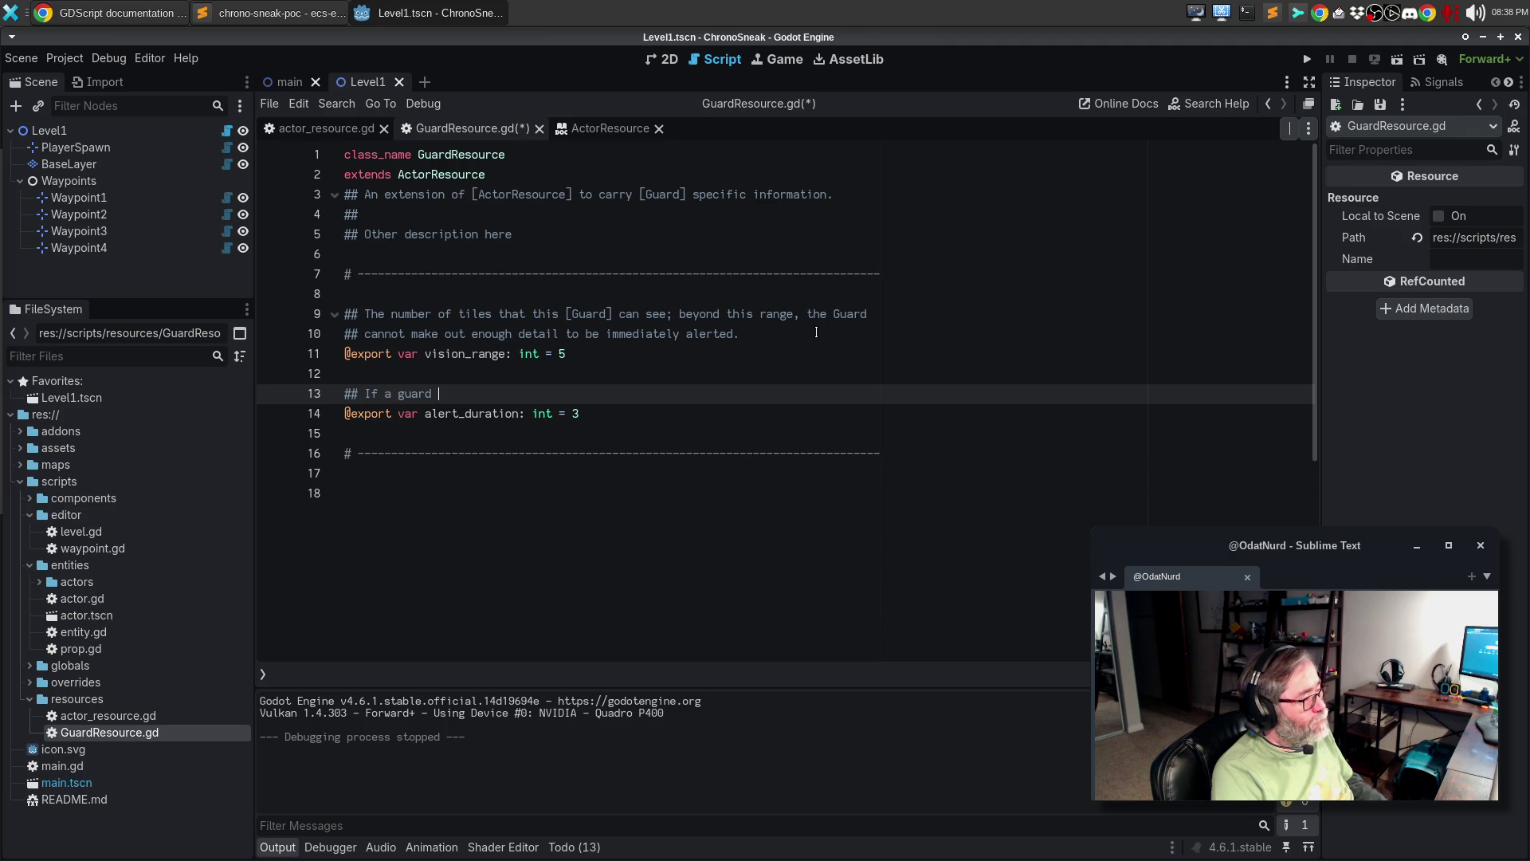
{"action": "type", "text": "is alerted to a conf"}
{"action": "key", "text": "BackSpace"}
{"action": "key", "text": "BackSpace"}
{"action": "key", "text": "BackSpace"}
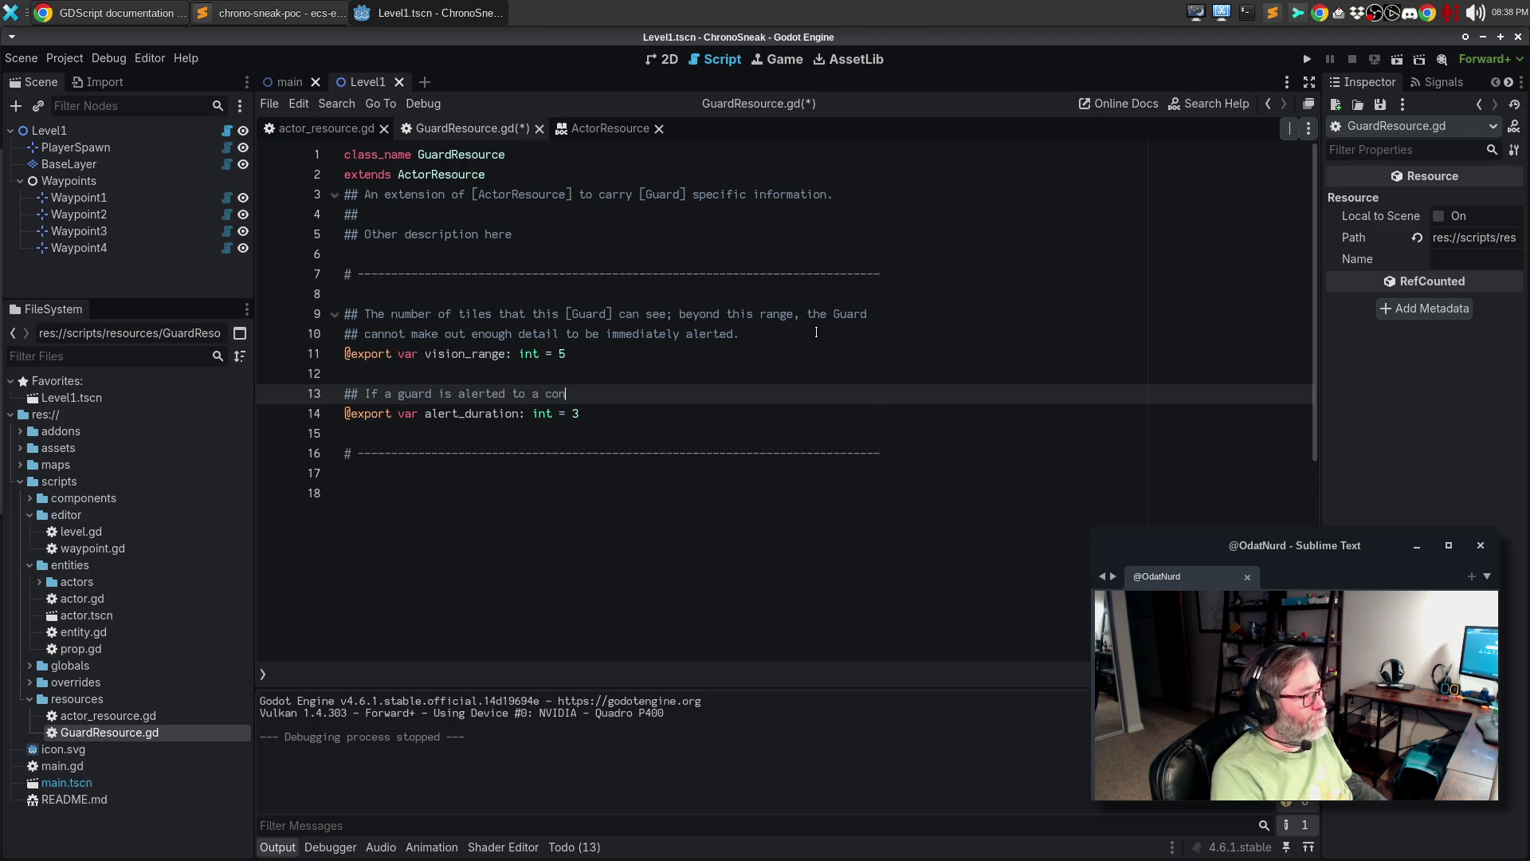
{"action": "key", "text": "BackSpace"}
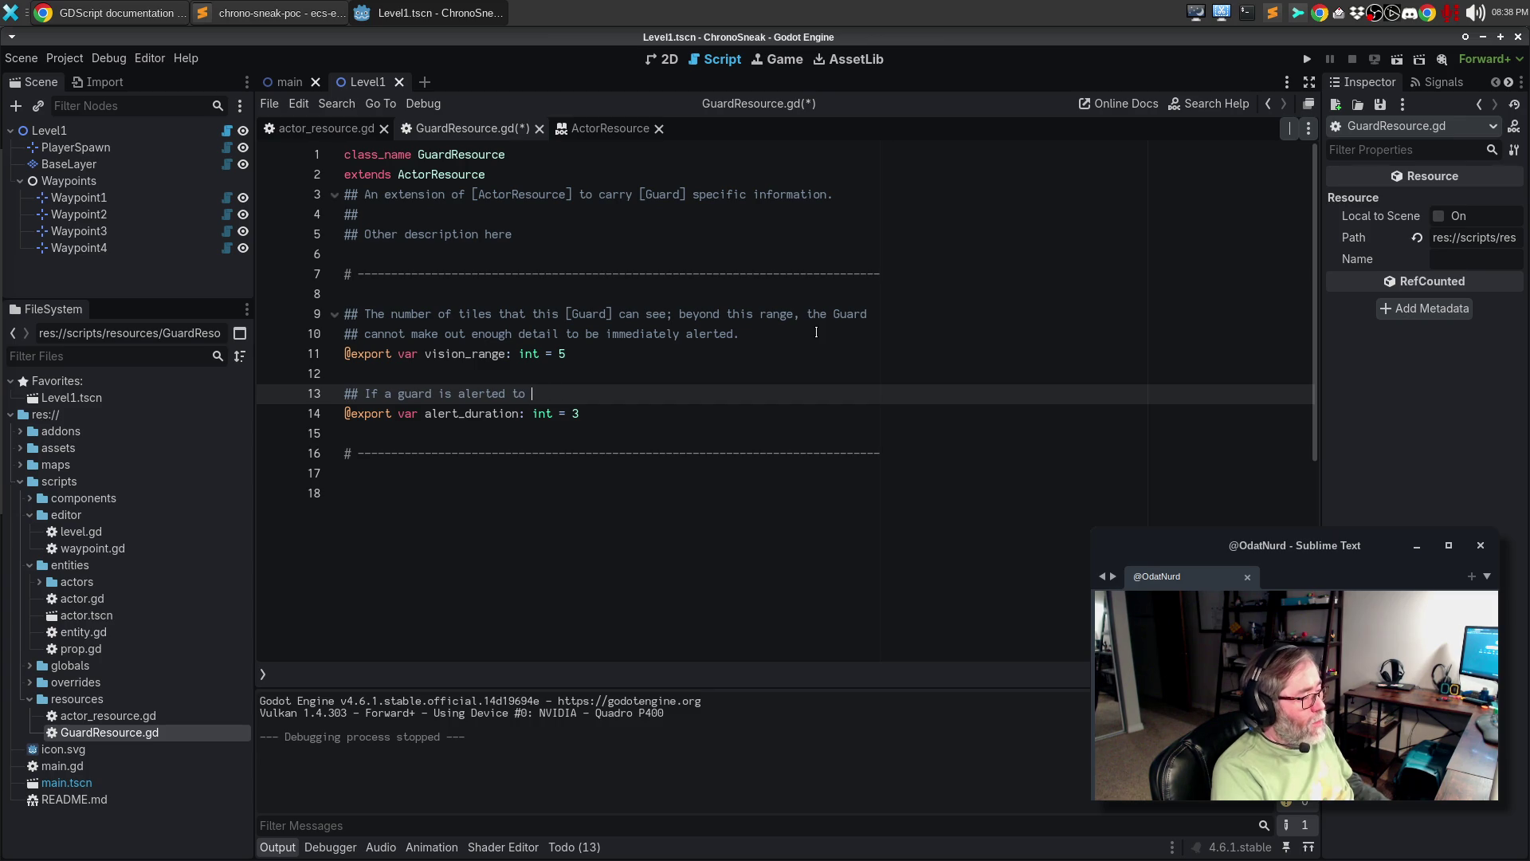
{"action": "type", "text": "the p"}
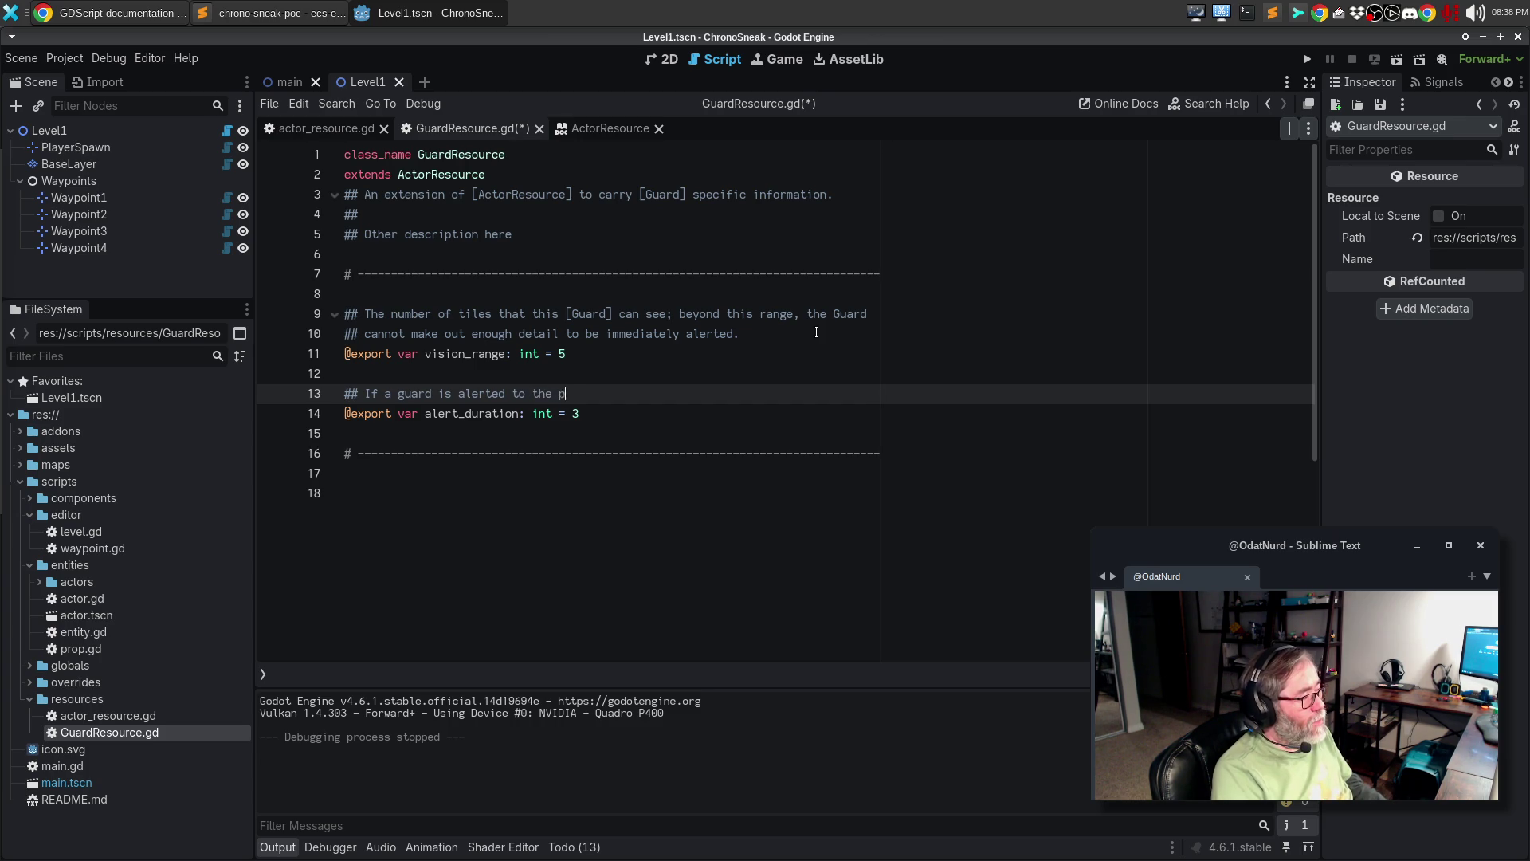
{"action": "type", "text": "resence of the [Player] "}
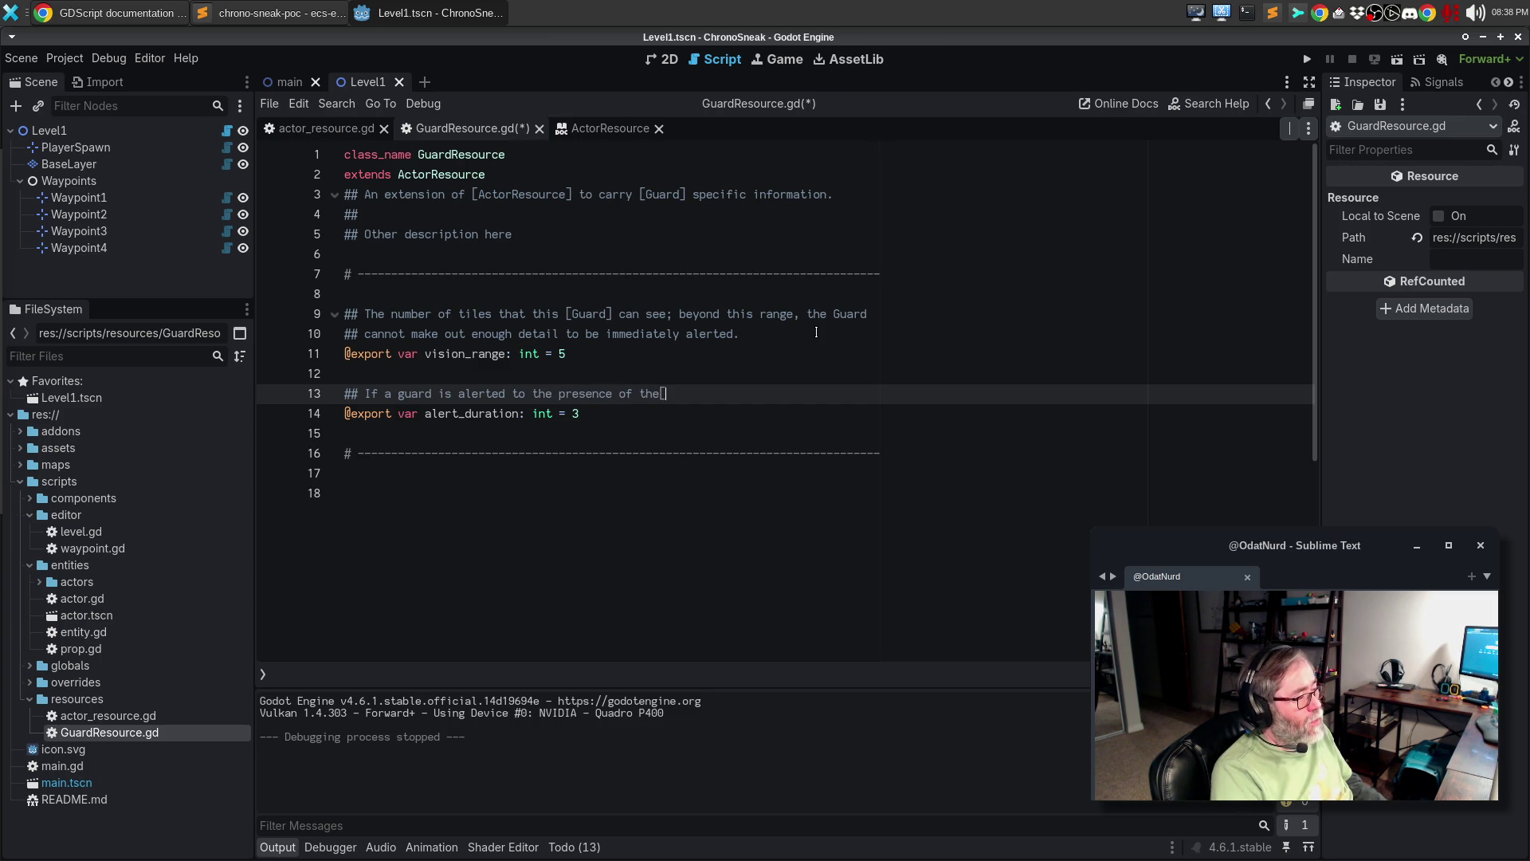
{"action": "type", "text": "or one"}
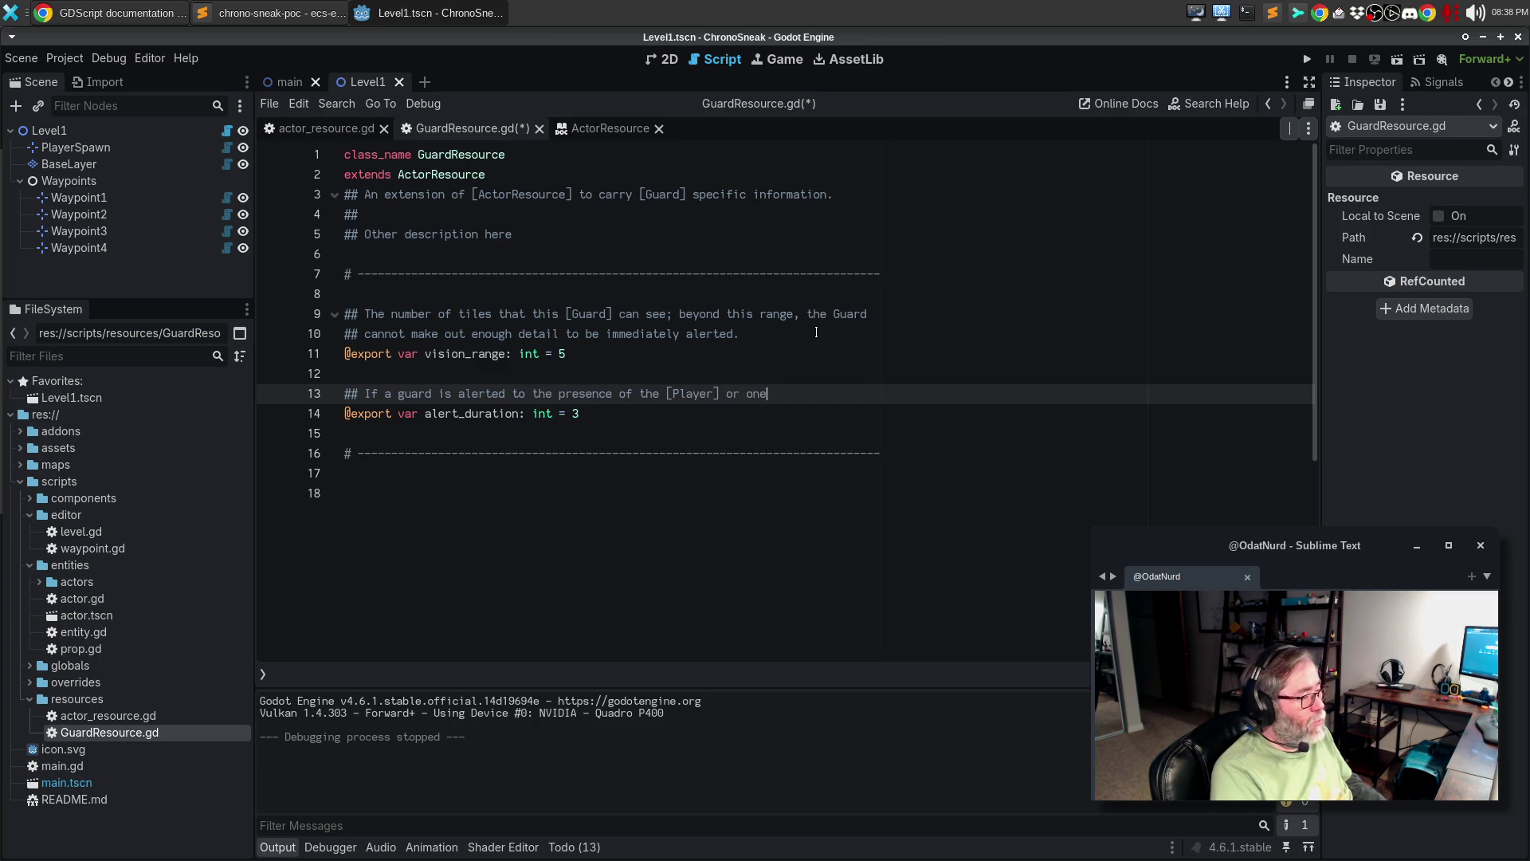
{"action": "type", "text": " of their [TimeClone]"}
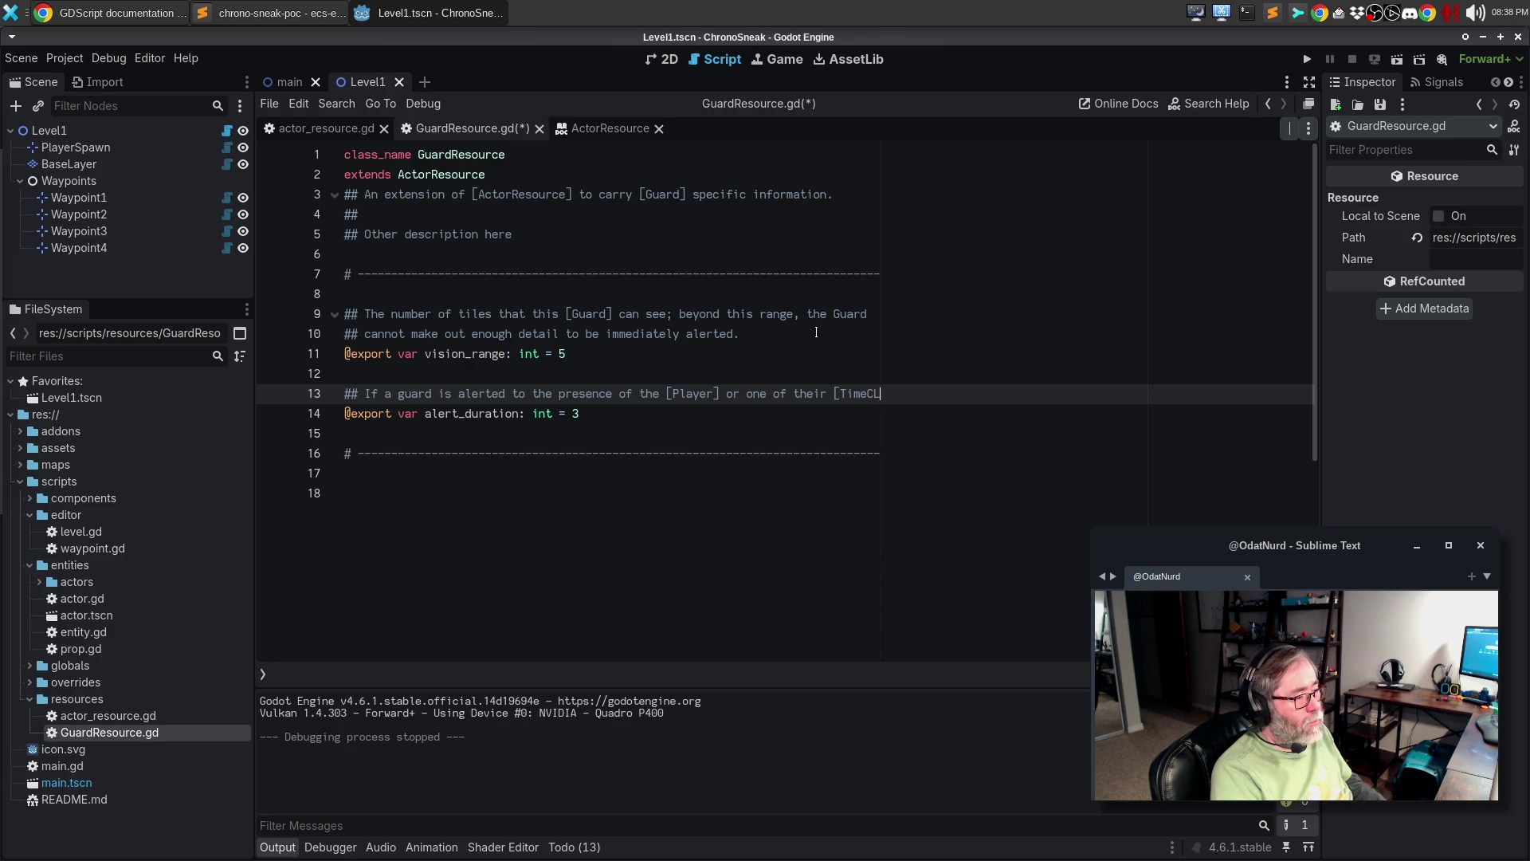
{"action": "key", "text": "BackSpace"}
{"action": "key", "text": "BackSpace"}
{"action": "key", "text": "BackSpace"}
{"action": "type", "text": "one"}
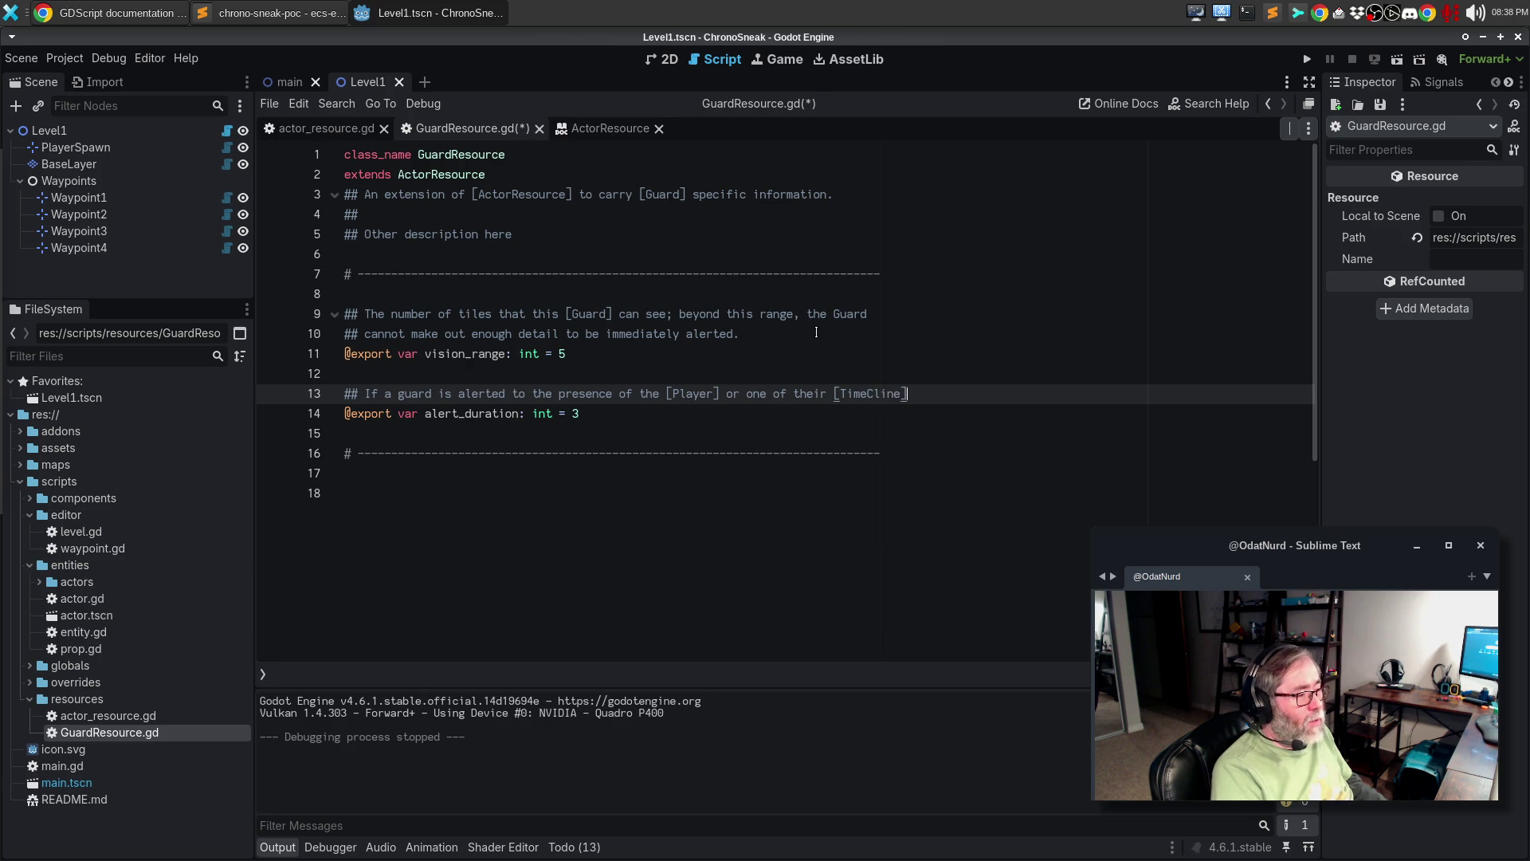
{"action": "type", "text": "]"}
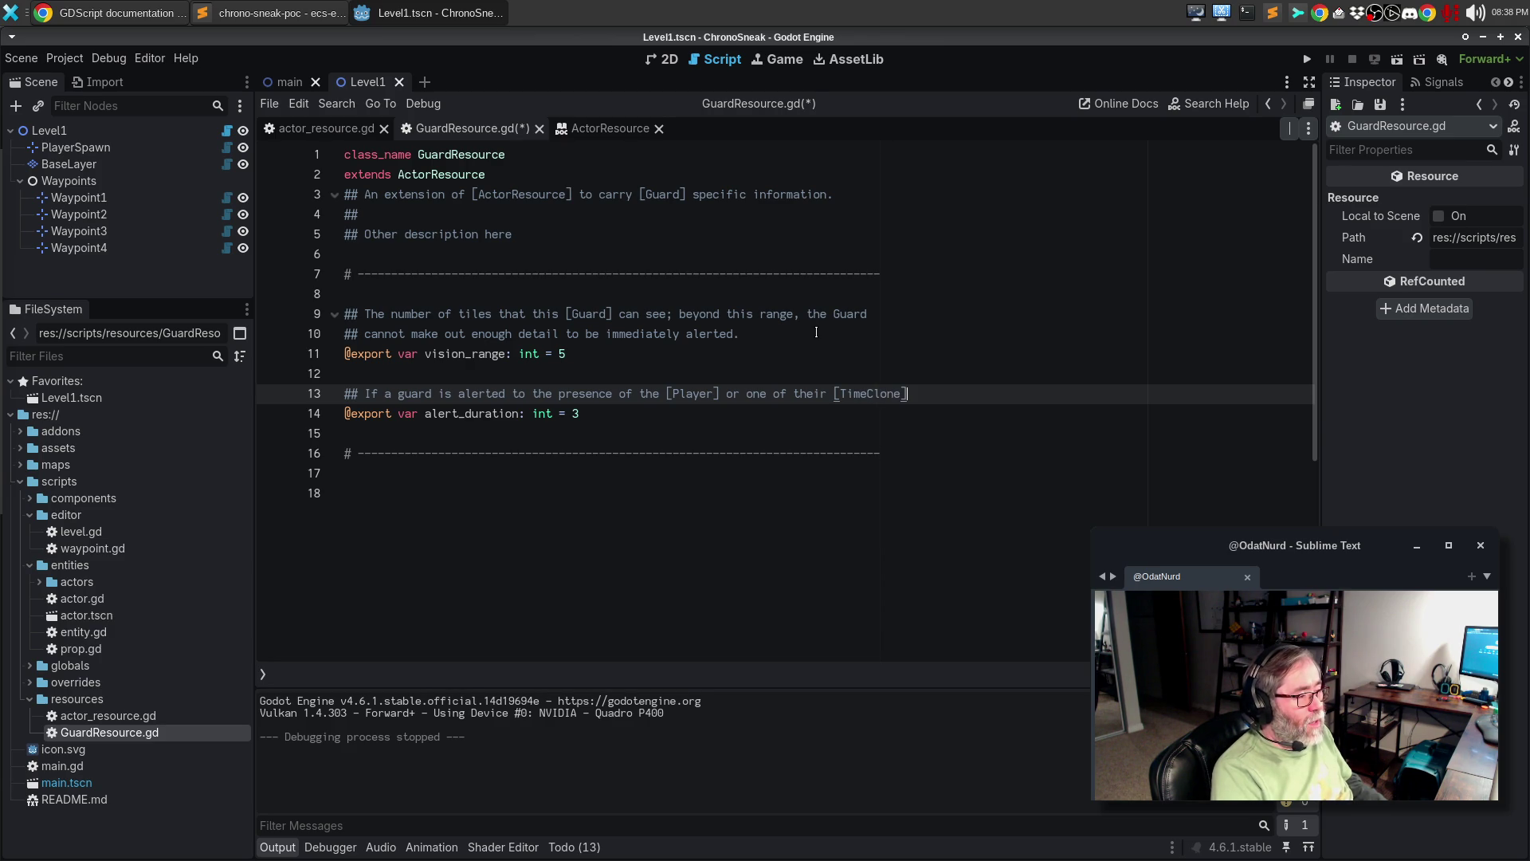
- Continue alert_duration's comment: searches before raising the alarm and failing the level, then save
{"action": "key", "text": "Return"}
{"action": "type", "text": "ion"}
{"action": "key", "text": "BackSpace"}
{"action": "key", "text": "BackSpace"}
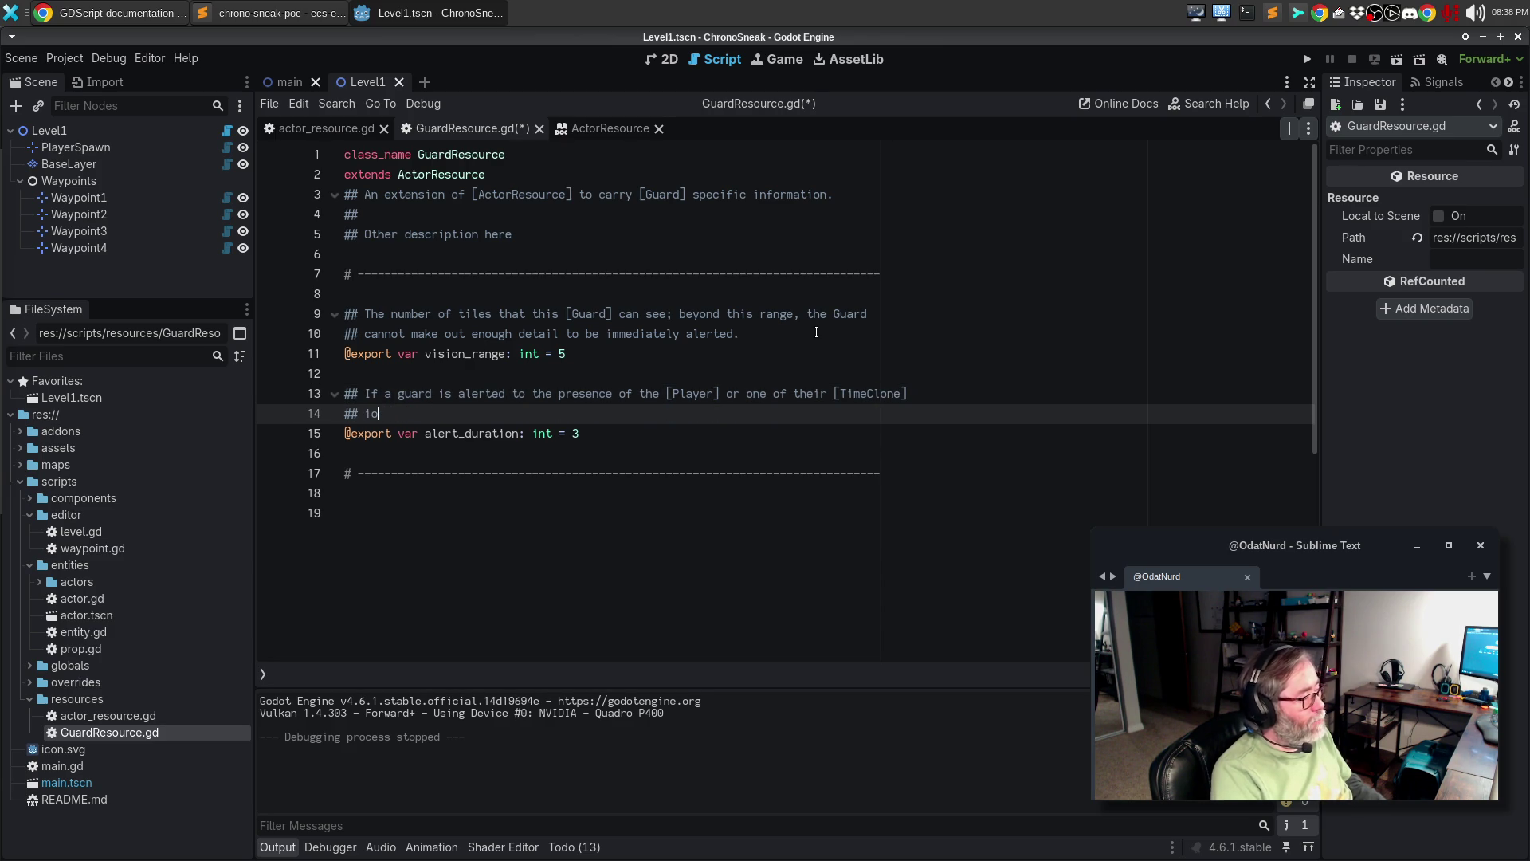
{"action": "type", "text": "nsta ce"}
{"action": "key", "text": "BackSpace"}
{"action": "key", "text": "BackSpace"}
{"action": "key", "text": "BackSpace"}
{"action": "type", "text": "nces, this is how many times "}
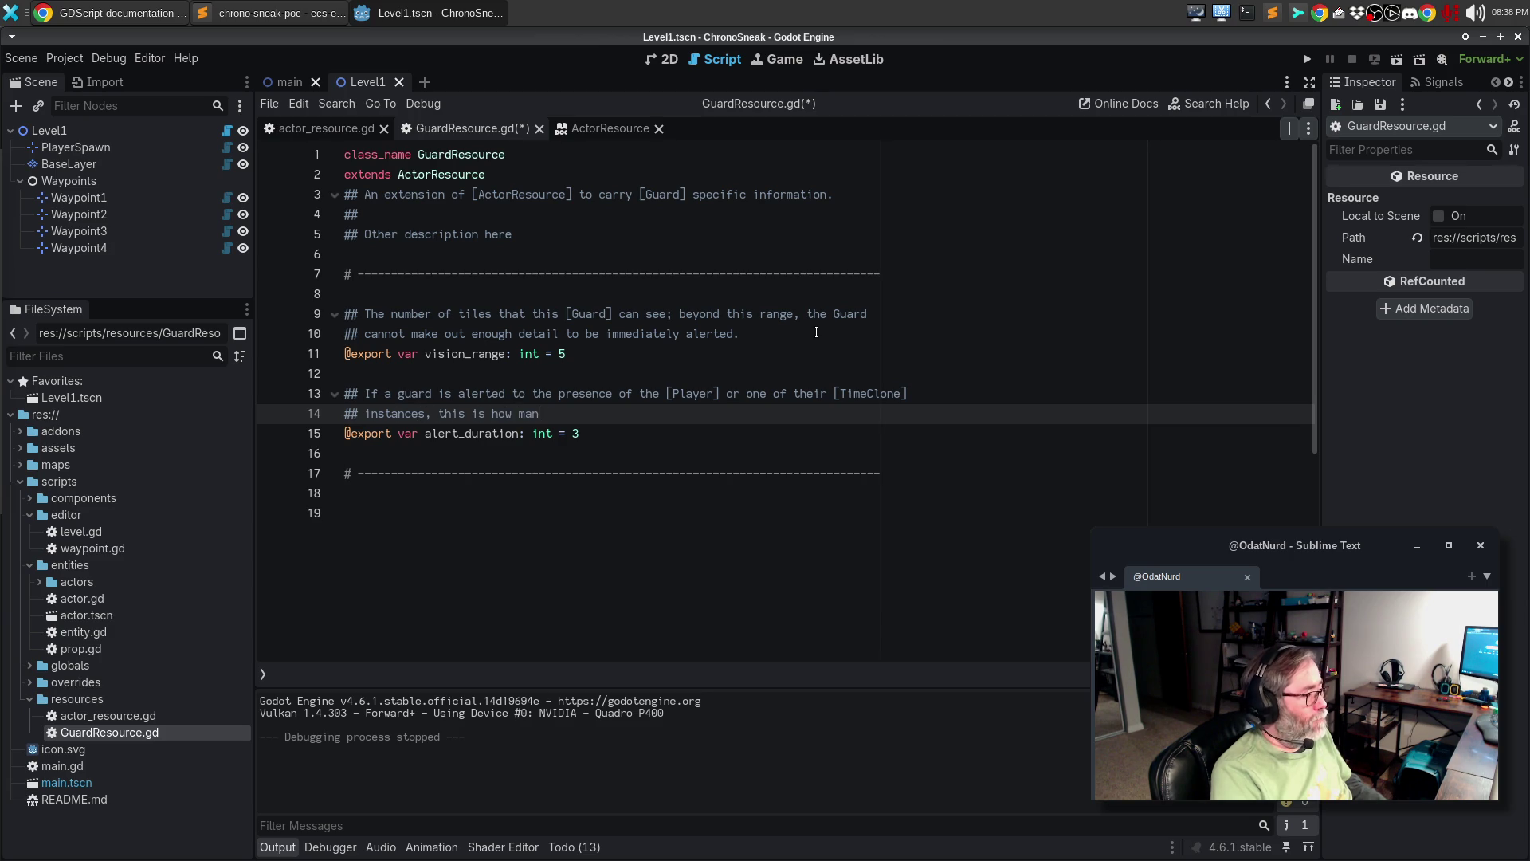
{"action": "type", "text": "they wil"}
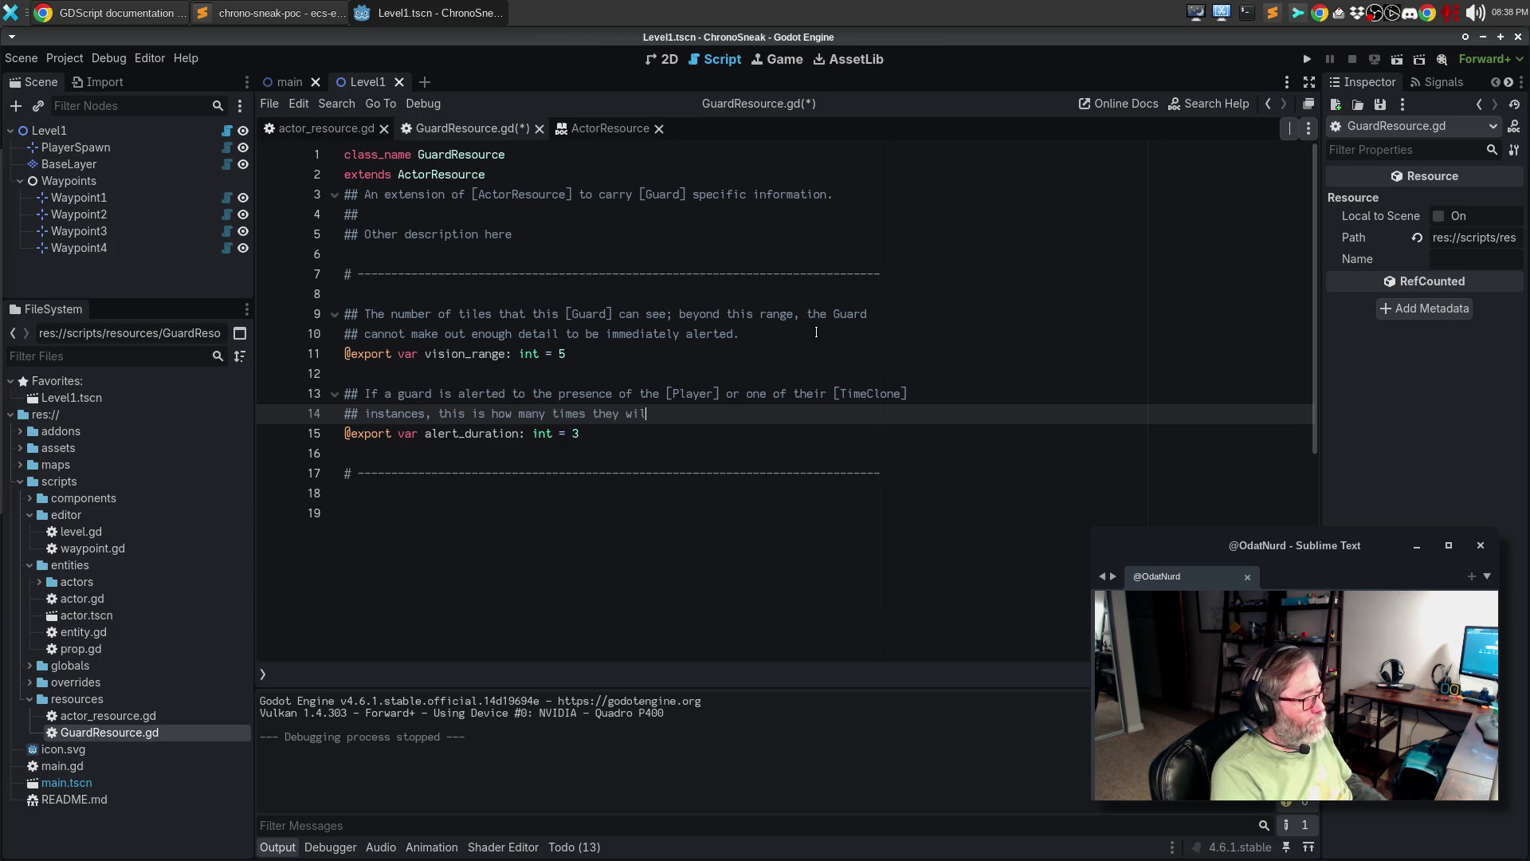
{"action": "type", "text": "l search before raising the "}
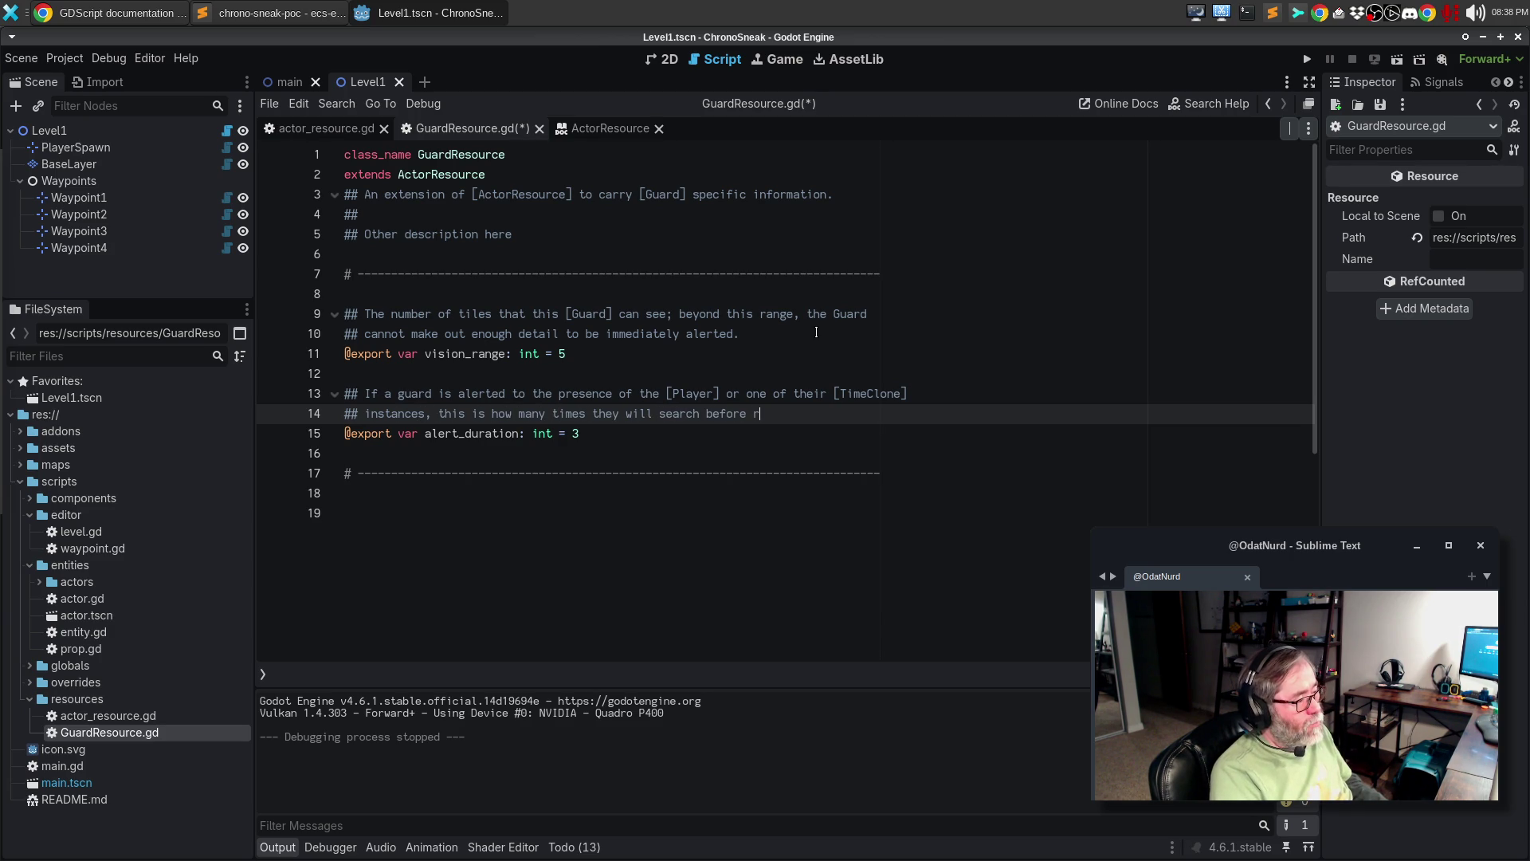
{"action": "type", "text": "alarm"}
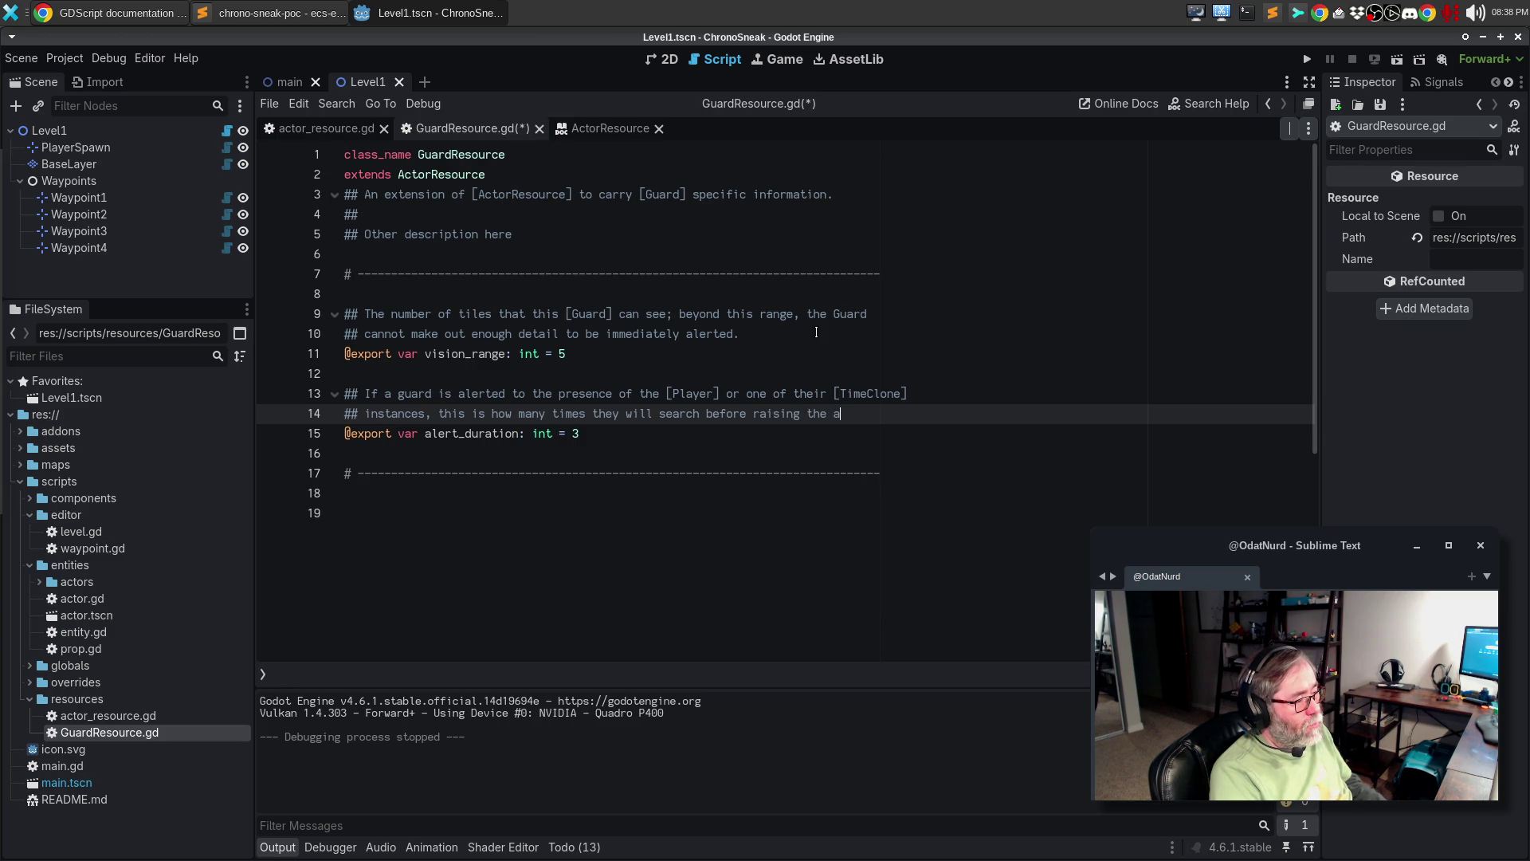
{"action": "key", "text": "Return"}
{"action": "type", "text": "and failin"}
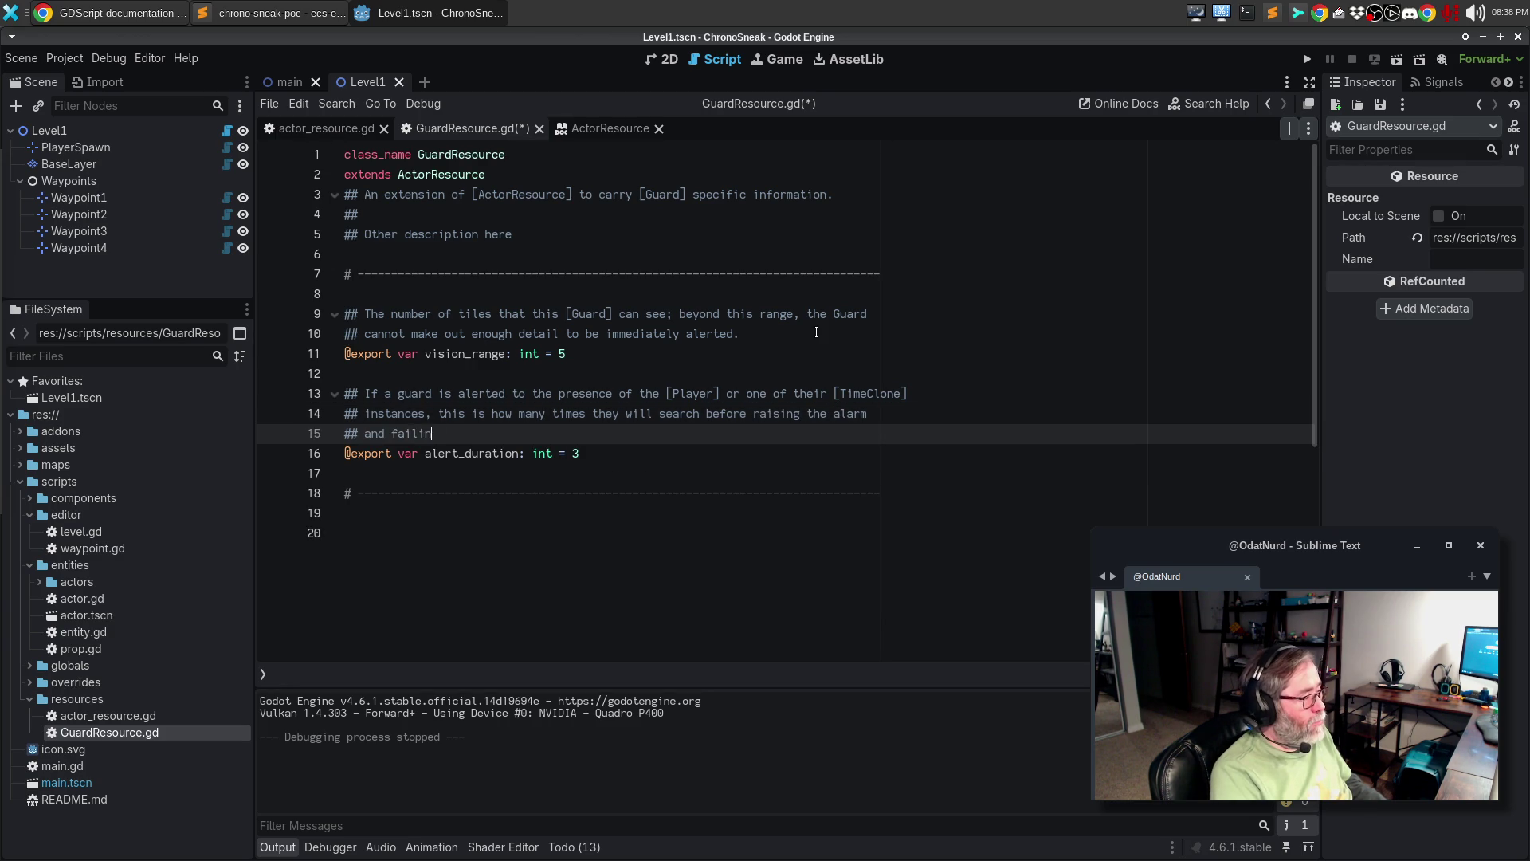
{"action": "type", "text": "g ther level."}
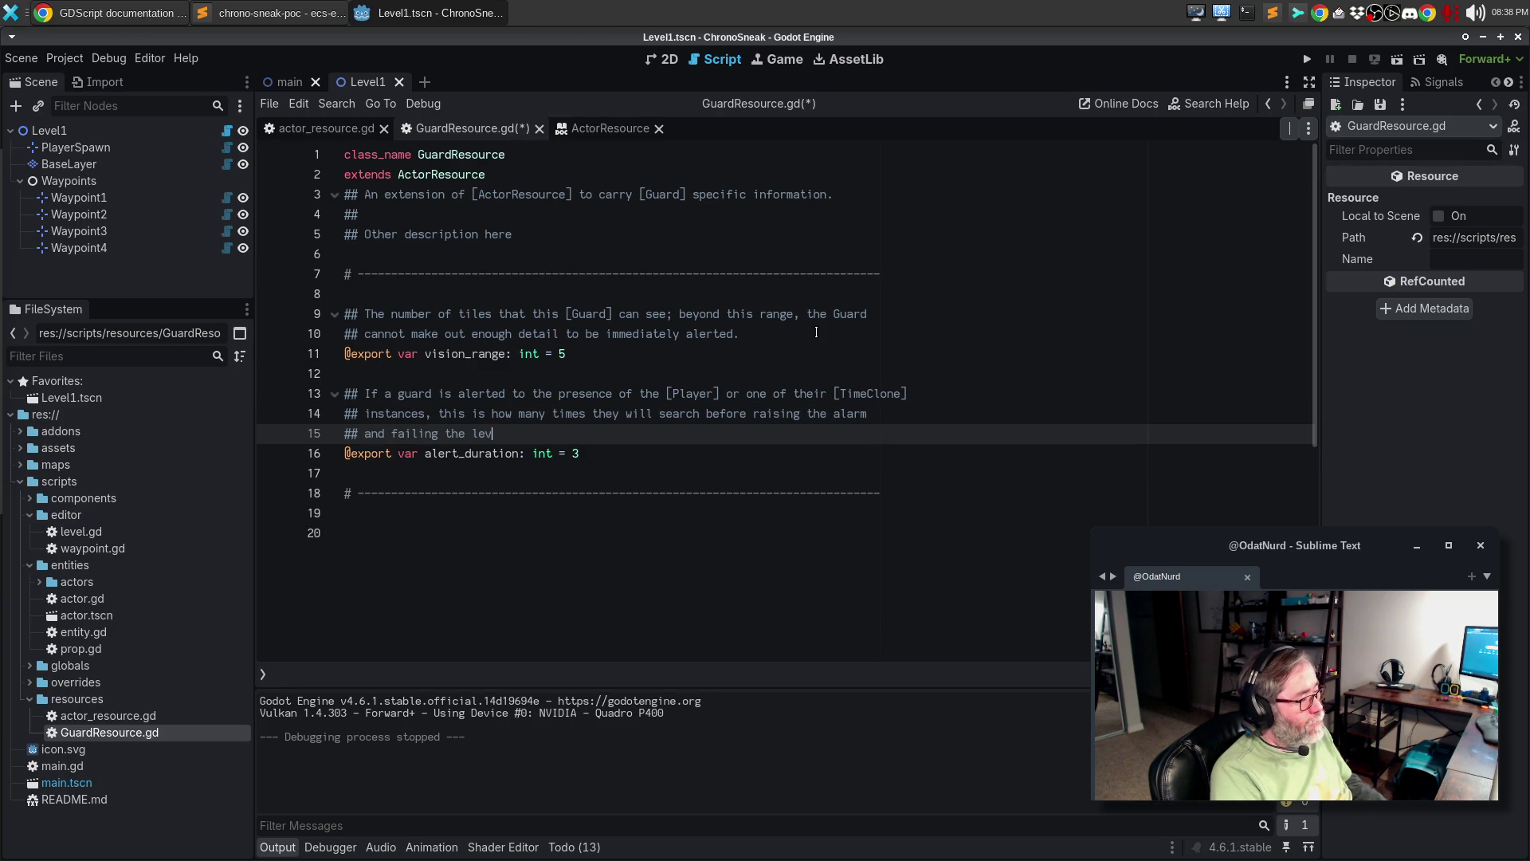
{"action": "key", "text": "ctrl+s"}
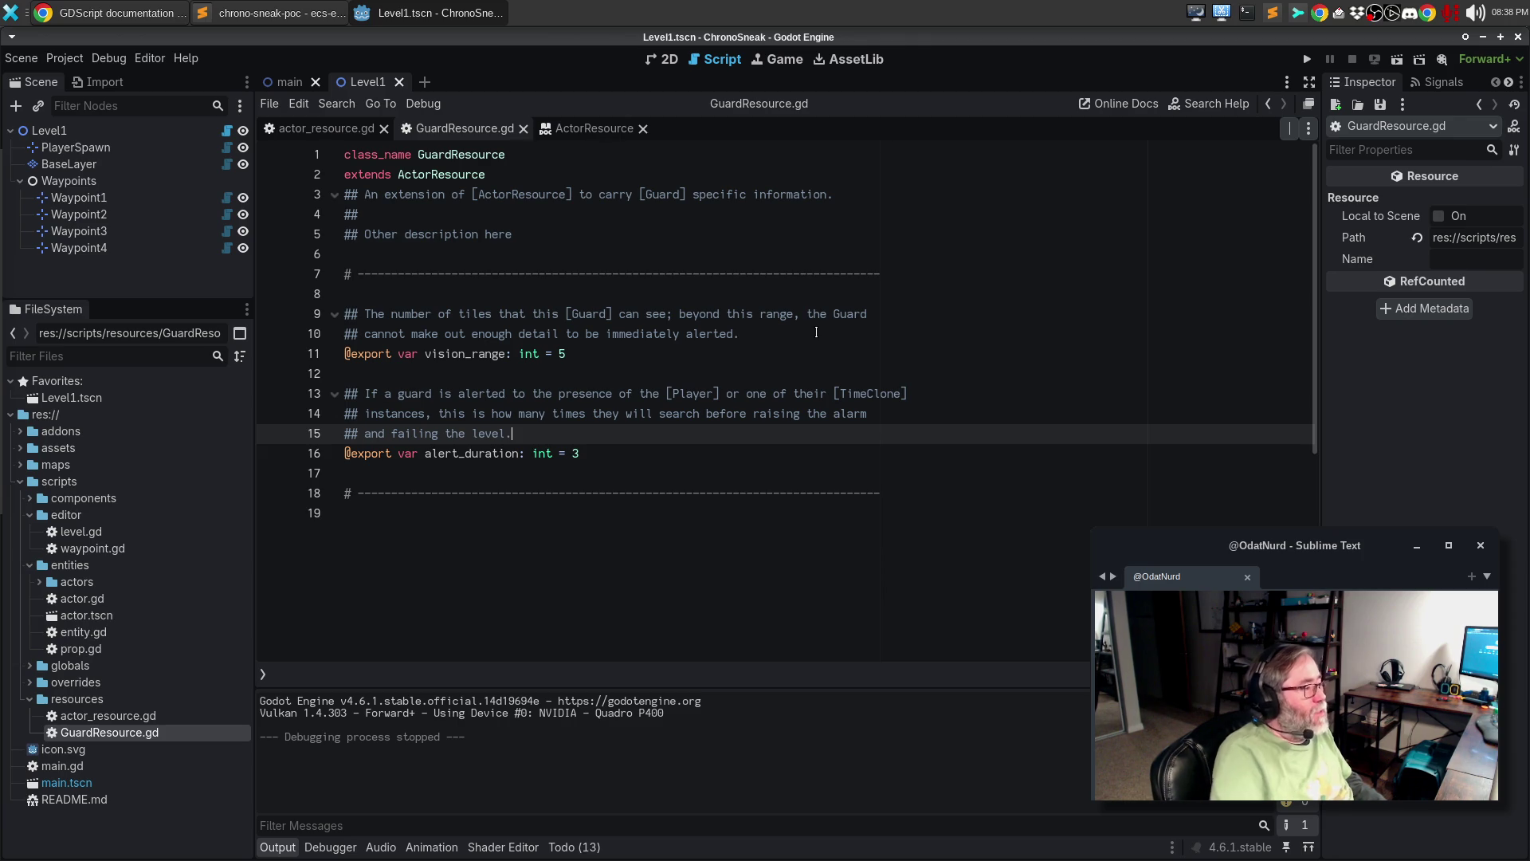
- Replace 'Other description here' with two lines about extending standard Actor resources to customize guards and their behaviour
{"action": "left_click_drag", "start_coordinate": [515, 233], "coordinate": [364, 232]}
{"action": "type", "text": "This "}
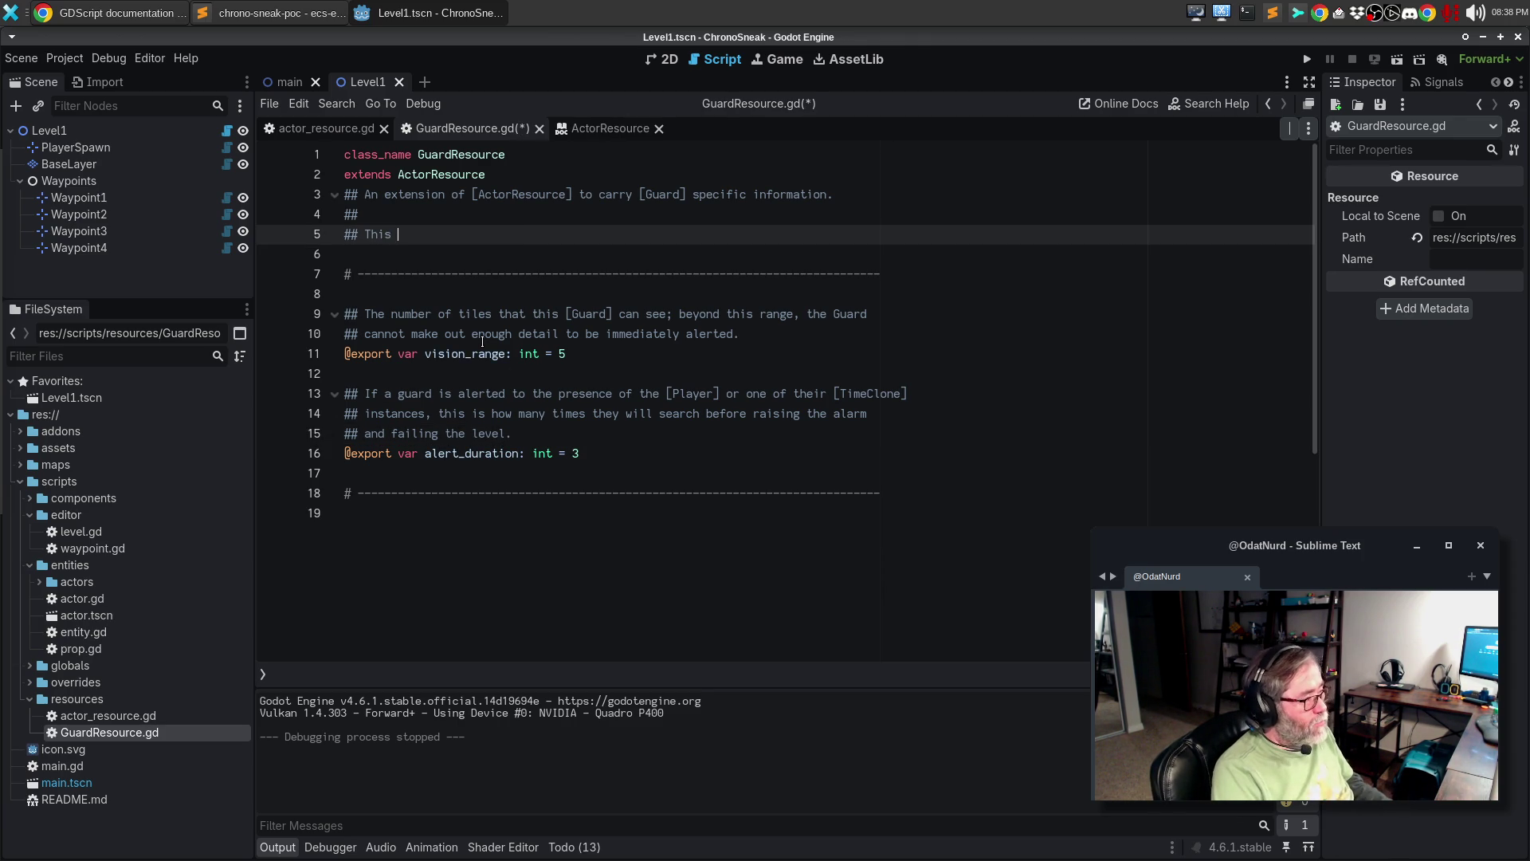
{"action": "type", "text": "class pr"}
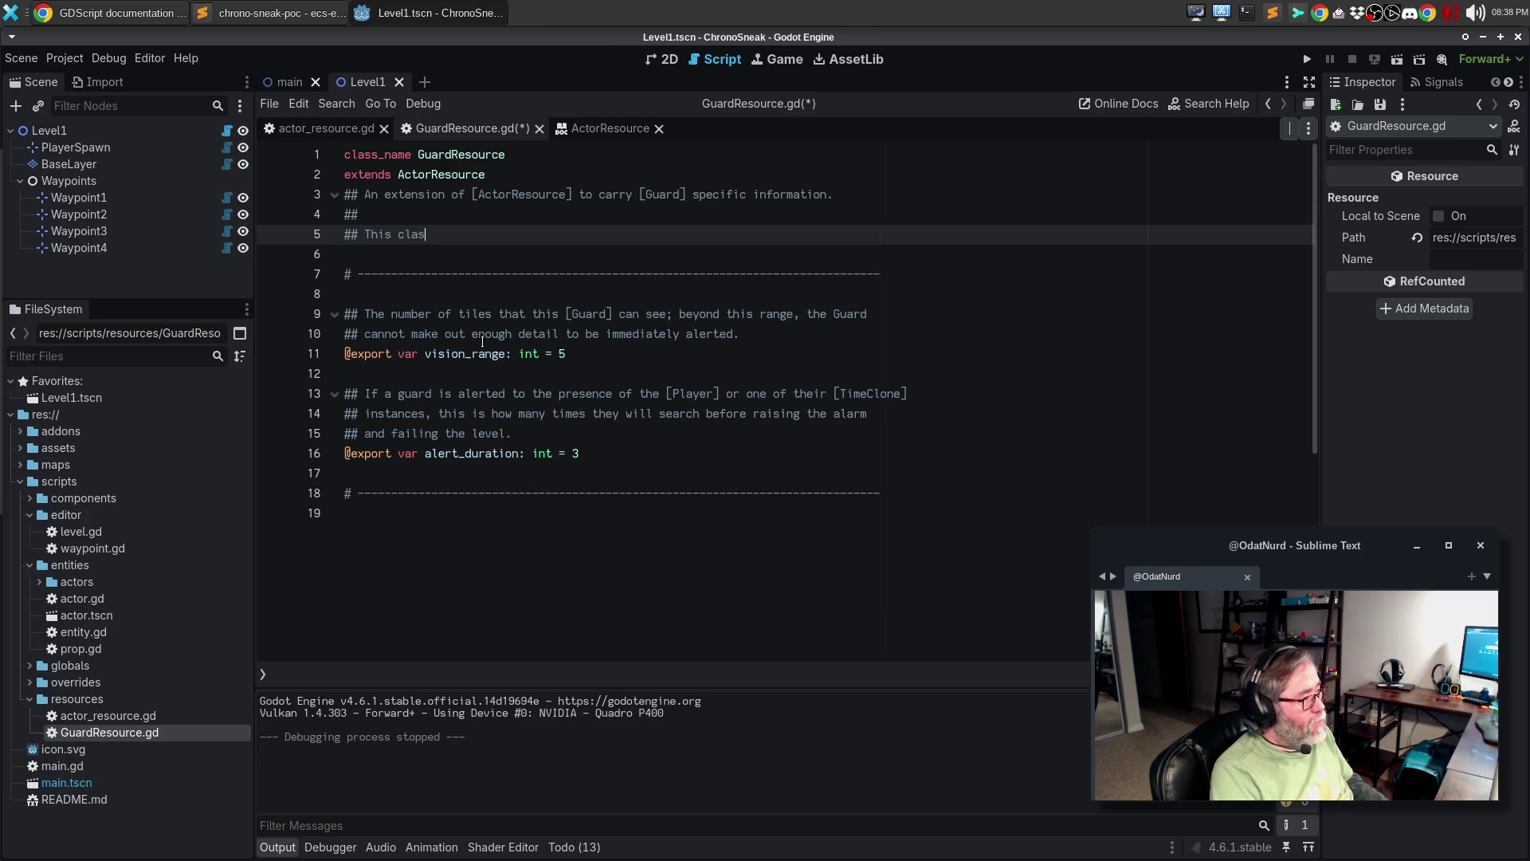
{"action": "key", "text": "BackSpace"}
{"action": "key", "text": "BackSpace"}
{"action": "key", "text": "BackSpace"}
{"action": "type", "text": "r"}
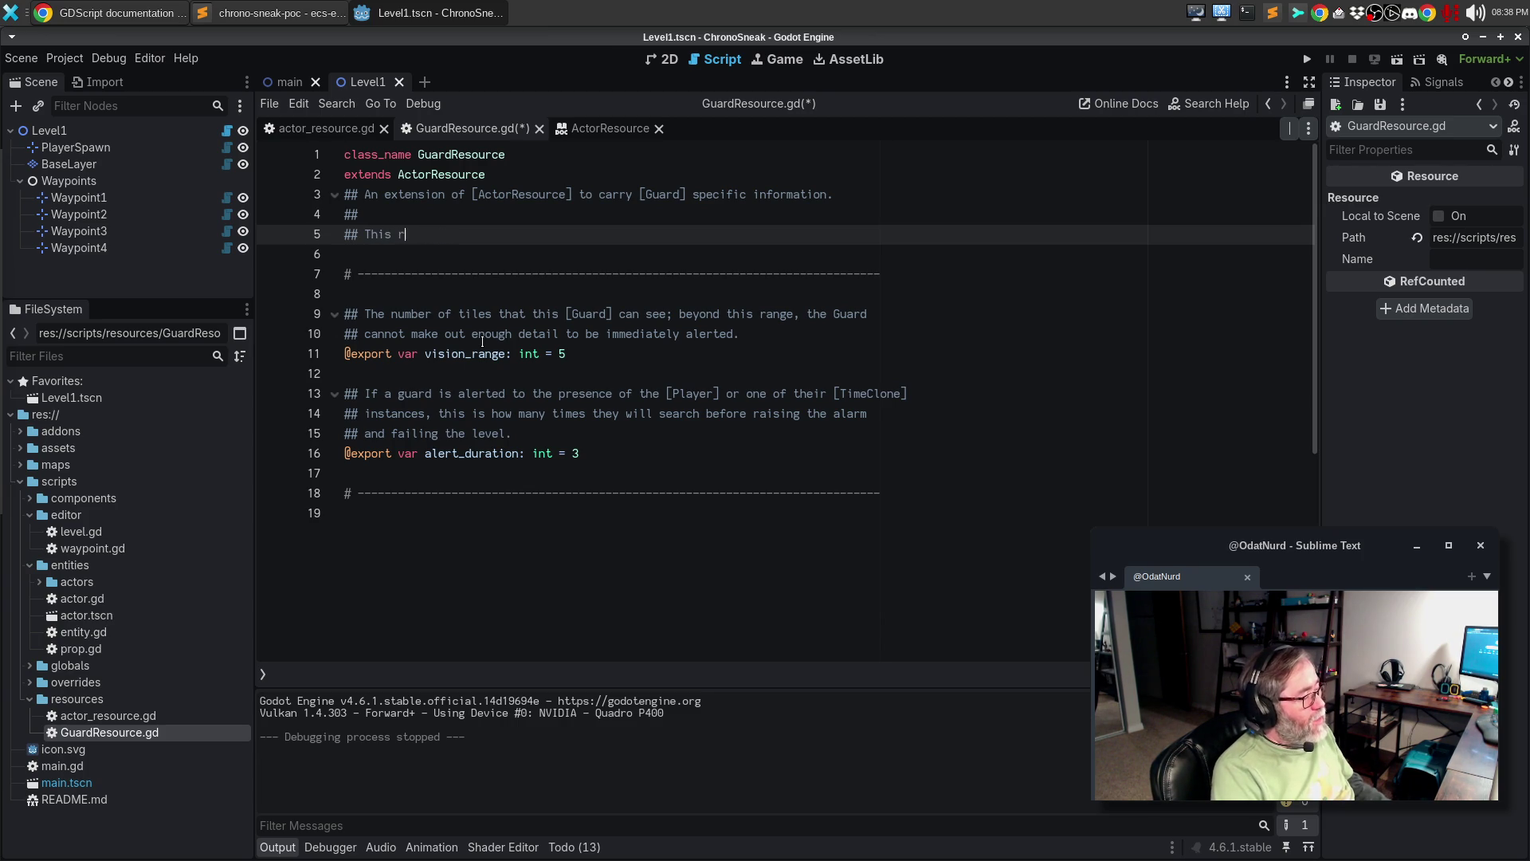
{"action": "type", "text": "esource type provide"}
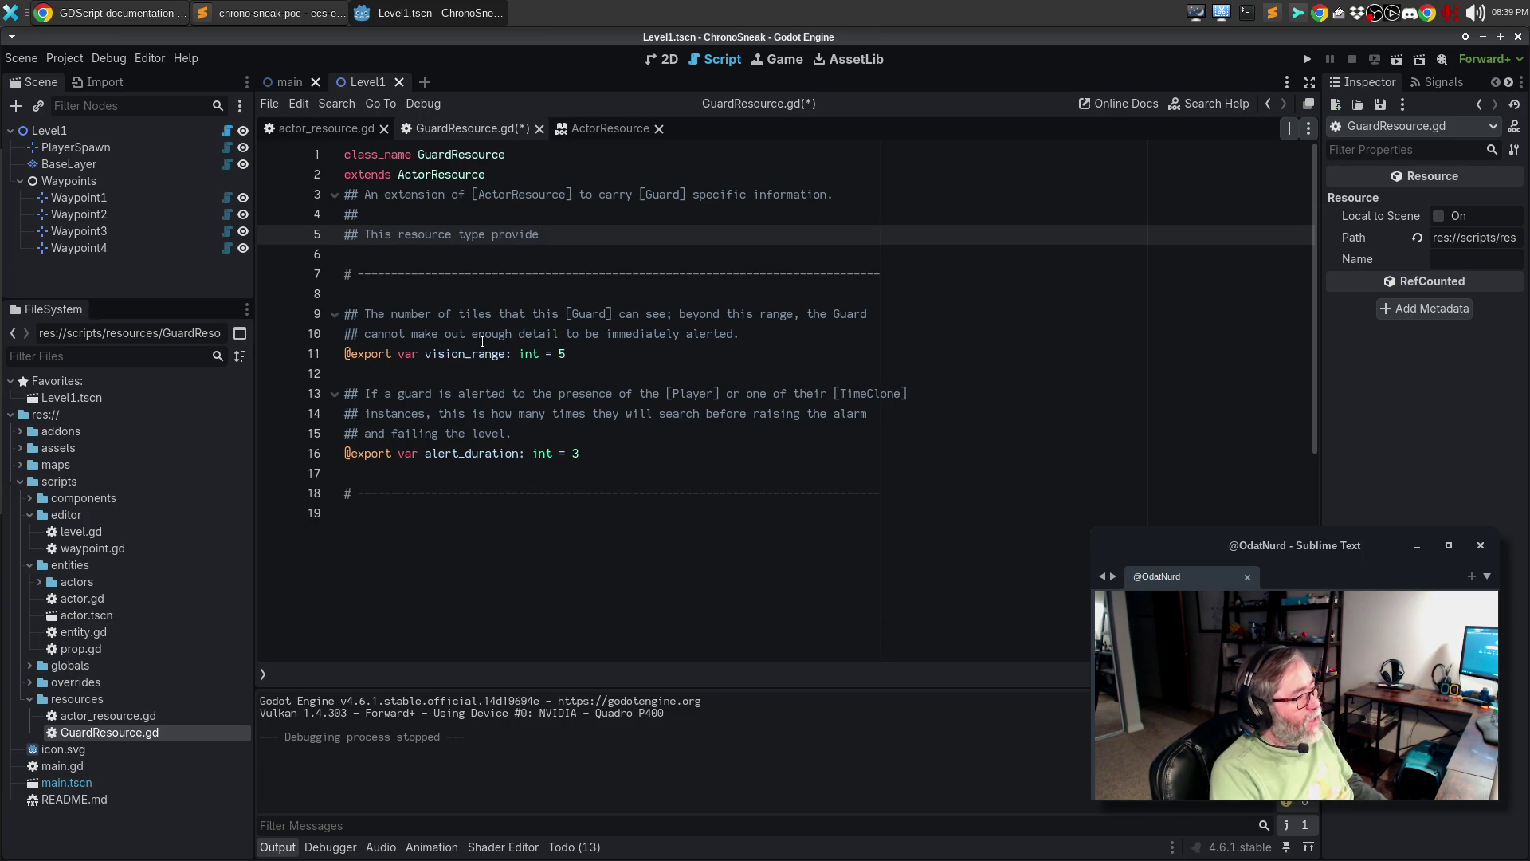
{"action": "type", "text": "s extensions ove"}
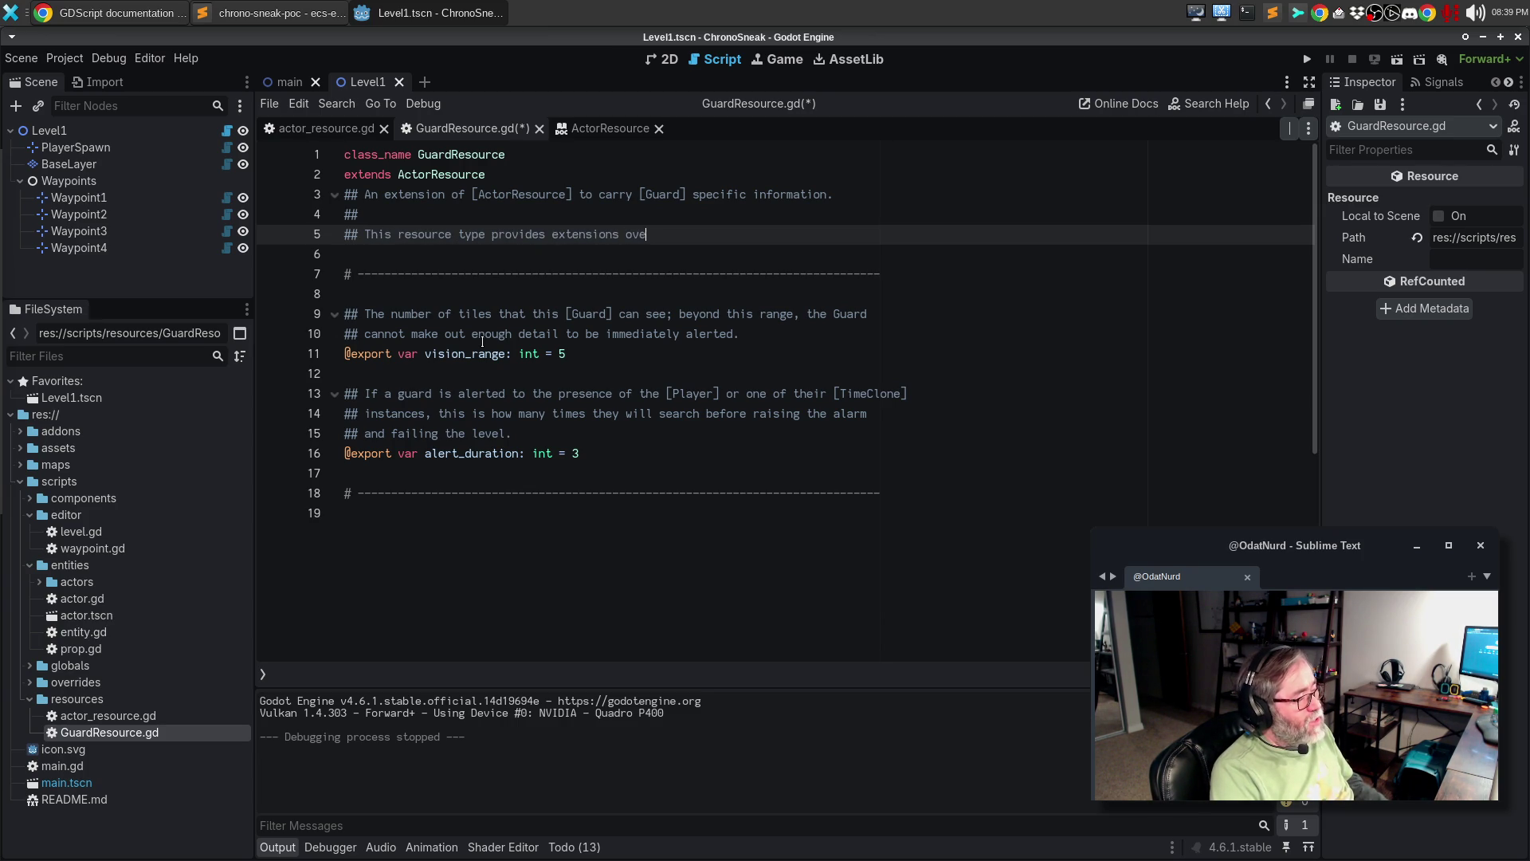
{"action": "type", "text": "r and above the st"}
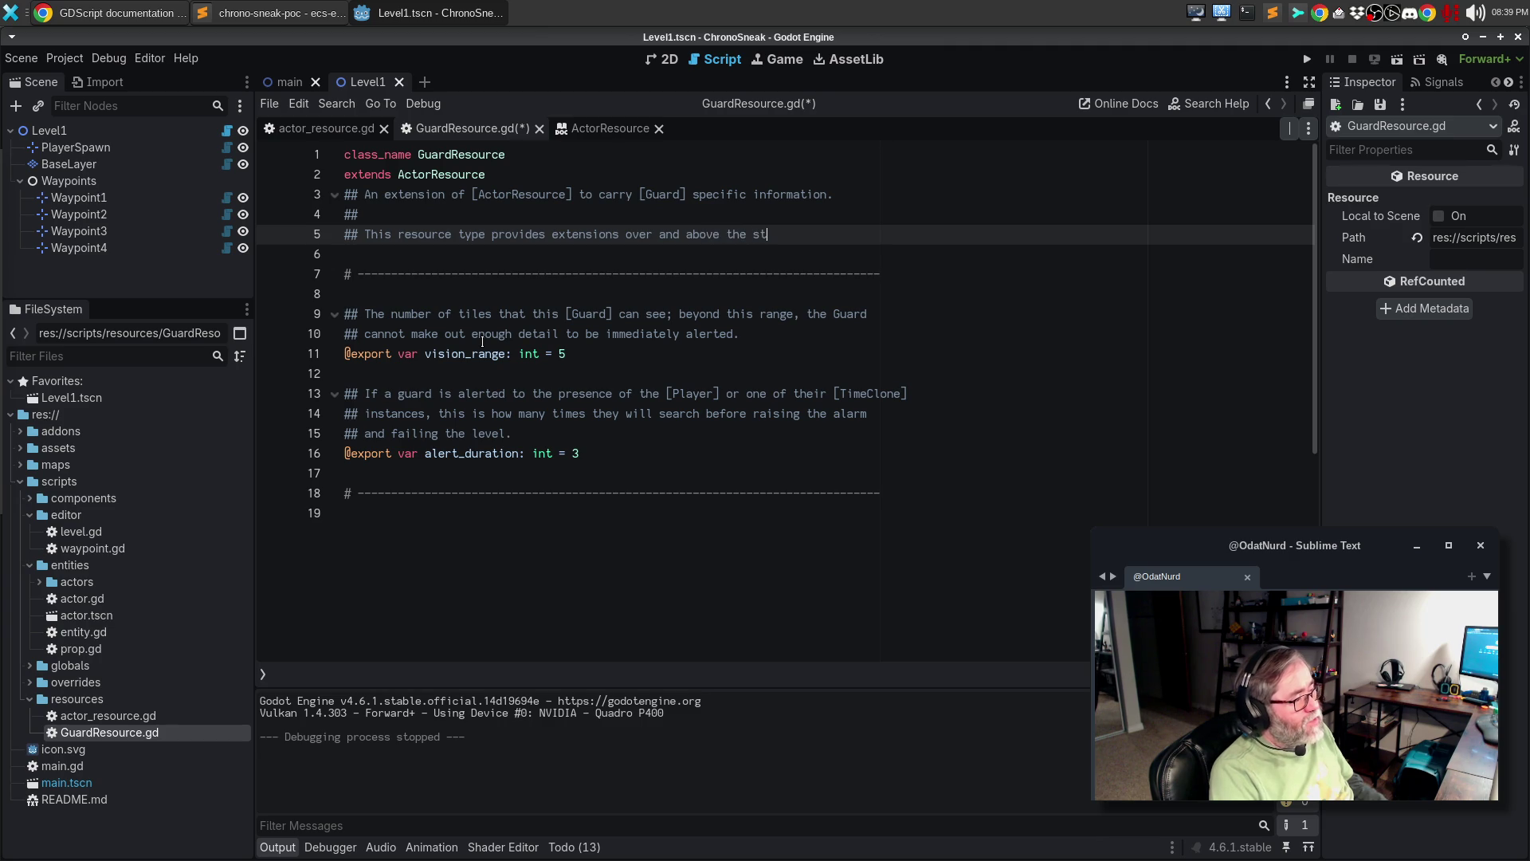
{"action": "type", "text": "andard Actor"}
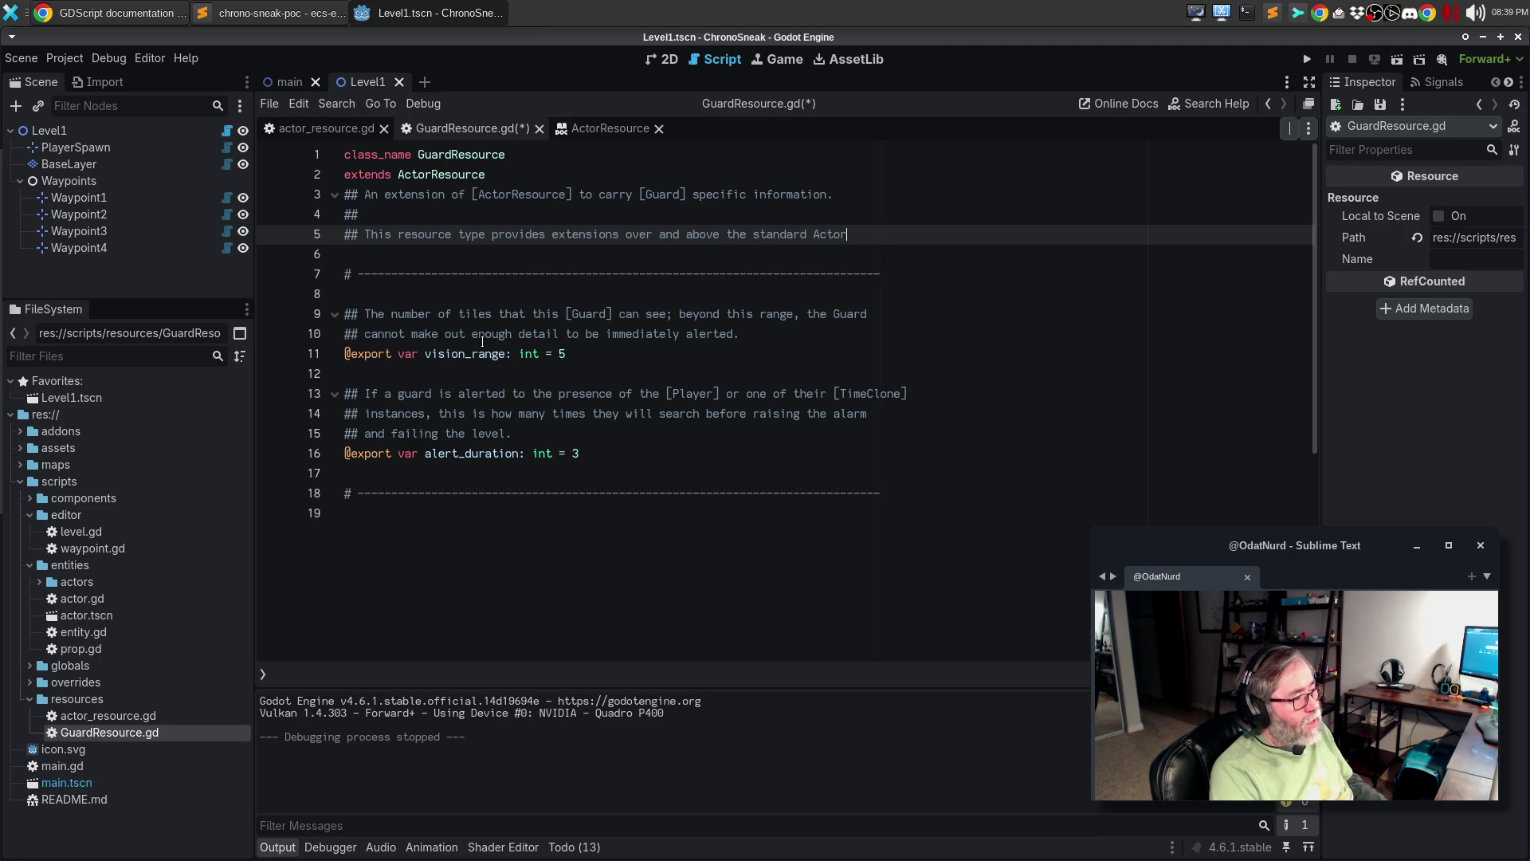
{"action": "key", "text": "Return"}
{"action": "type", "text": "rsourcer"}
{"action": "key", "text": "BackSpace"}
{"action": "key", "text": "BackSpace"}
{"action": "key", "text": "BackSpace"}
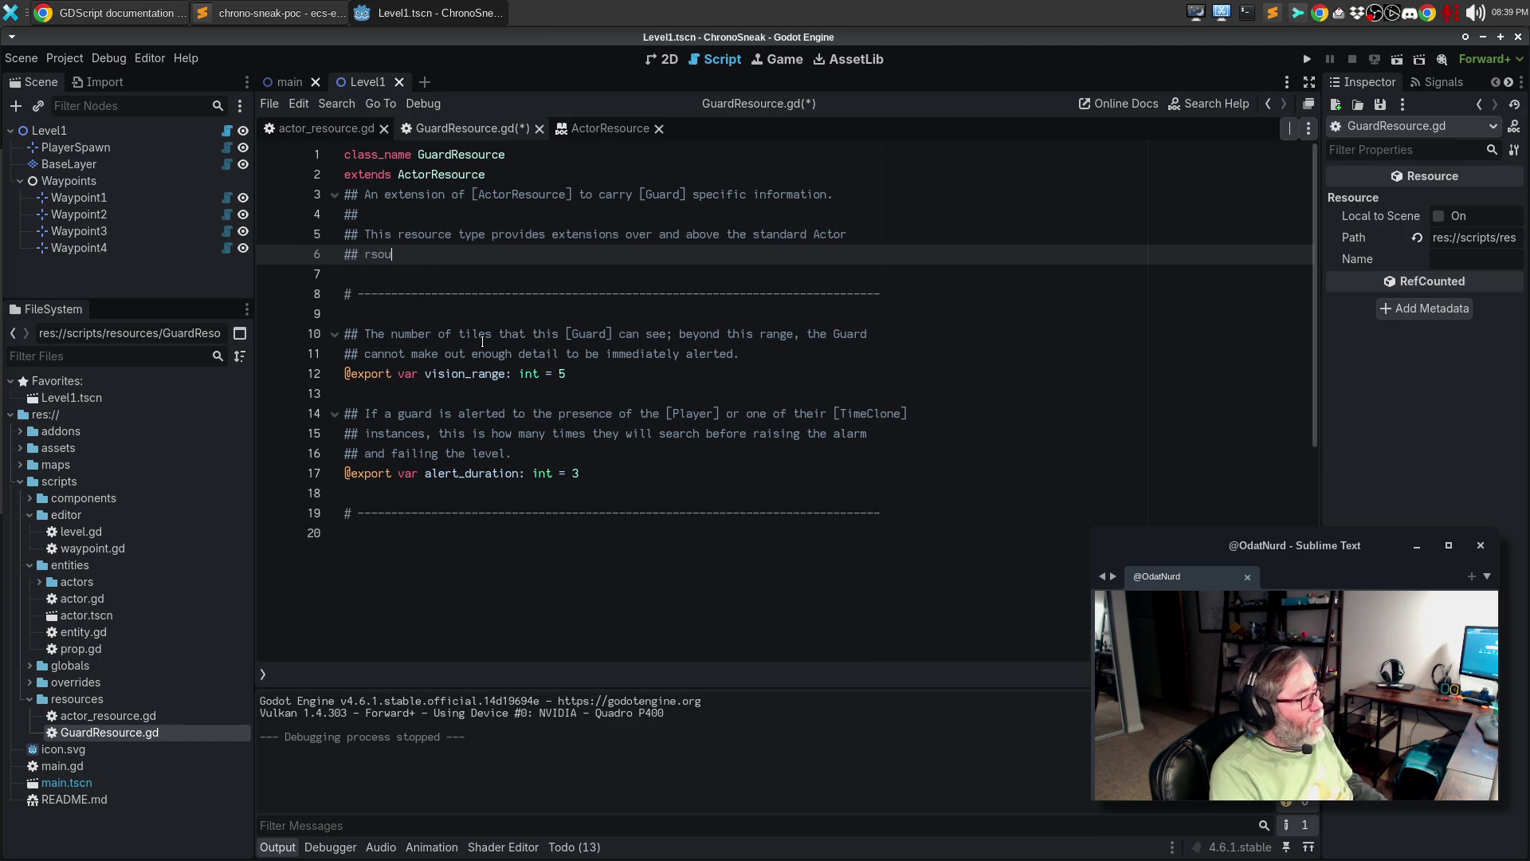
{"action": "type", "text": "esourcers,"}
{"action": "key", "text": "BackSpace"}
{"action": "key", "text": "BackSpace"}
{"action": "key", "text": "BackSpace"}
{"action": "type", "text": "s, allowing "}
{"action": "type", "text": "for custo"}
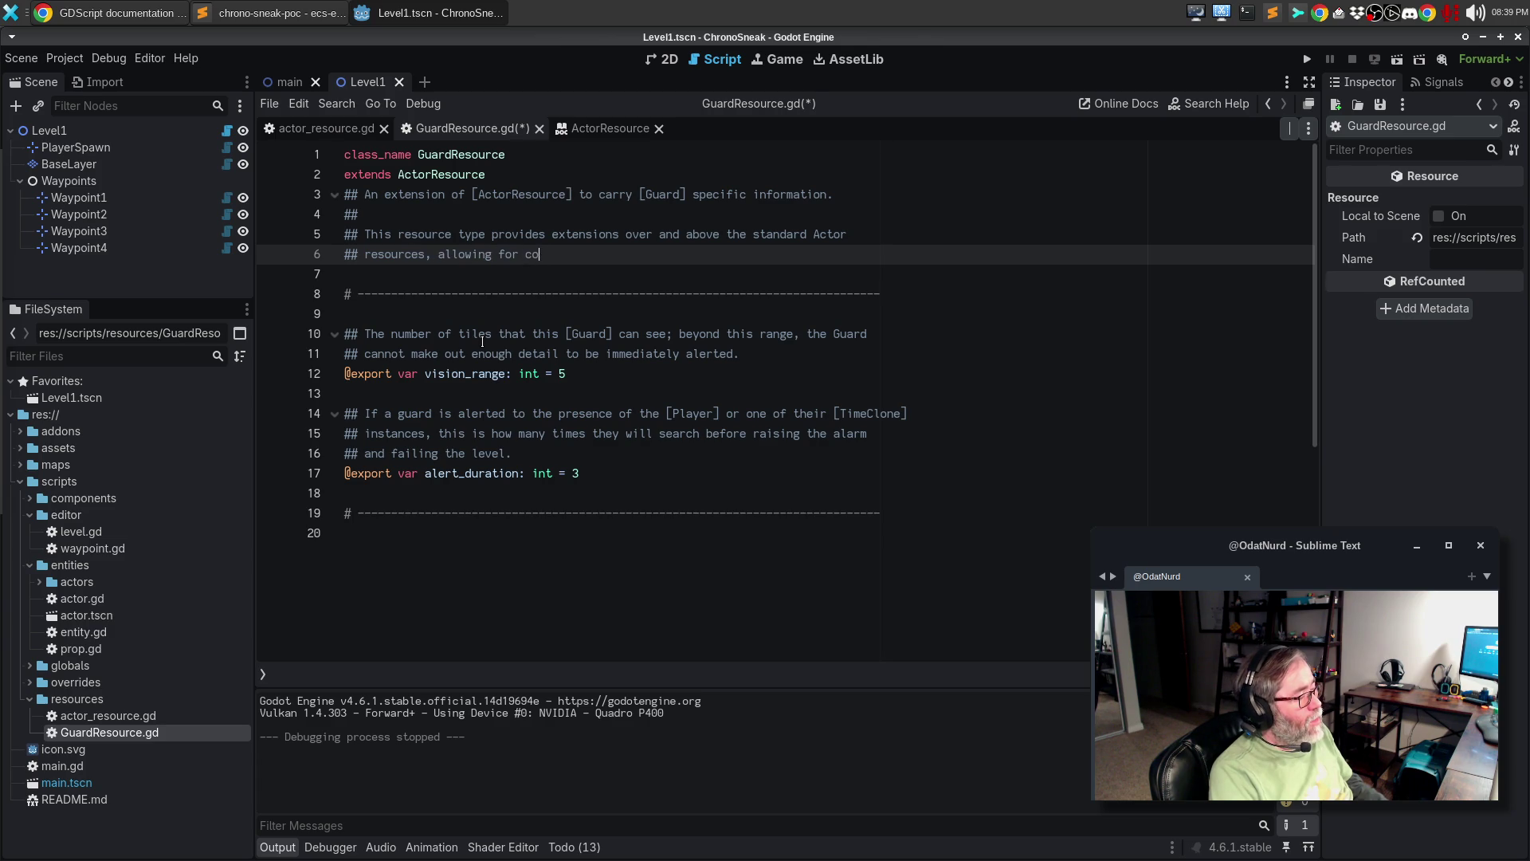
{"action": "type", "text": "mization of ghu"}
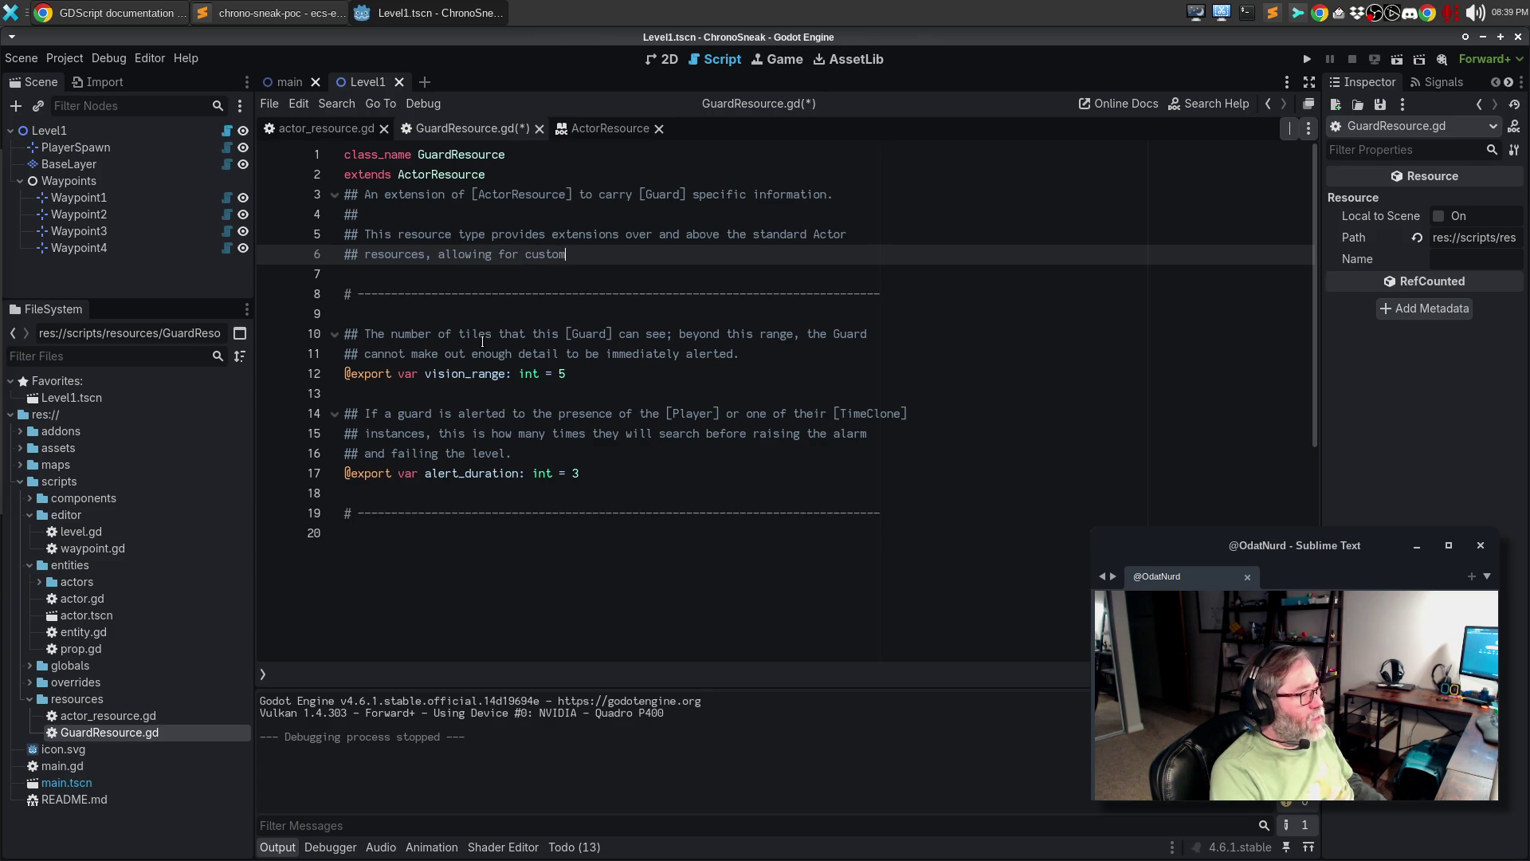
{"action": "key", "text": "BackSpace"}
{"action": "key", "text": "BackSpace"}
{"action": "type", "text": "uards and their behaviour."}
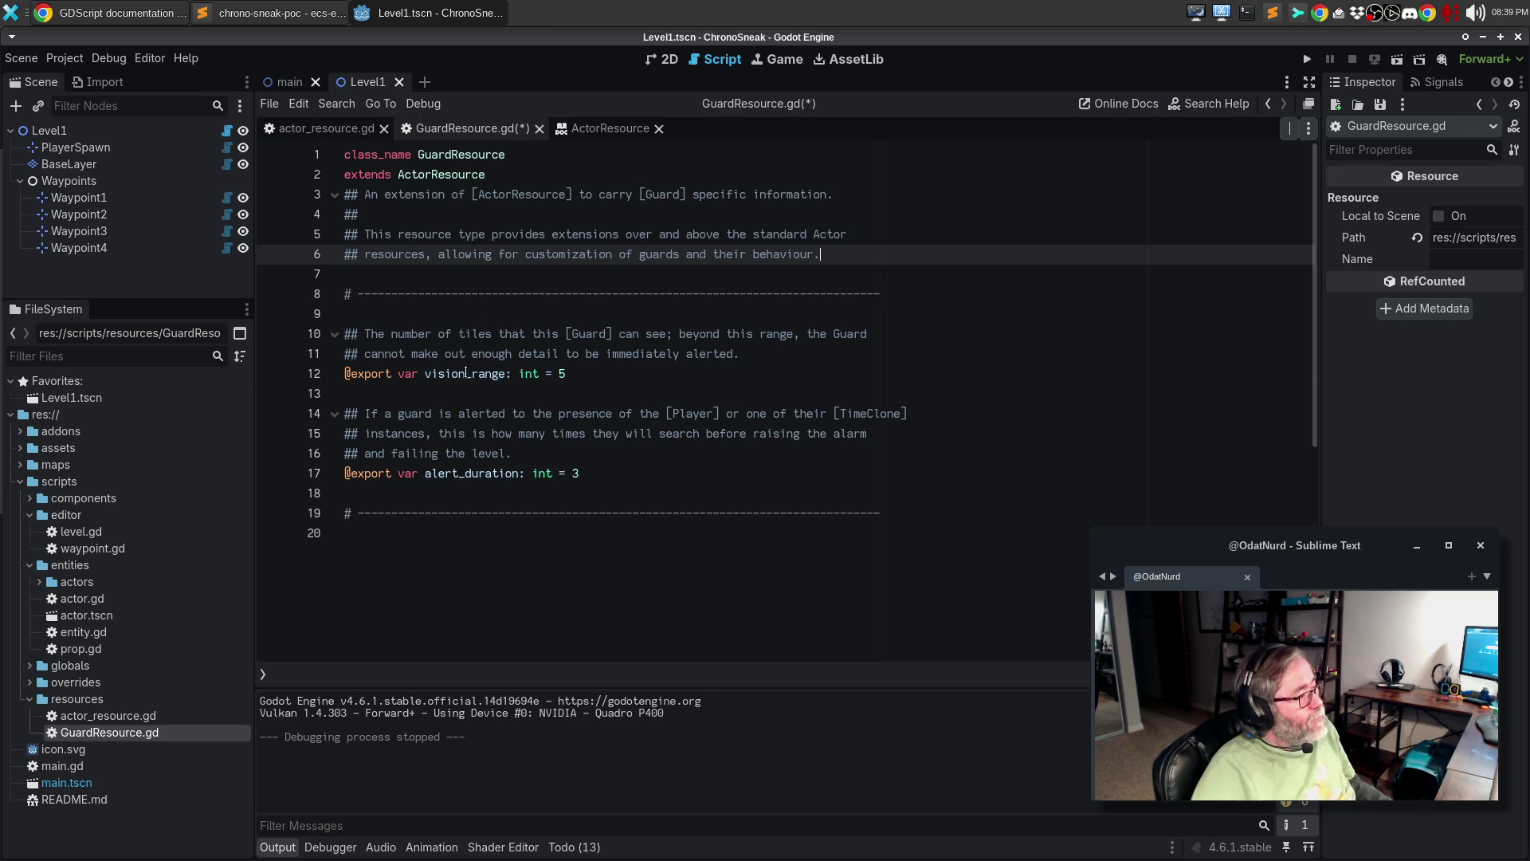
- Save GuardResource.gd and open its generated help page by searching GuardR
{"action": "left_click", "coordinate": [471, 373]}
{"action": "key", "text": "ctrl+s"}
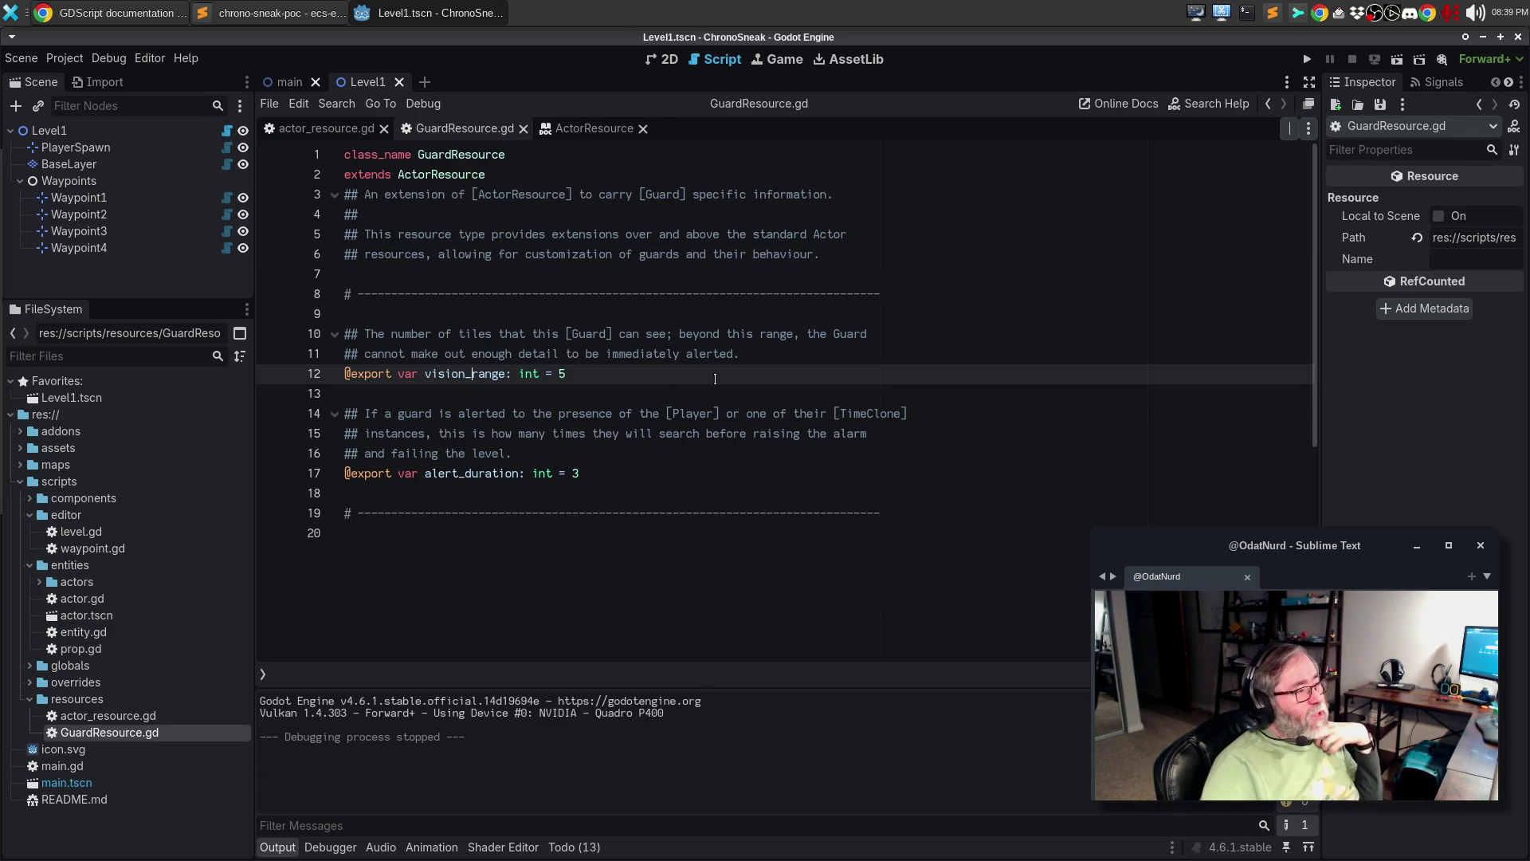
{"action": "key", "text": "F1"}
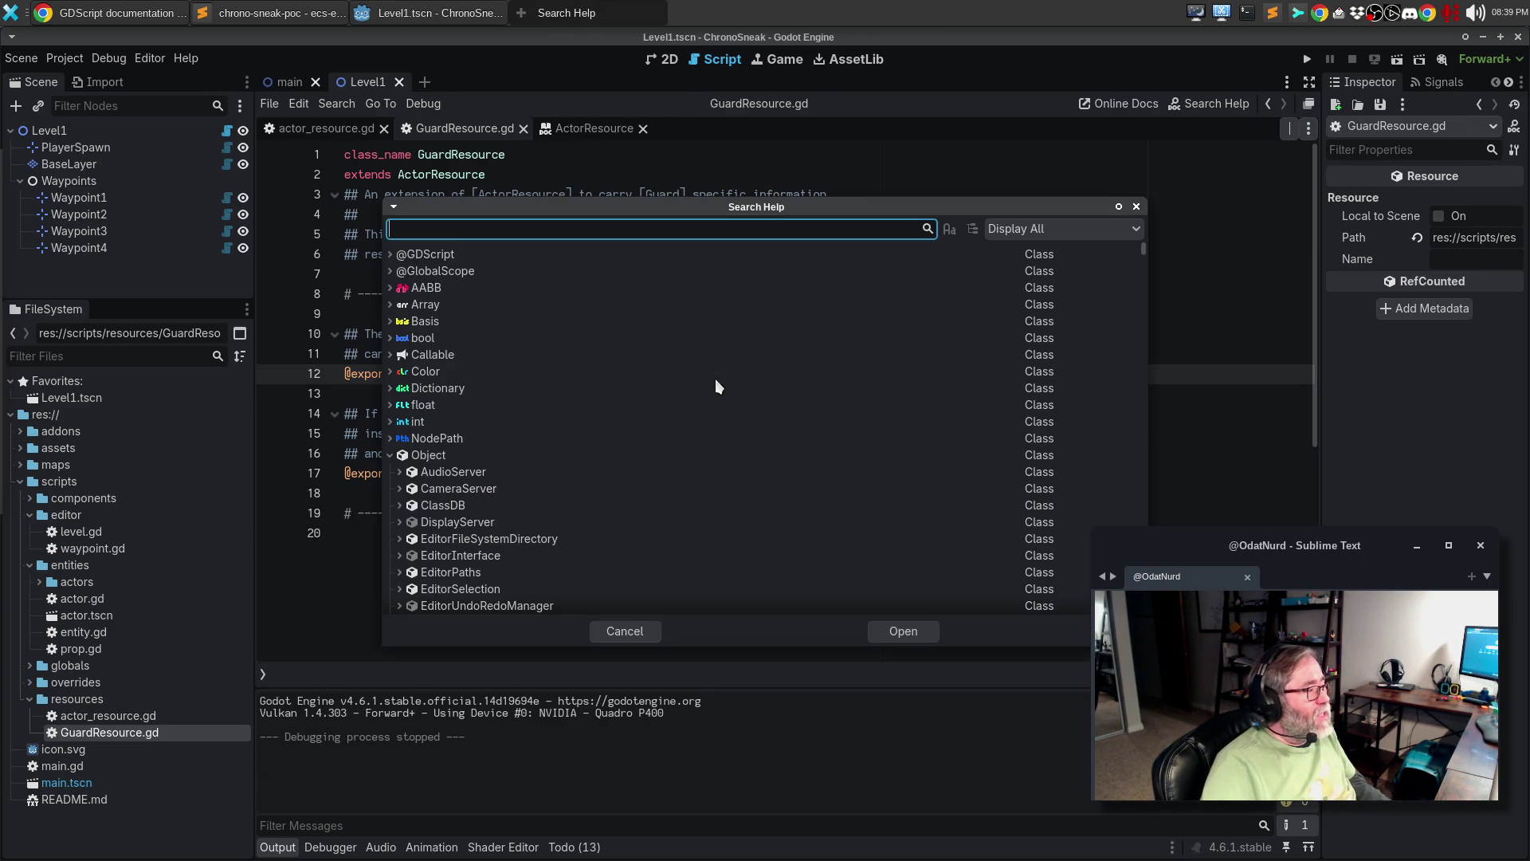
{"action": "type", "text": "GuardR"}
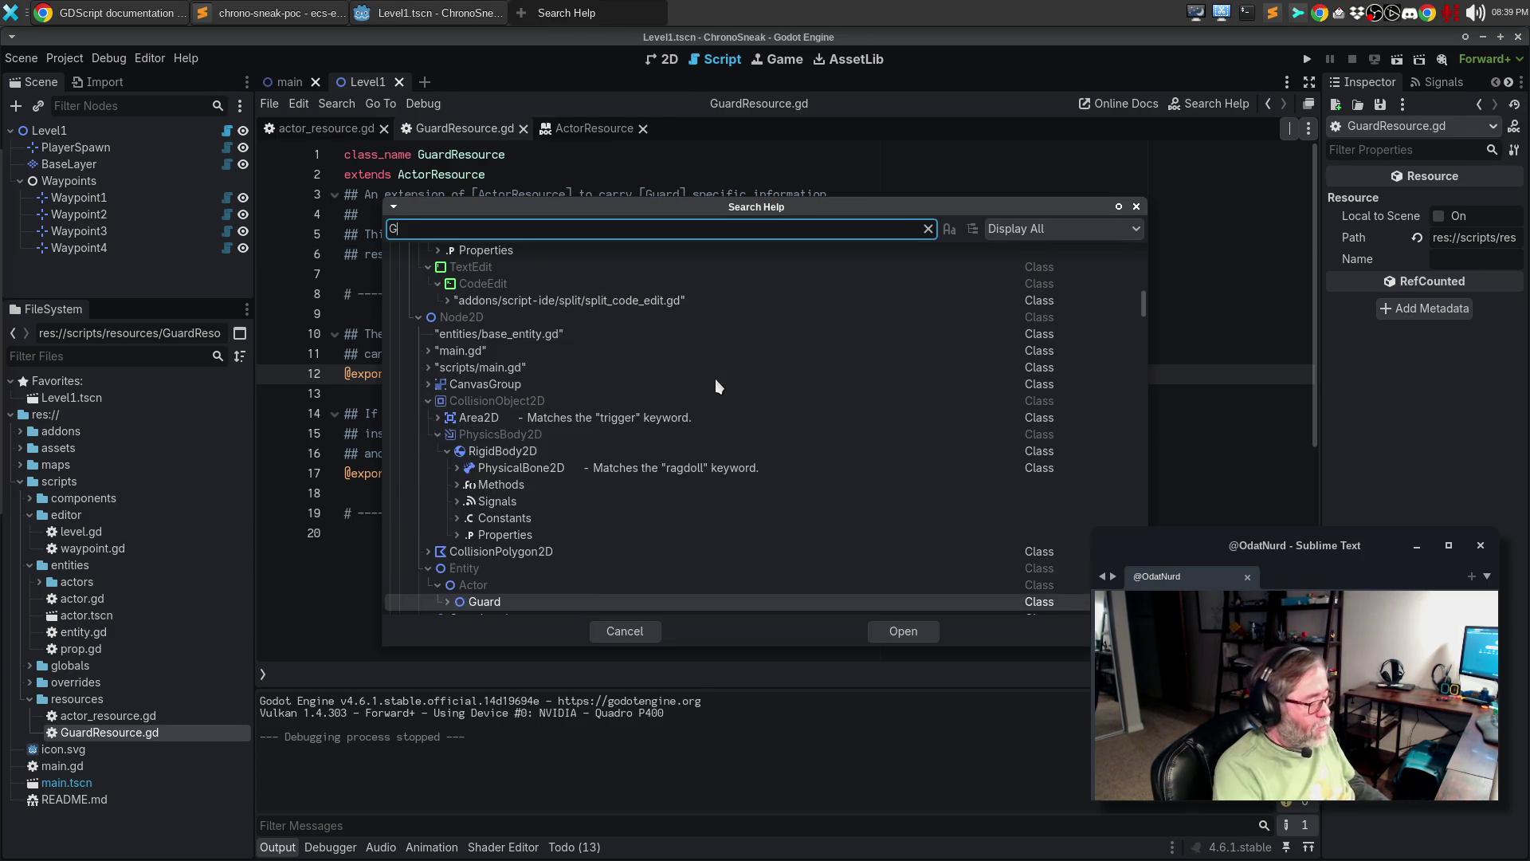
{"action": "key", "text": "Escape"}
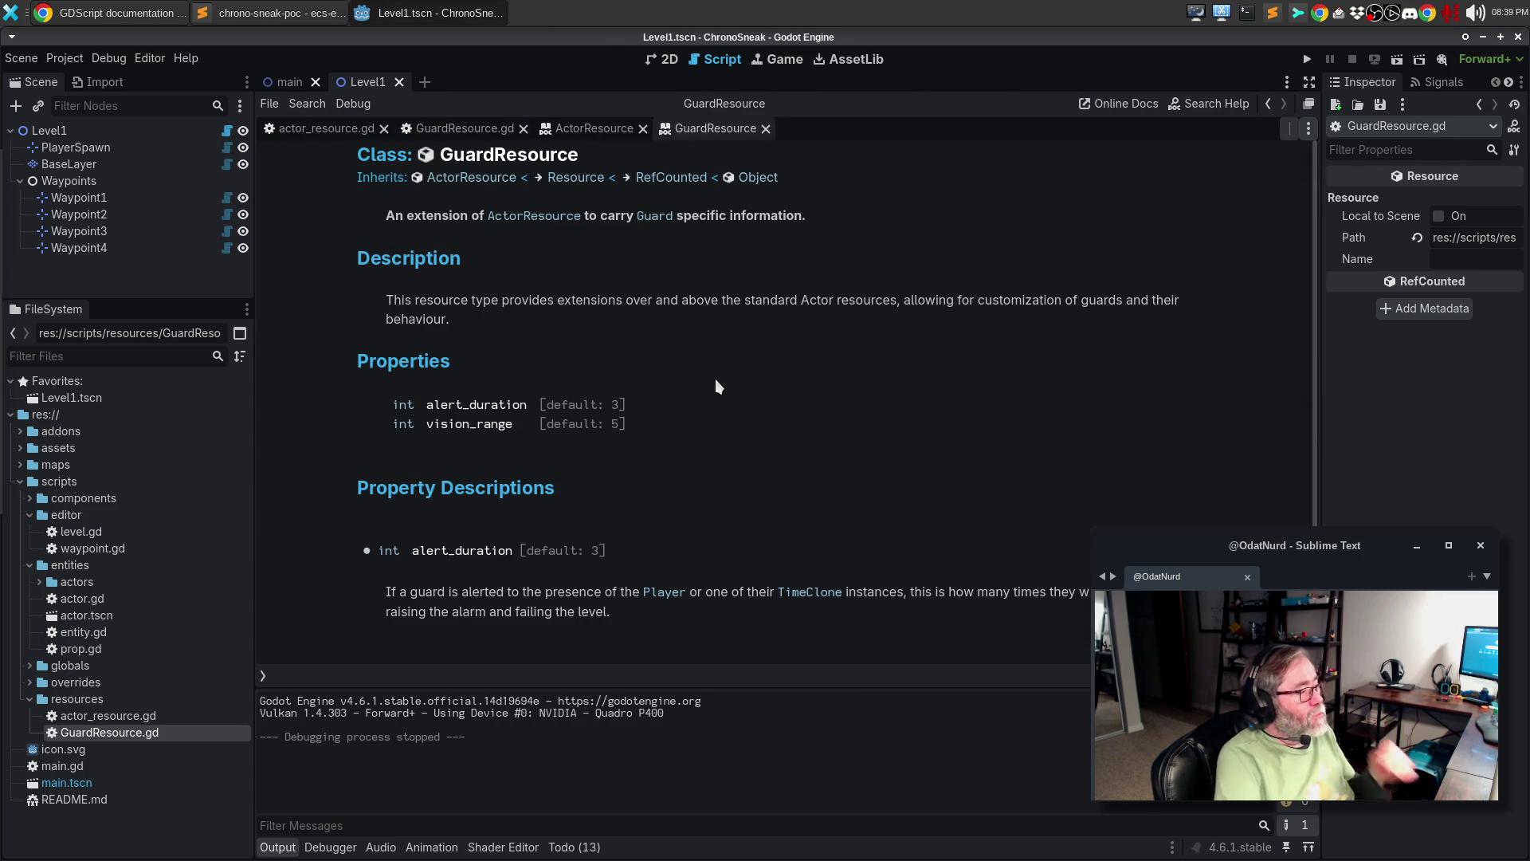
- Close the outdated ActorResource help tab, review GuardResource's page, and open its parent ActorResource page
{"action": "left_click", "coordinate": [643, 129]}
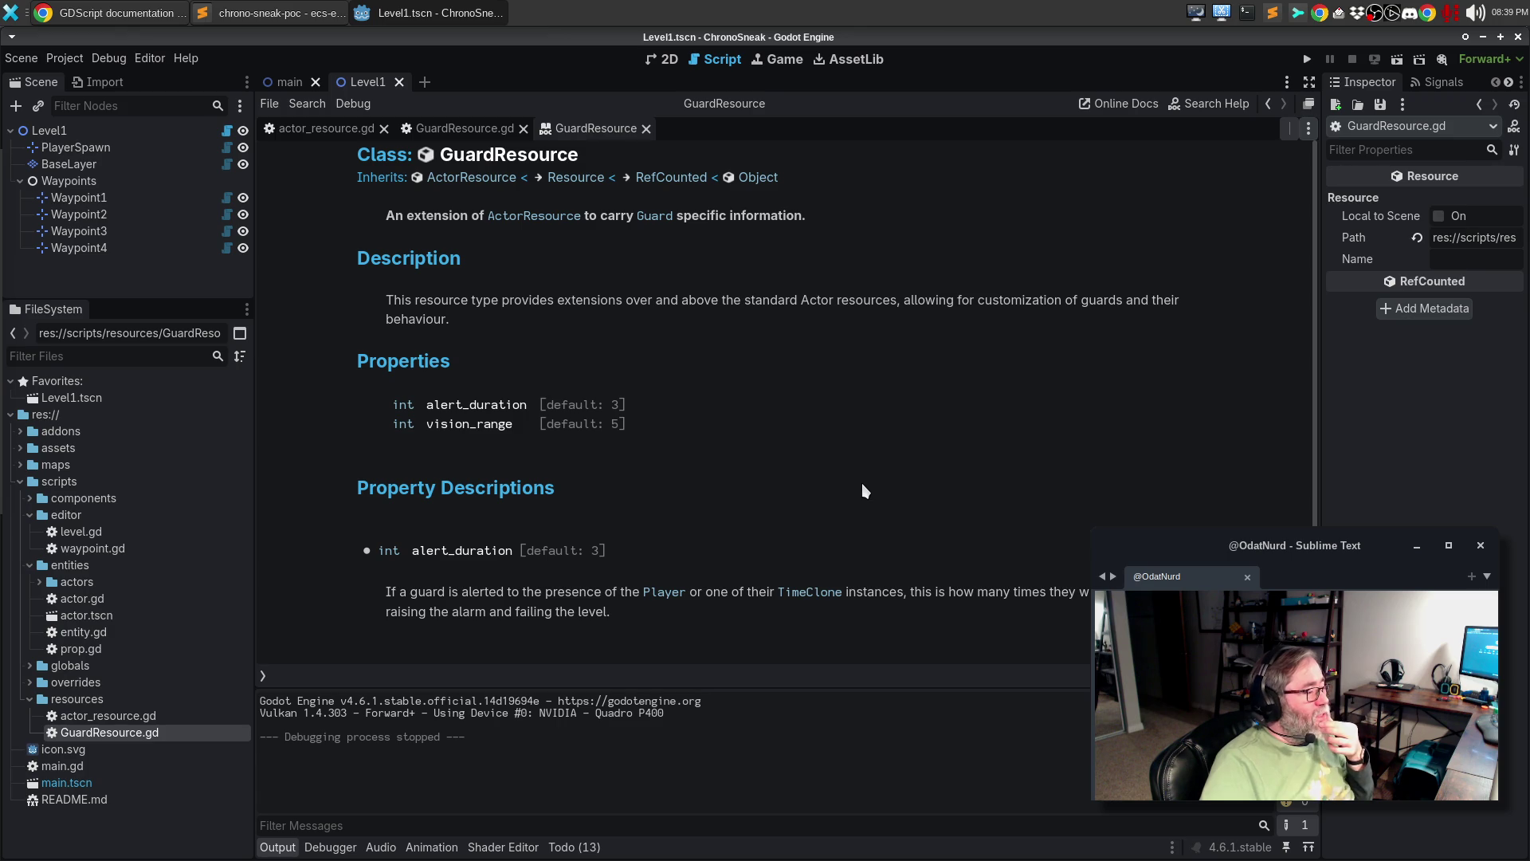
{"action": "scroll", "coordinate": [862, 485], "scroll_direction": "down", "scroll_amount": 2}
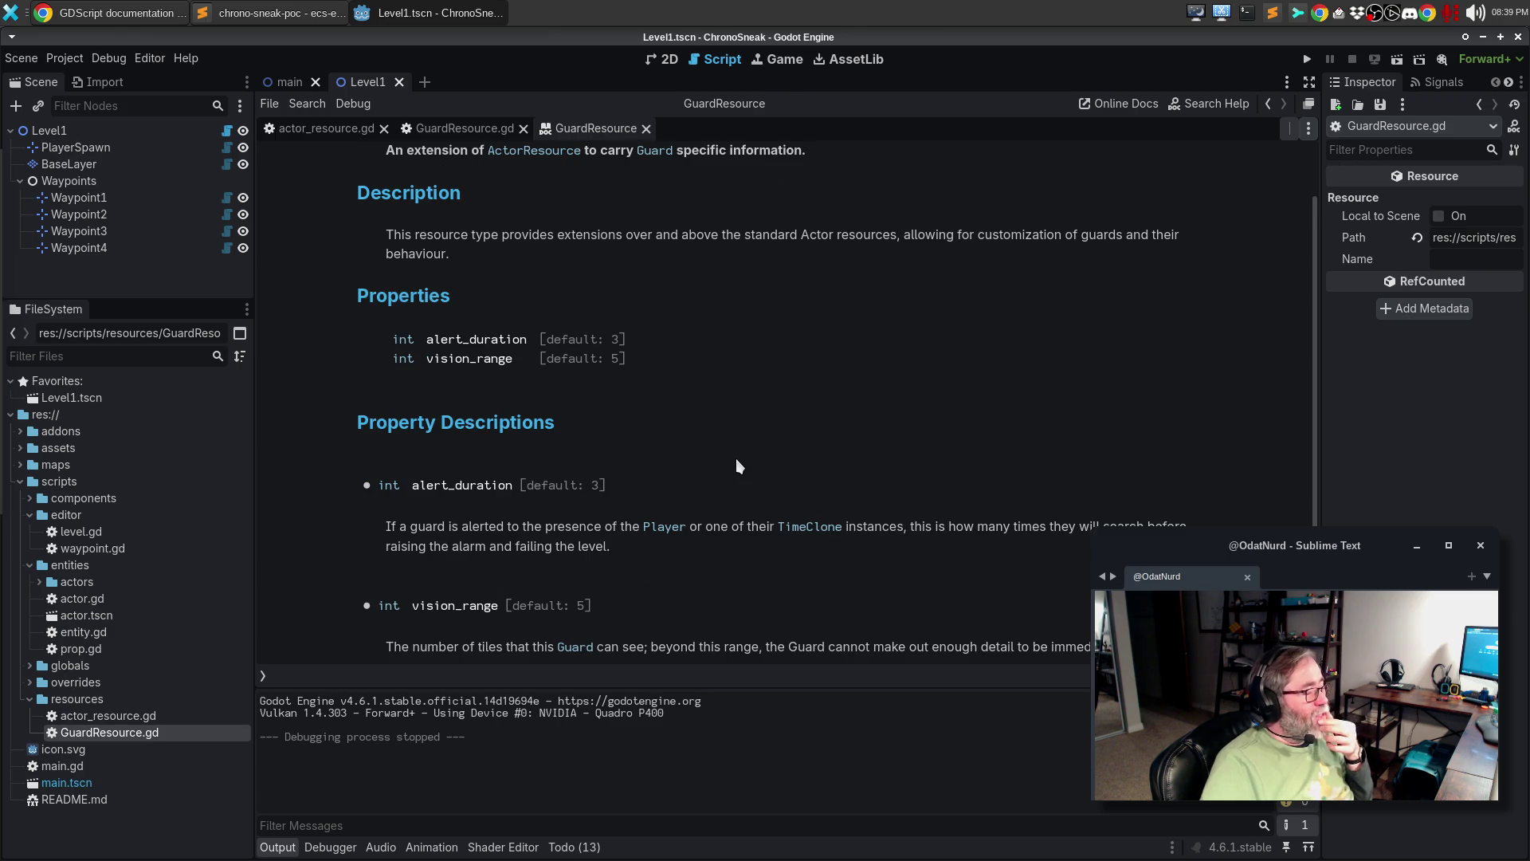
{"action": "scroll", "coordinate": [735, 457], "scroll_direction": "up", "scroll_amount": 2}
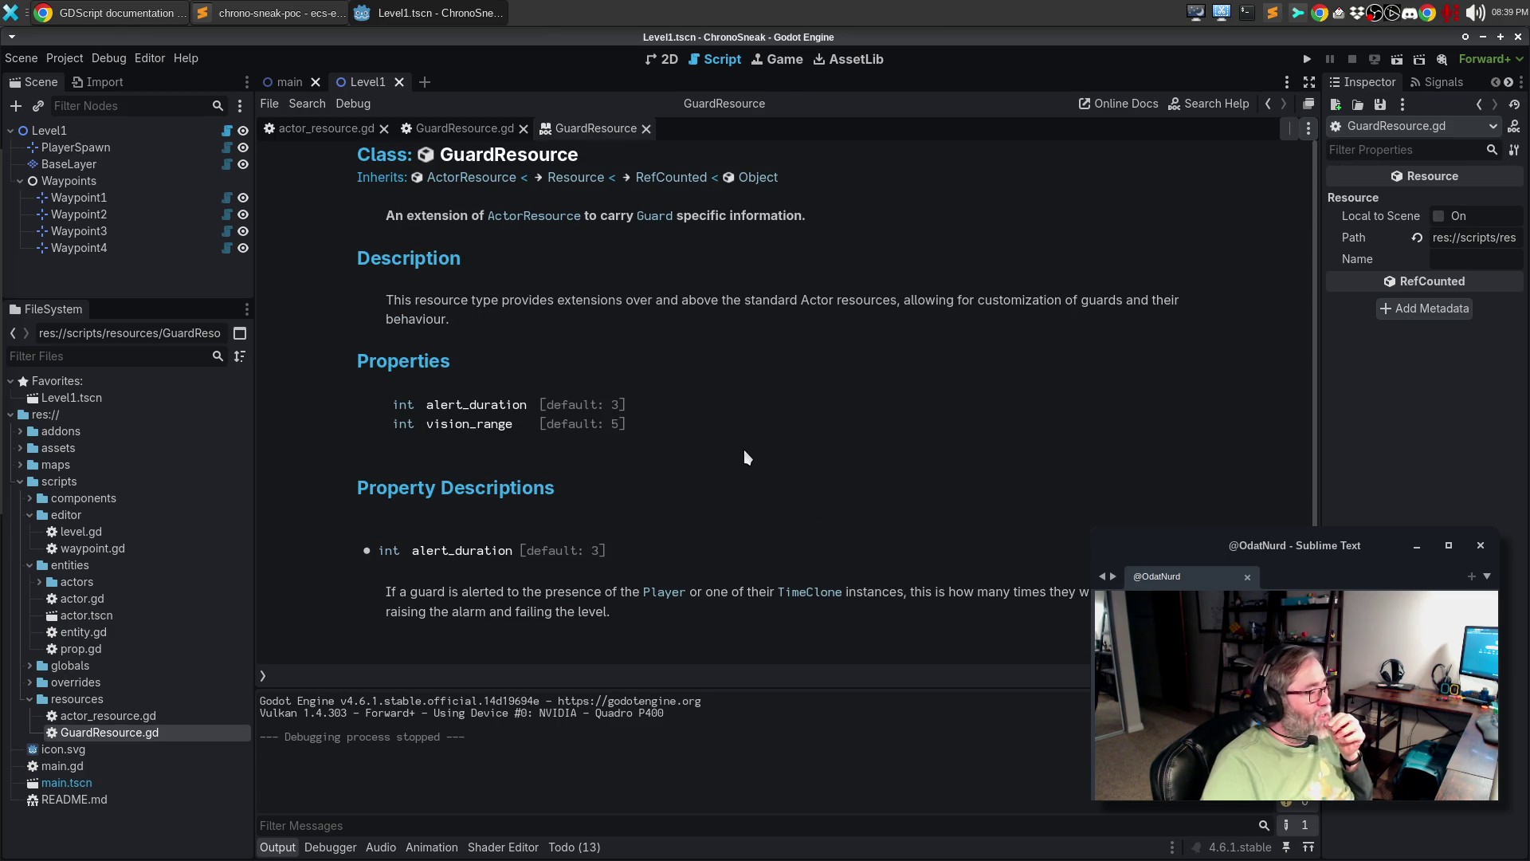
{"action": "scroll", "coordinate": [829, 416], "scroll_direction": "down", "scroll_amount": 3}
{"action": "scroll", "coordinate": [828, 416], "scroll_direction": "up", "scroll_amount": 3}
{"action": "left_click", "coordinate": [468, 179]}
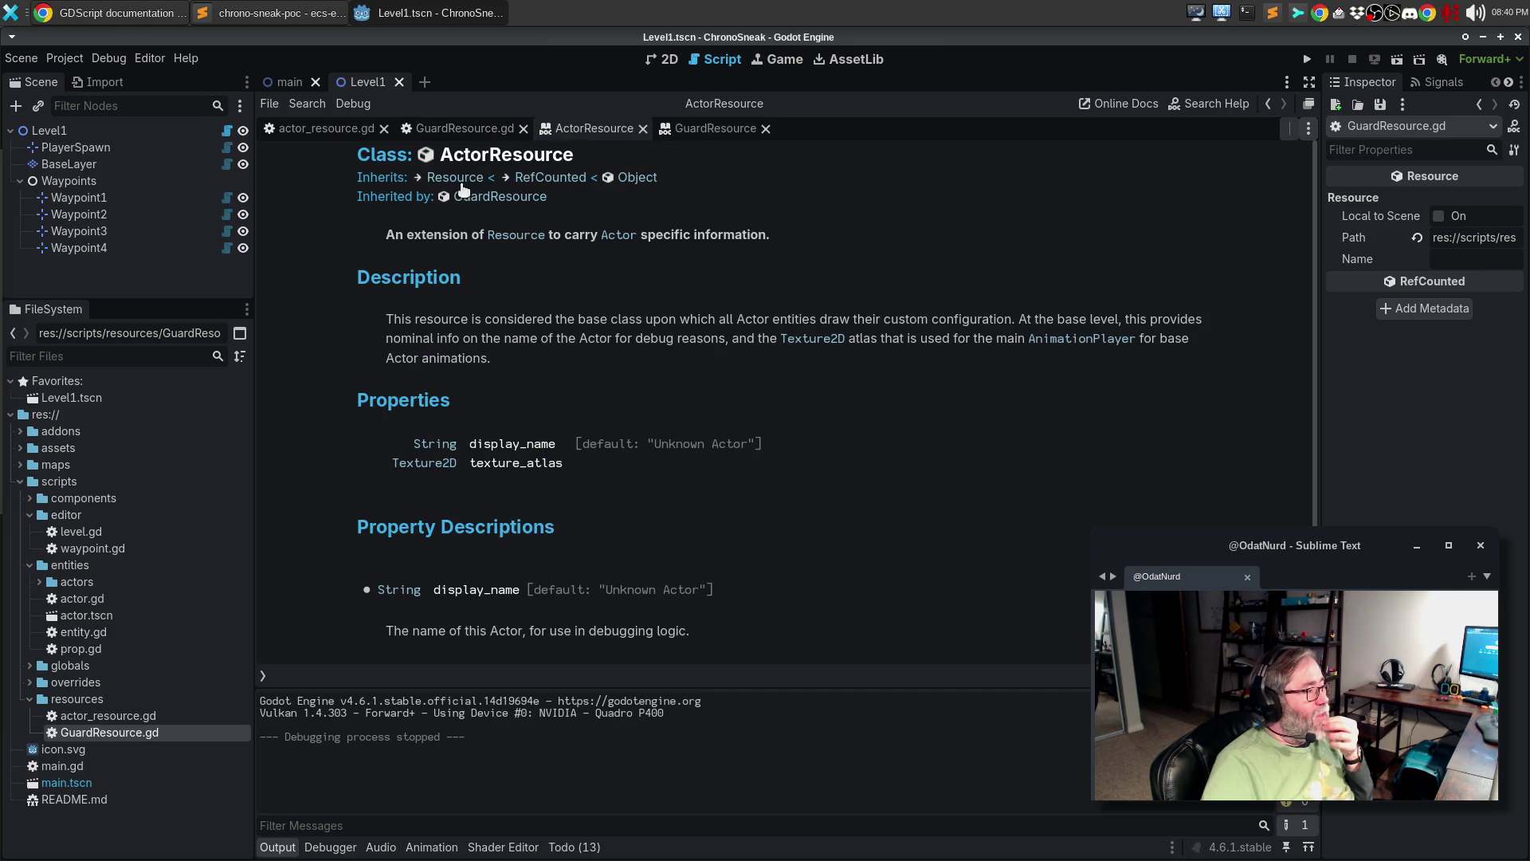
{"action": "scroll", "coordinate": [898, 454], "scroll_direction": "down", "scroll_amount": 3}
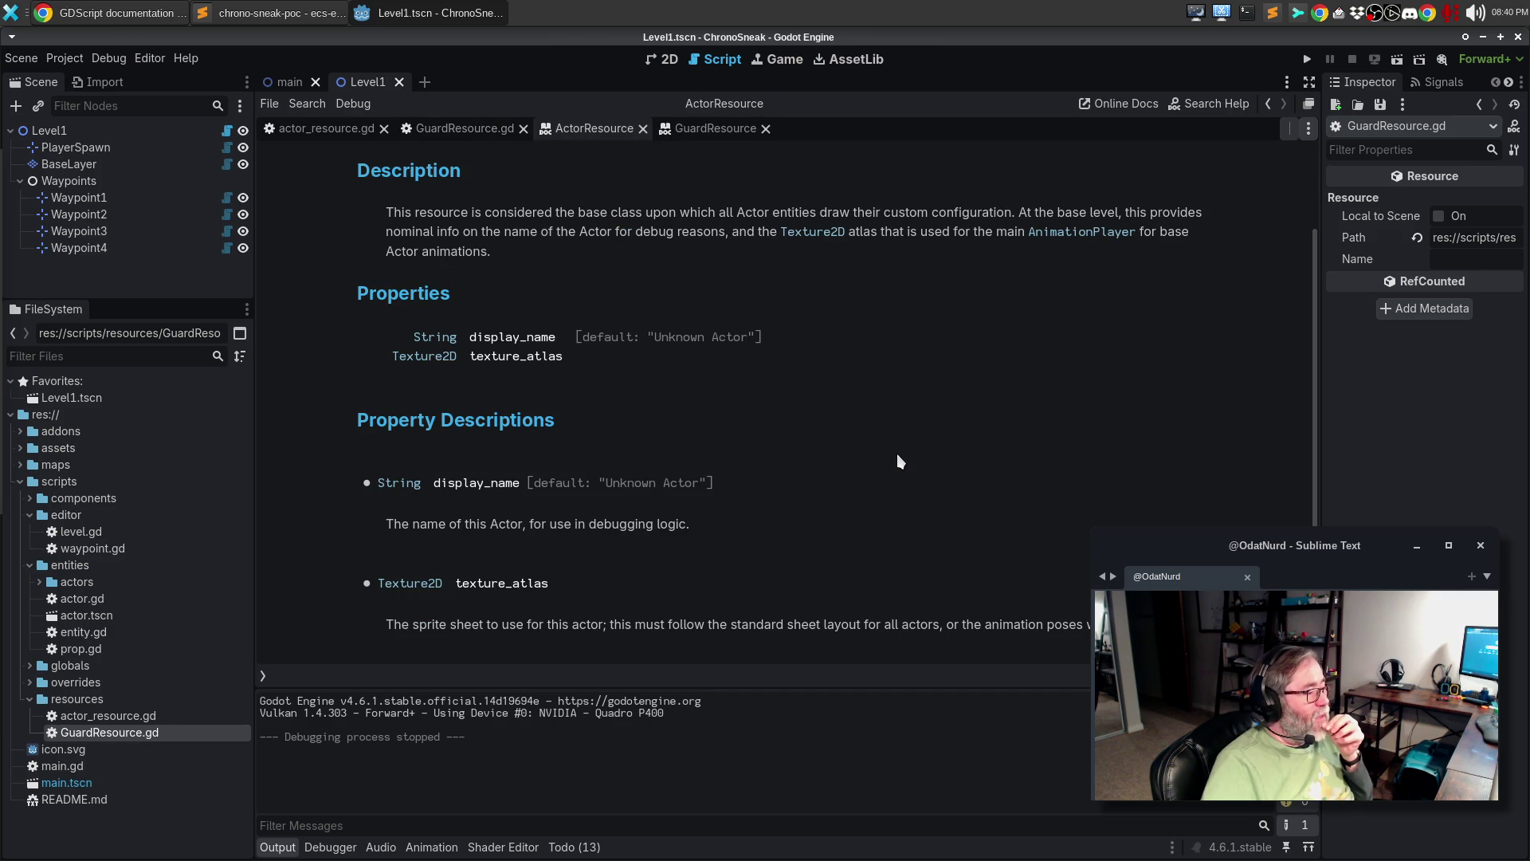
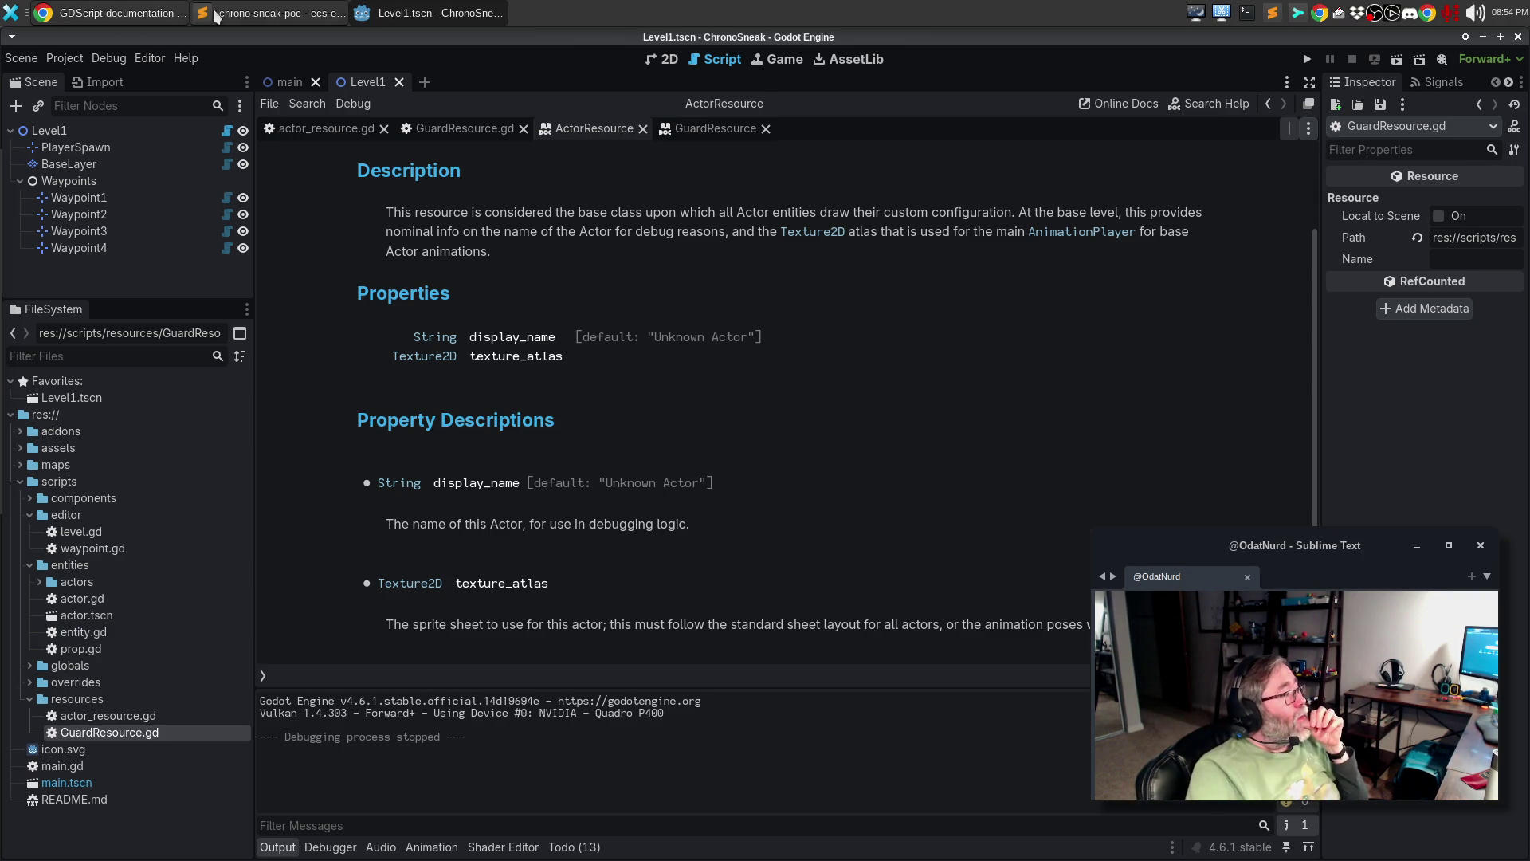
- Switch the script editor from the ActorResource help page back to the GuardResource.gd tab
{"action": "left_click", "coordinate": [488, 130]}
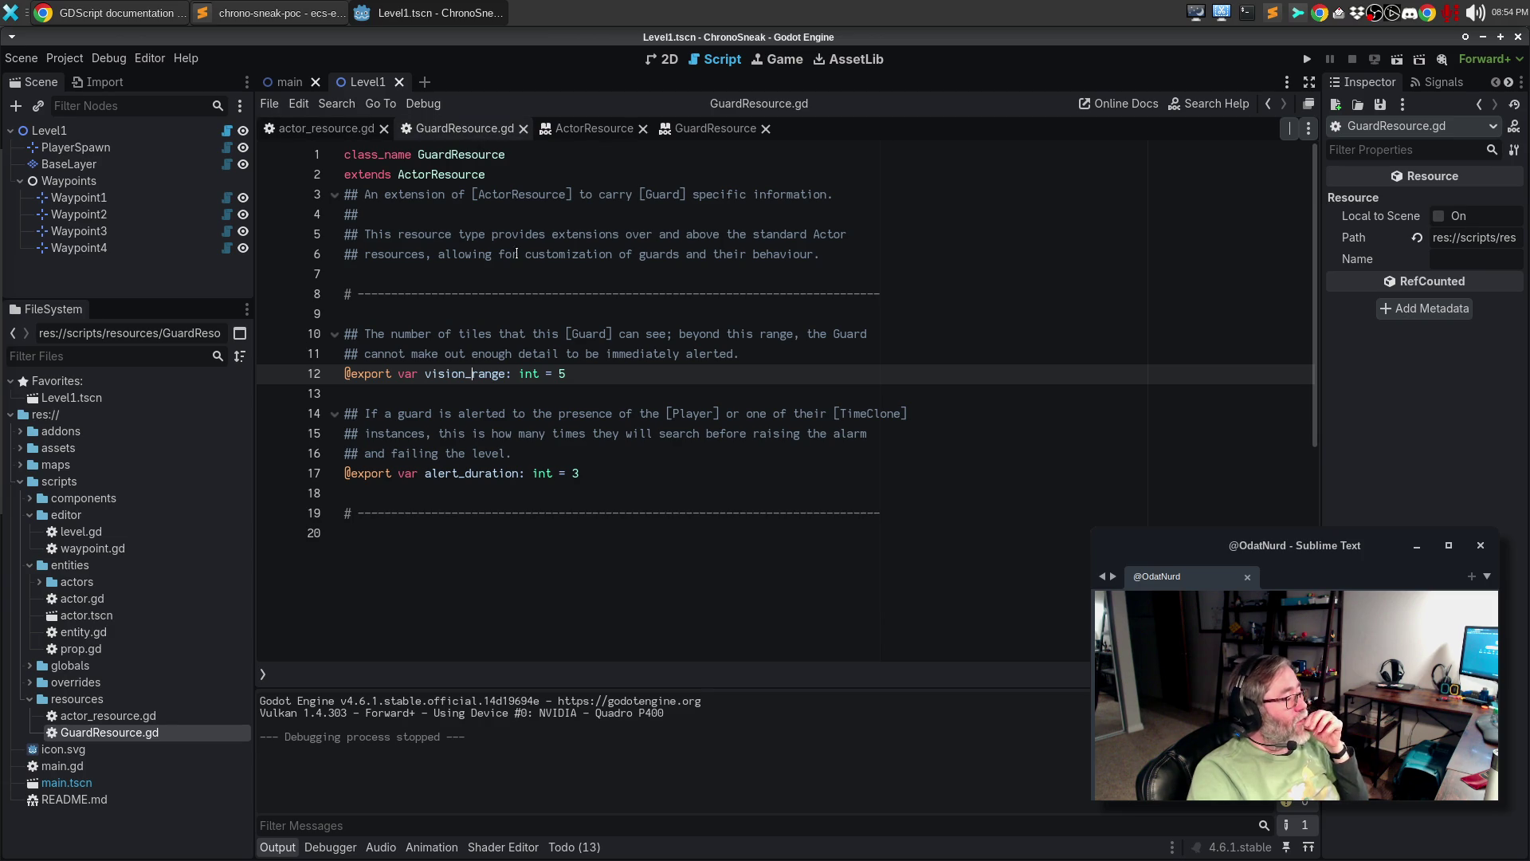
- Rename GuardResource.gd in the FileSystem dock to guard_resource.gd
{"action": "right_click", "coordinate": [142, 730]}
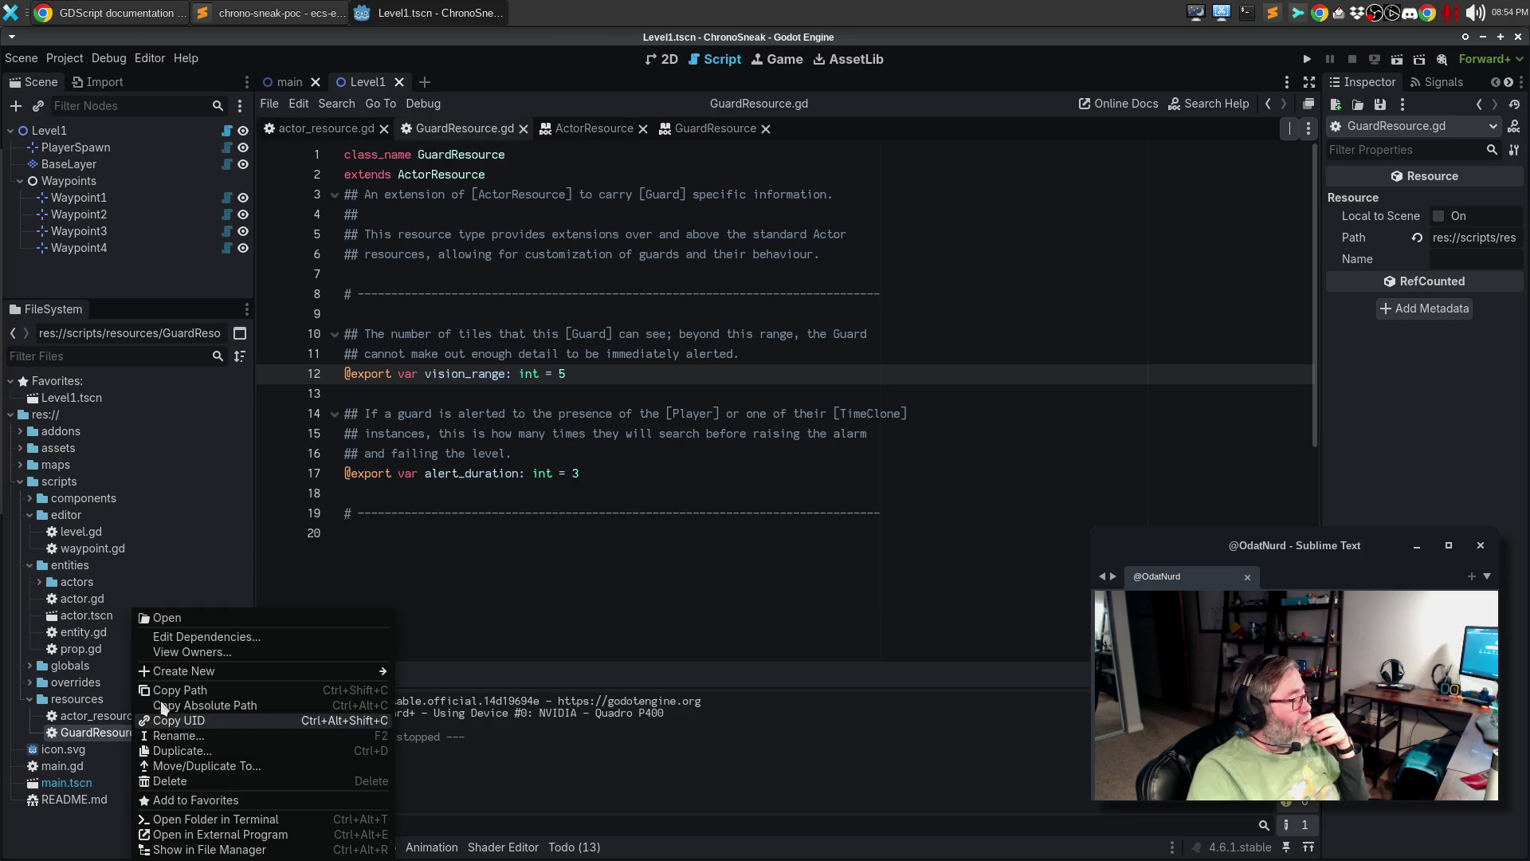
{"action": "left_click", "coordinate": [203, 737]}
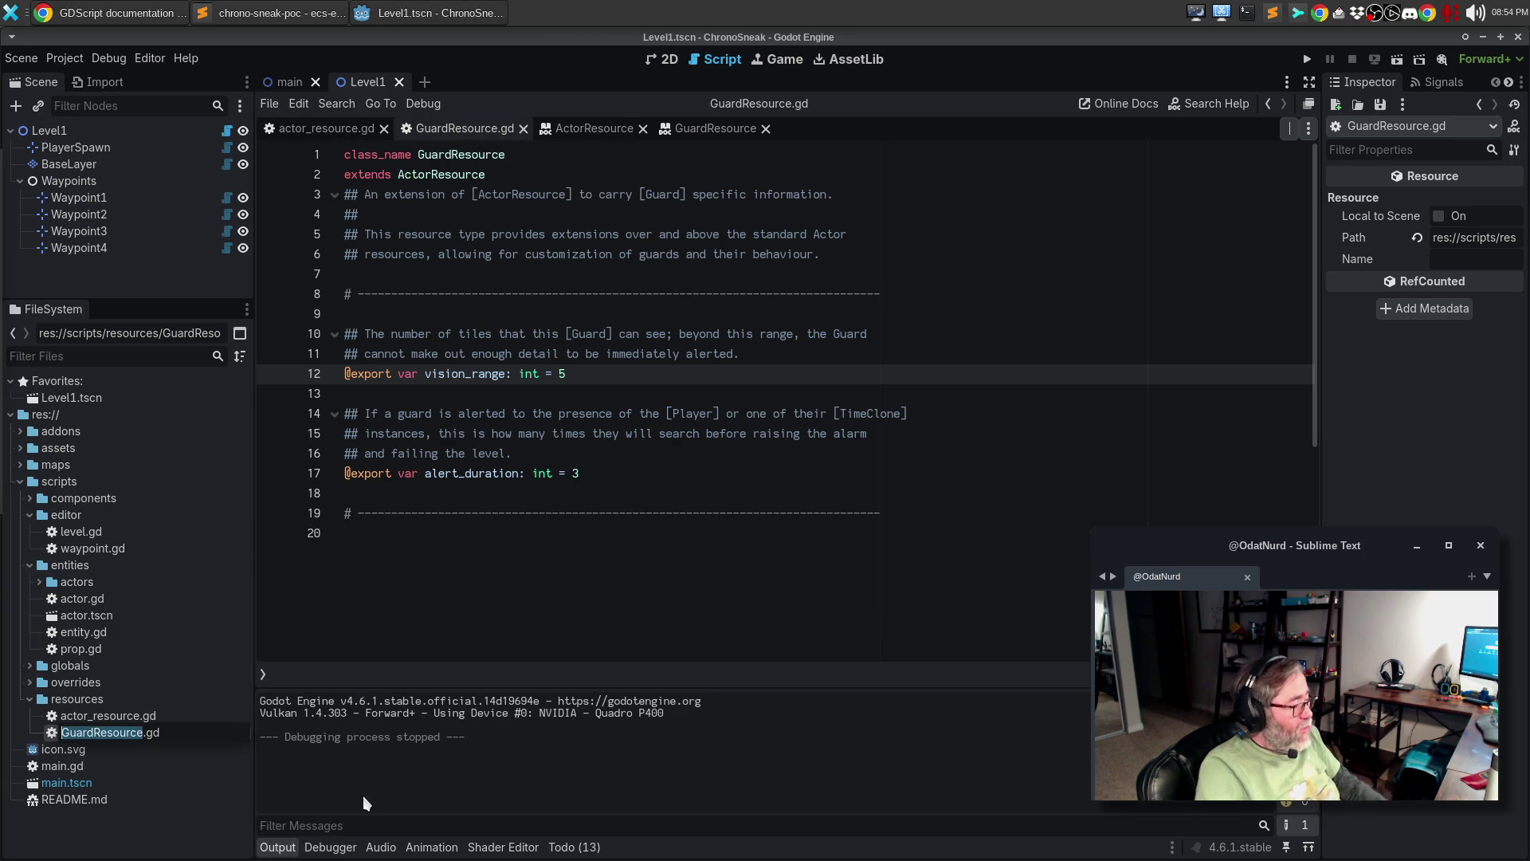
{"action": "type", "text": "guard_resource"}
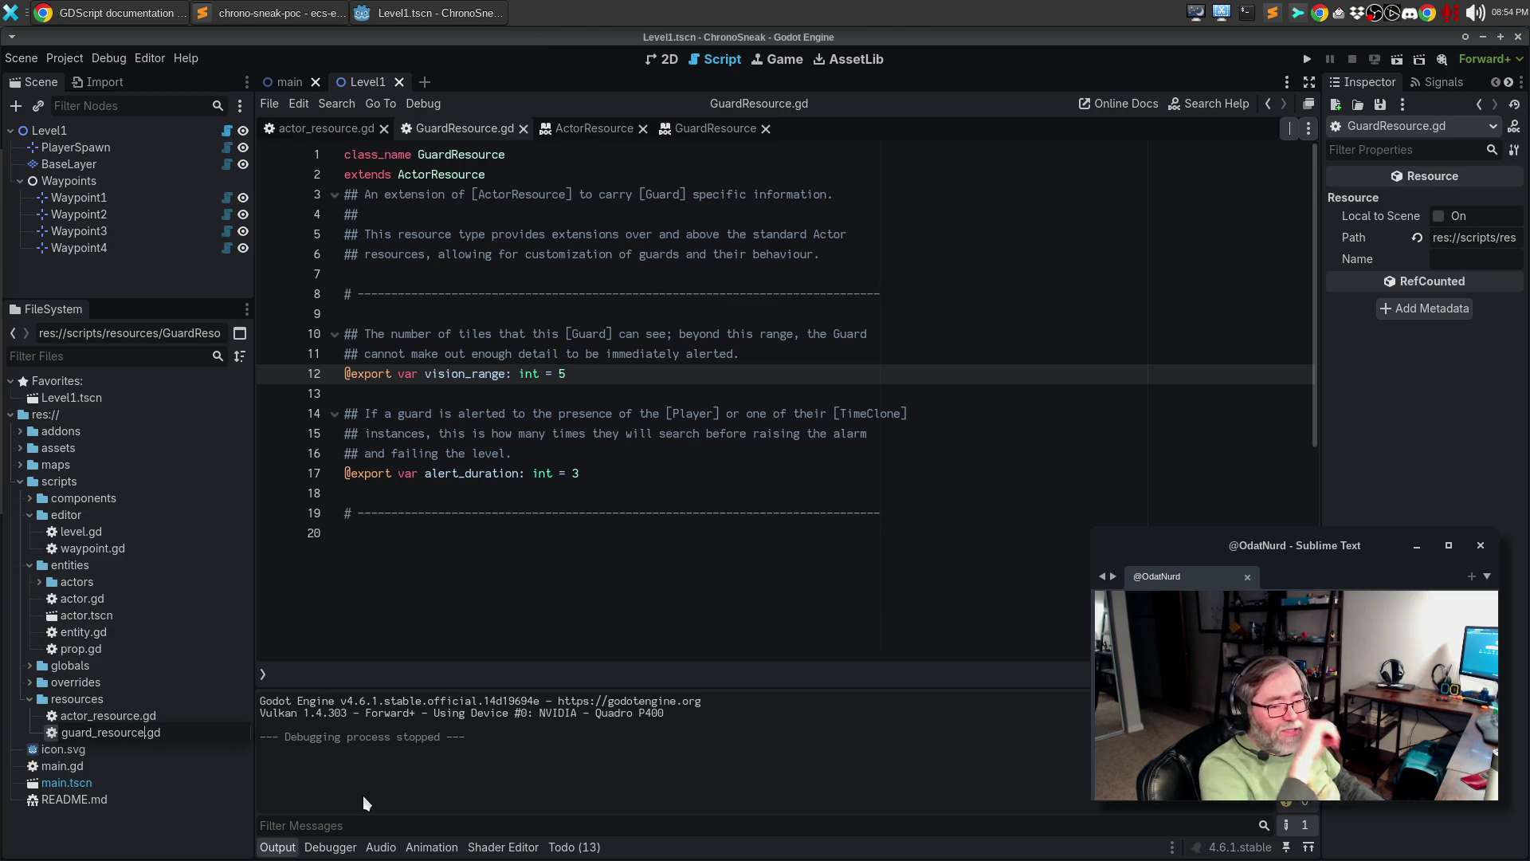
{"action": "key", "text": "Return"}
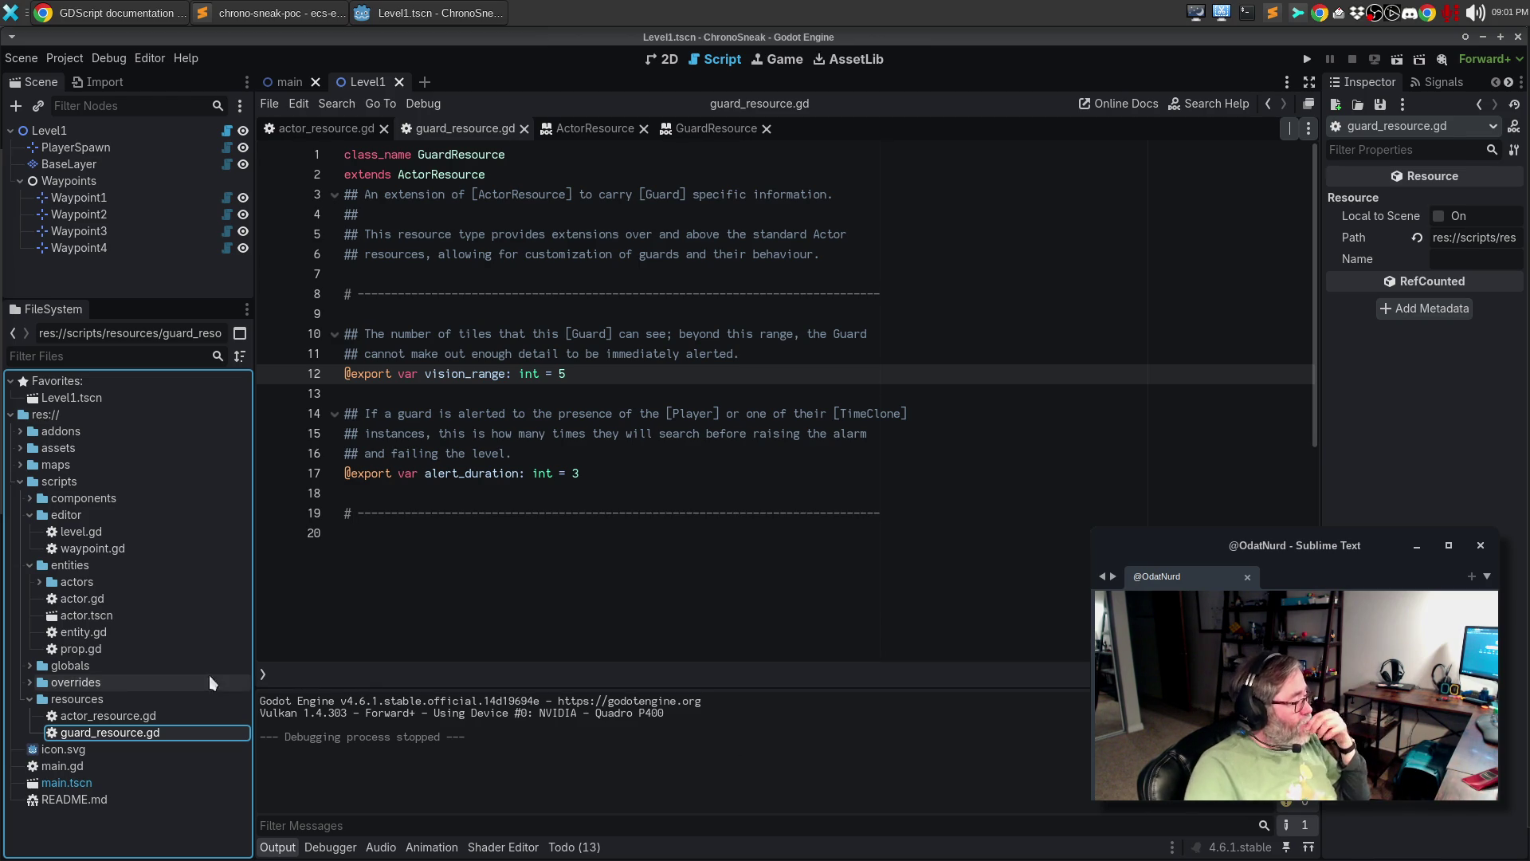
- Bring up the context menu for the scripts/resources folder
{"action": "right_click", "coordinate": [112, 699]}
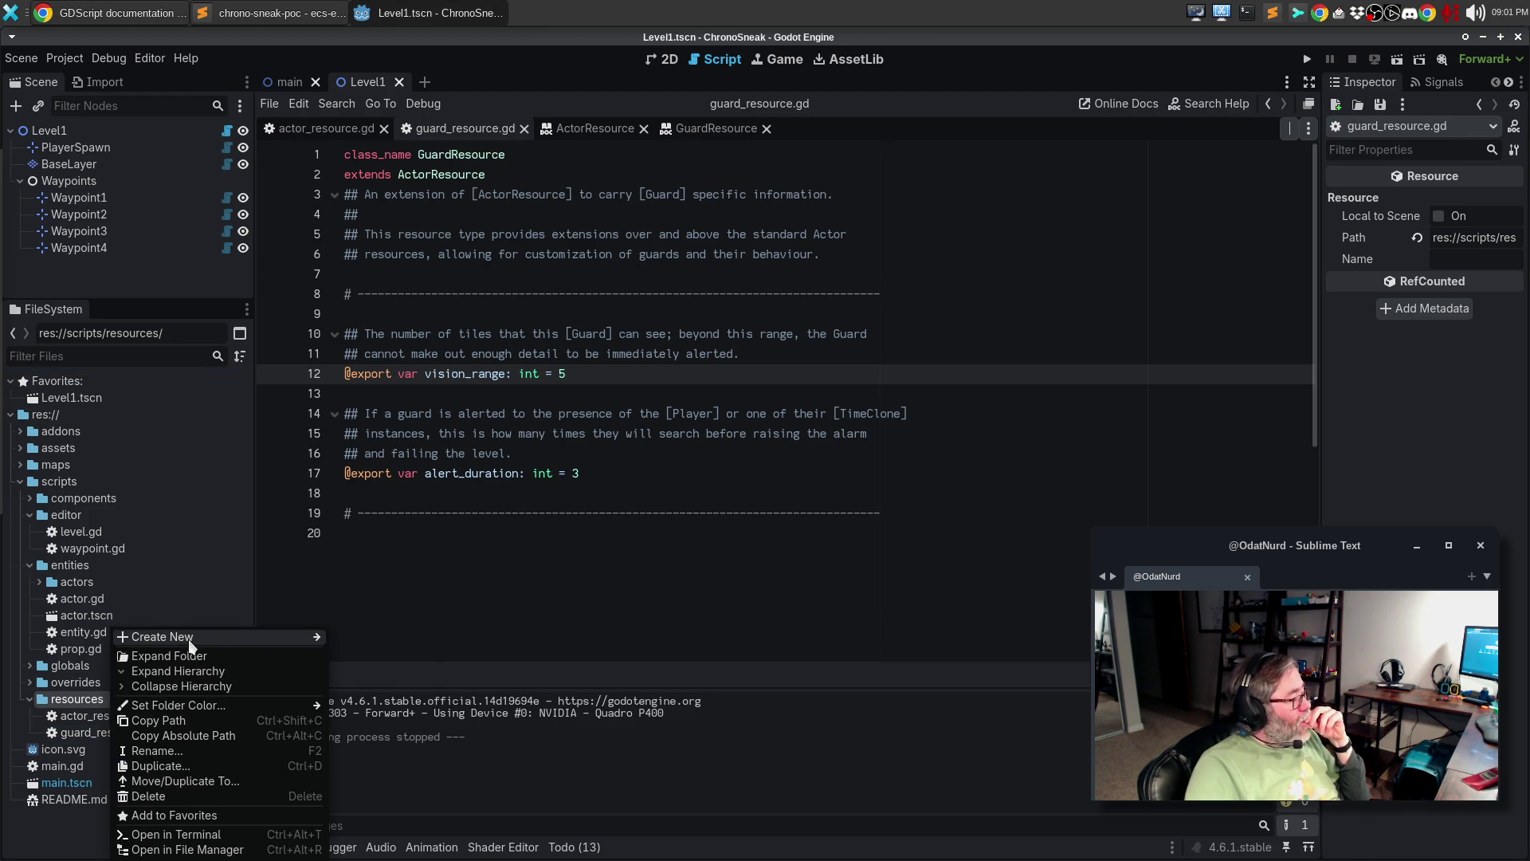
{"action": "mouse_move", "coordinate": [191, 646]}
{"action": "left_click", "coordinate": [374, 651]}
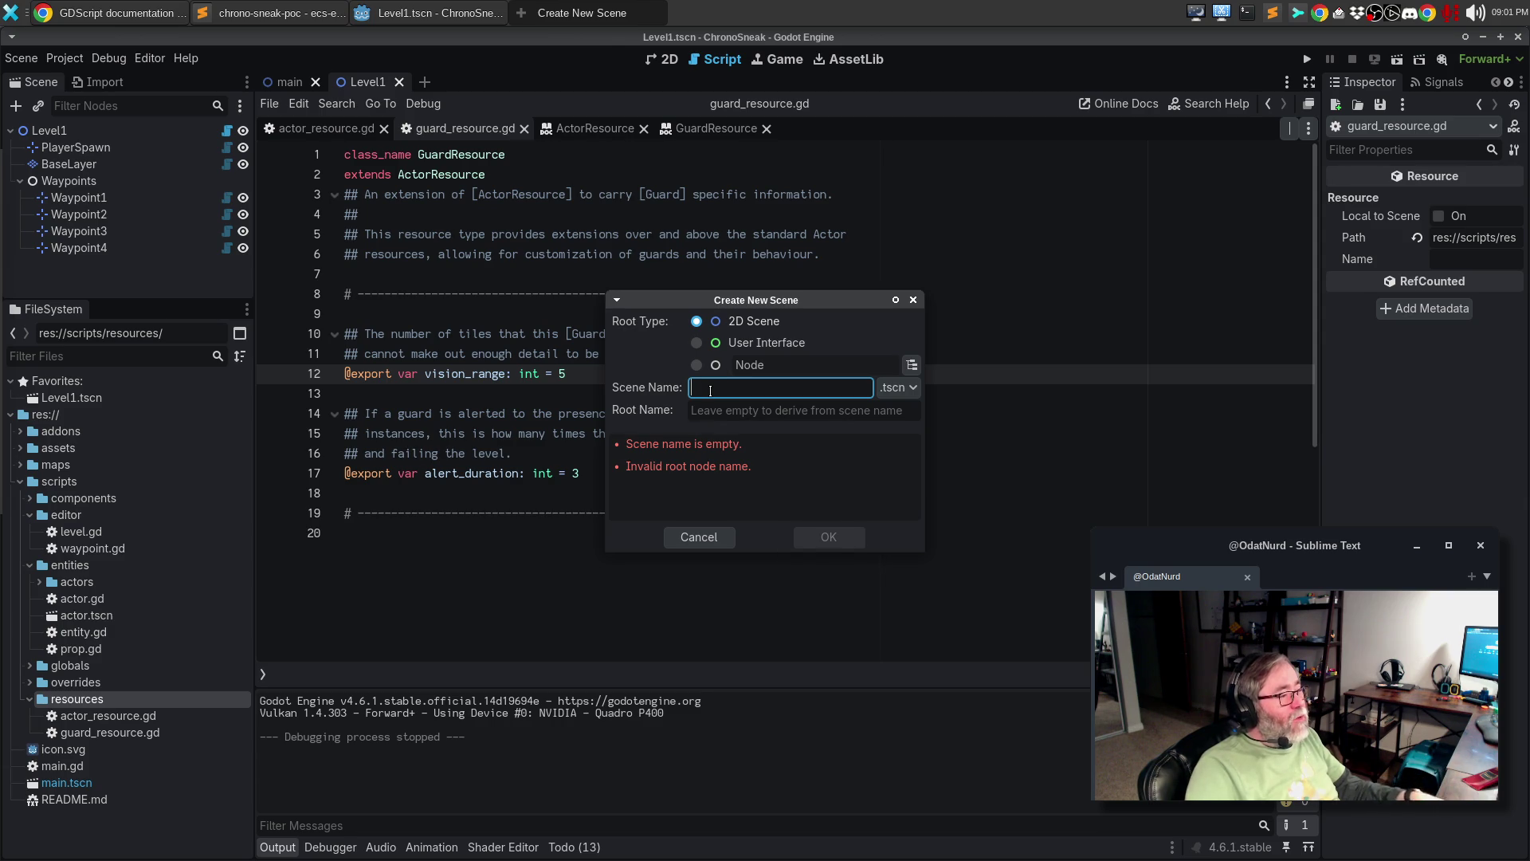
{"action": "key", "text": "Escape"}
{"action": "right_click", "coordinate": [144, 700]}
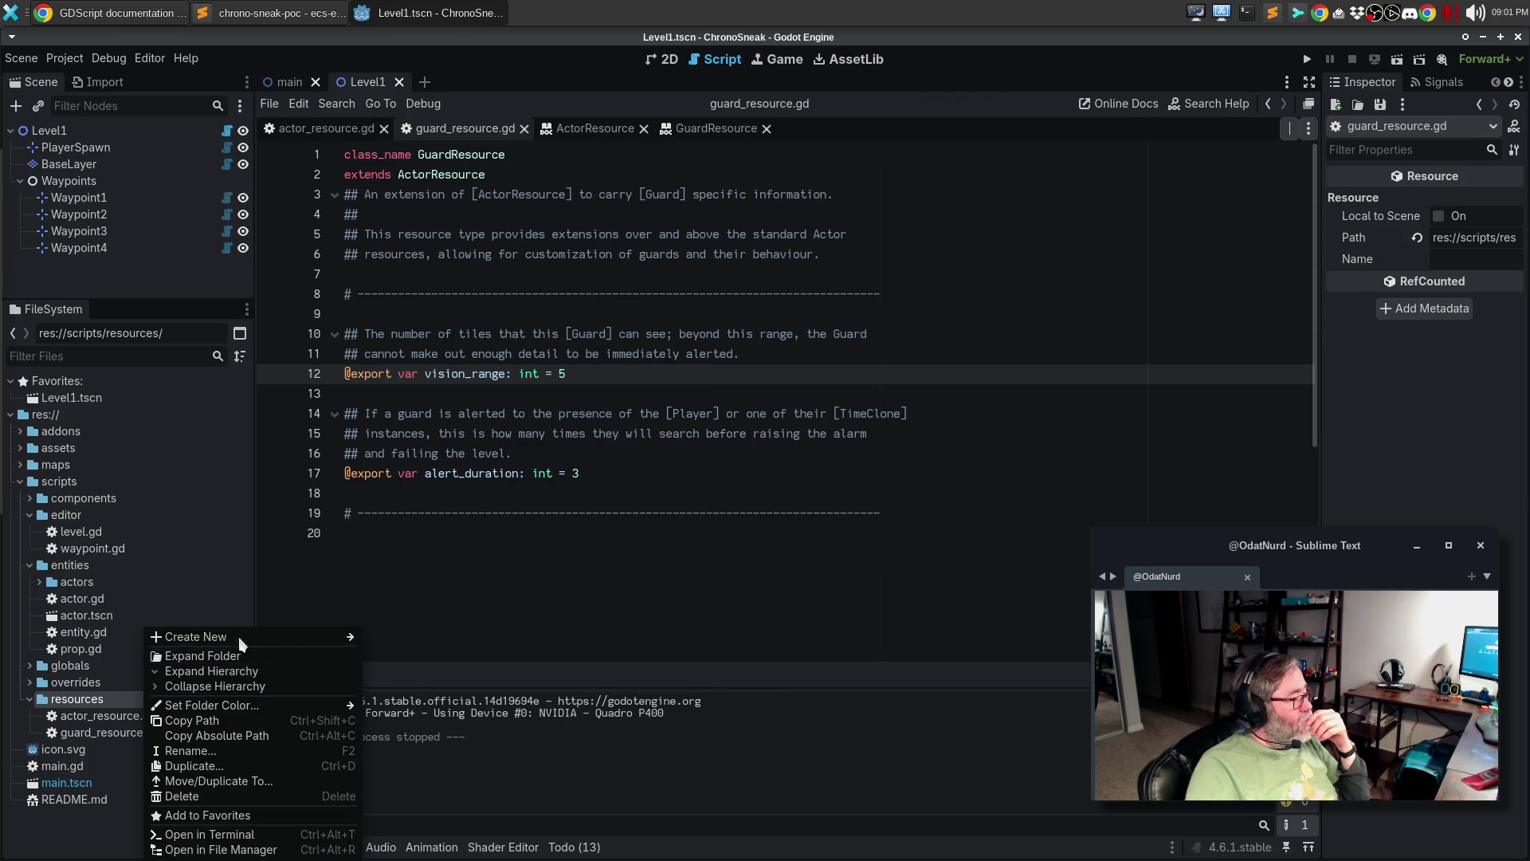
{"action": "mouse_move", "coordinate": [239, 636]}
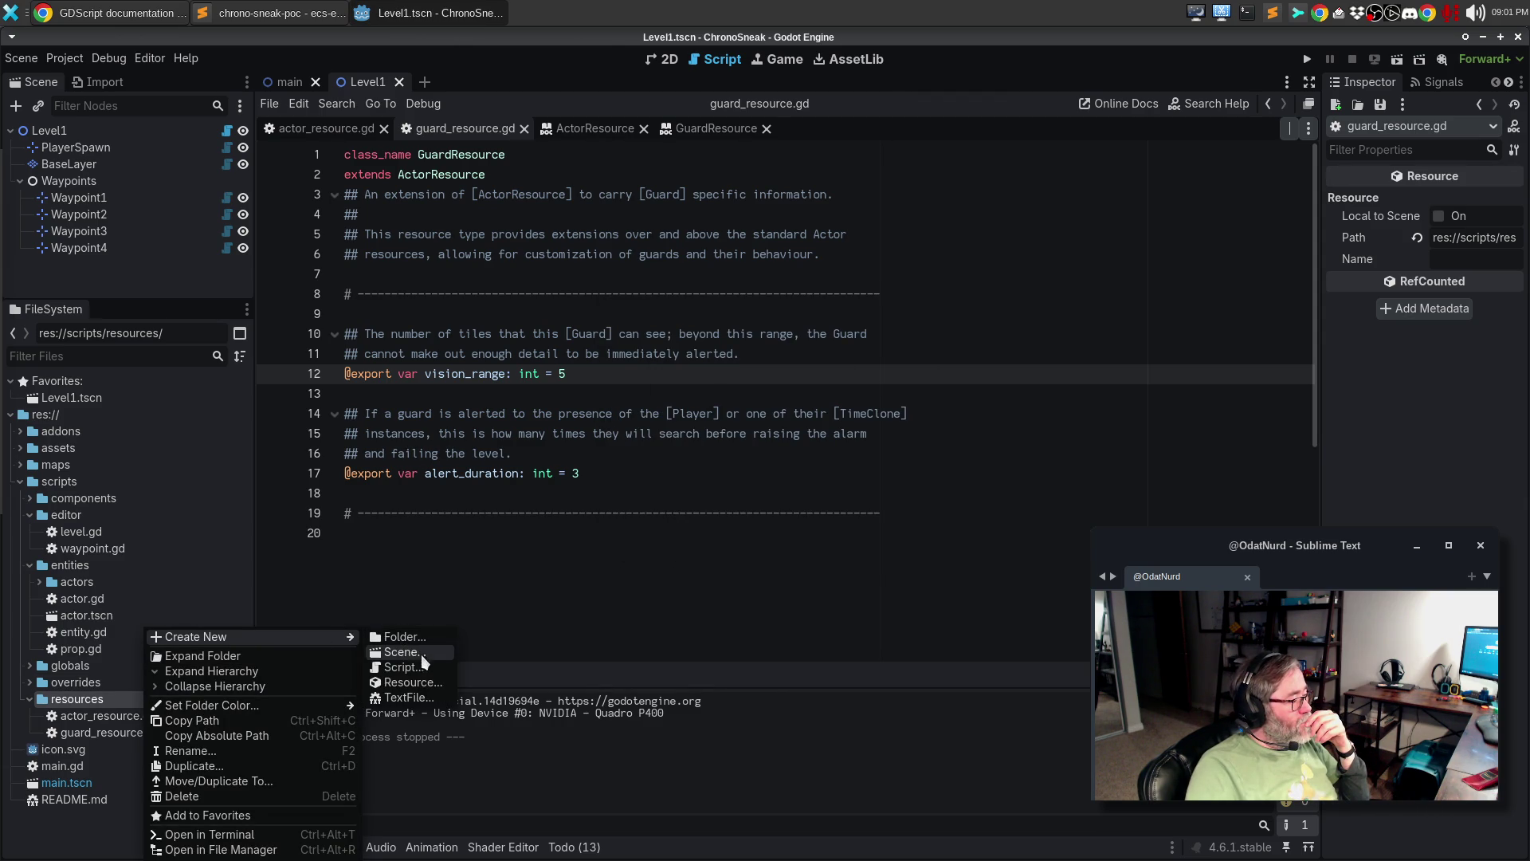
{"action": "key", "text": "Escape"}
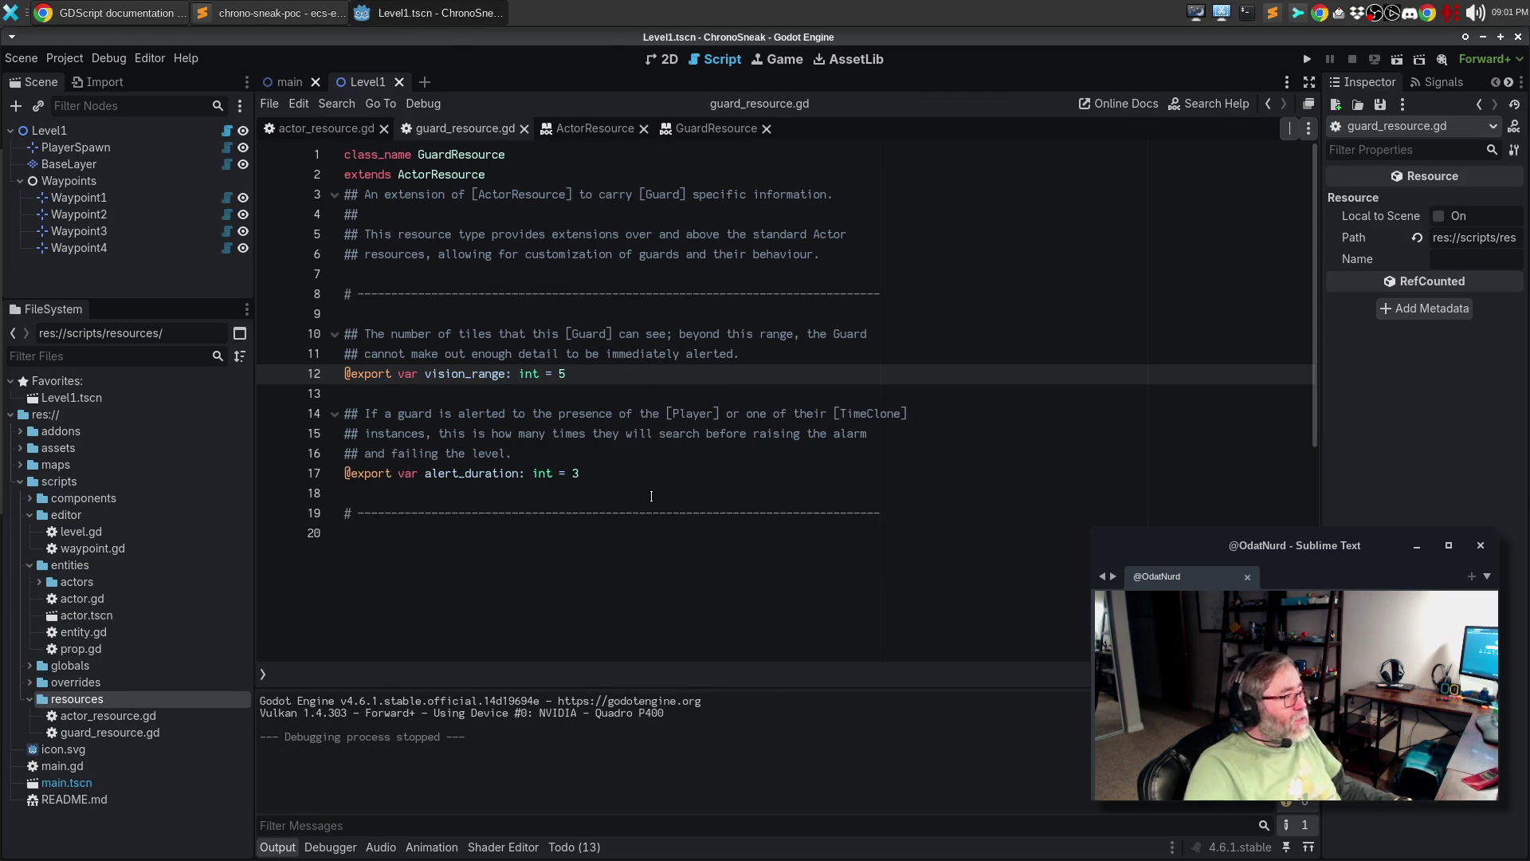
{"action": "left_click", "coordinate": [145, 59]}
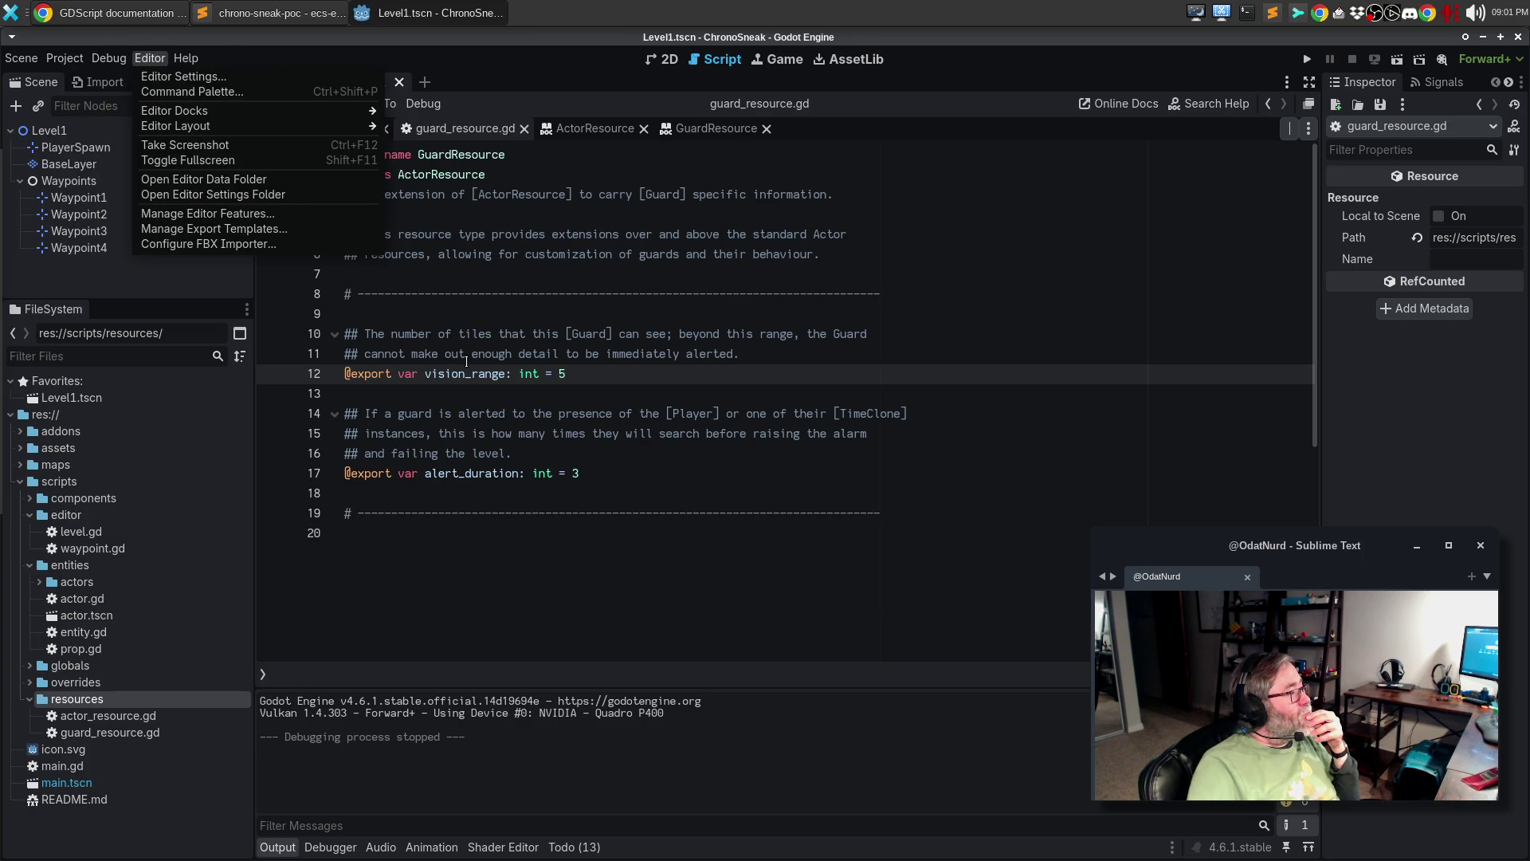
{"action": "left_click", "coordinate": [192, 92]}
{"action": "type", "text": "create"}
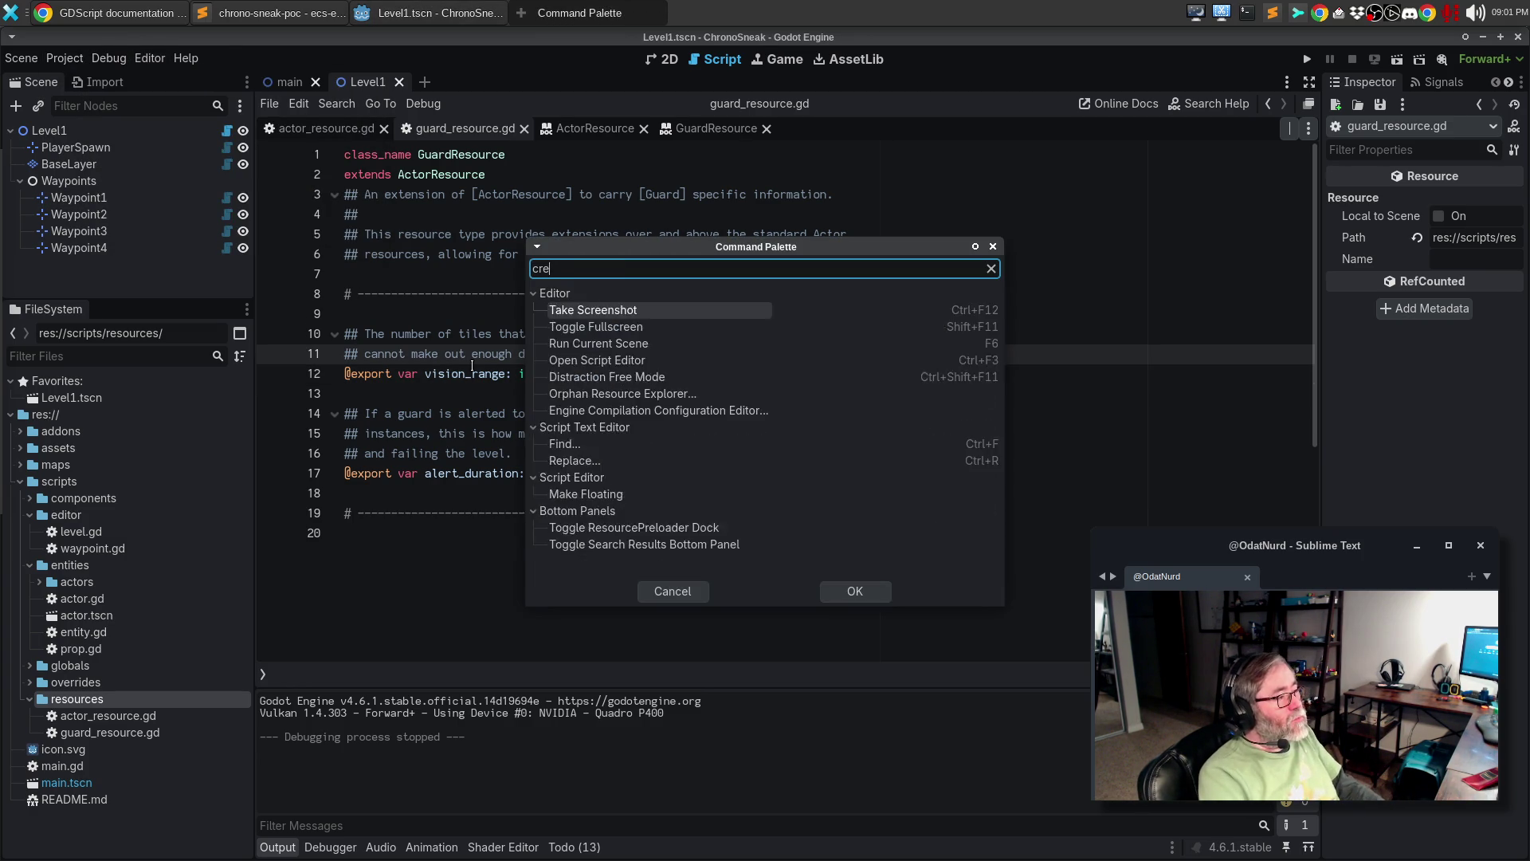
{"action": "key", "text": "BackSpace"}
{"action": "key", "text": "BackSpace"}
{"action": "key", "text": "BackSpace"}
{"action": "type", "text": "script"}
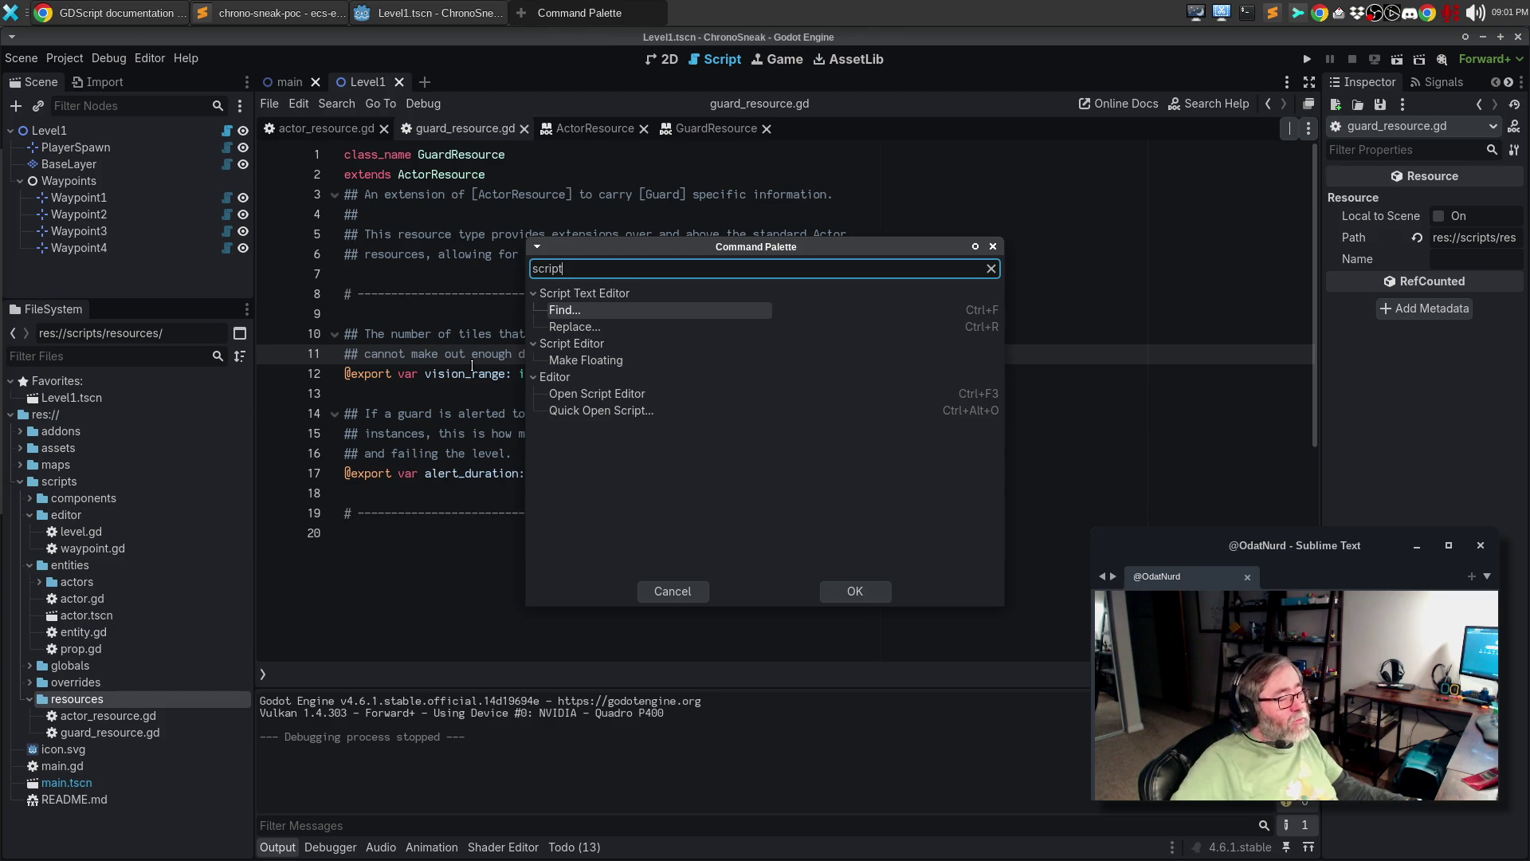
{"action": "key", "text": "Escape"}
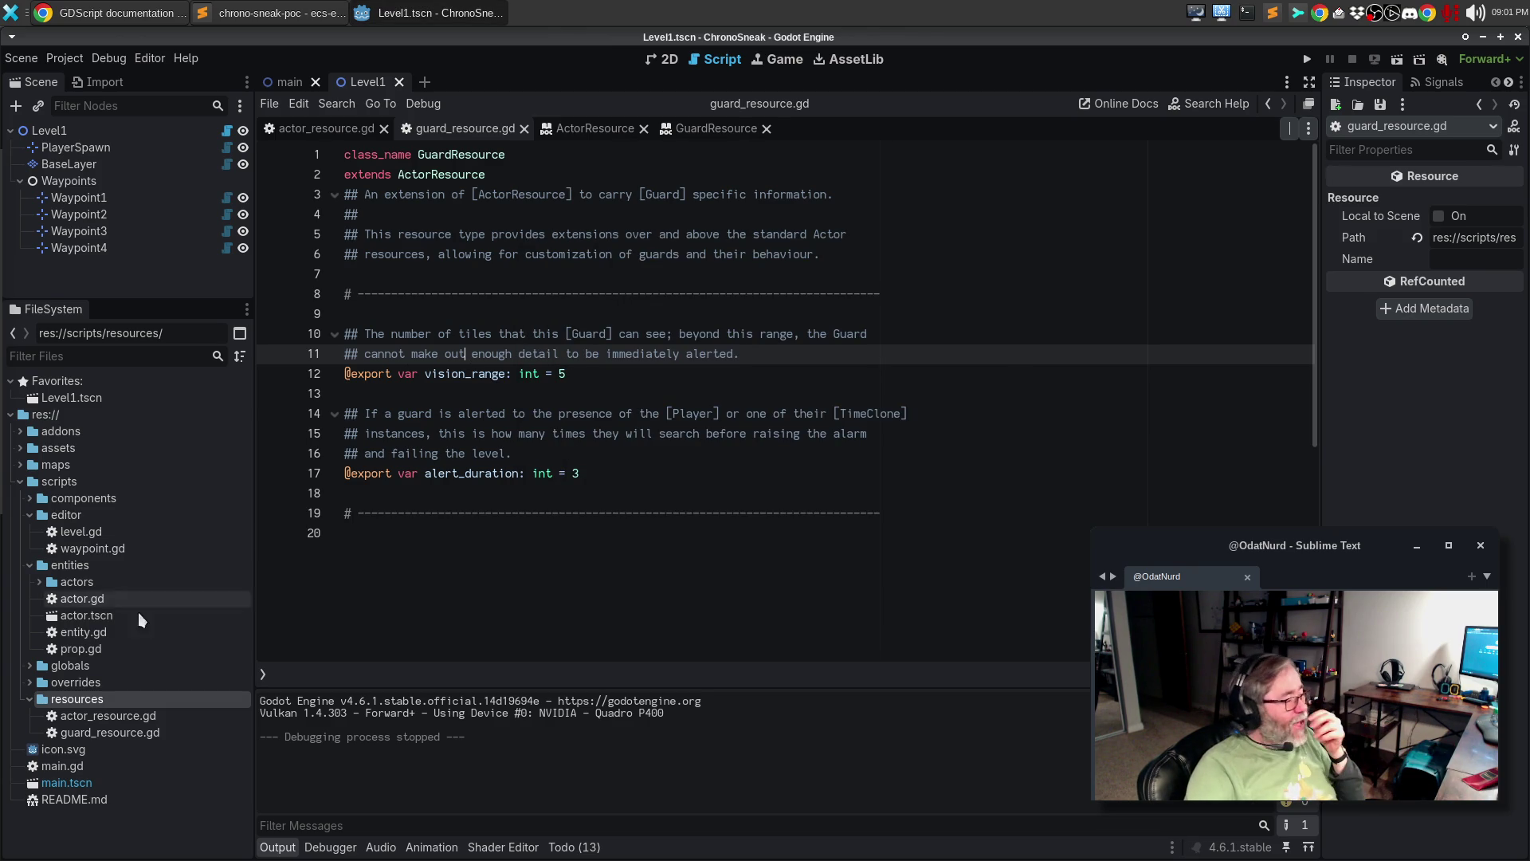
{"action": "right_click", "coordinate": [140, 701]}
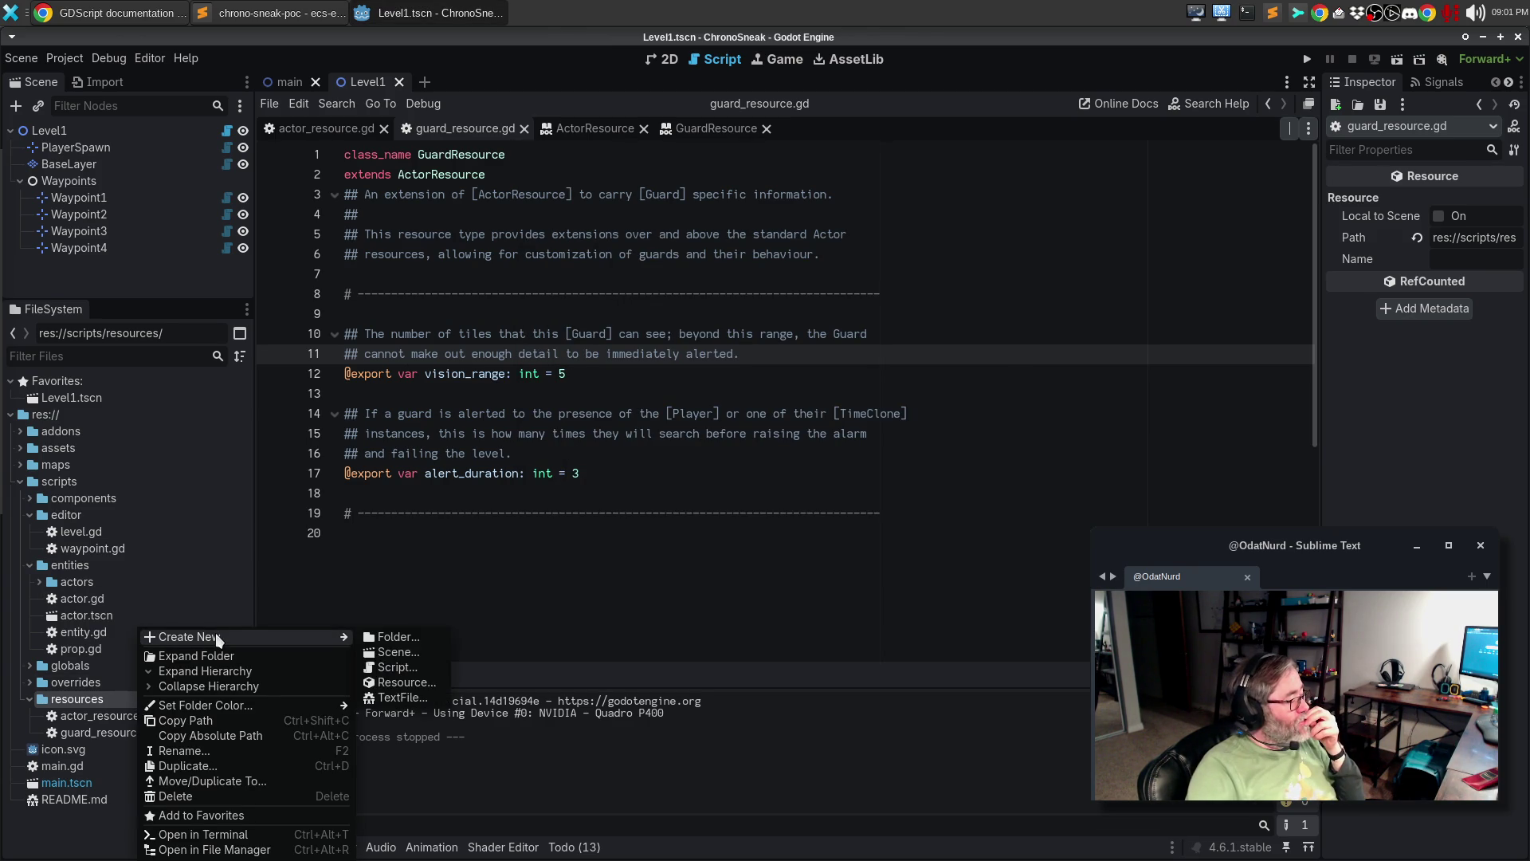
- Create player_resource.gd inheriting ActorResource in resources, then switch to Sublime Text
{"action": "left_click", "coordinate": [425, 661]}
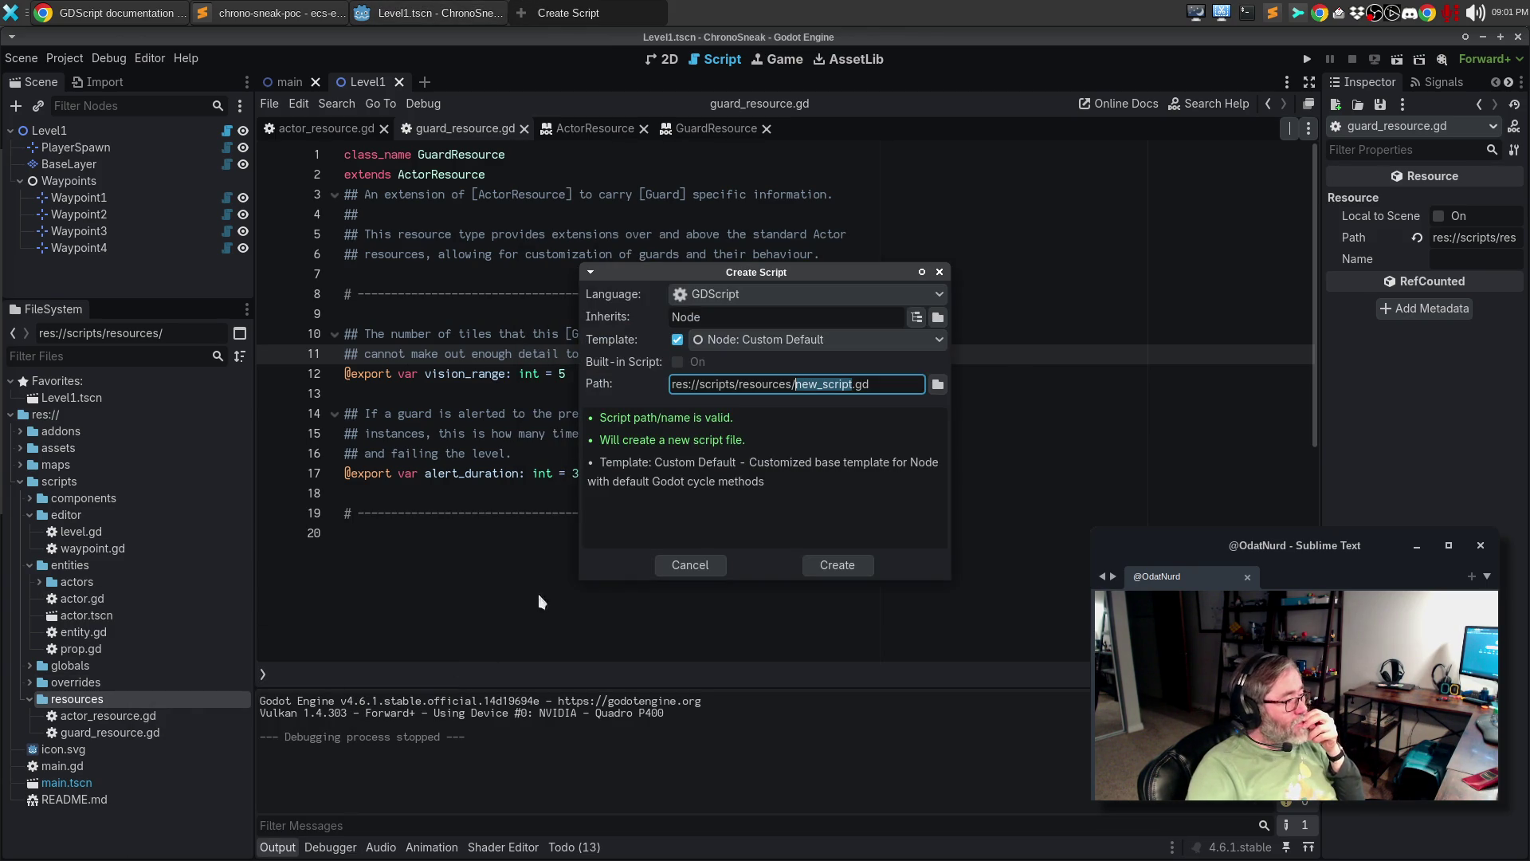
{"action": "double_click", "coordinate": [756, 317]}
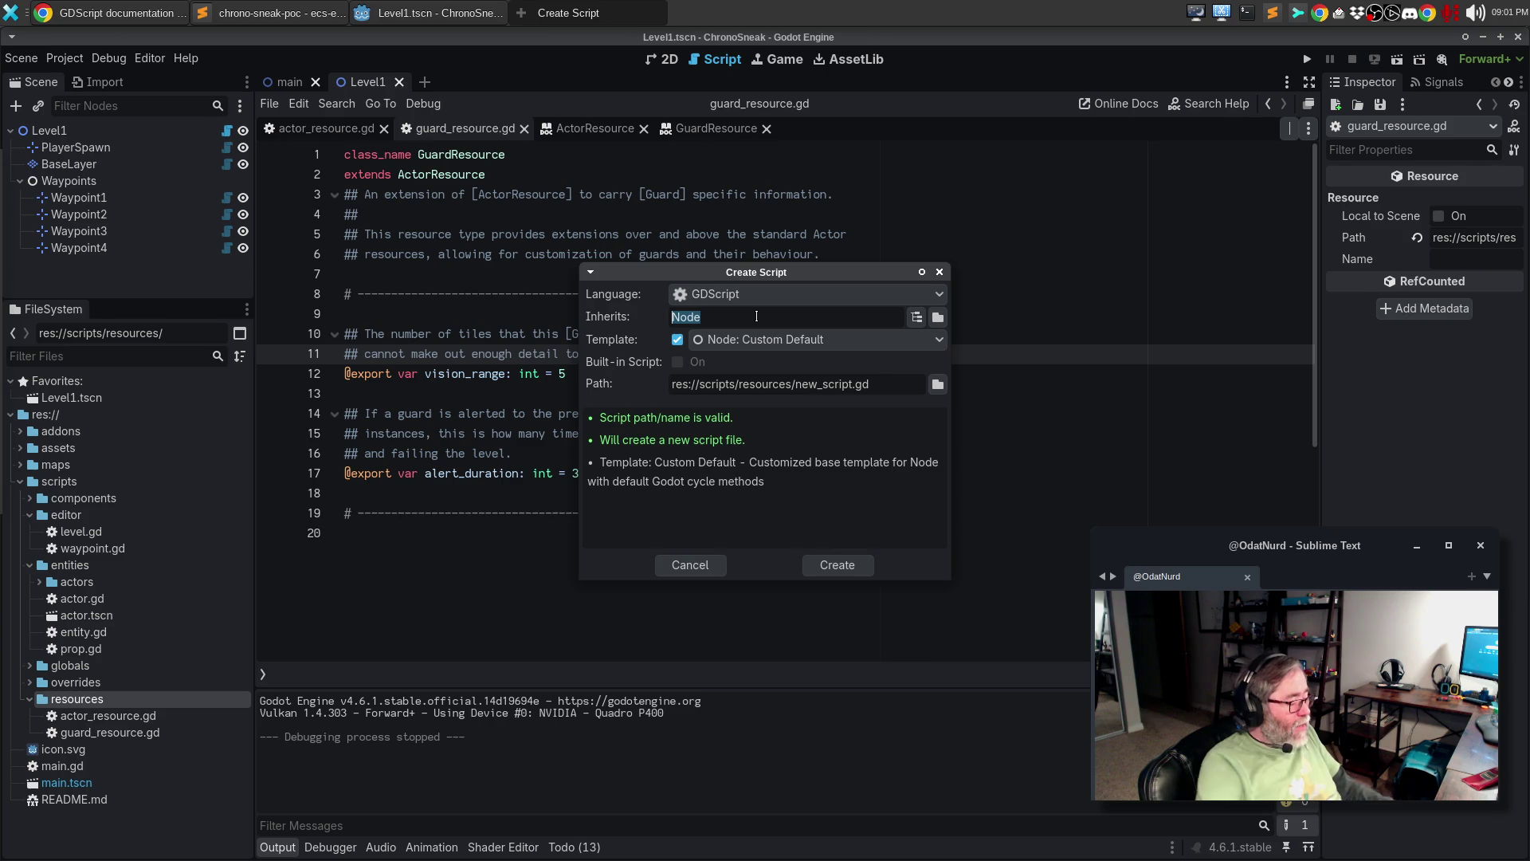
{"action": "type", "text": "ActorR"}
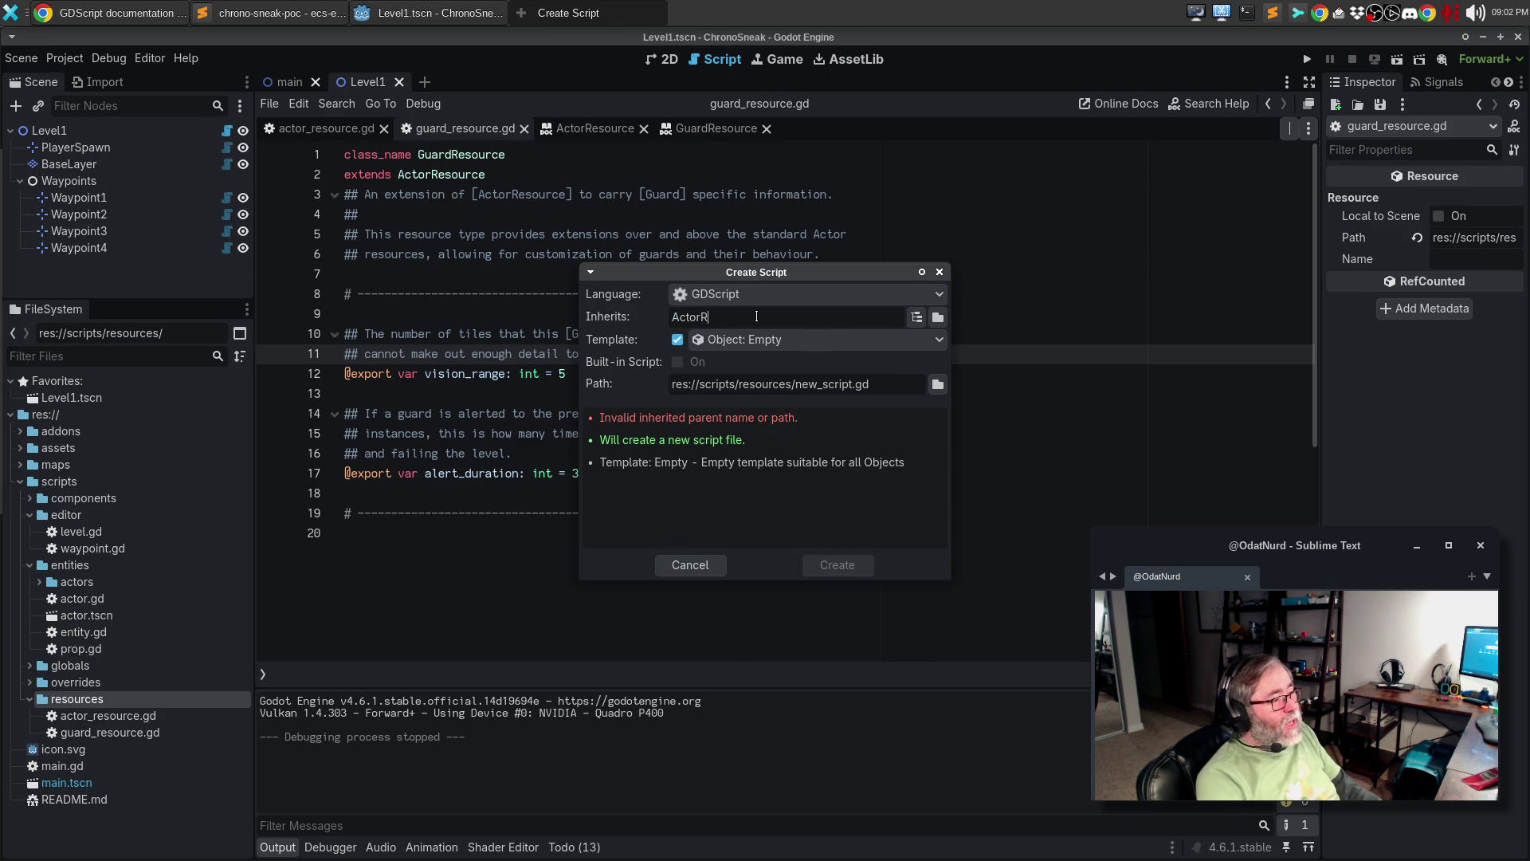
{"action": "type", "text": "esource"}
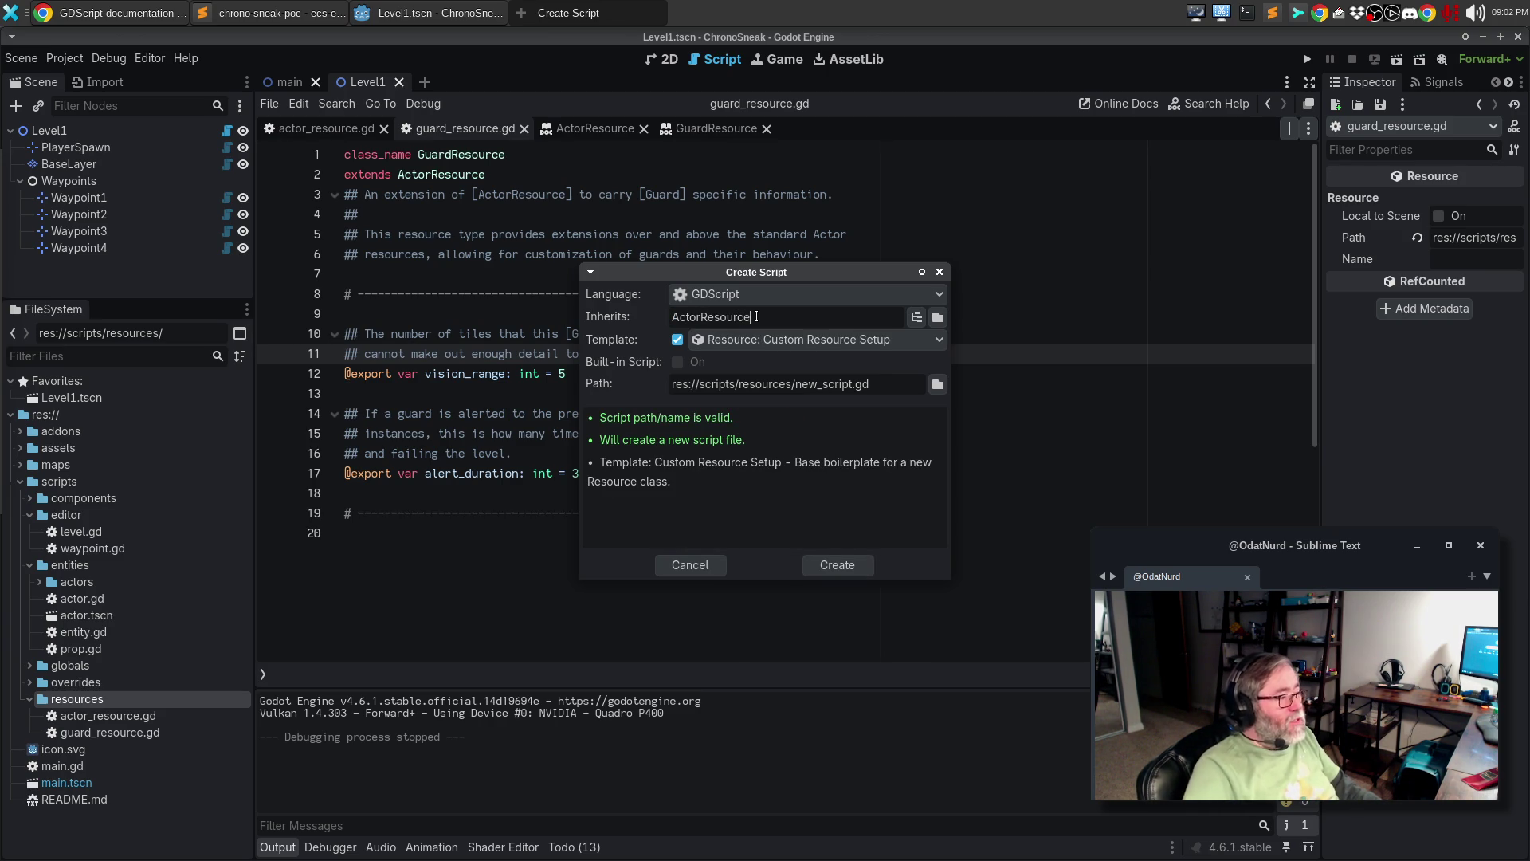
{"action": "double_click", "coordinate": [830, 384]}
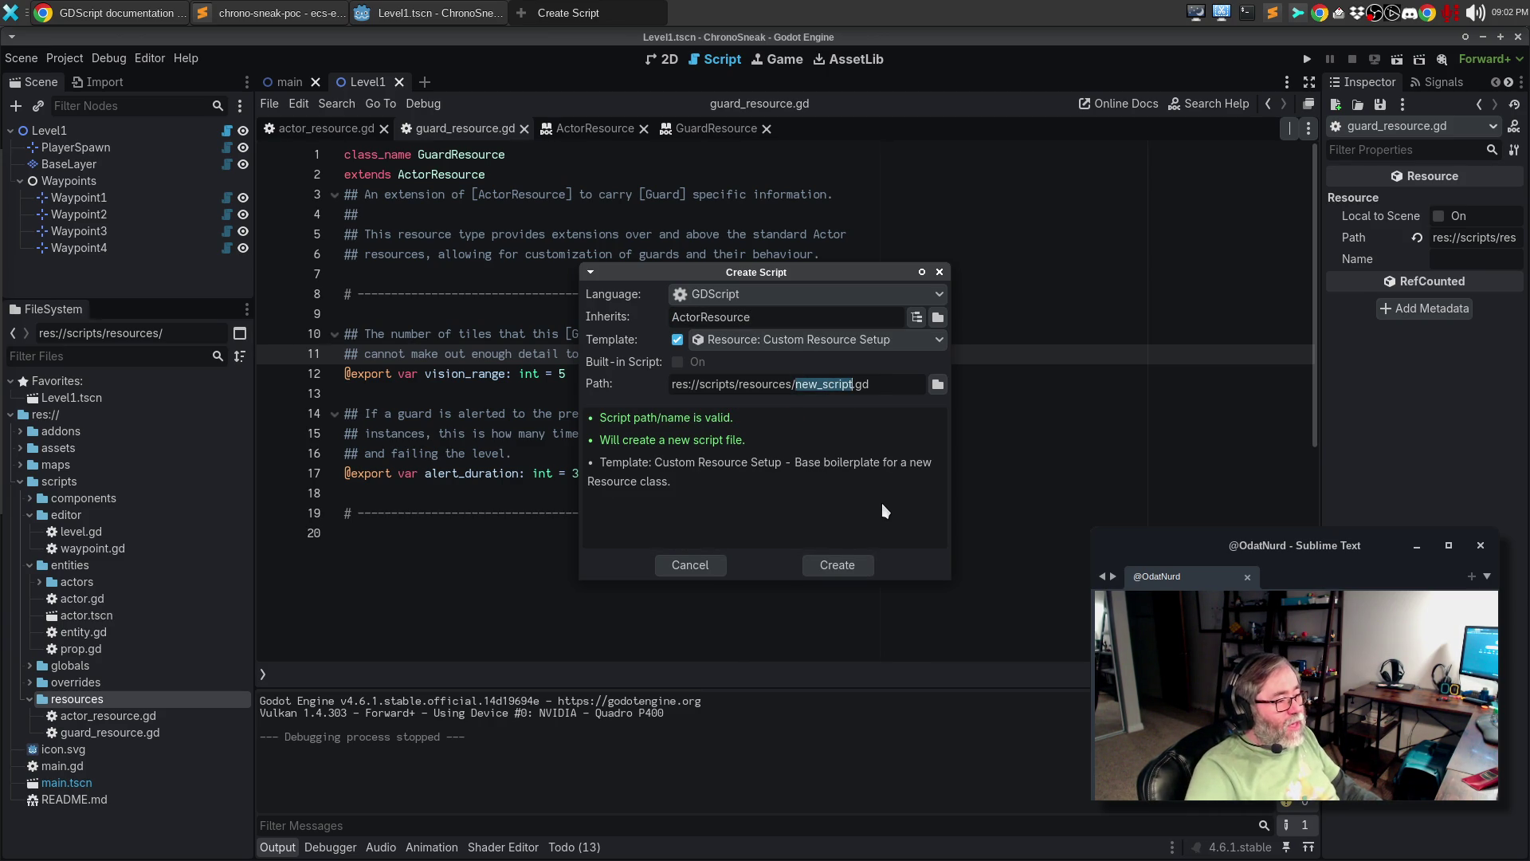
{"action": "type", "text": "player_r"}
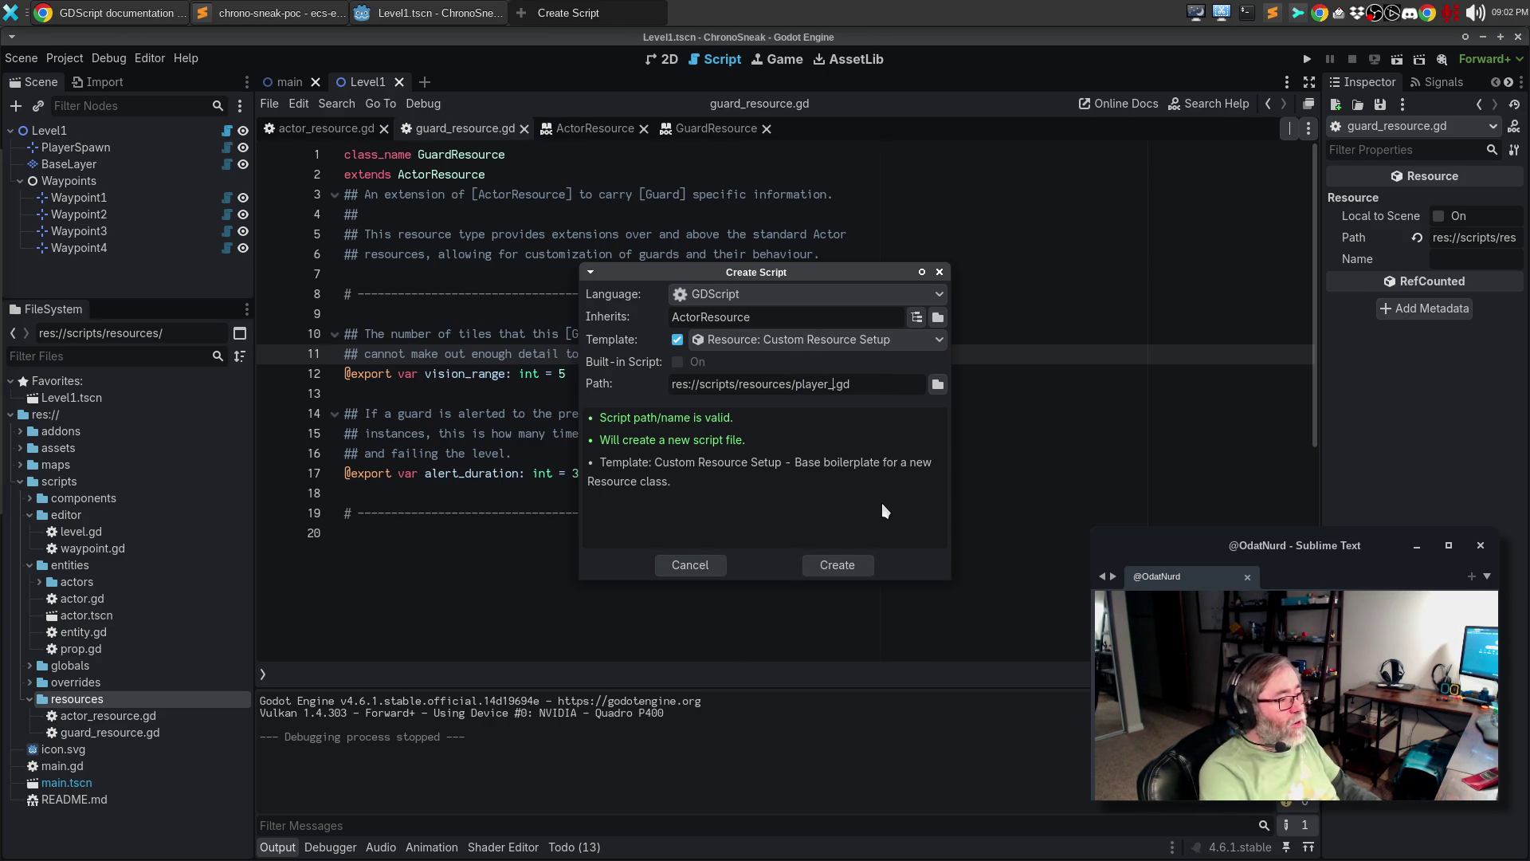
{"action": "type", "text": "esource"}
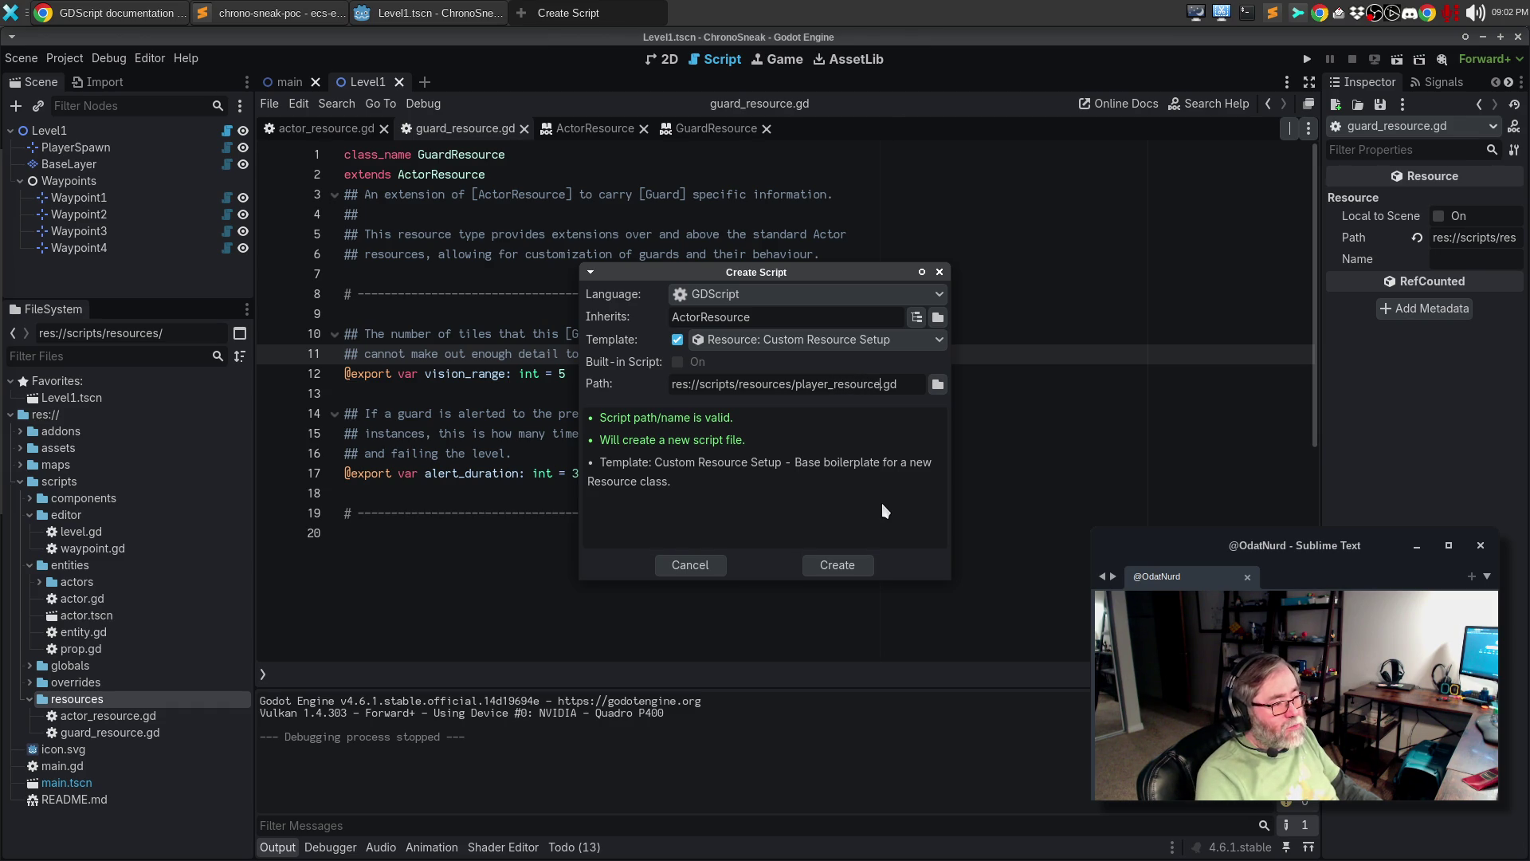
{"action": "key", "text": "Return"}
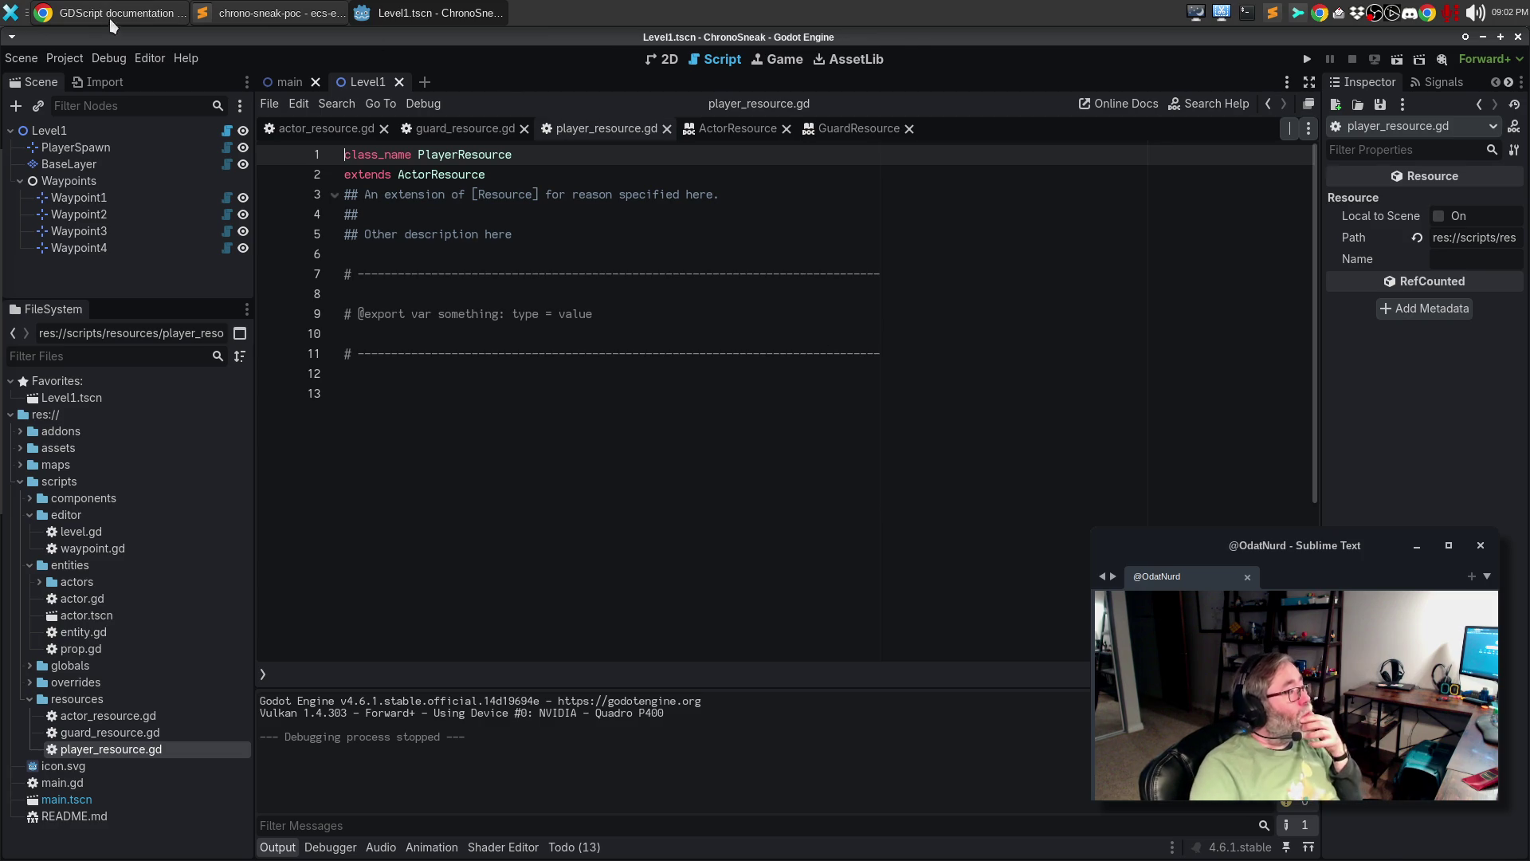
{"action": "left_click", "coordinate": [261, 12]}
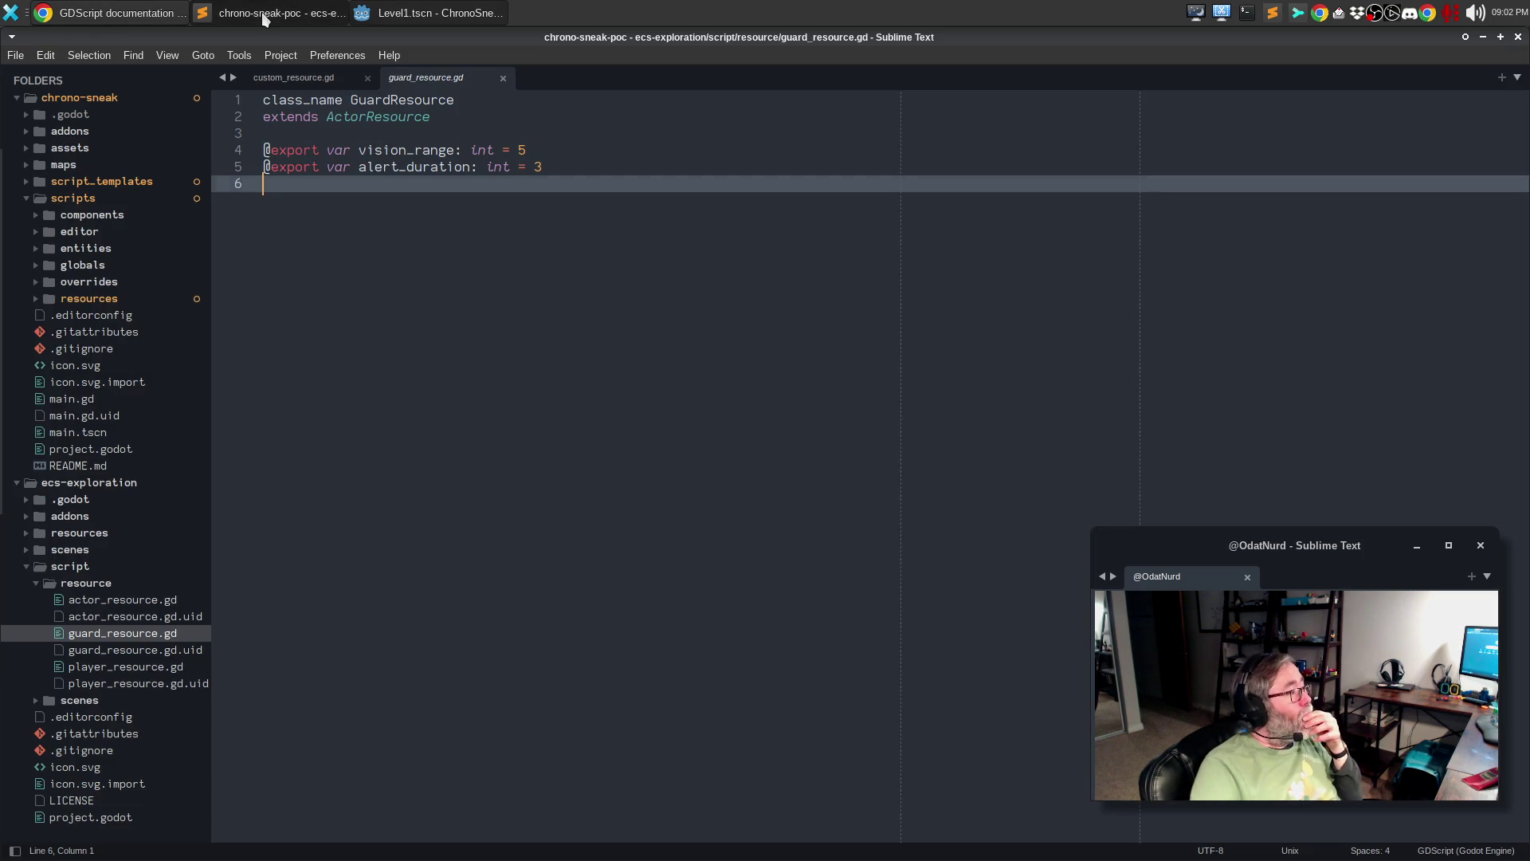
{"action": "left_click", "coordinate": [157, 666]}
{"action": "triple_click", "coordinate": [450, 150]}
{"action": "key", "text": "ctrl+c"}
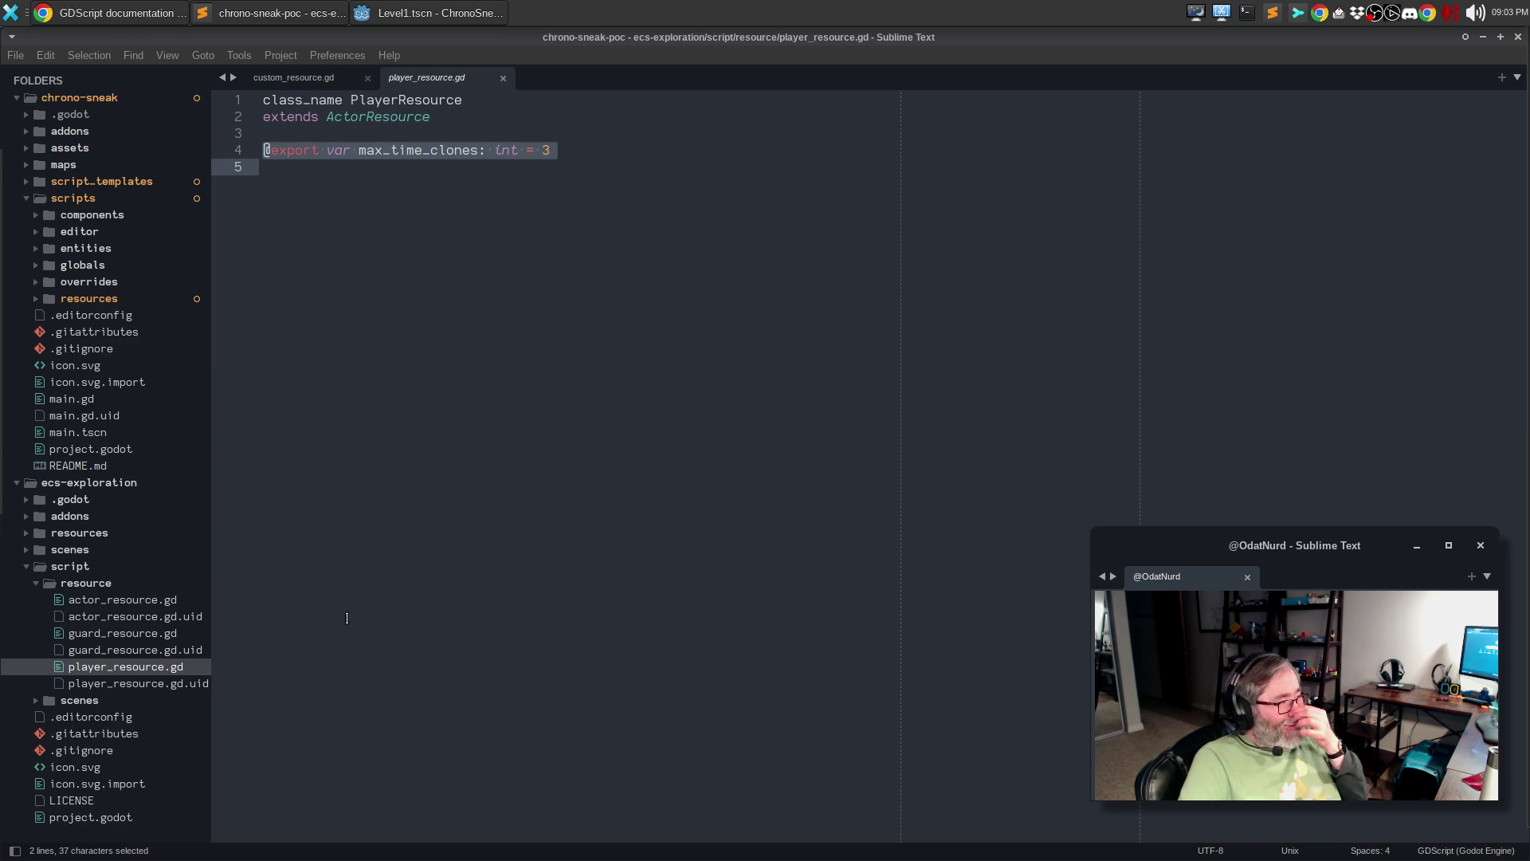
{"action": "left_click", "coordinate": [362, 152]}
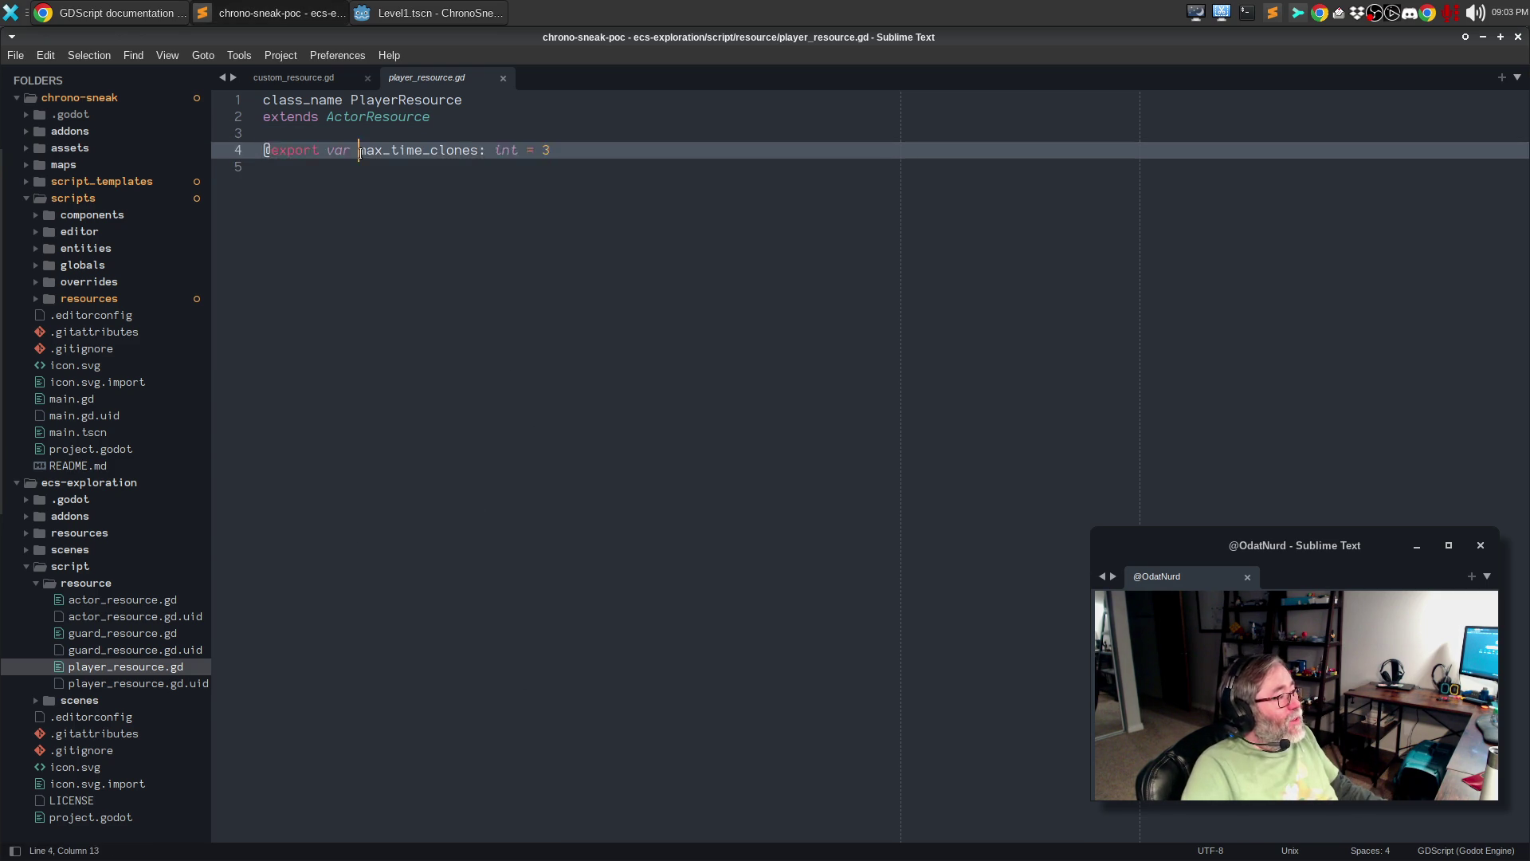
{"action": "key", "text": "ctrl+c"}
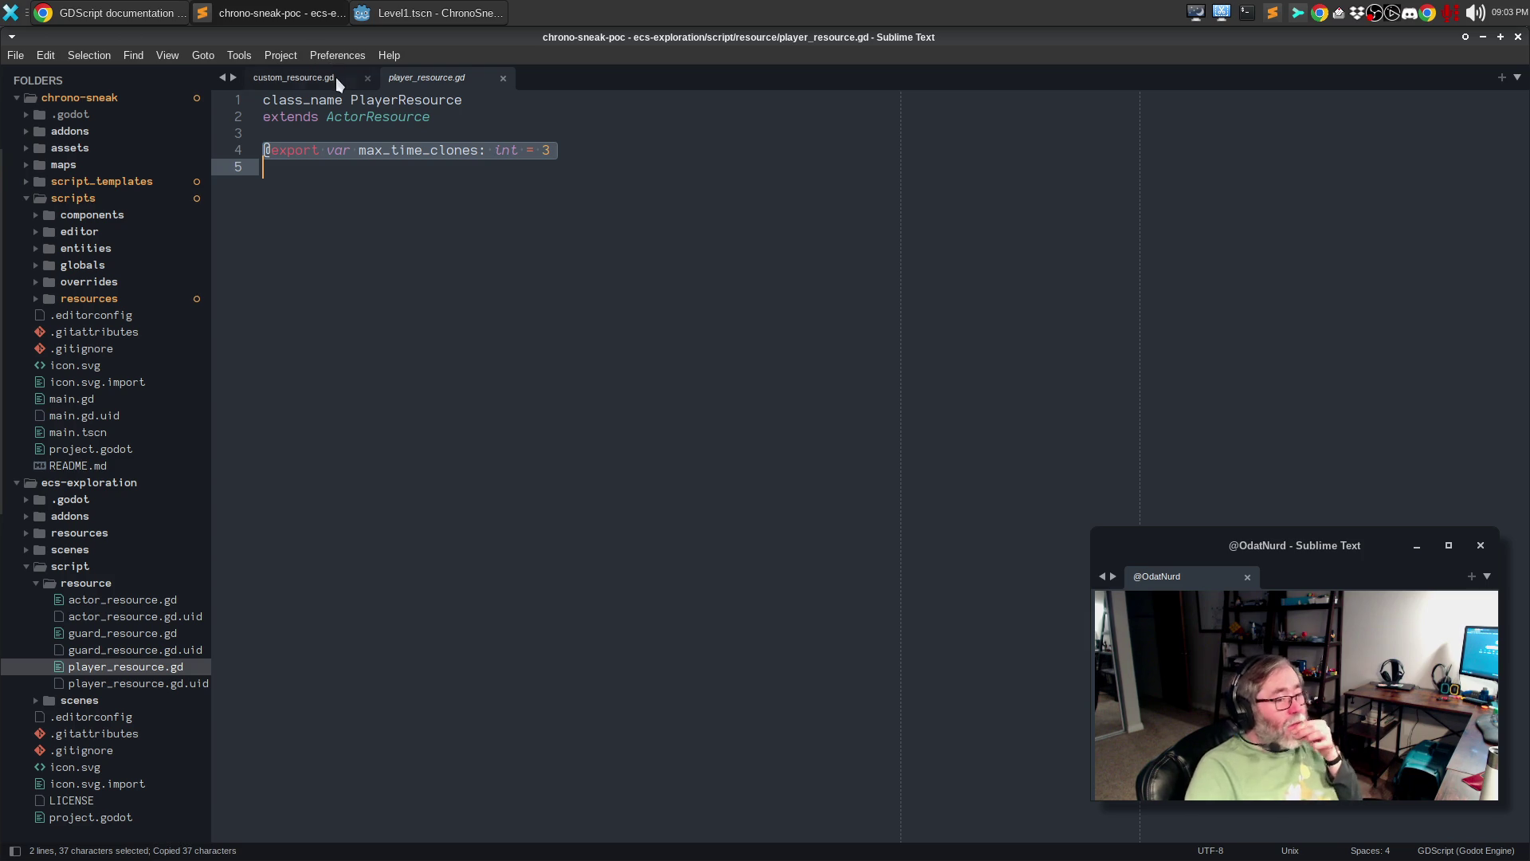
{"action": "left_click", "coordinate": [417, 15]}
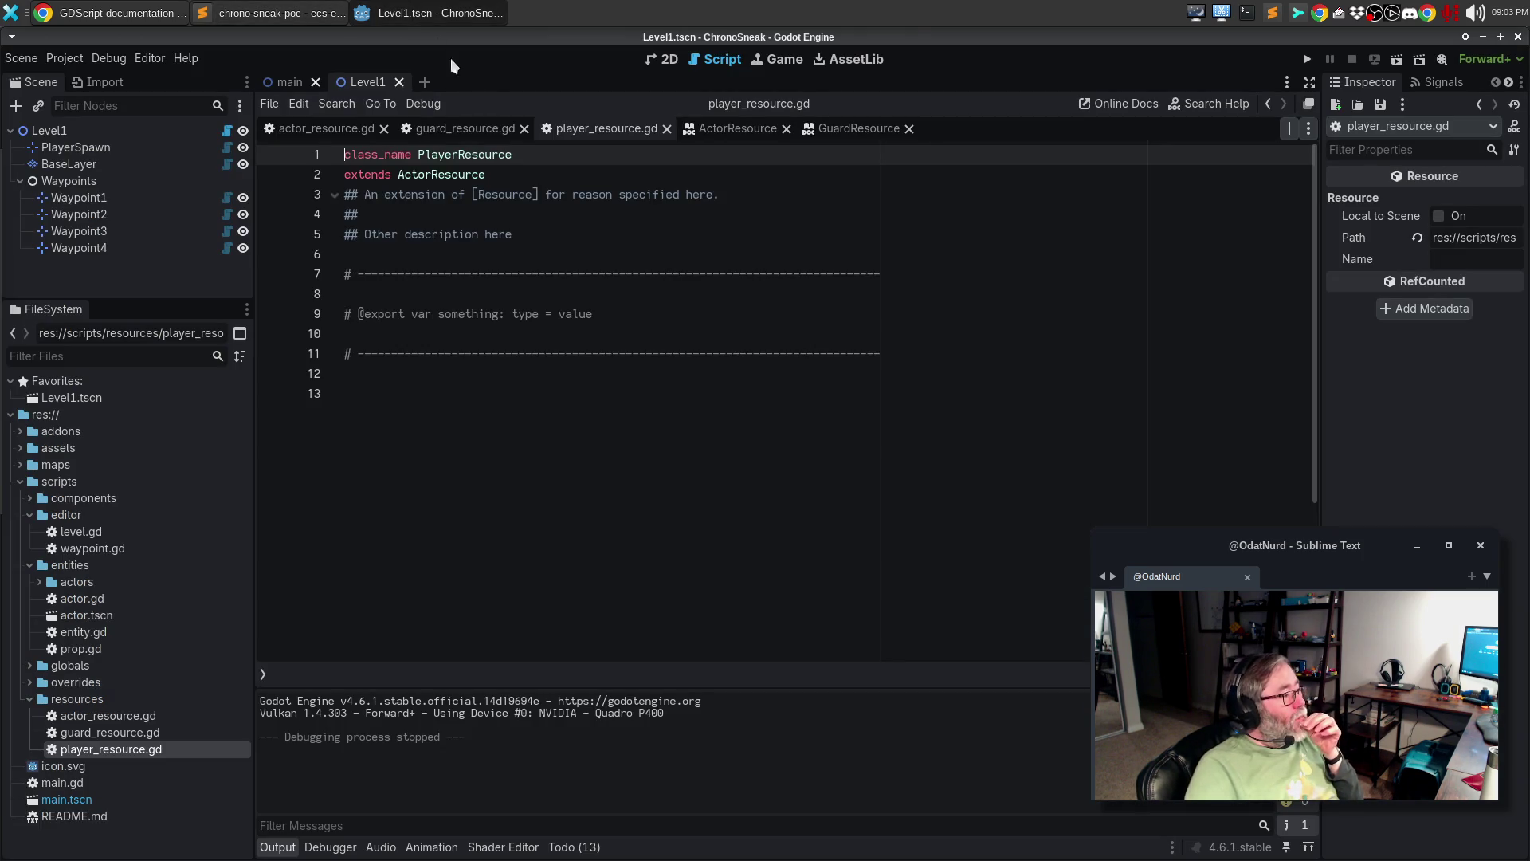
- Paste the max_time_clones export over line 9 and bring in guard_resource.gd's summary comment
{"action": "triple_click", "coordinate": [487, 314]}
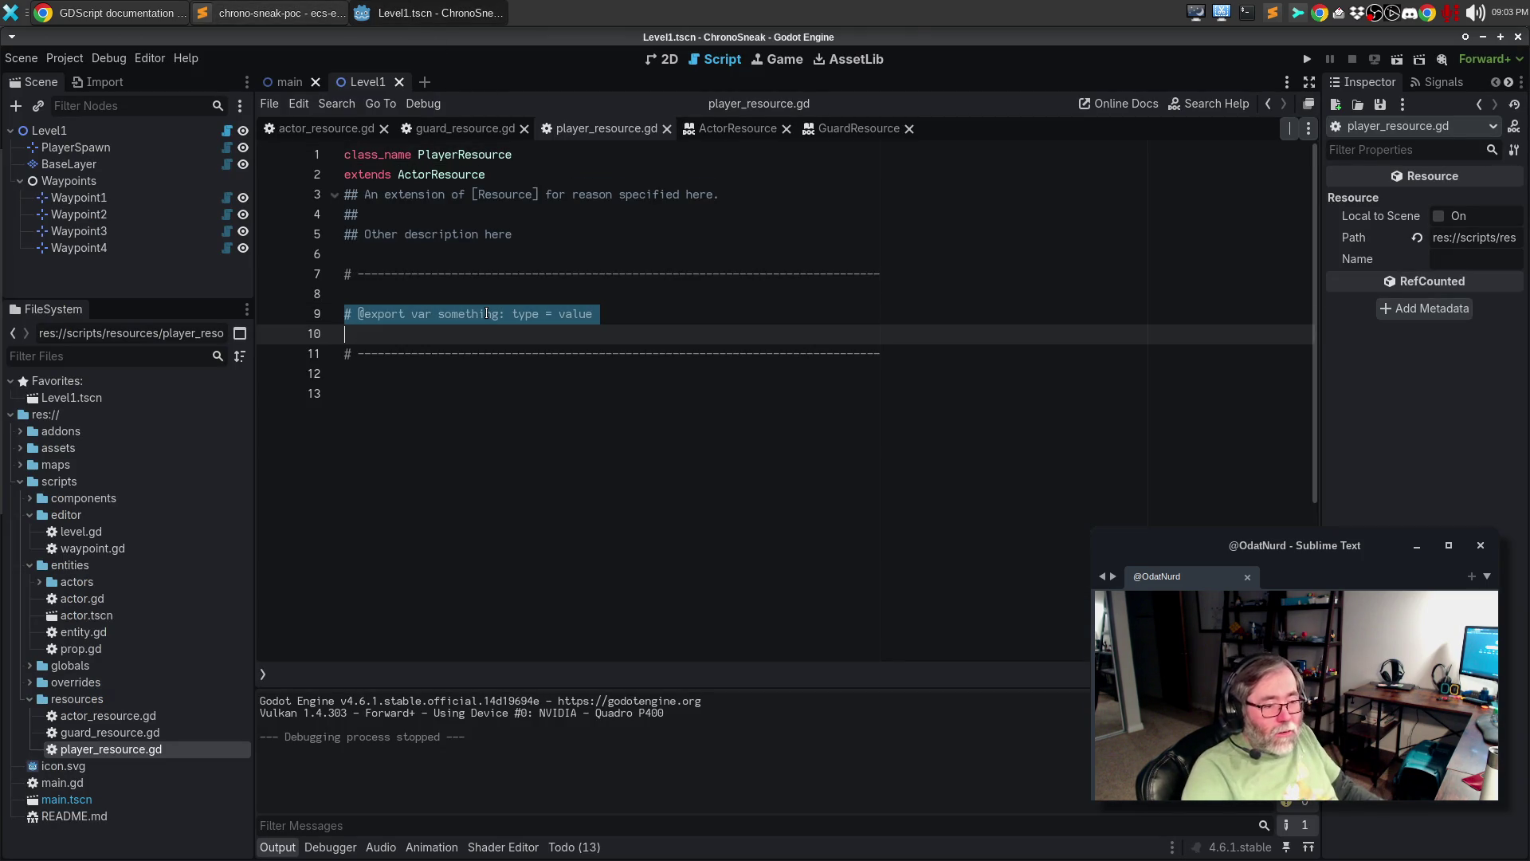
{"action": "key", "text": "ctrl+v"}
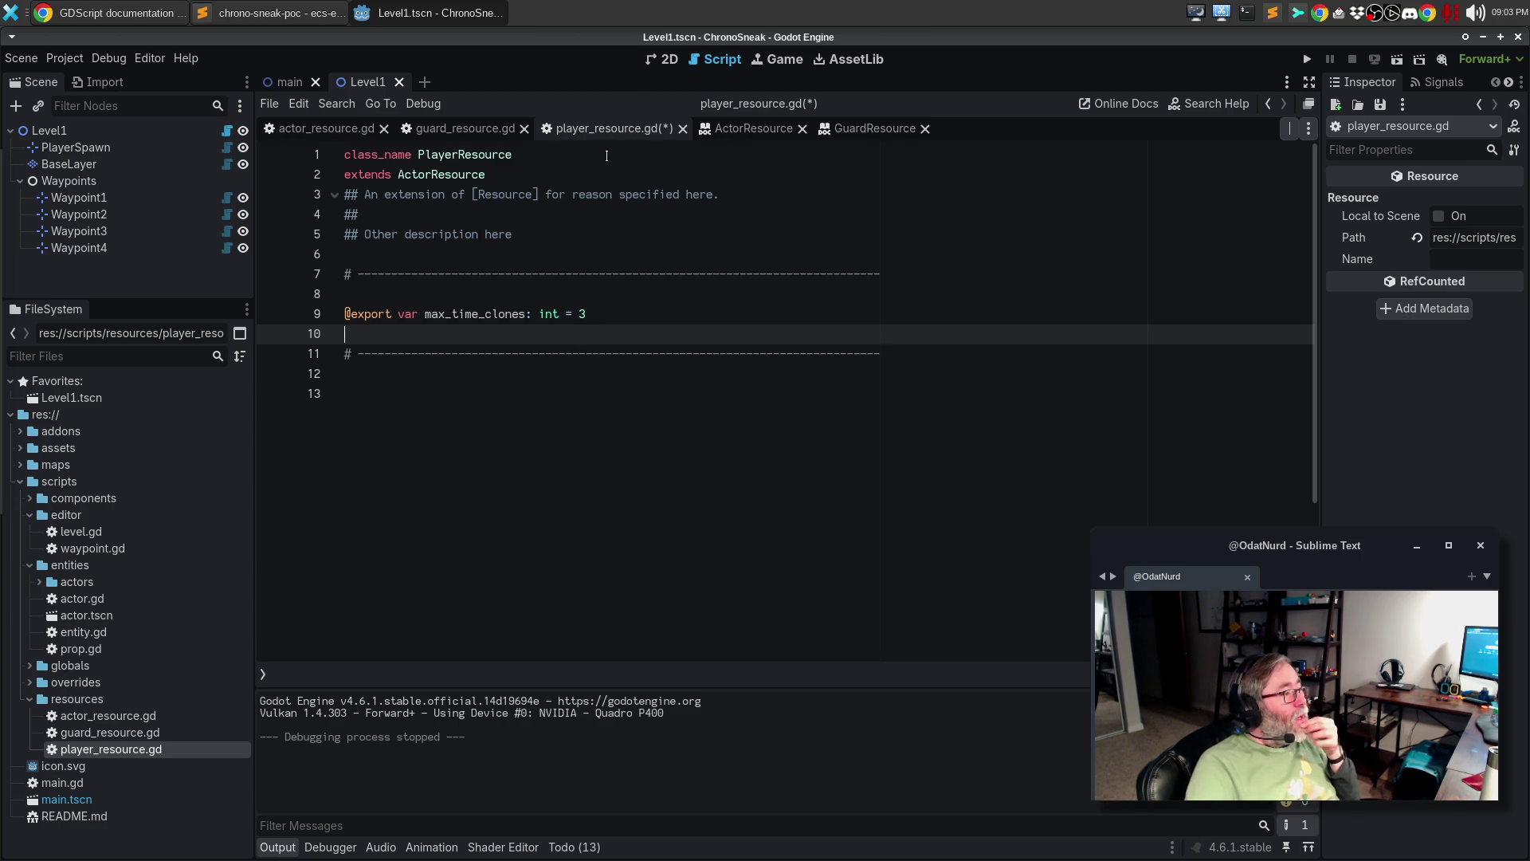
{"action": "left_click", "coordinate": [469, 128]}
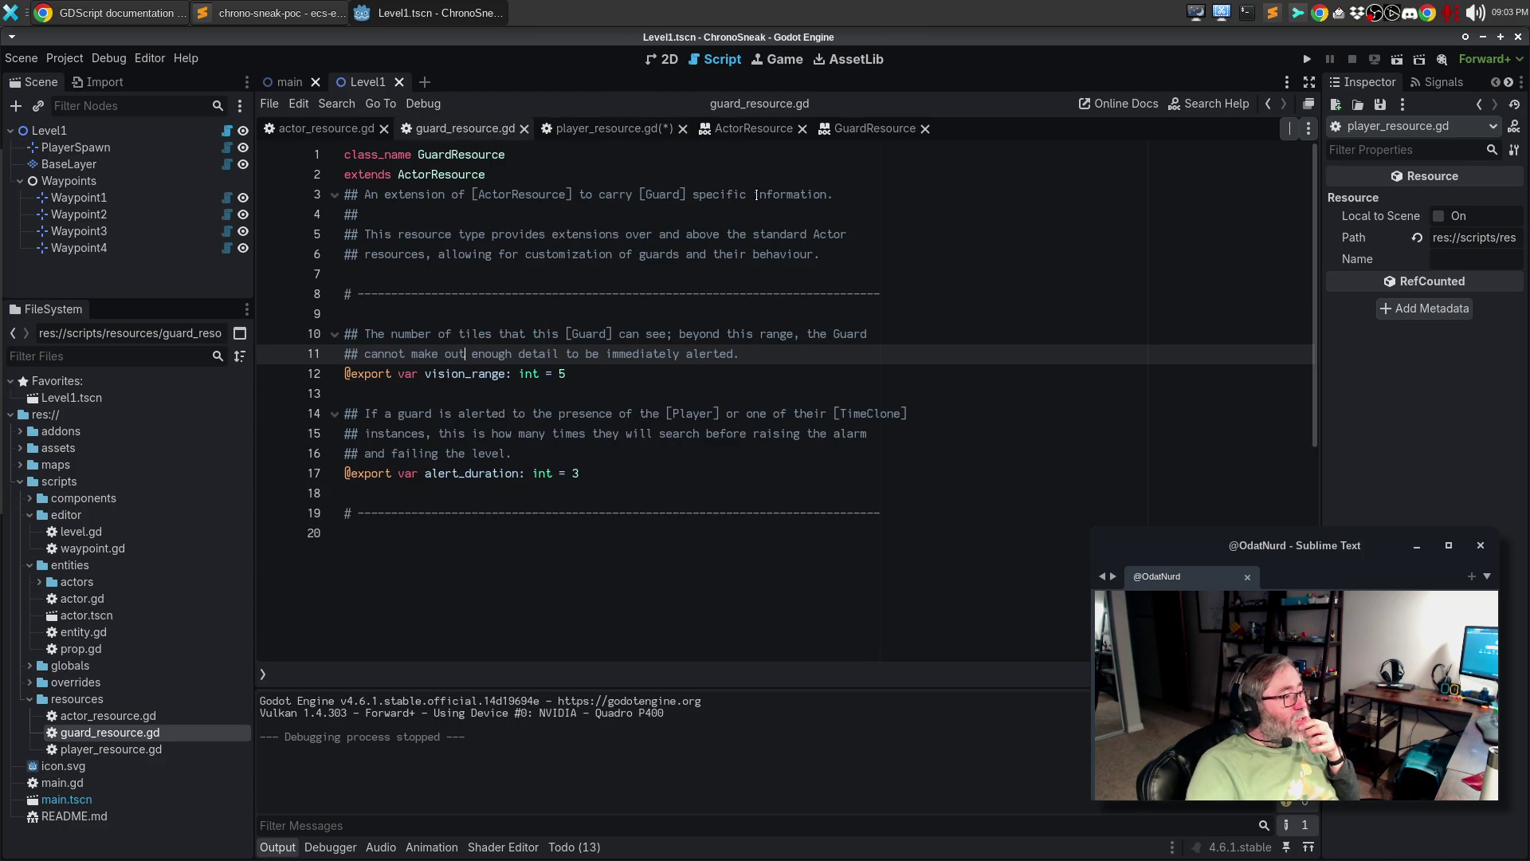
{"action": "left_click_drag", "start_coordinate": [867, 194], "coordinate": [269, 199]}
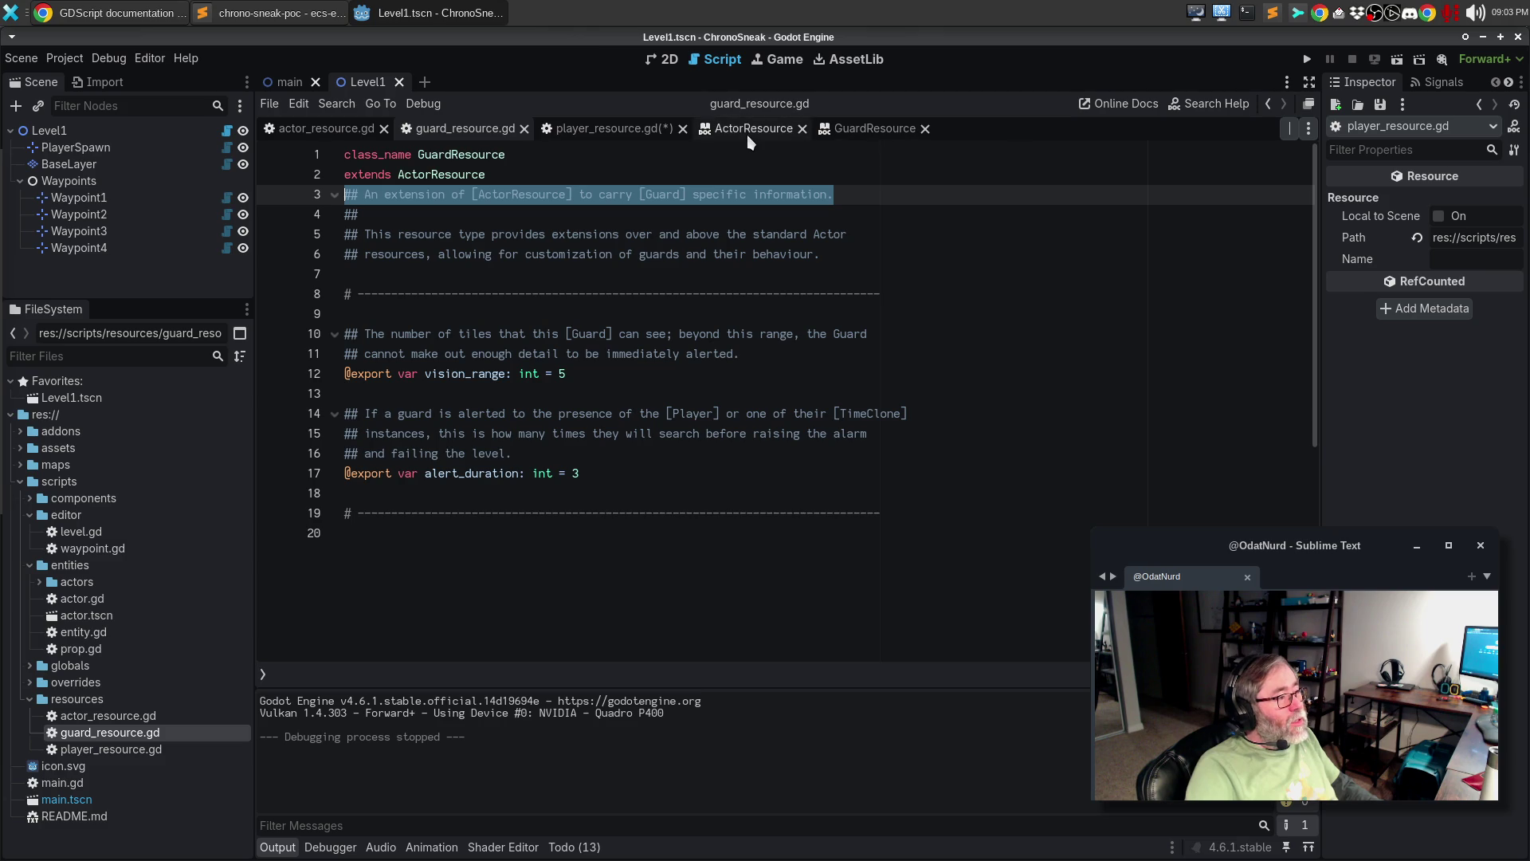
{"action": "left_click", "coordinate": [606, 129]}
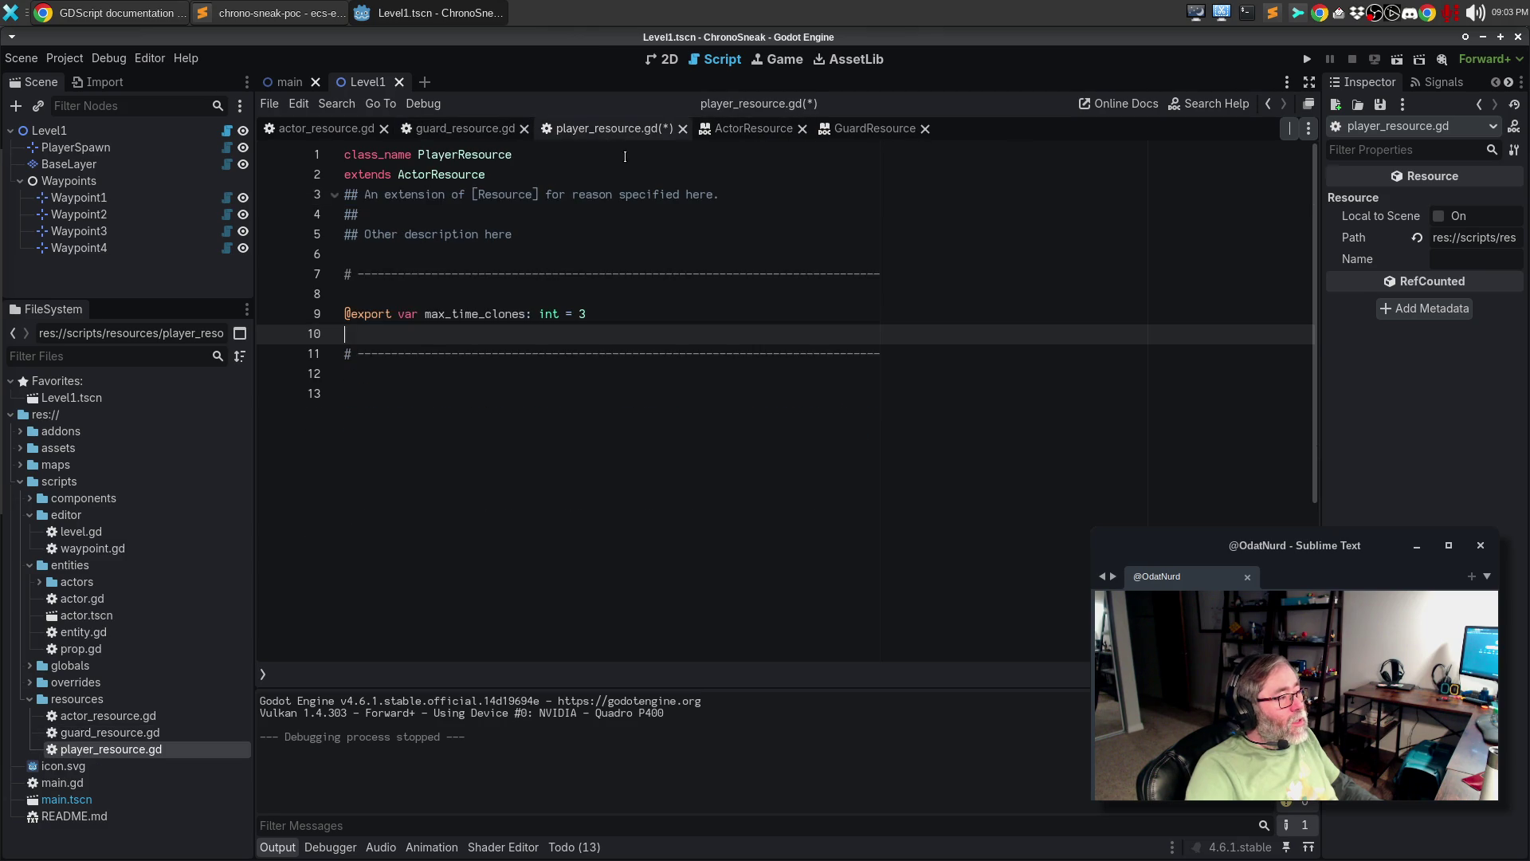
{"action": "mouse_move", "coordinate": [723, 195]}
{"action": "left_mouse_down"}
{"action": "mouse_move", "coordinate": [368, 209]}
{"action": "mouse_move", "coordinate": [344, 195]}
{"action": "left_mouse_up"}
{"action": "key", "text": "ctrl+v"}
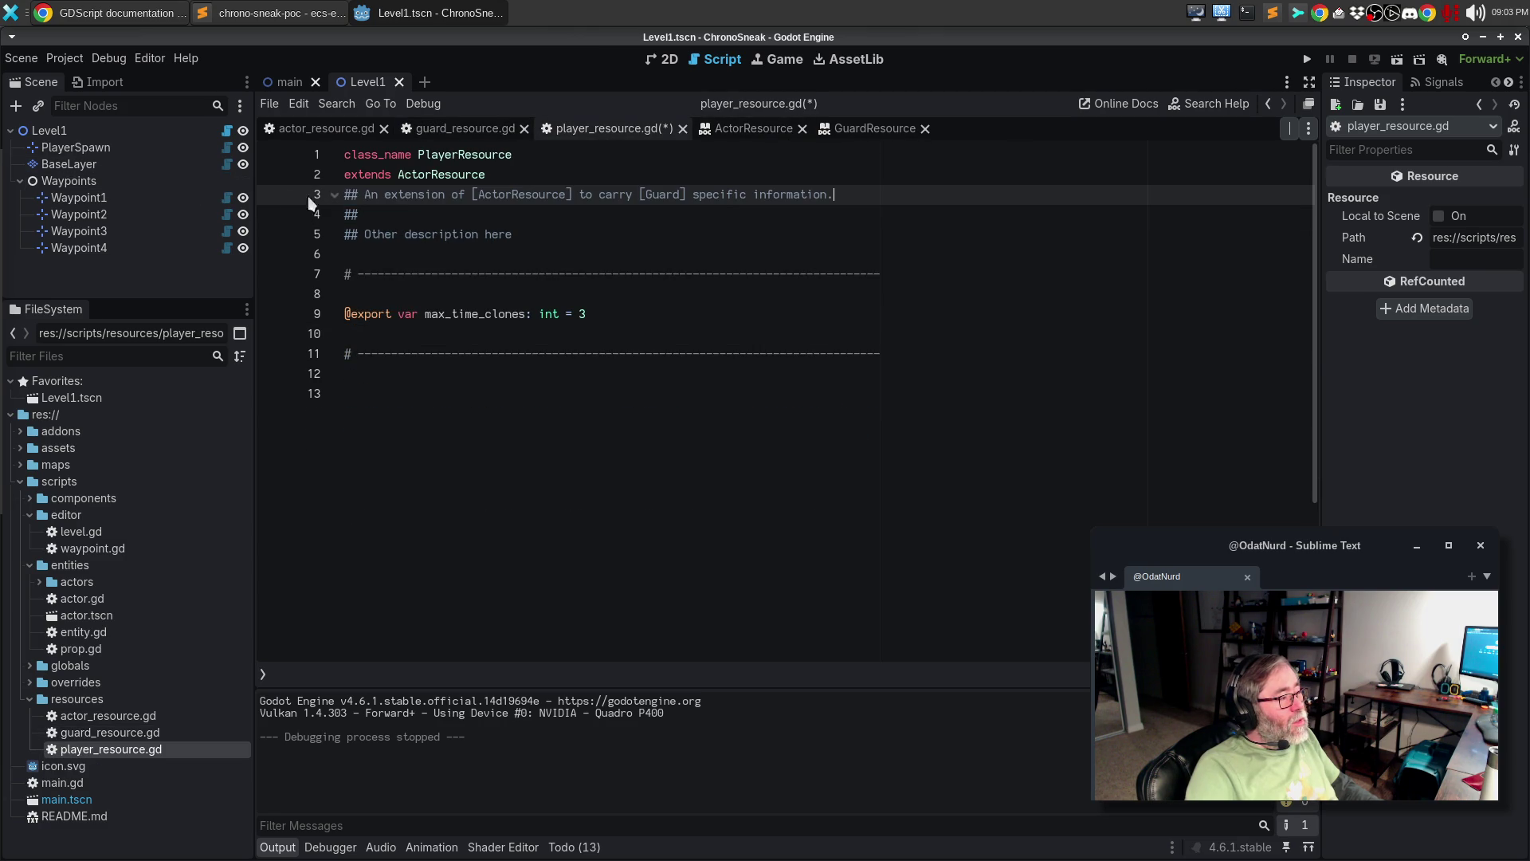
- Paste the guard's two-line description, change its ending to 'for the player', and save
{"action": "left_click", "coordinate": [453, 129]}
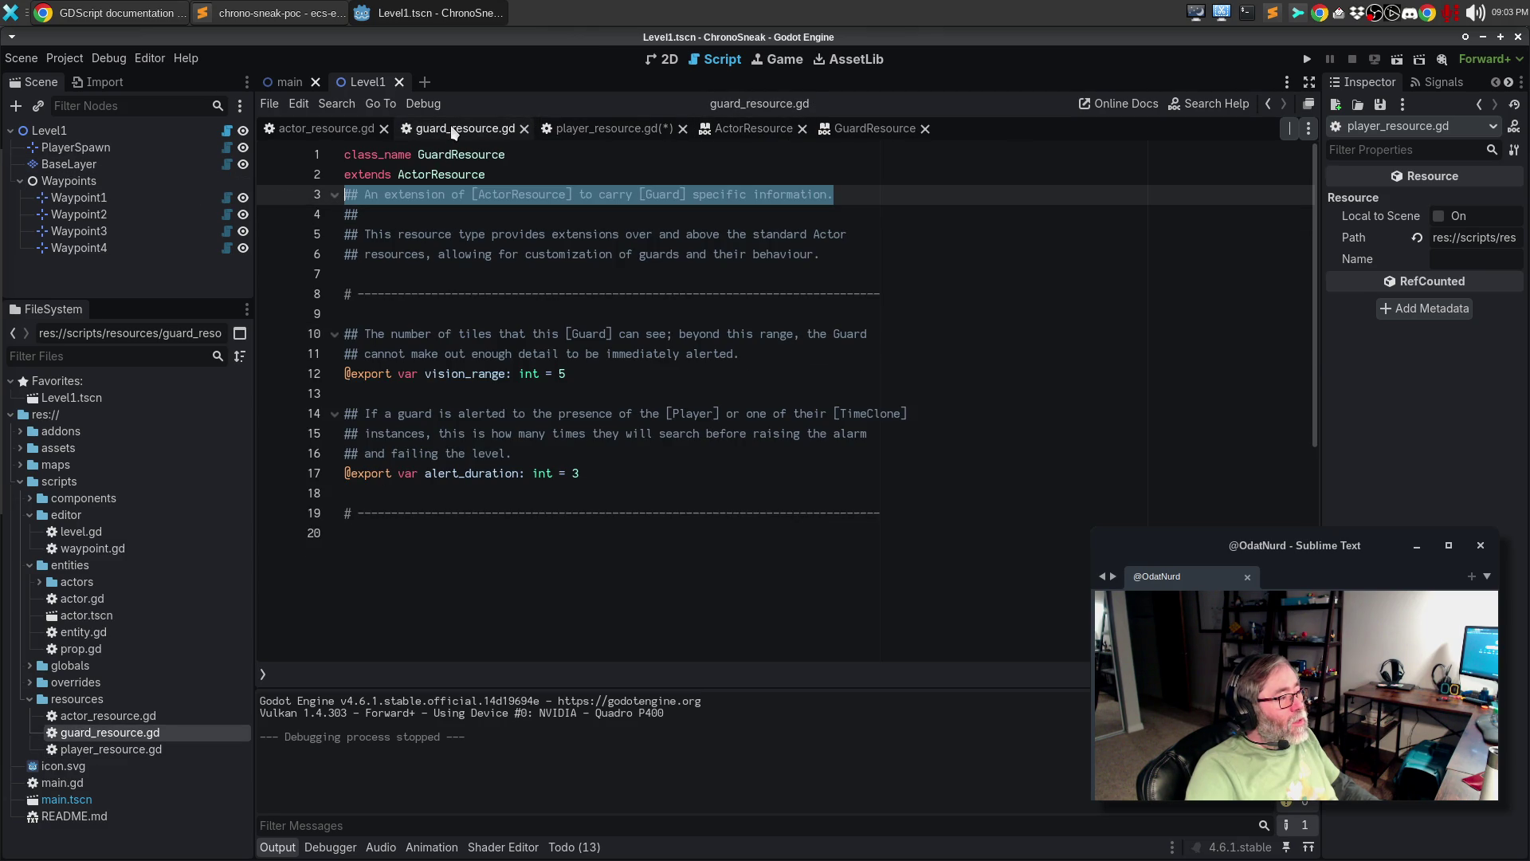
{"action": "left_click_drag", "start_coordinate": [821, 255], "coordinate": [282, 231]}
{"action": "key", "text": "ctrl+c"}
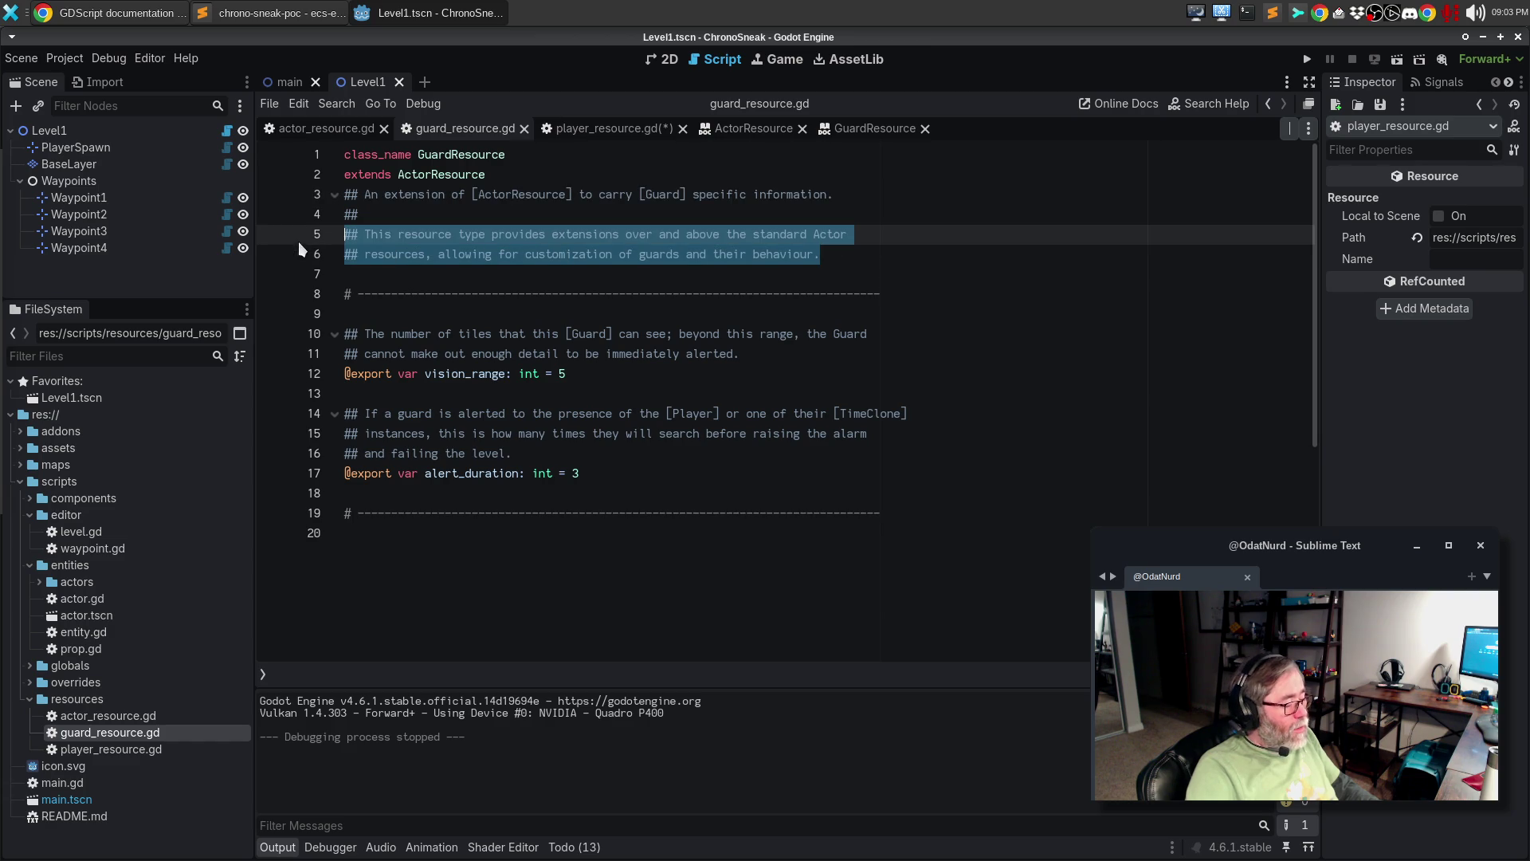
{"action": "left_click", "coordinate": [610, 129]}
{"action": "left_click_drag", "start_coordinate": [557, 227], "coordinate": [273, 236]}
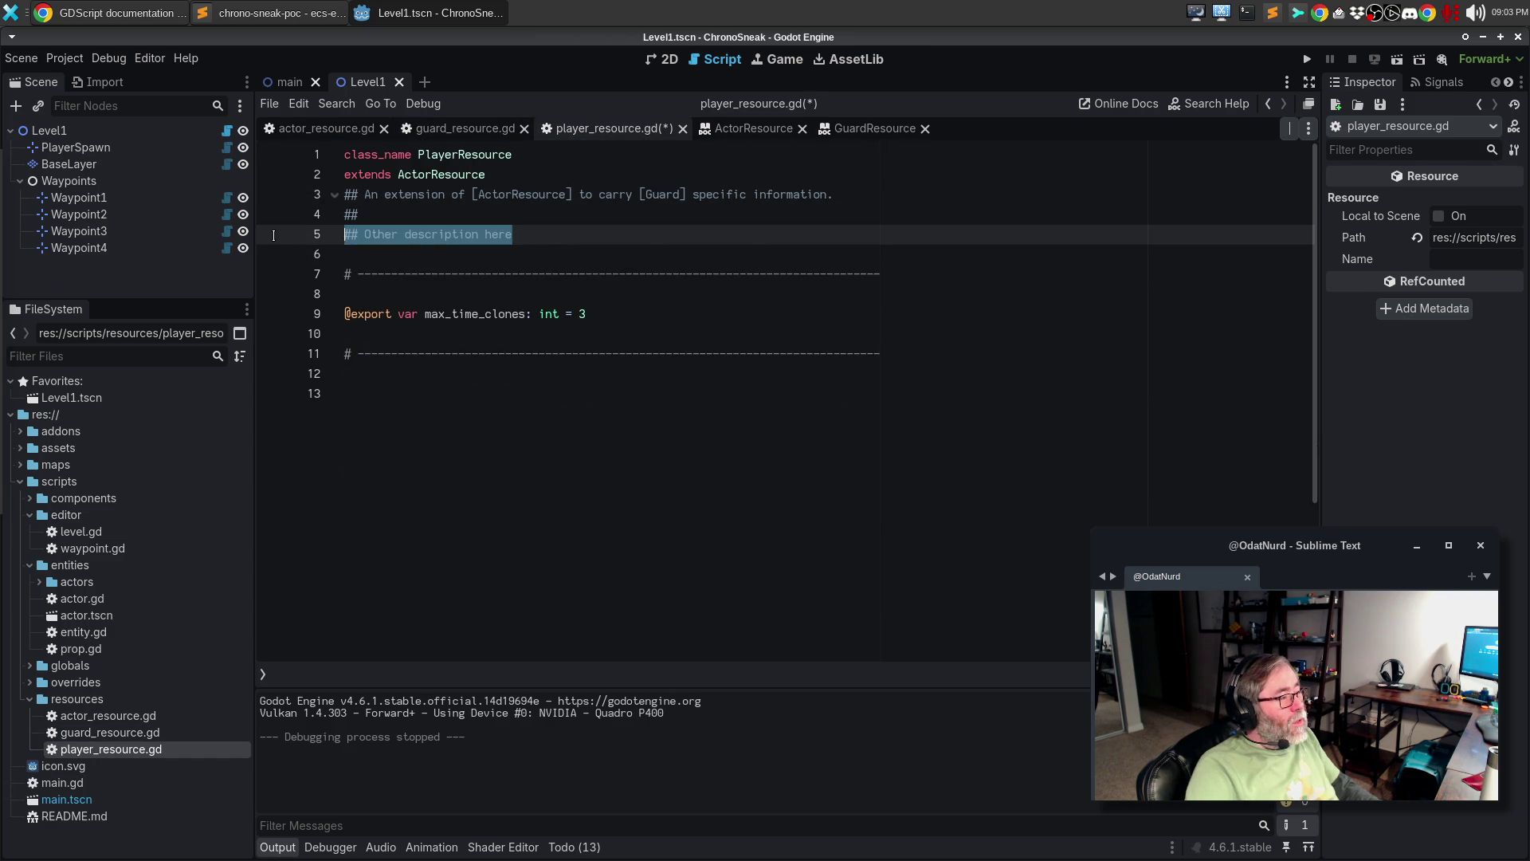
{"action": "key", "text": "ctrl+v"}
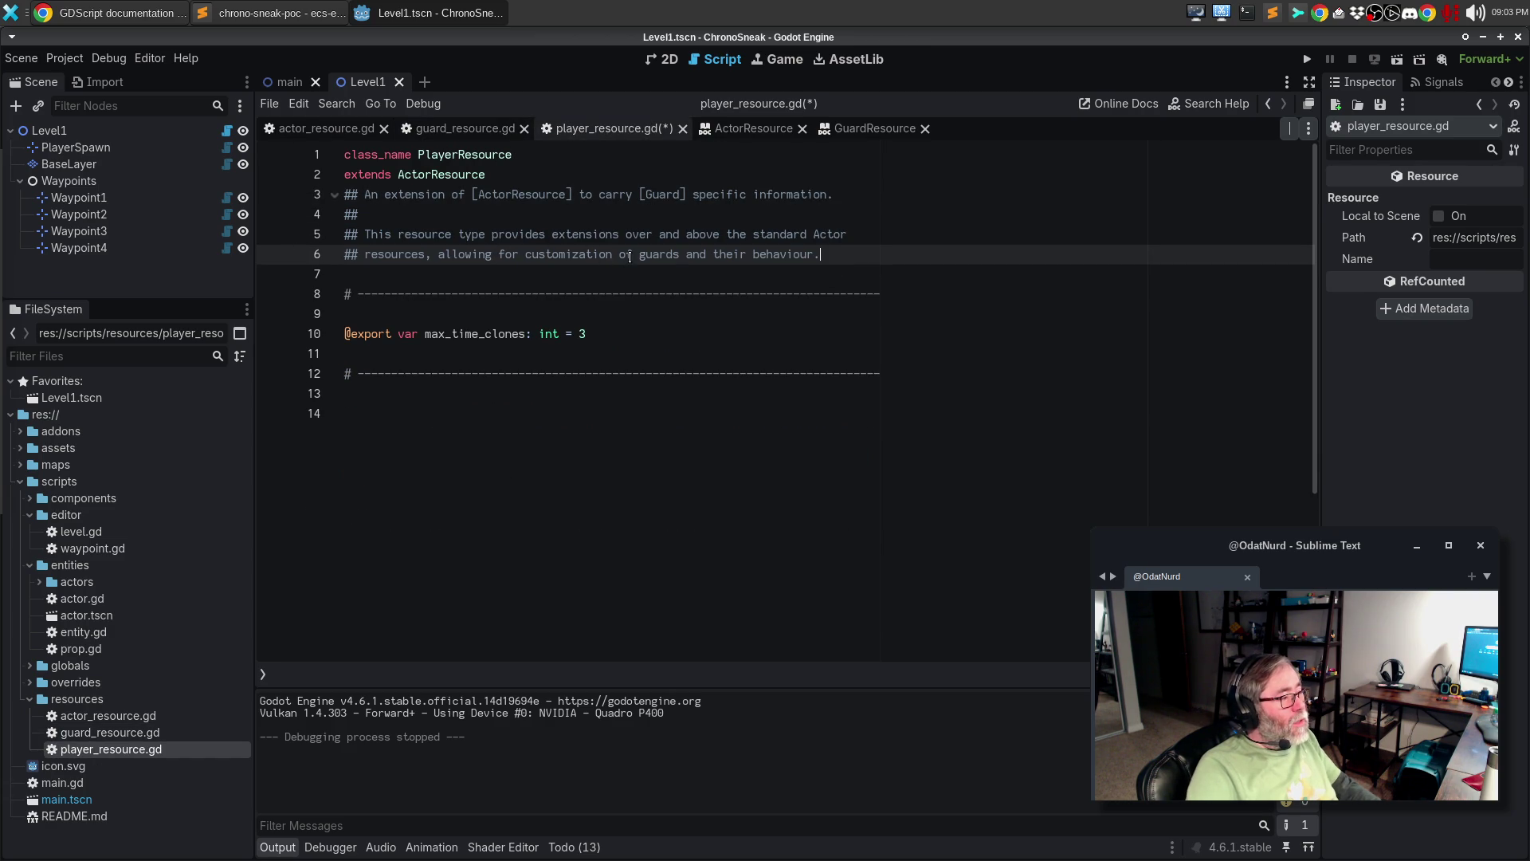
{"action": "left_click_drag", "start_coordinate": [619, 255], "coordinate": [814, 255]}
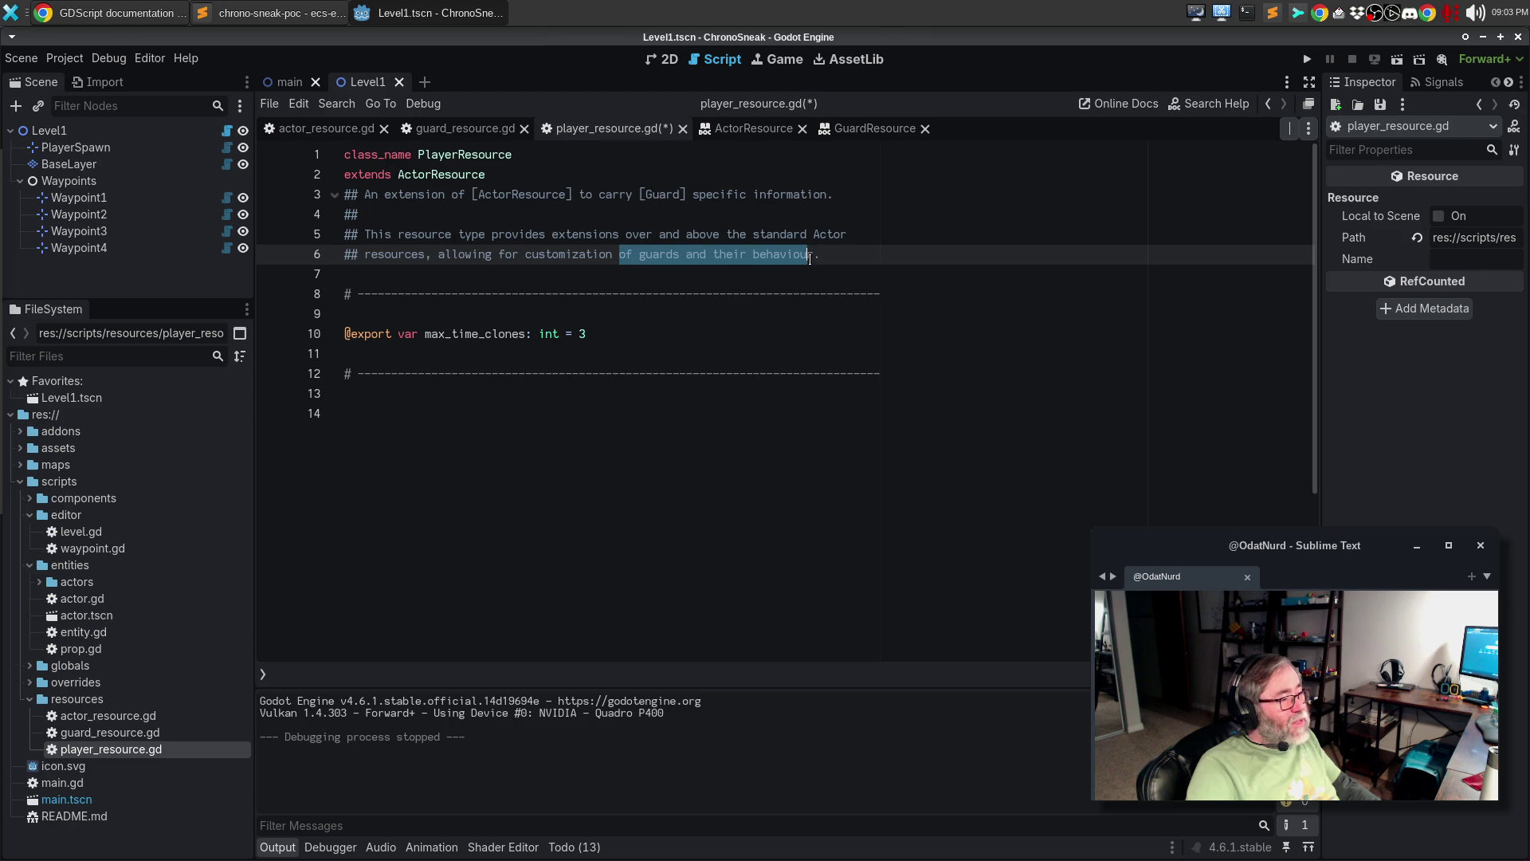
{"action": "type", "text": "for the player"}
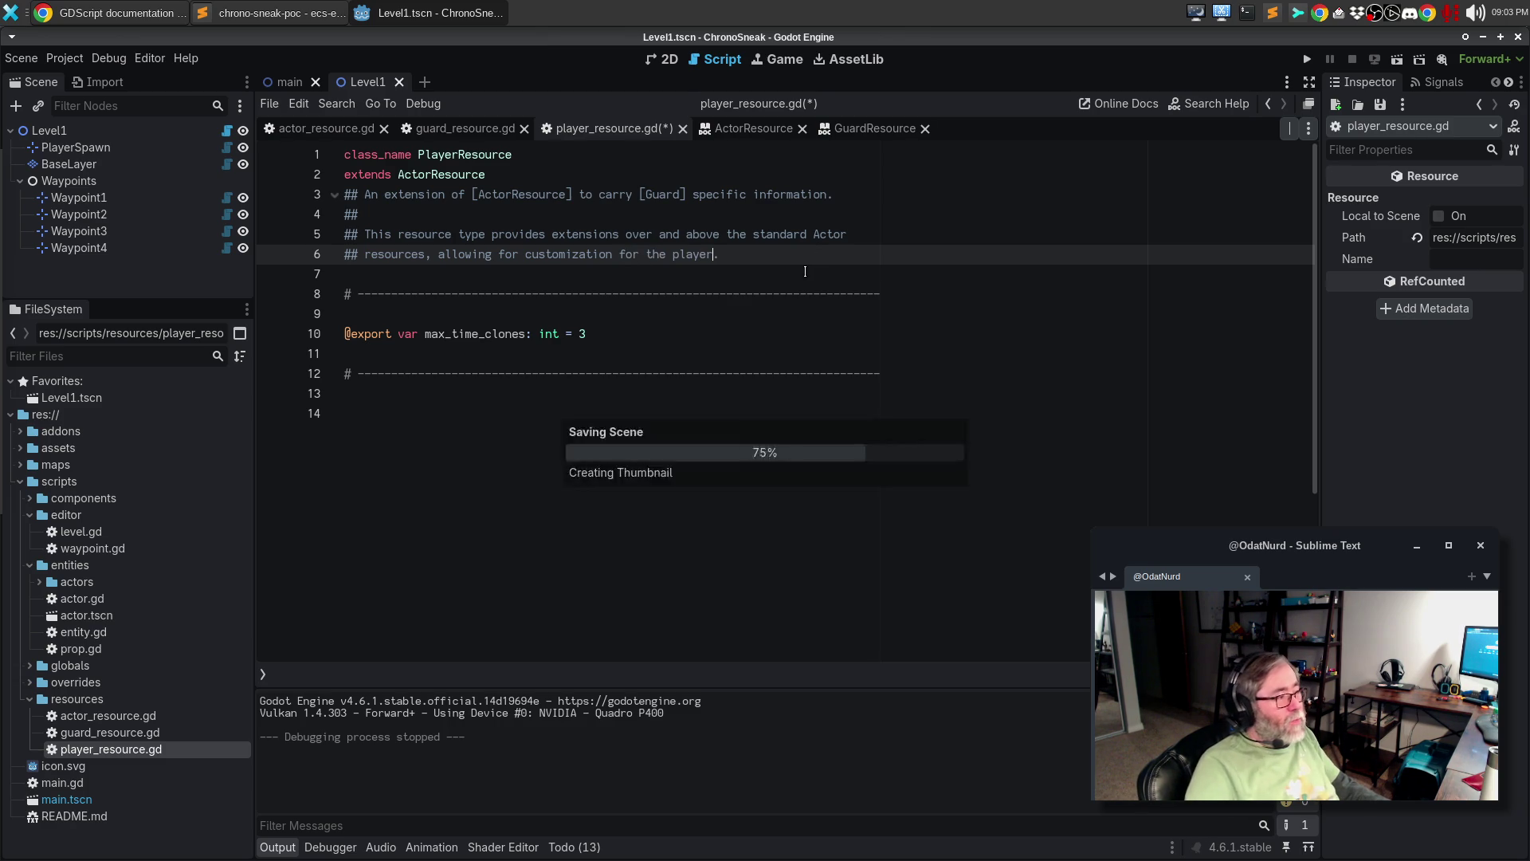
{"action": "key", "text": "ctrl+s"}
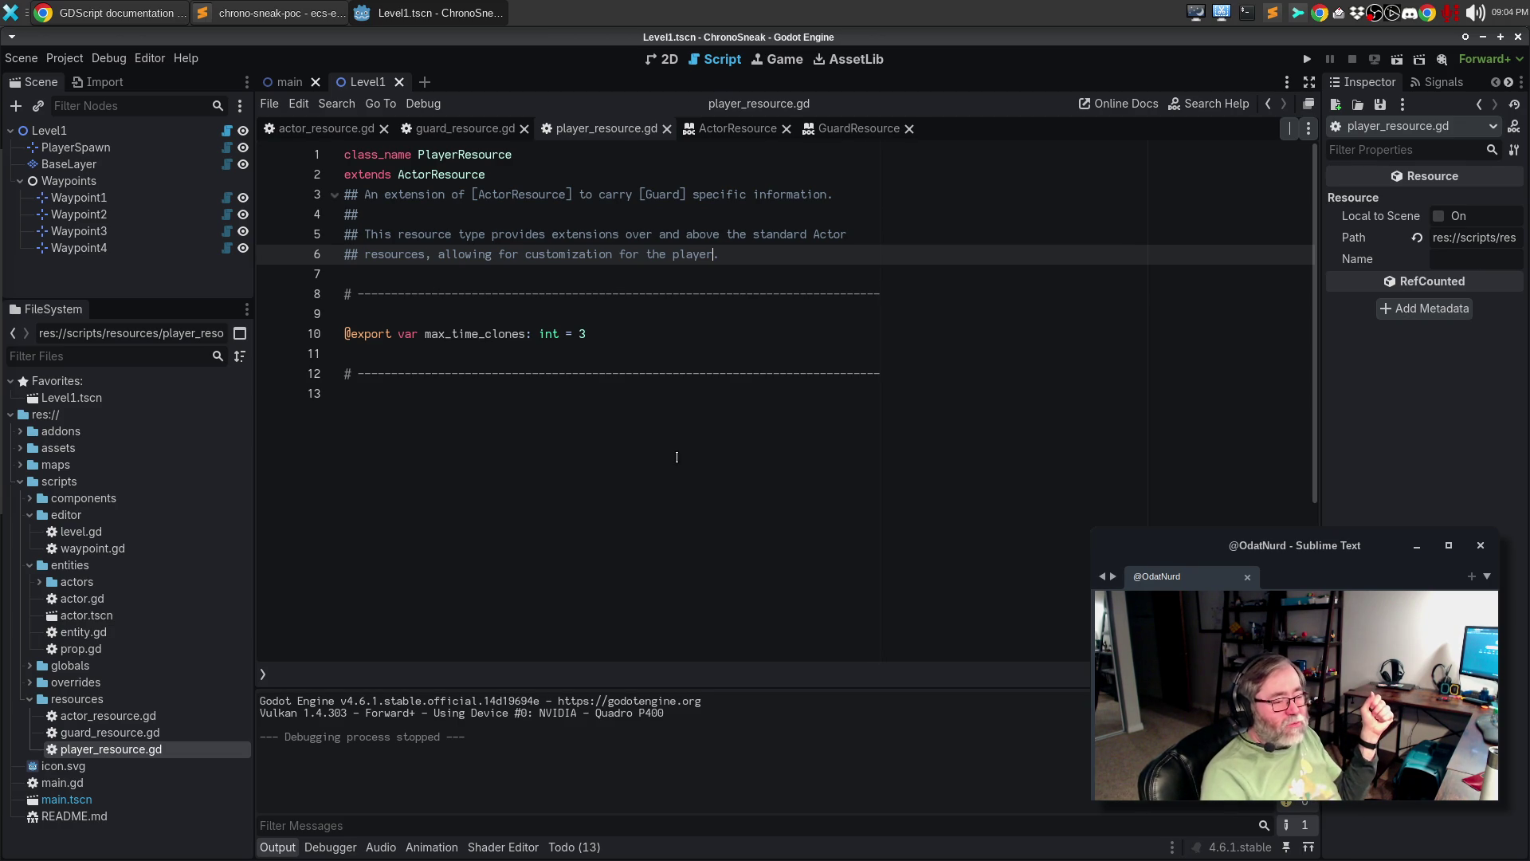
- Add an extra ## comment line, then remove it to rejoin the description
{"action": "key", "text": "Home"}
{"action": "key", "text": "Return"}
{"action": "key", "text": "End"}
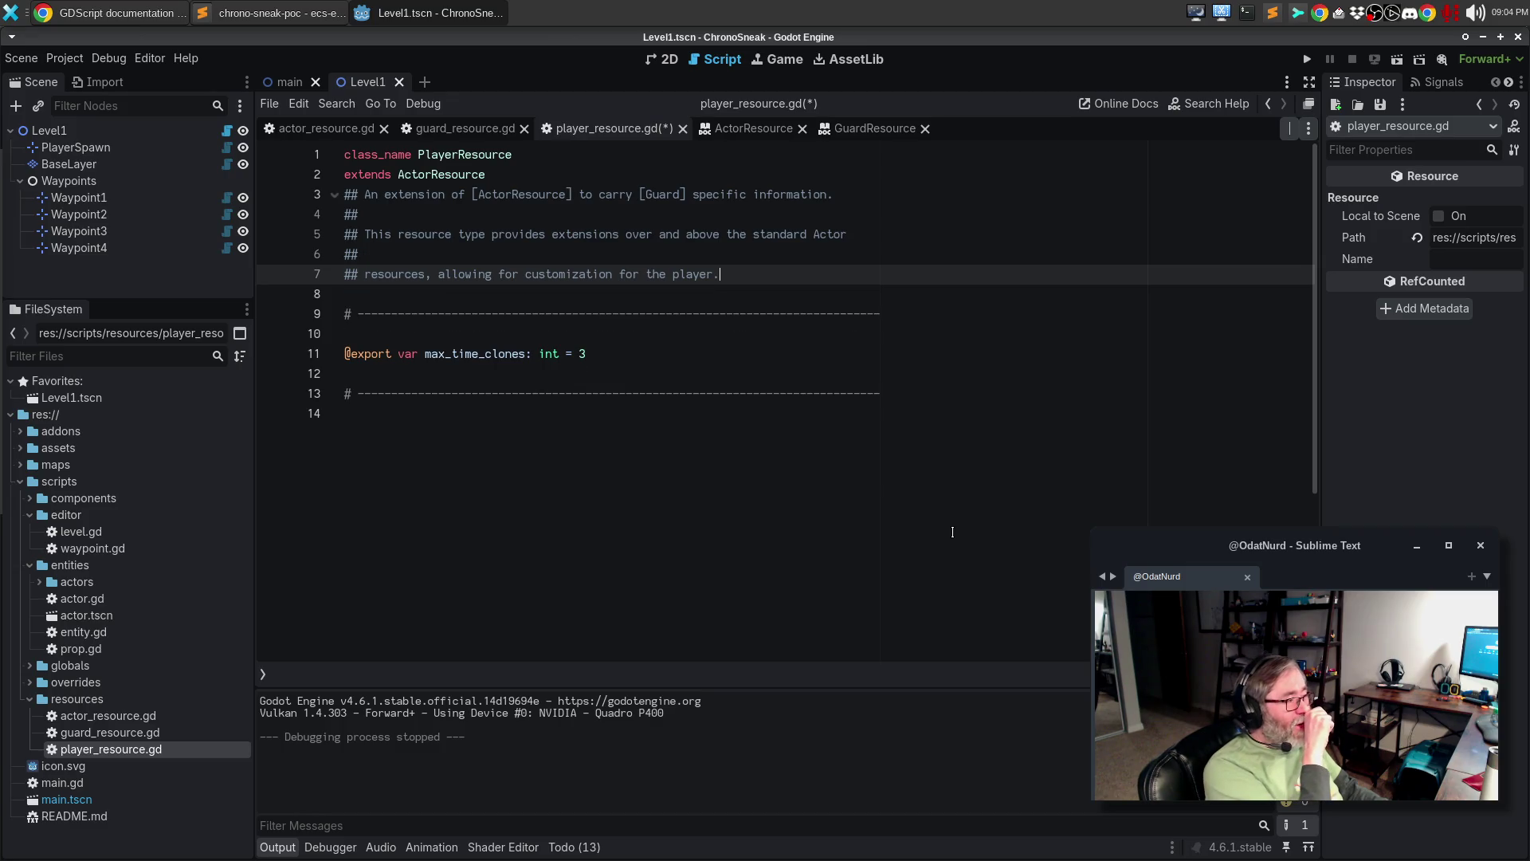
{"action": "key", "text": "Up"}
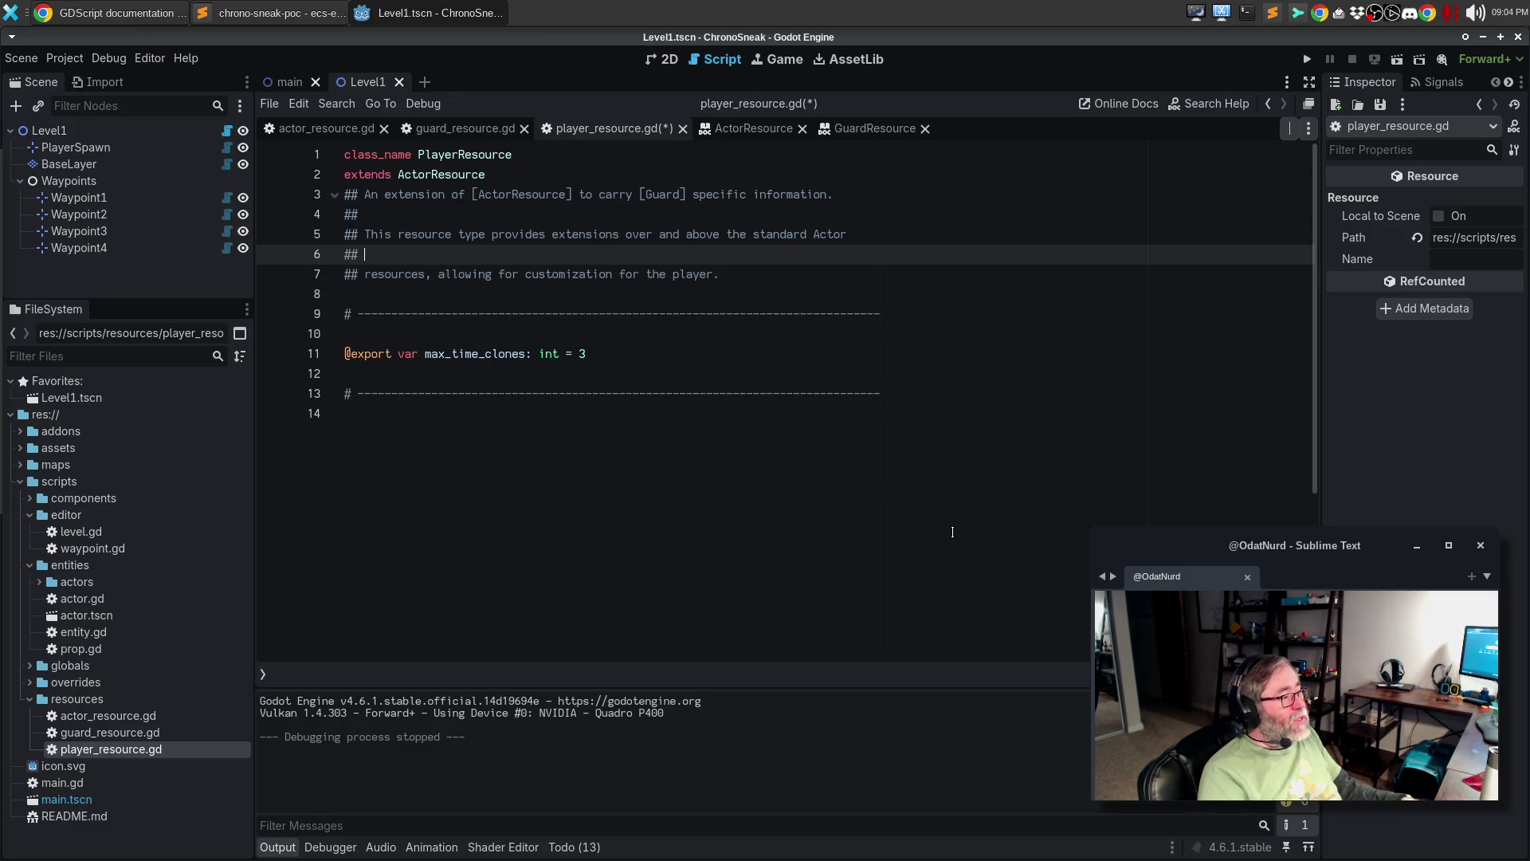
{"action": "key", "text": "Delete"}
{"action": "key", "text": "Delete"}
{"action": "key", "text": "Delete"}
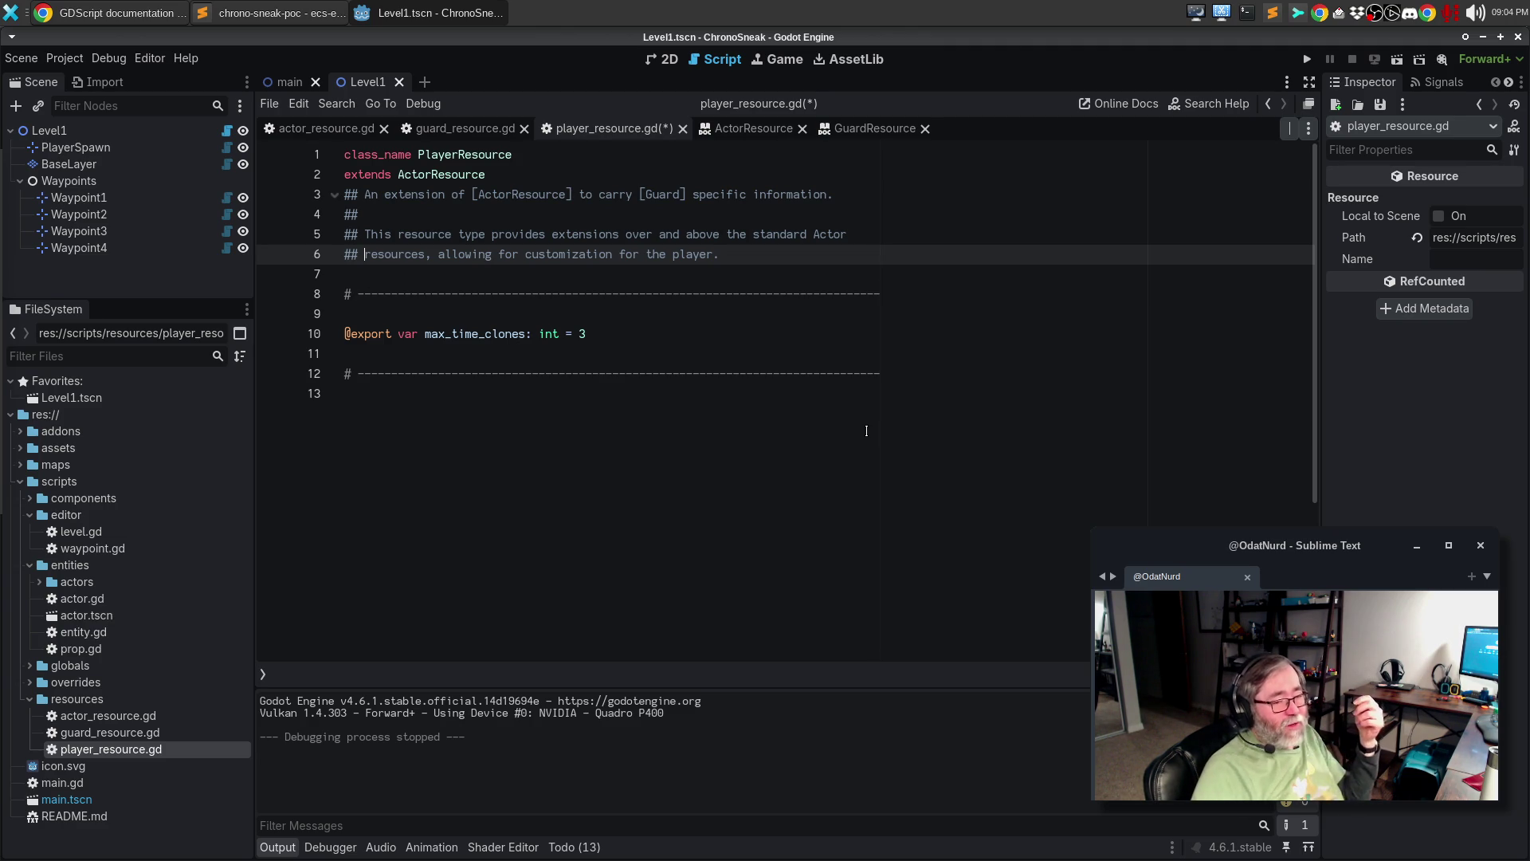
{"action": "left_click", "coordinate": [57, 768]}
- Expand assets > gfx > tiles and open dark_atlast_16x16.png in a larger image preview
{"action": "mouse_move", "coordinate": [54, 767]}
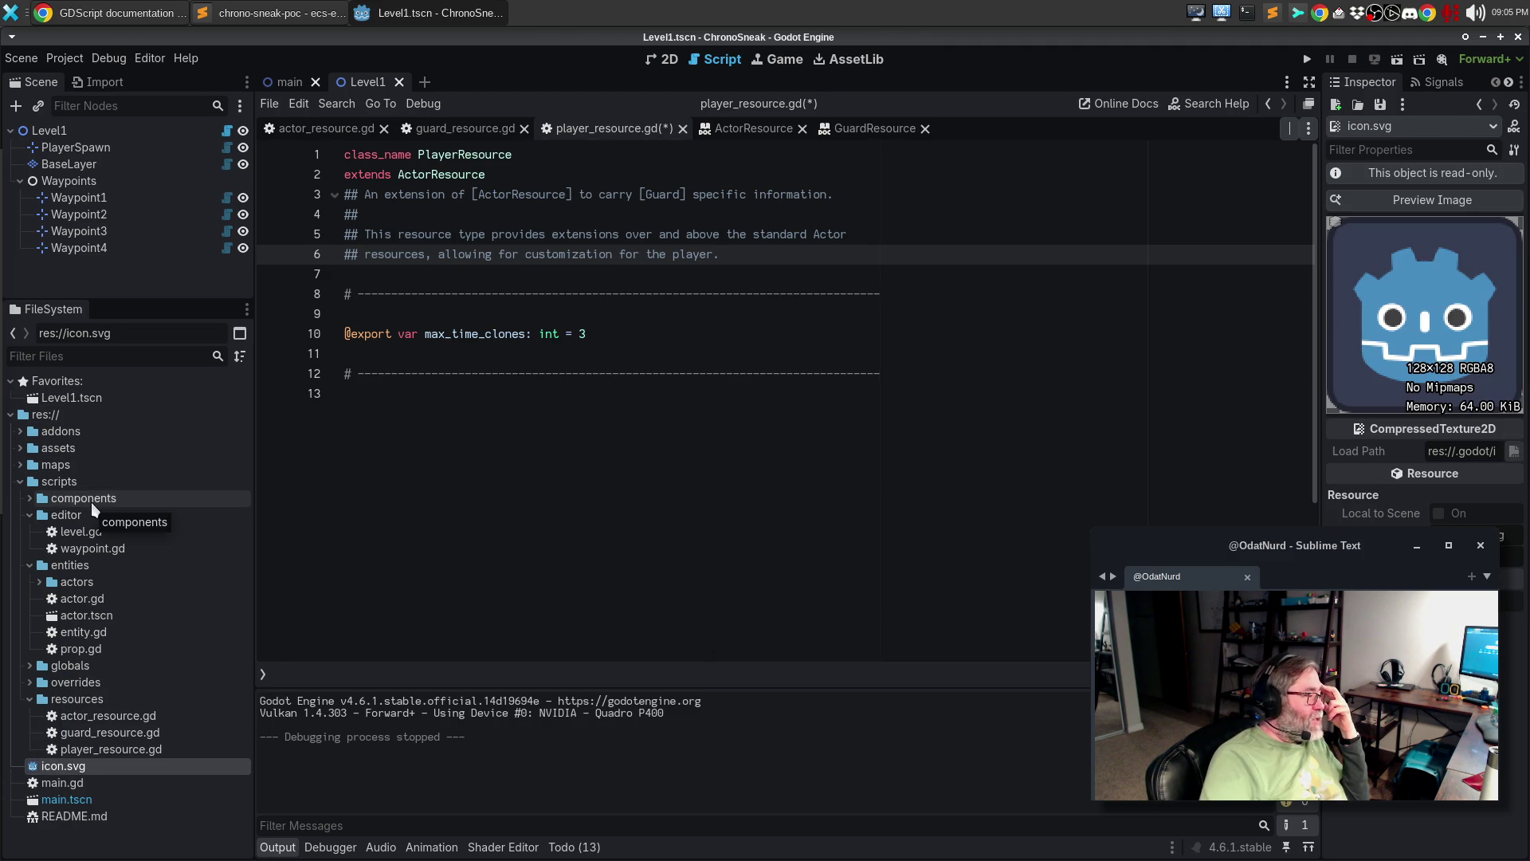
{"action": "left_click", "coordinate": [69, 448]}
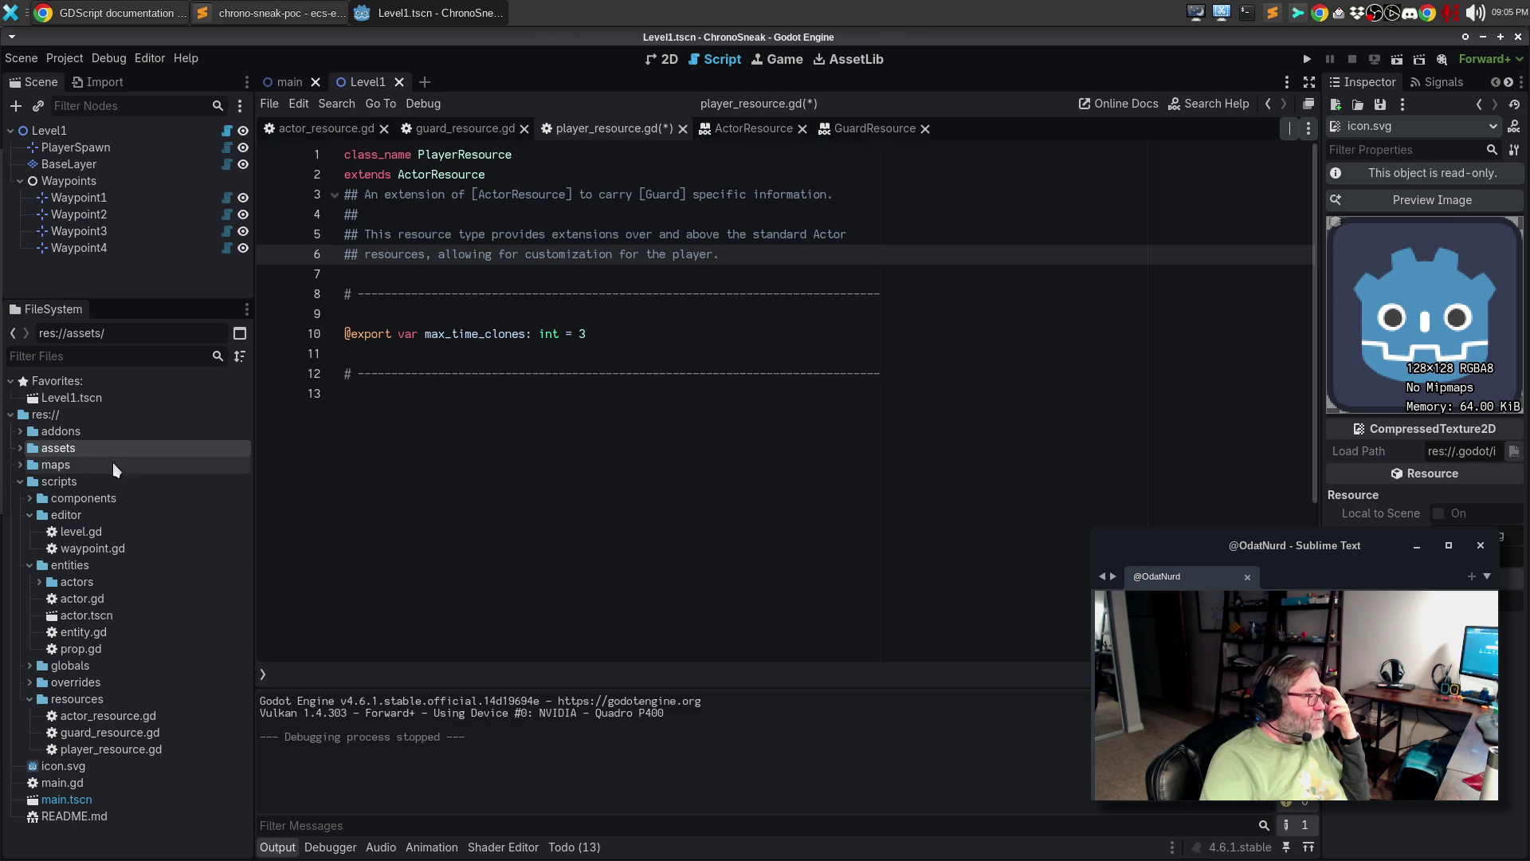
{"action": "double_click", "coordinate": [34, 448]}
{"action": "left_click", "coordinate": [48, 464]}
{"action": "left_click", "coordinate": [30, 481]}
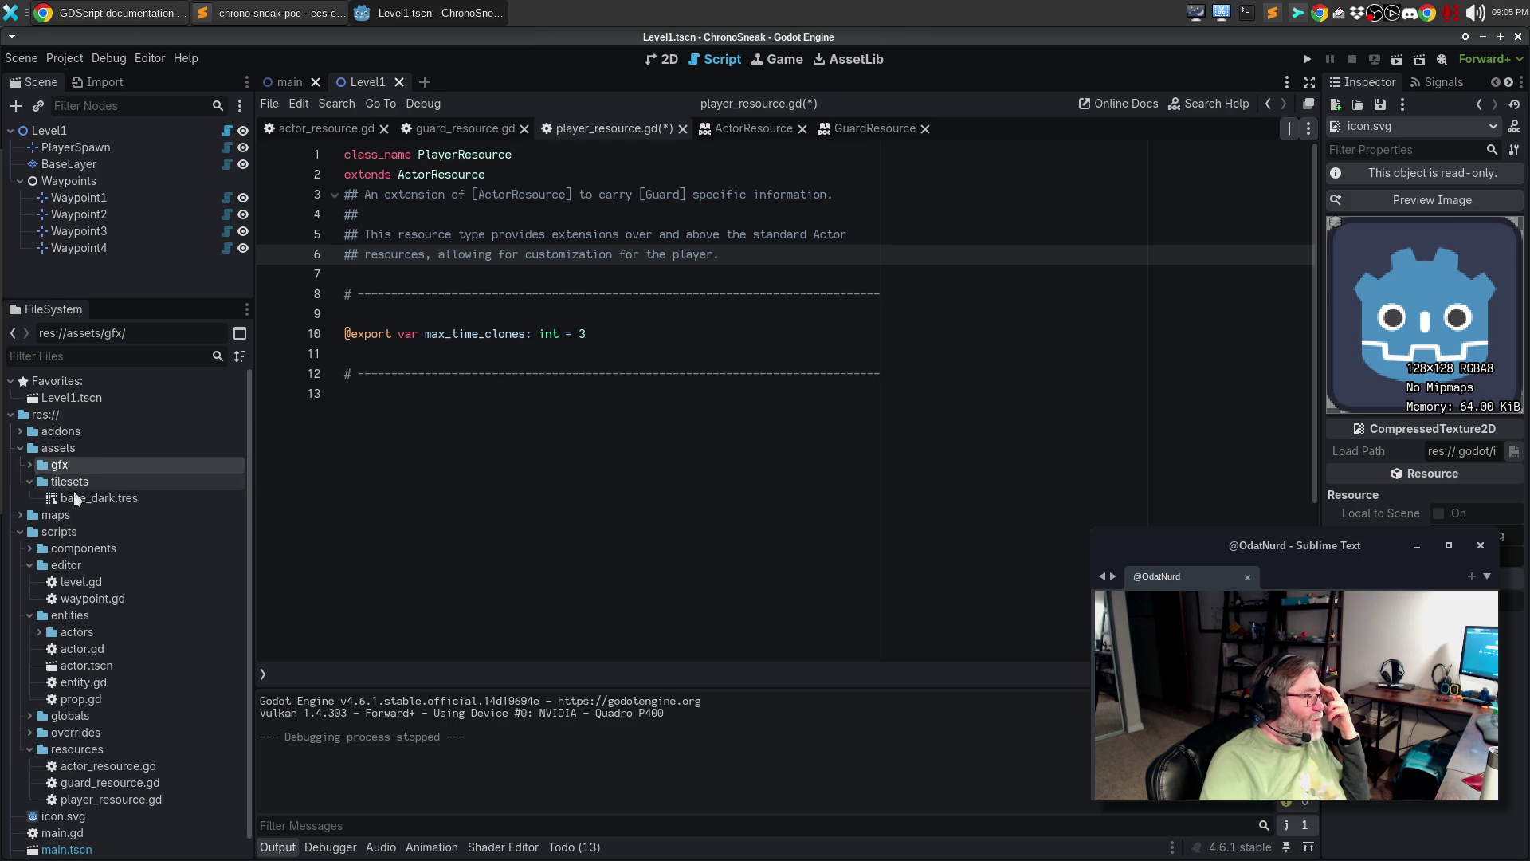
{"action": "left_click", "coordinate": [71, 497]}
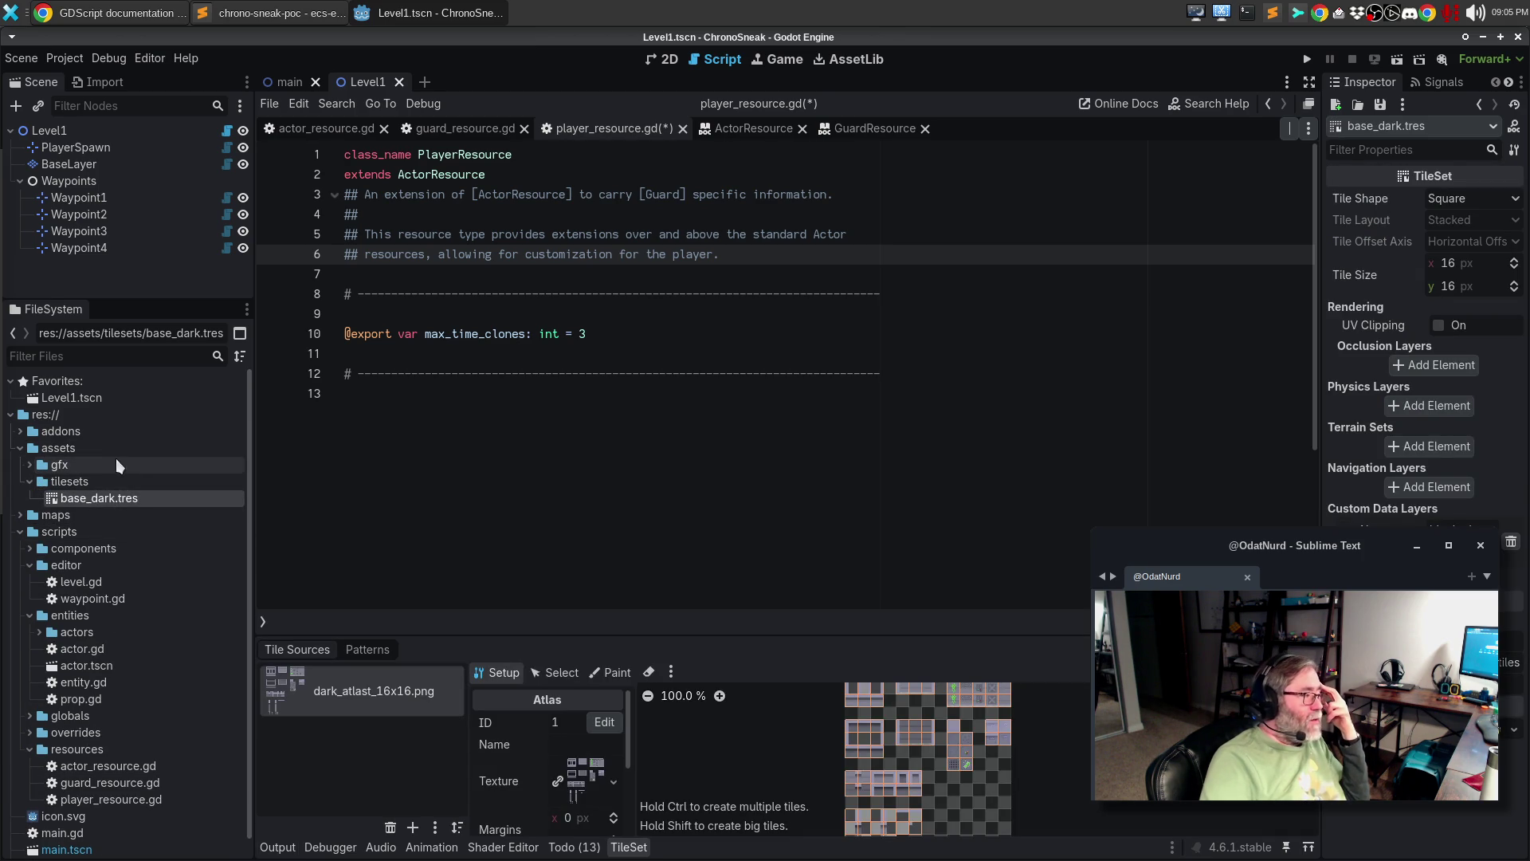
{"action": "left_click", "coordinate": [30, 481]}
{"action": "left_click", "coordinate": [30, 464]}
{"action": "left_click", "coordinate": [73, 499]}
{"action": "left_click", "coordinate": [39, 498]}
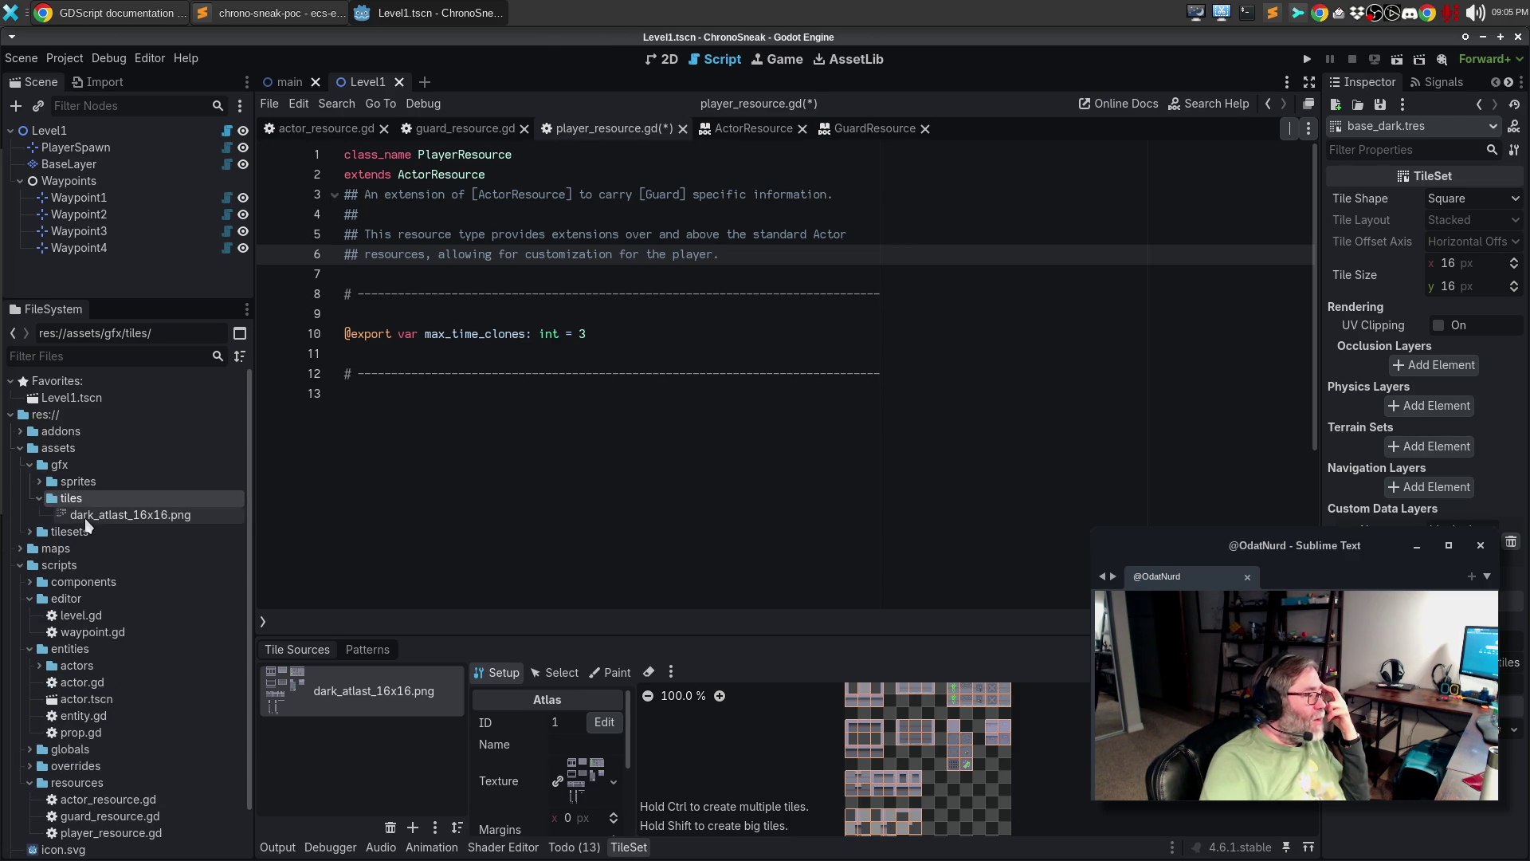
{"action": "left_click", "coordinate": [88, 515]}
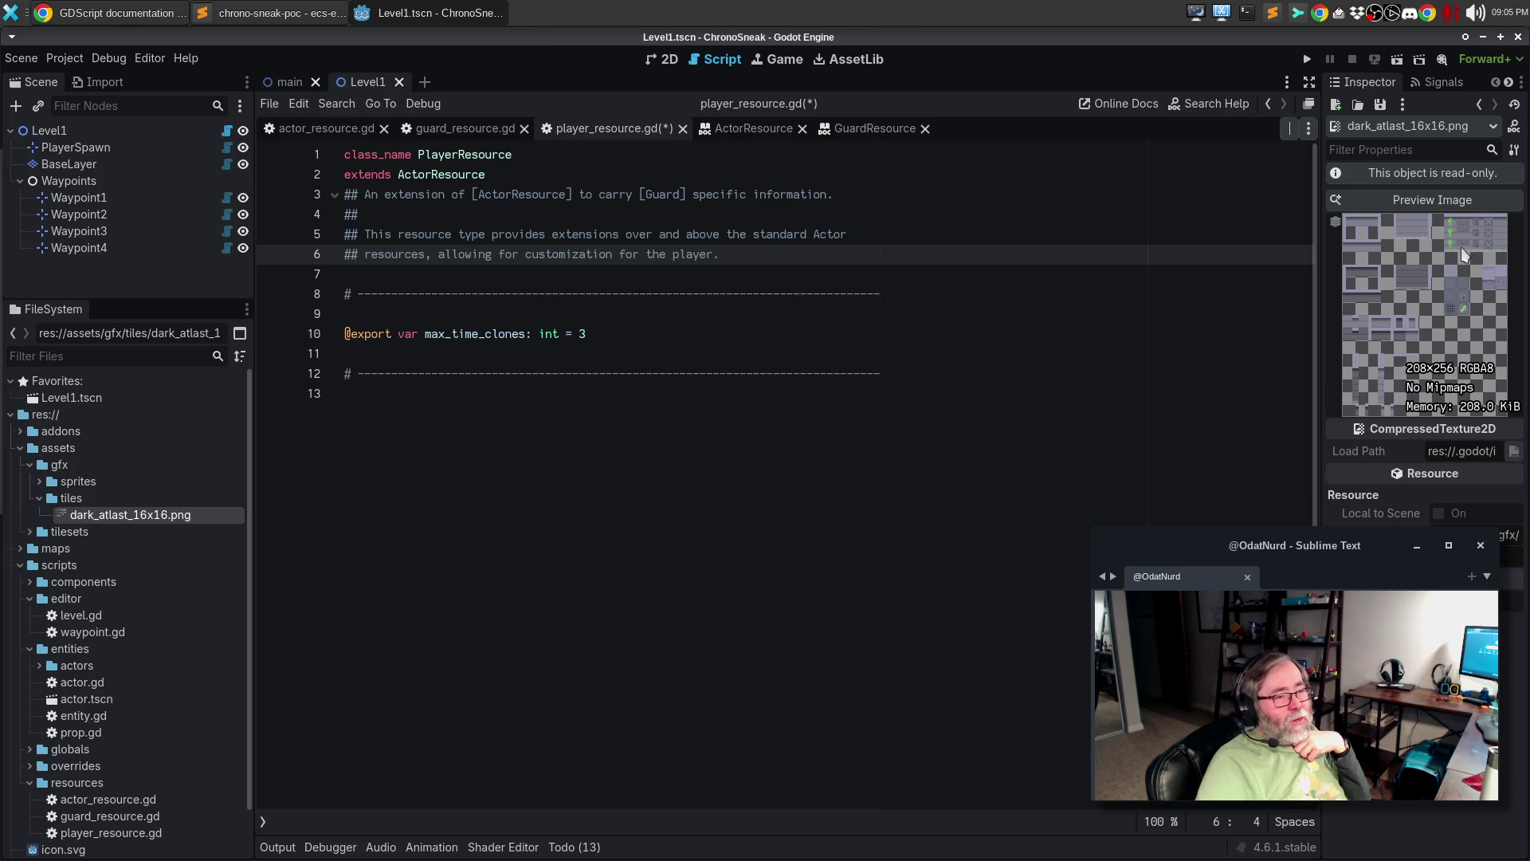
{"action": "left_click", "coordinate": [1458, 198]}
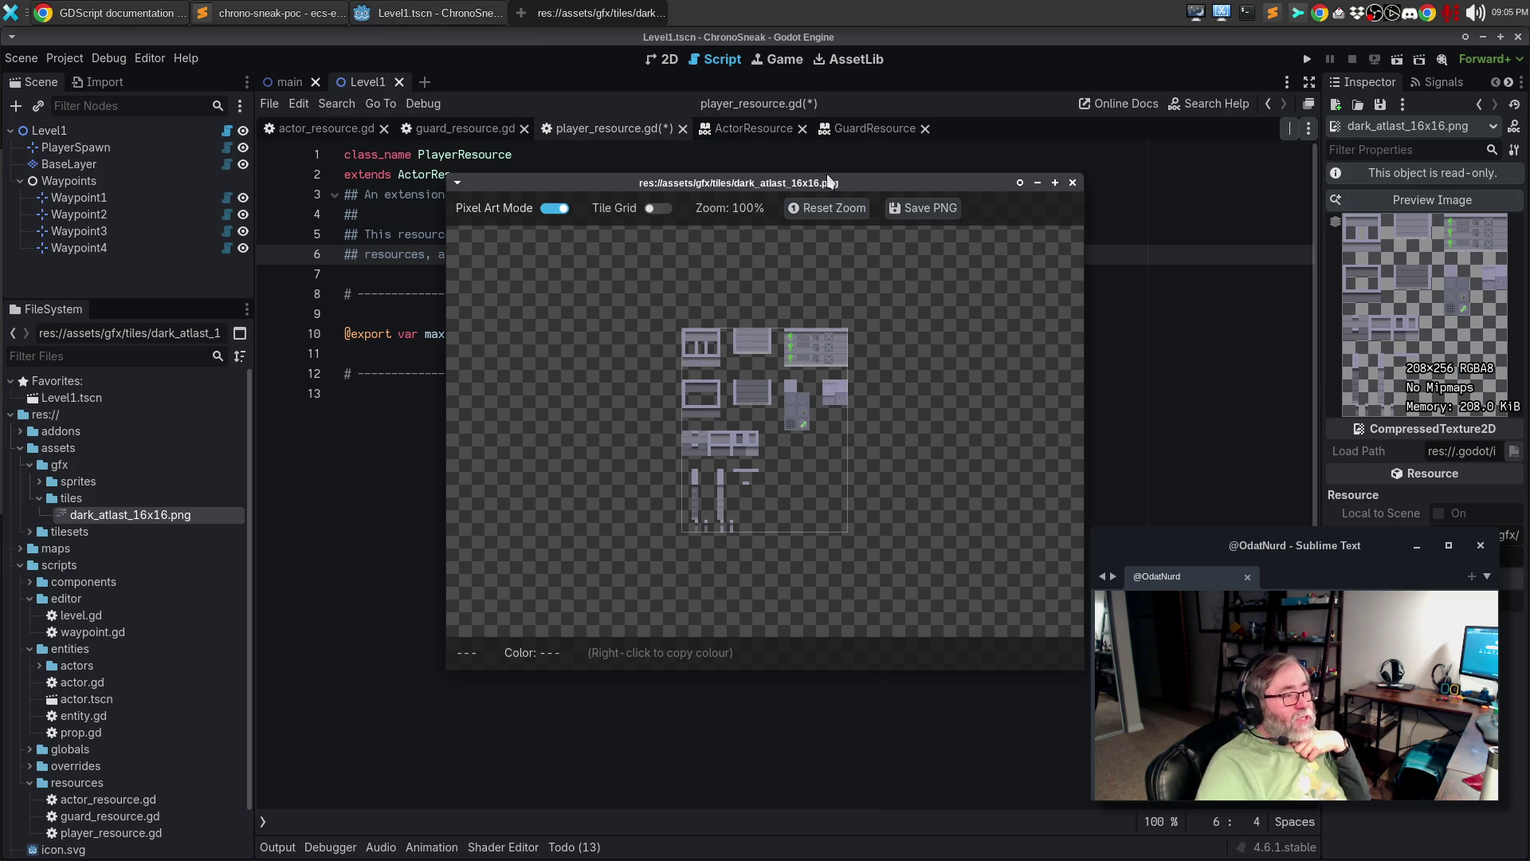
- Turn on the tile grid in the atlas preview and zoom around to inspect the tiles
{"action": "left_click_drag", "start_coordinate": [826, 187], "coordinate": [791, 159]}
{"action": "scroll", "coordinate": [727, 354], "scroll_direction": "up", "scroll_amount": 2}
{"action": "scroll", "coordinate": [728, 361], "scroll_direction": "up", "scroll_amount": 2}
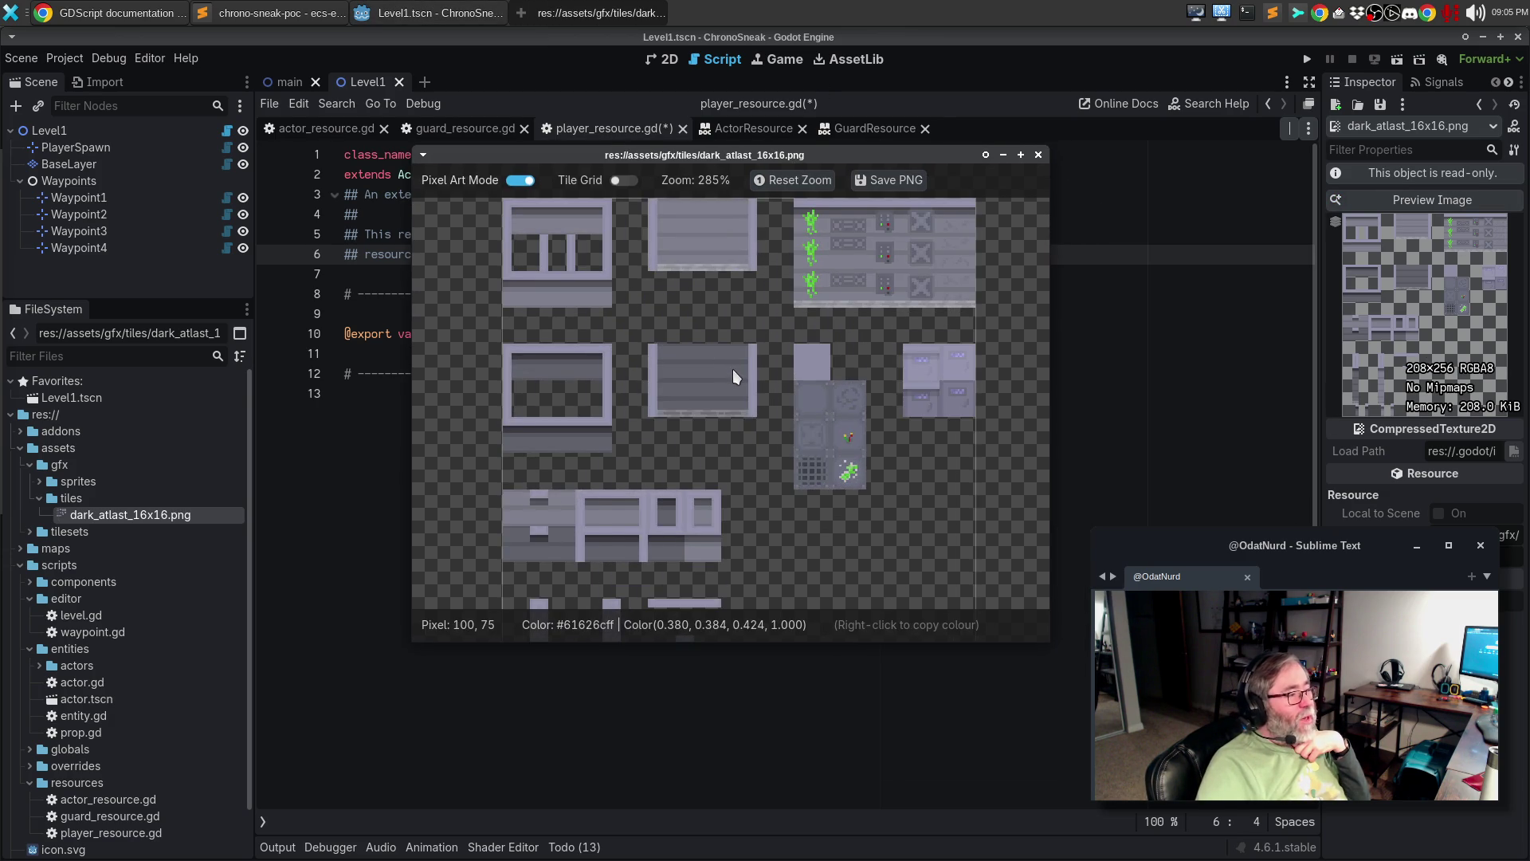
{"action": "scroll", "coordinate": [733, 370], "scroll_direction": "down", "scroll_amount": 1}
{"action": "left_click", "coordinate": [620, 179]}
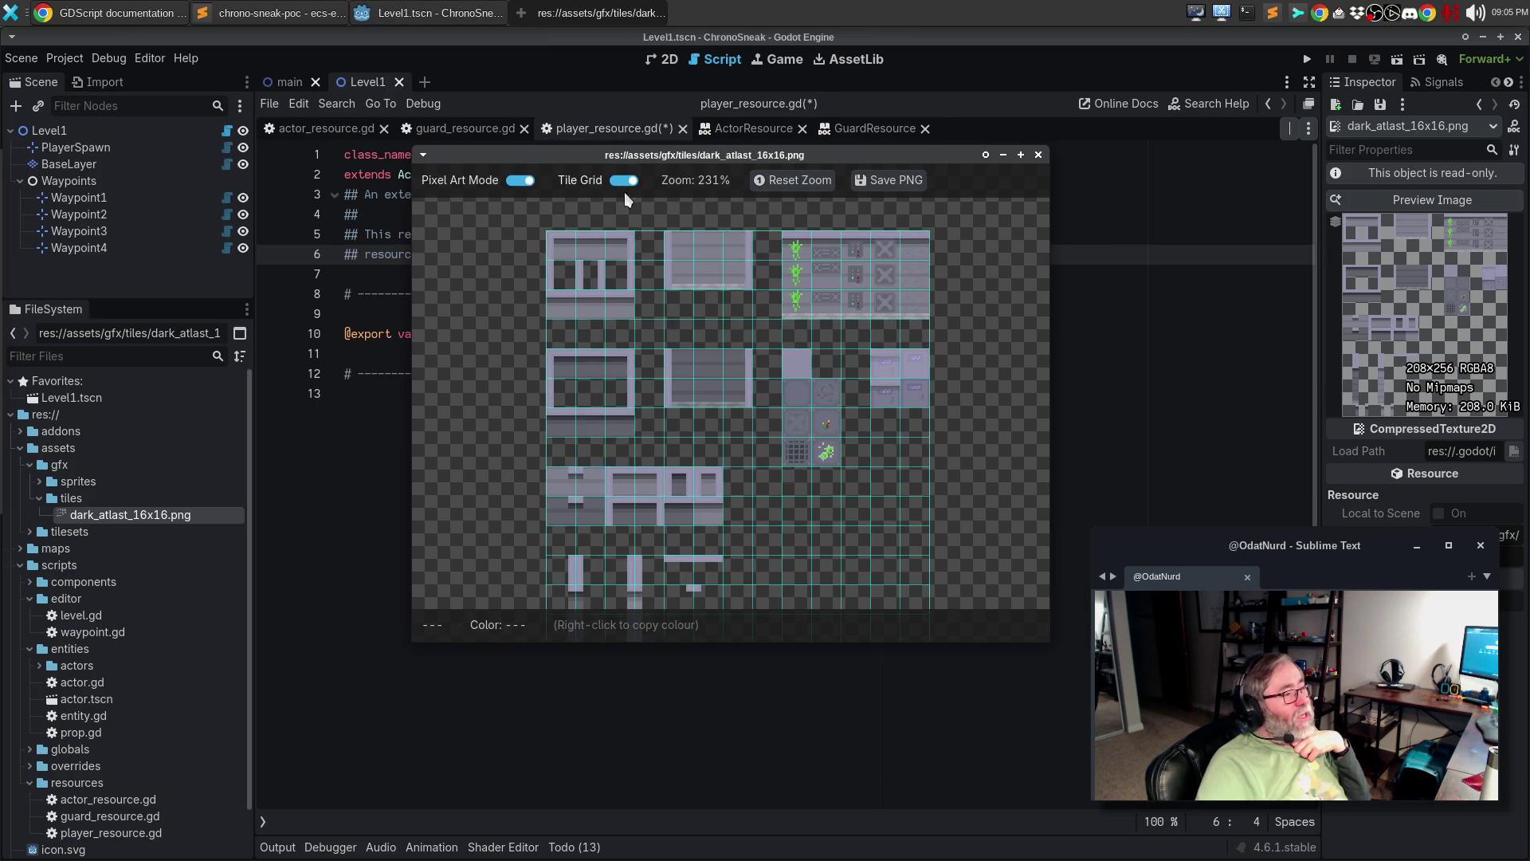
{"action": "scroll", "coordinate": [741, 398], "scroll_direction": "up", "scroll_amount": 3}
{"action": "scroll", "coordinate": [719, 395], "scroll_direction": "down", "scroll_amount": 2}
{"action": "scroll", "coordinate": [724, 420], "scroll_direction": "down", "scroll_amount": 1}
{"action": "scroll", "coordinate": [740, 346], "scroll_direction": "up", "scroll_amount": 1}
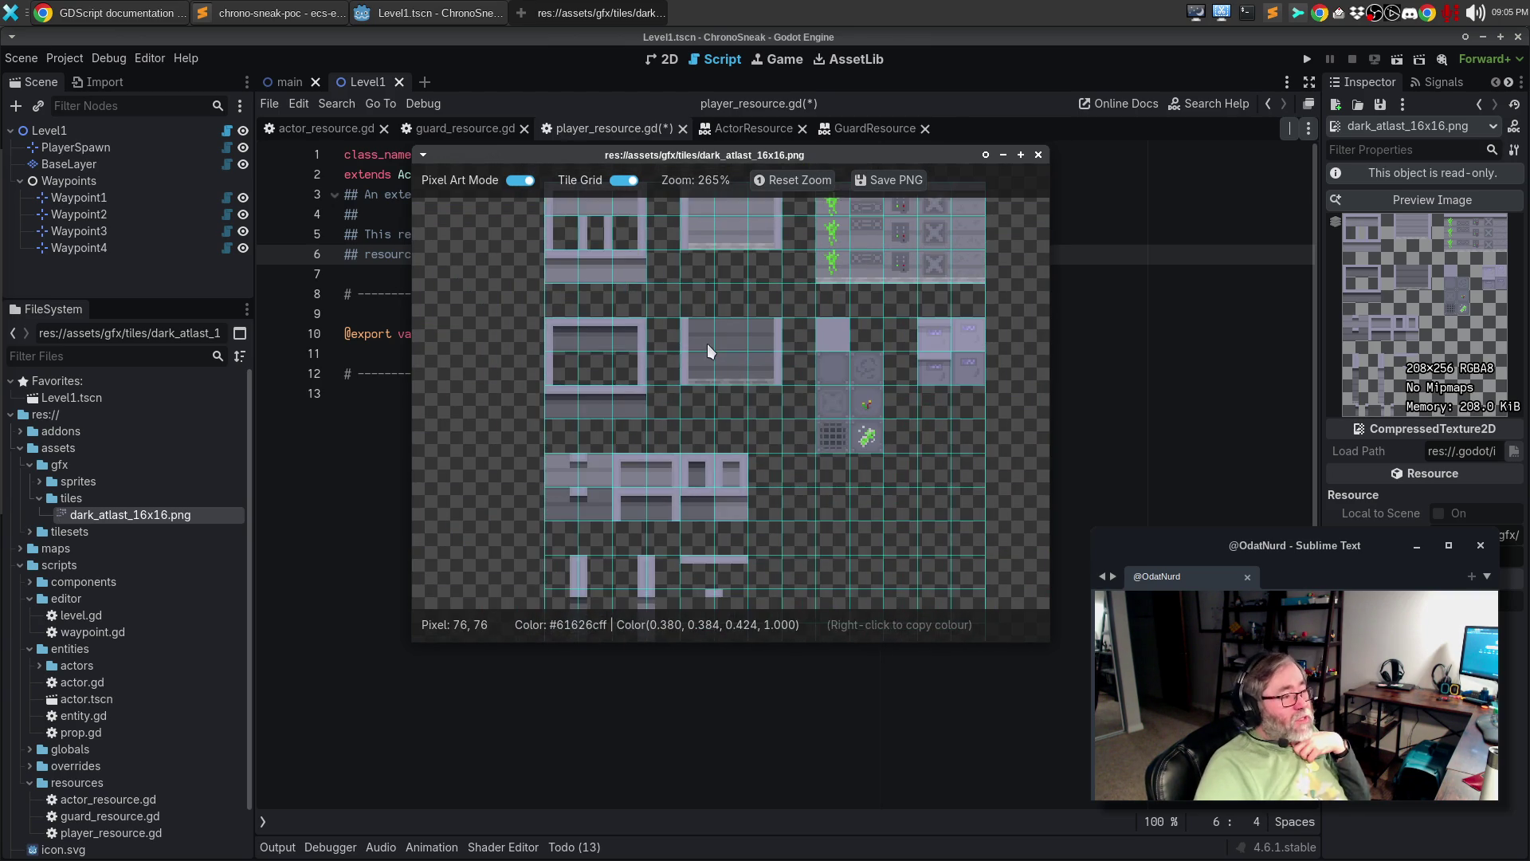
{"action": "scroll", "coordinate": [706, 343], "scroll_direction": "down", "scroll_amount": 3}
{"action": "scroll", "coordinate": [711, 359], "scroll_direction": "up", "scroll_amount": 5}
{"action": "scroll", "coordinate": [712, 370], "scroll_direction": "up", "scroll_amount": 5}
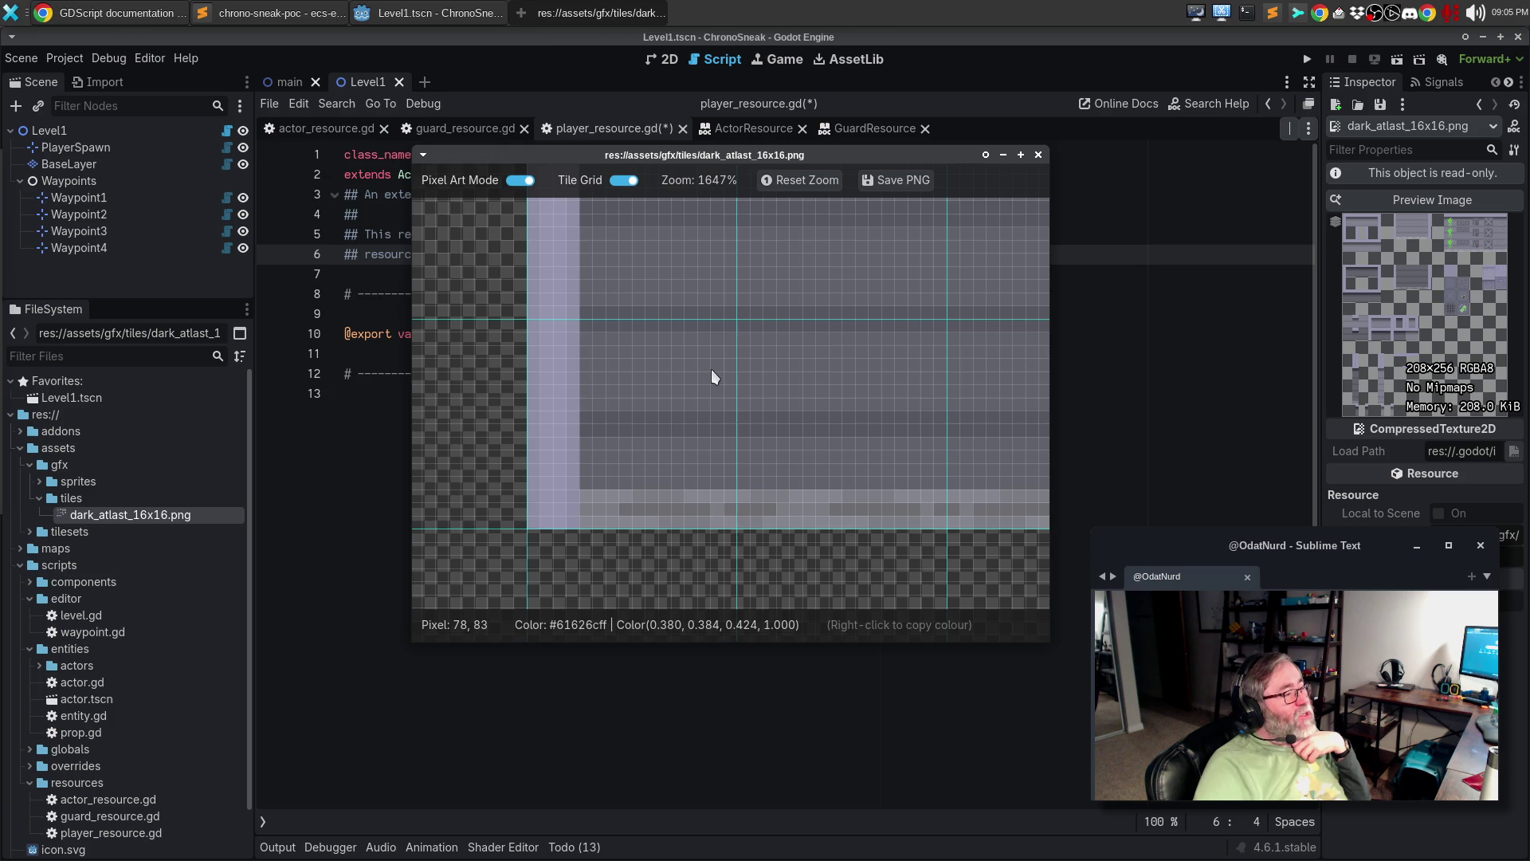
{"action": "scroll", "coordinate": [690, 363], "scroll_direction": "down", "scroll_amount": 2}
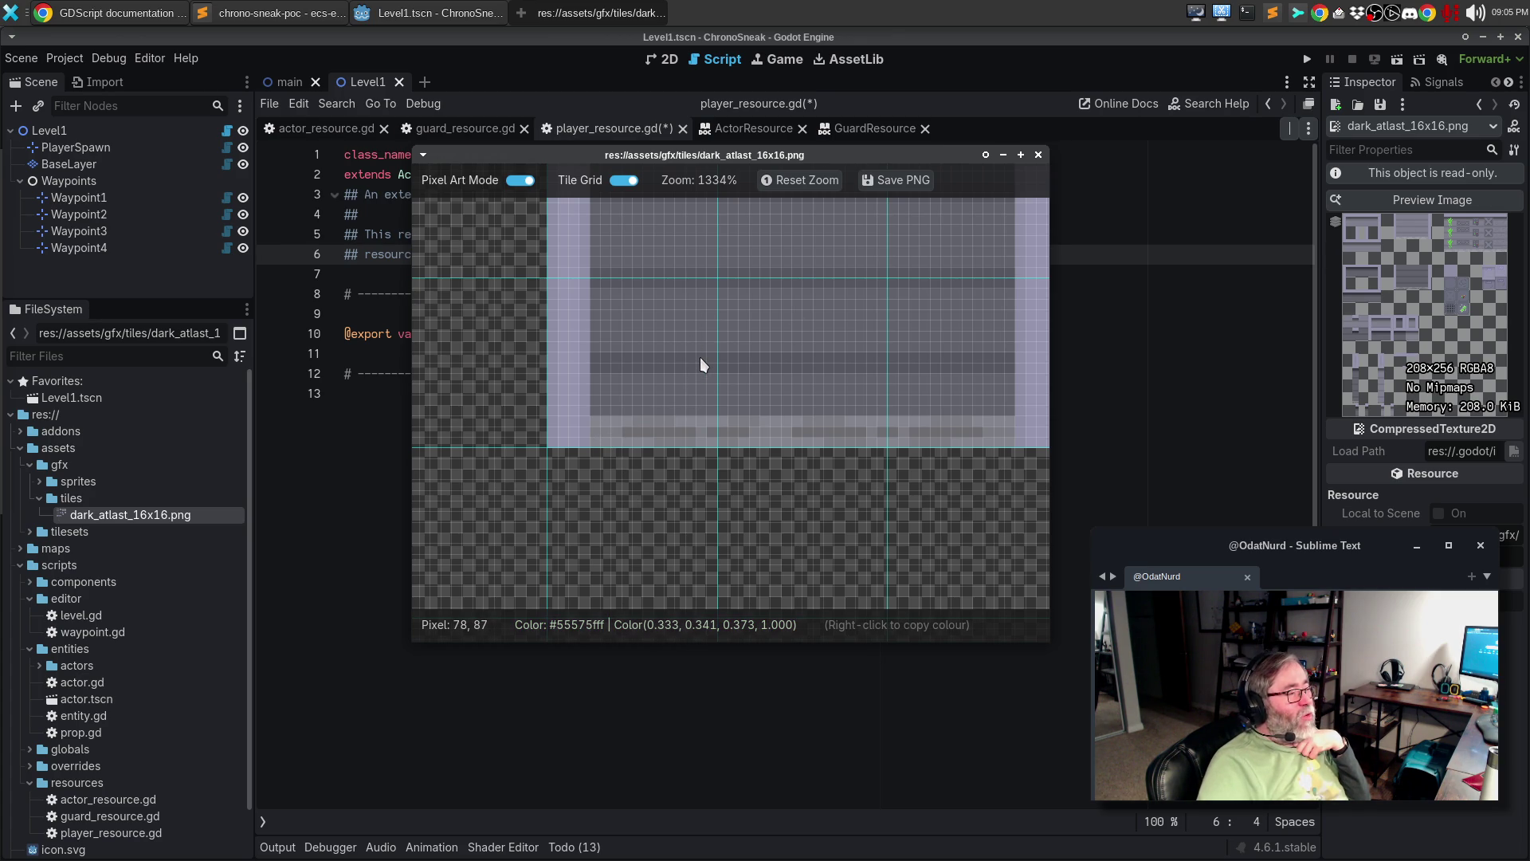
- Paste the atlas colour Color(0.333, 0.341, 0.373, 1.000) as line 12, then start a '#' line
{"action": "left_click", "coordinate": [401, 357]}
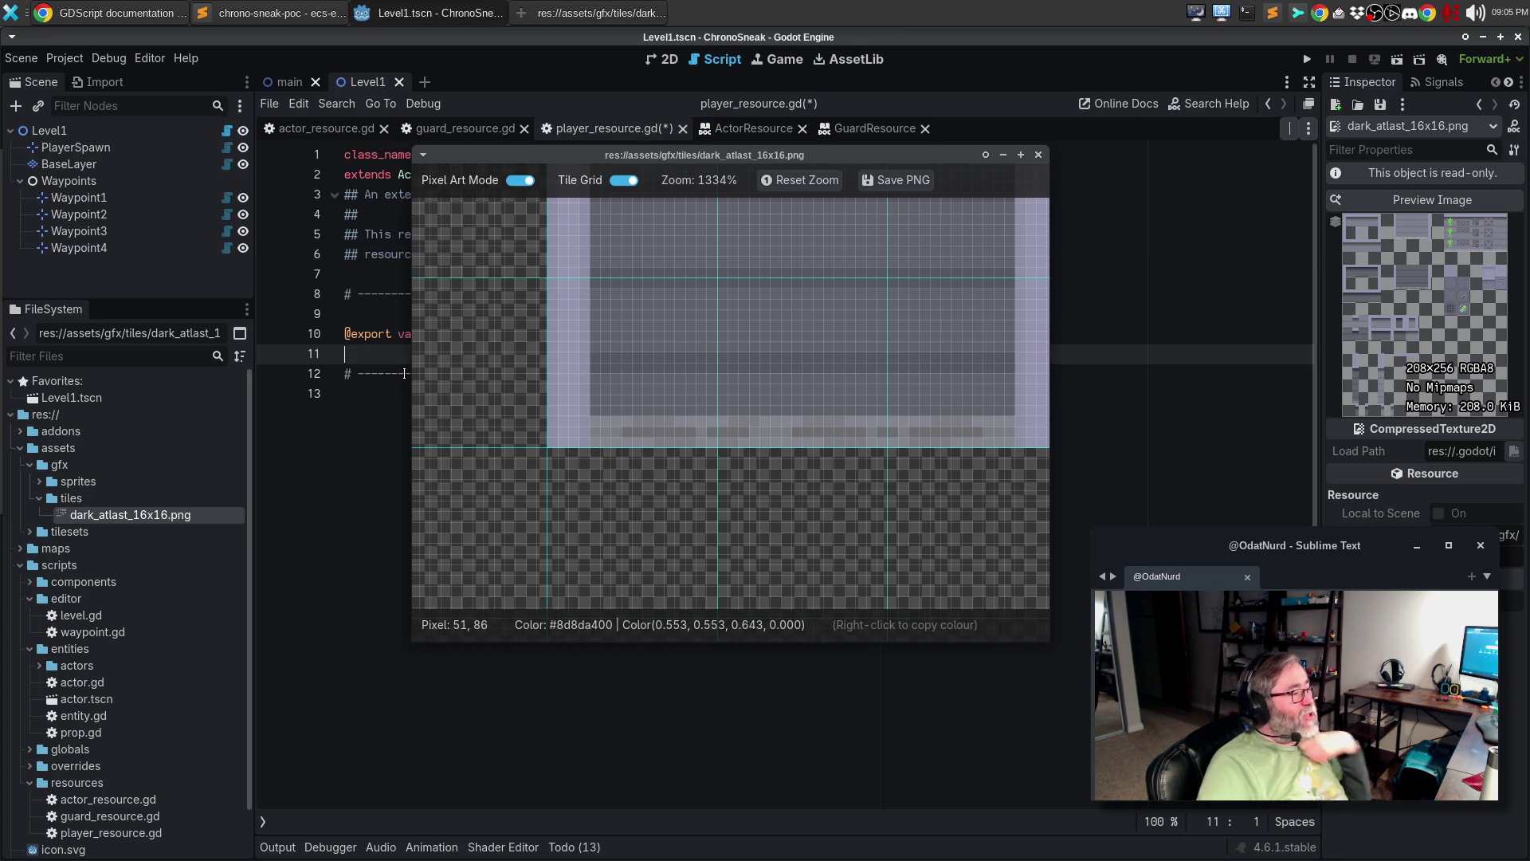
{"action": "left_click", "coordinate": [1037, 154]}
{"action": "key", "text": "Return"}
{"action": "type", "text": "Color(0.333, 0.341, 0.373, 1.000) # #55575fff"}
{"action": "key", "text": "Return"}
{"action": "type", "text": "#"}
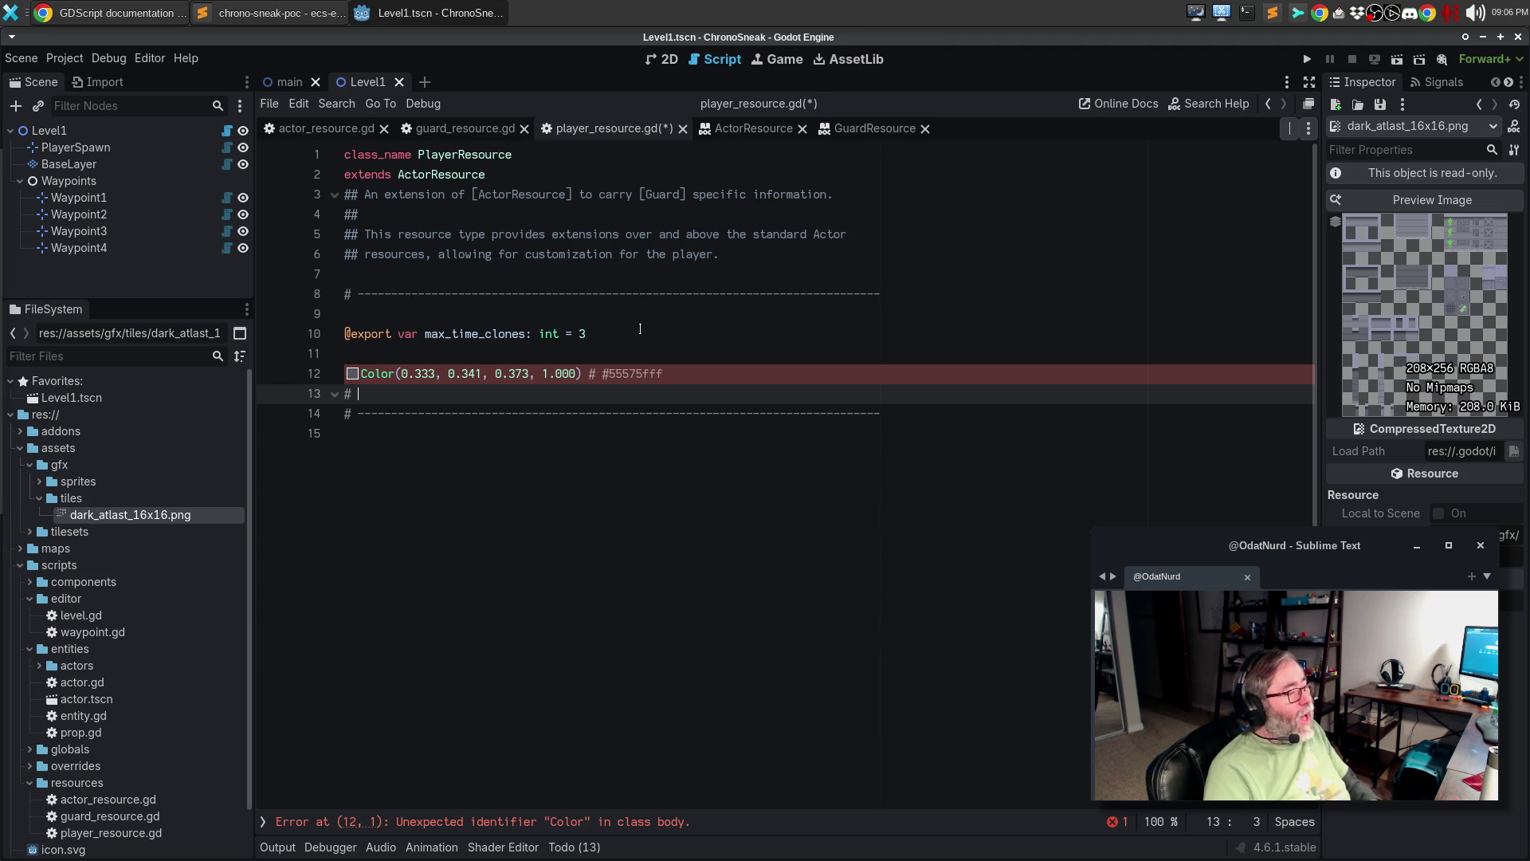
- Review OdatNurd Enhancements in the AssetLib, collapse gfx, and return to player_resource.gd
{"action": "left_click", "coordinate": [874, 65]}
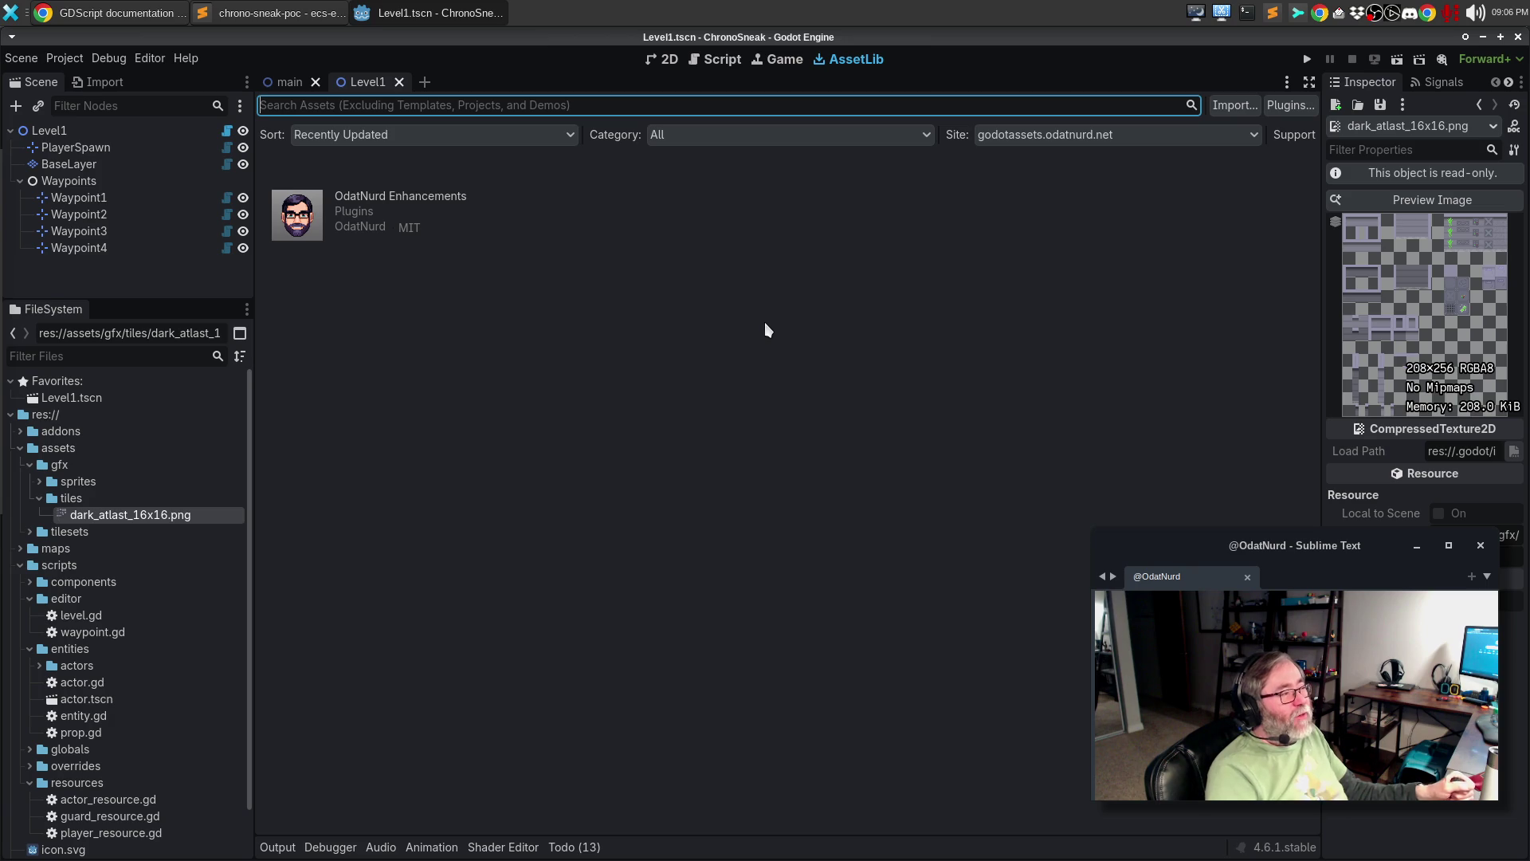
{"action": "left_click", "coordinate": [299, 225]}
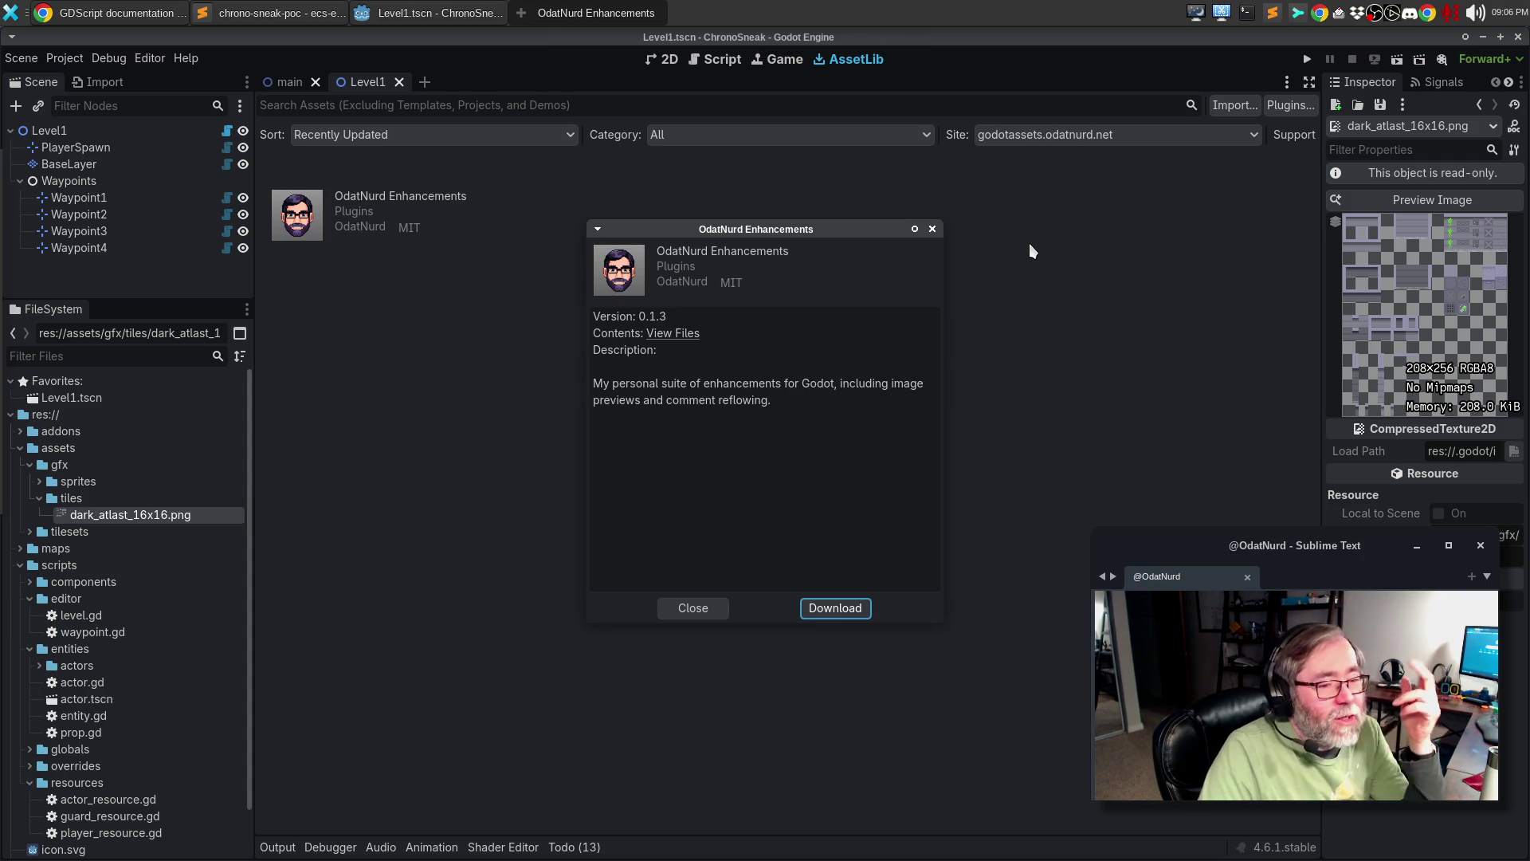
{"action": "left_click_drag", "start_coordinate": [808, 231], "coordinate": [795, 226]}
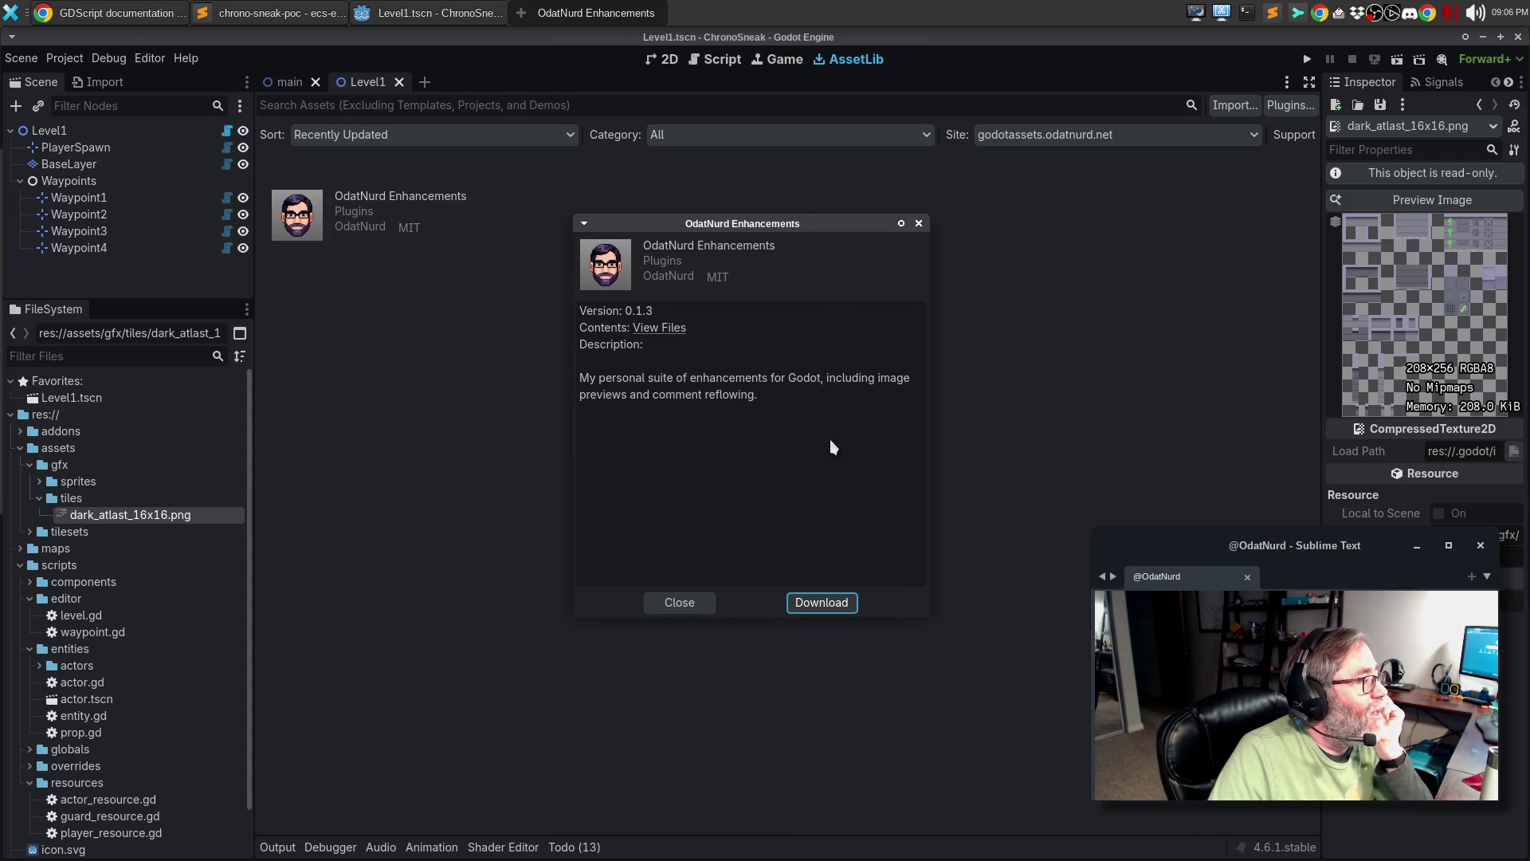
{"action": "left_click", "coordinate": [920, 223]}
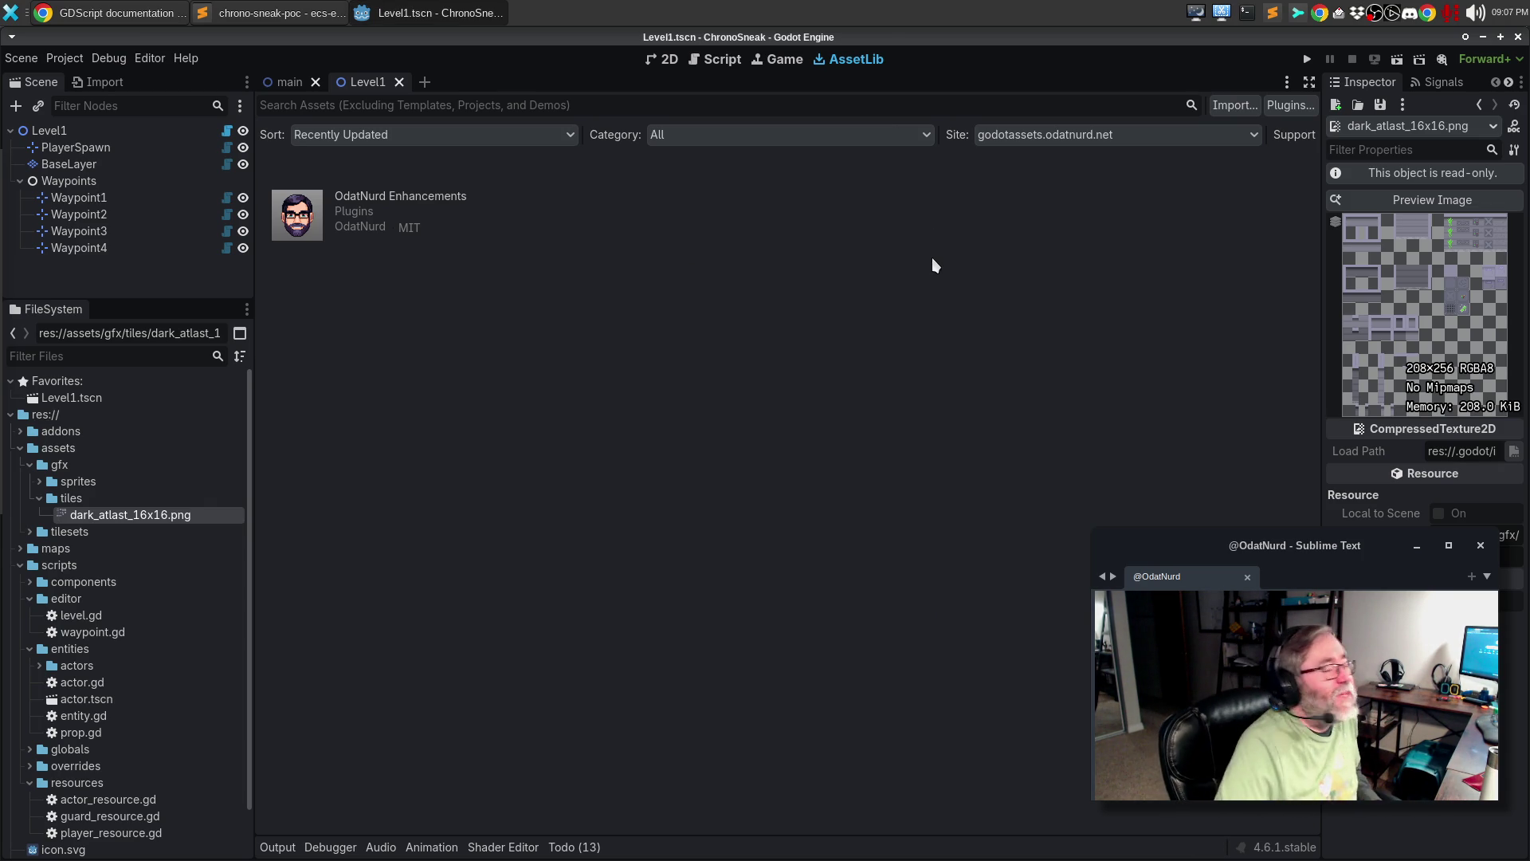
{"action": "left_click", "coordinate": [25, 464]}
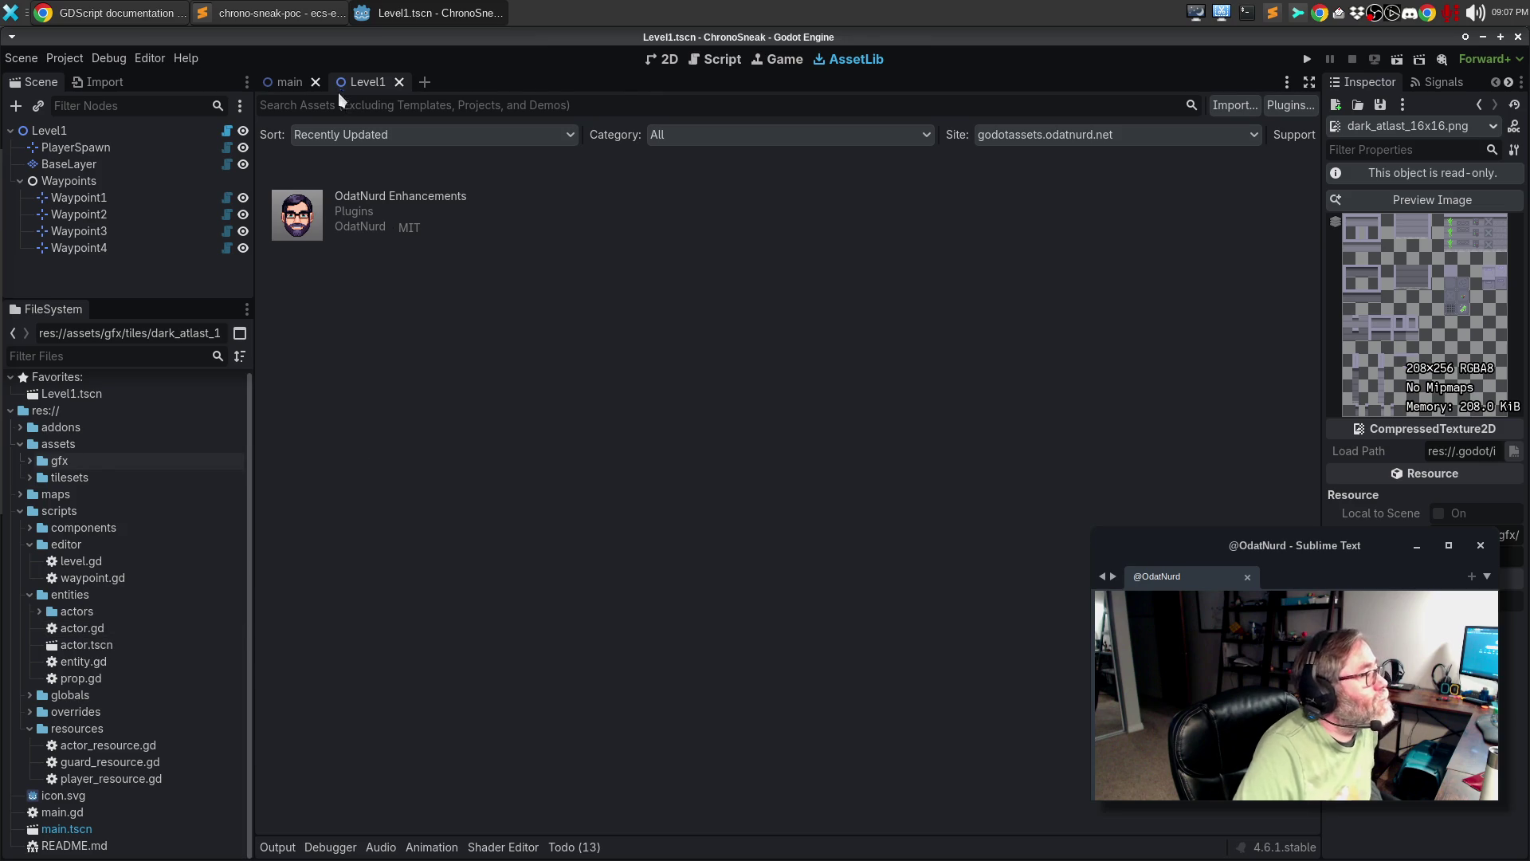
{"action": "left_click", "coordinate": [715, 62]}
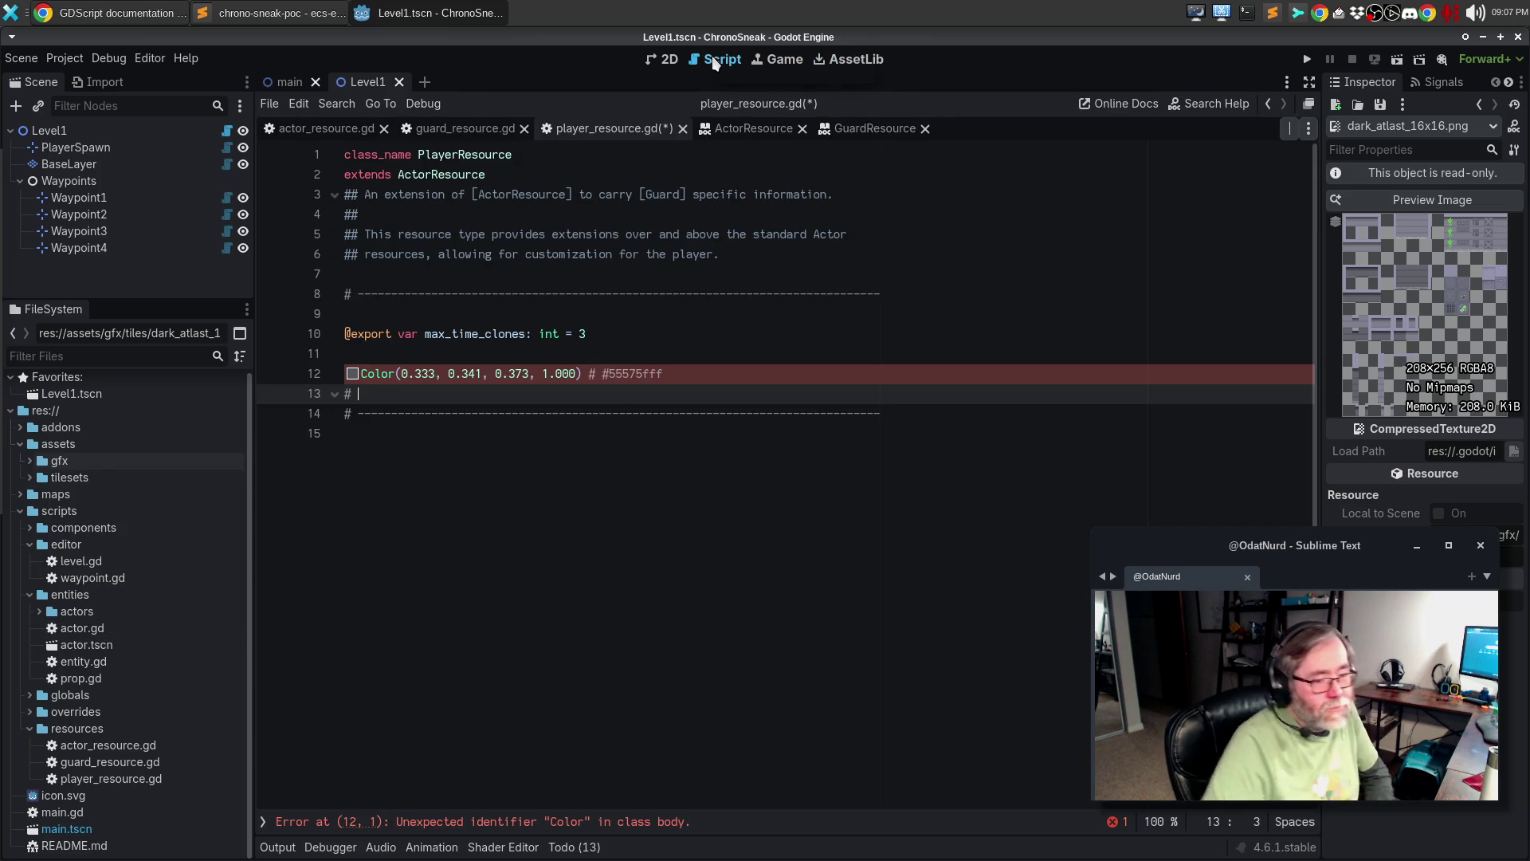
- Check line 12's hex comment, then reopen the enlarged dark_atlast_16x16.png preview from the Inspector
{"action": "left_click_drag", "start_coordinate": [712, 370], "coordinate": [578, 370]}
{"action": "left_click", "coordinate": [632, 412]}
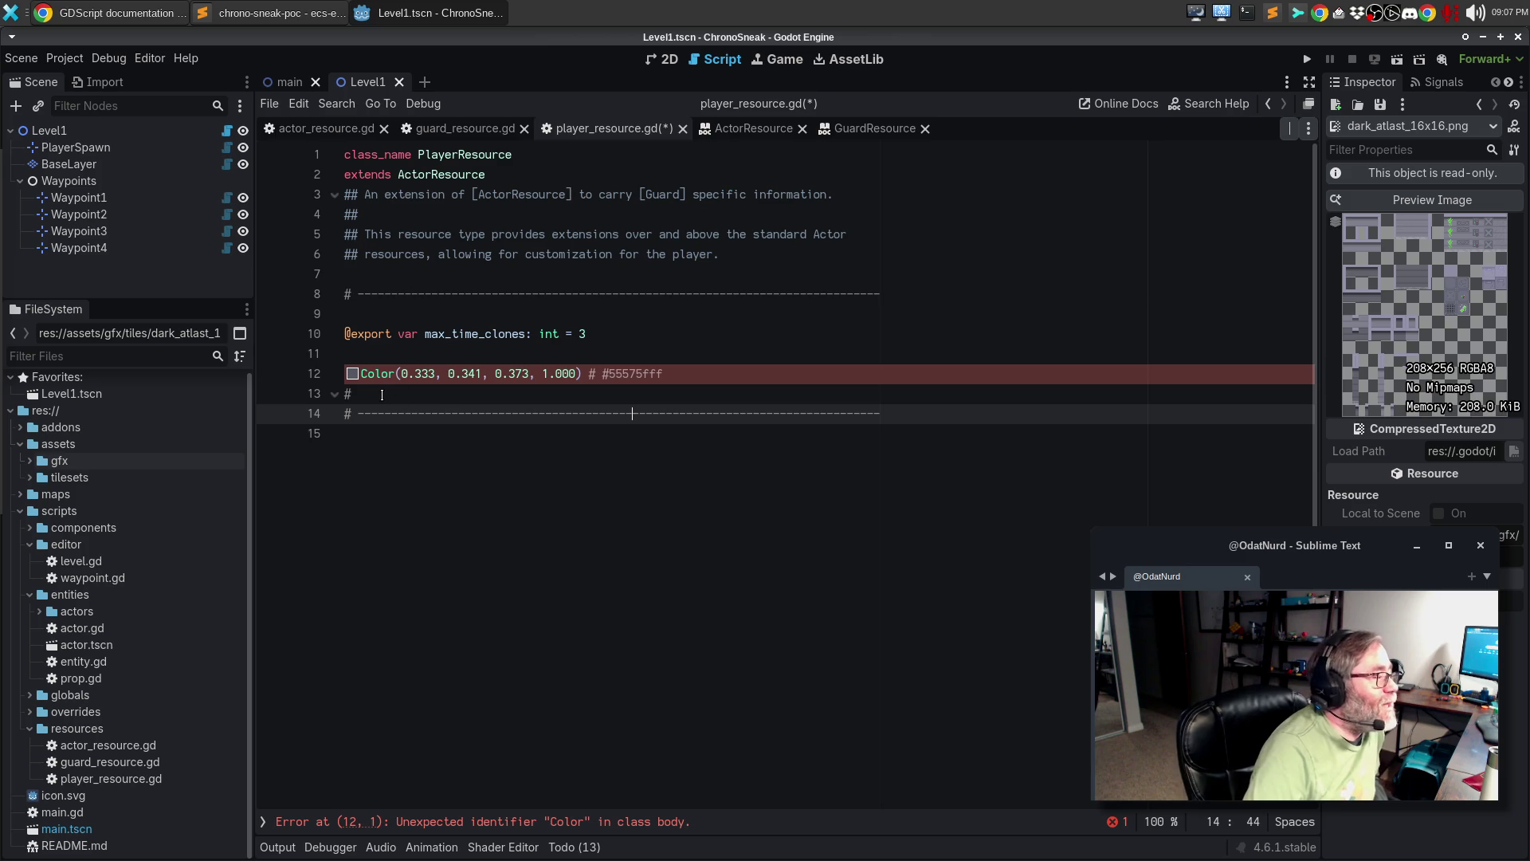
{"action": "left_click", "coordinate": [1394, 199]}
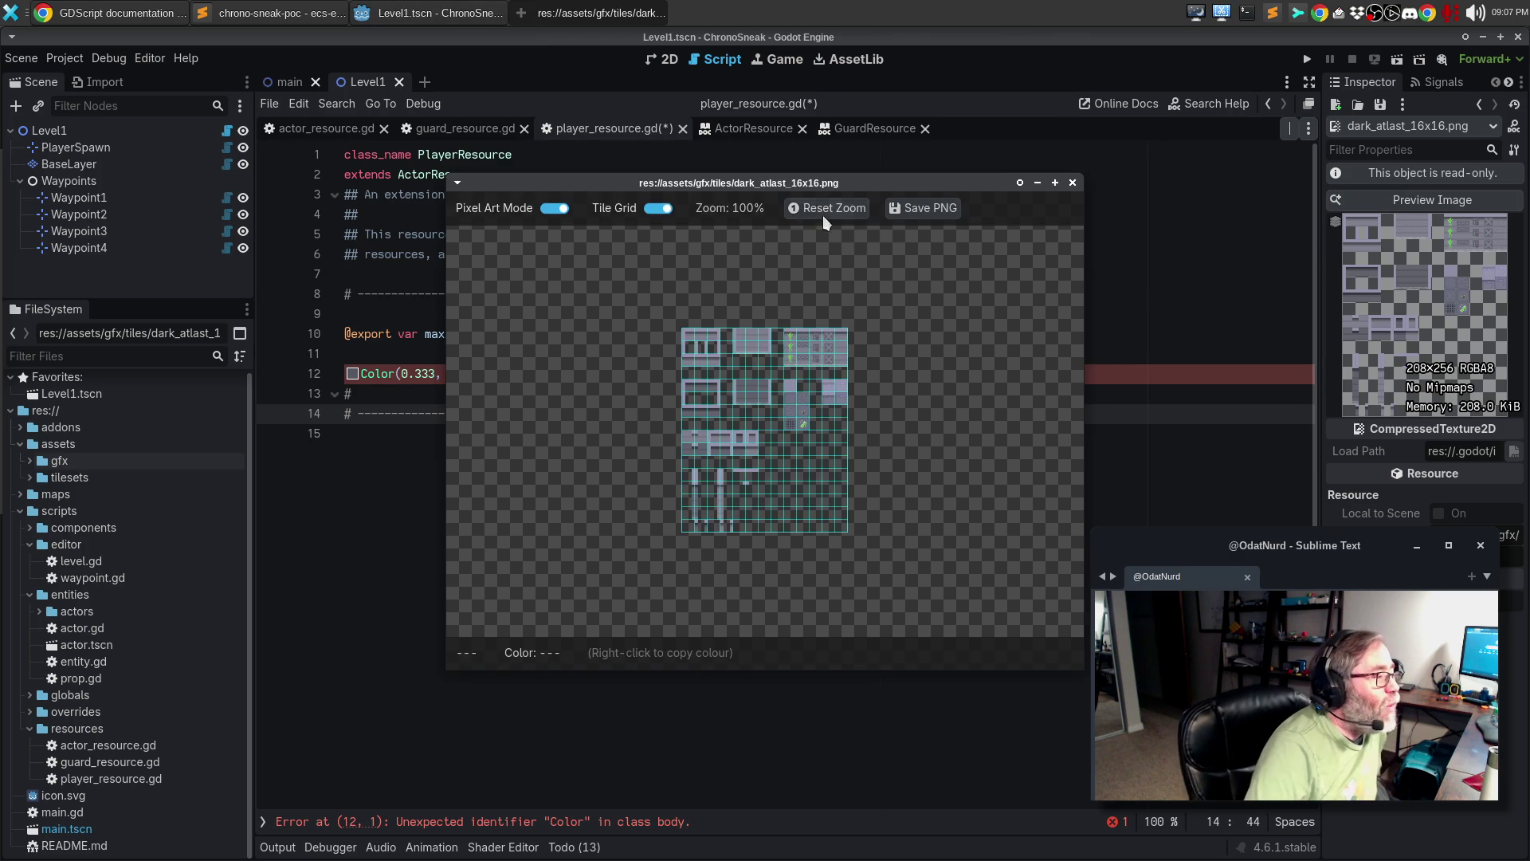
- Reposition the atlas preview window and zoom it back in to 100%
{"action": "mouse_move", "coordinate": [701, 181]}
{"action": "left_mouse_down"}
{"action": "mouse_move", "coordinate": [1123, 160]}
{"action": "mouse_move", "coordinate": [920, 114]}
{"action": "left_mouse_up"}
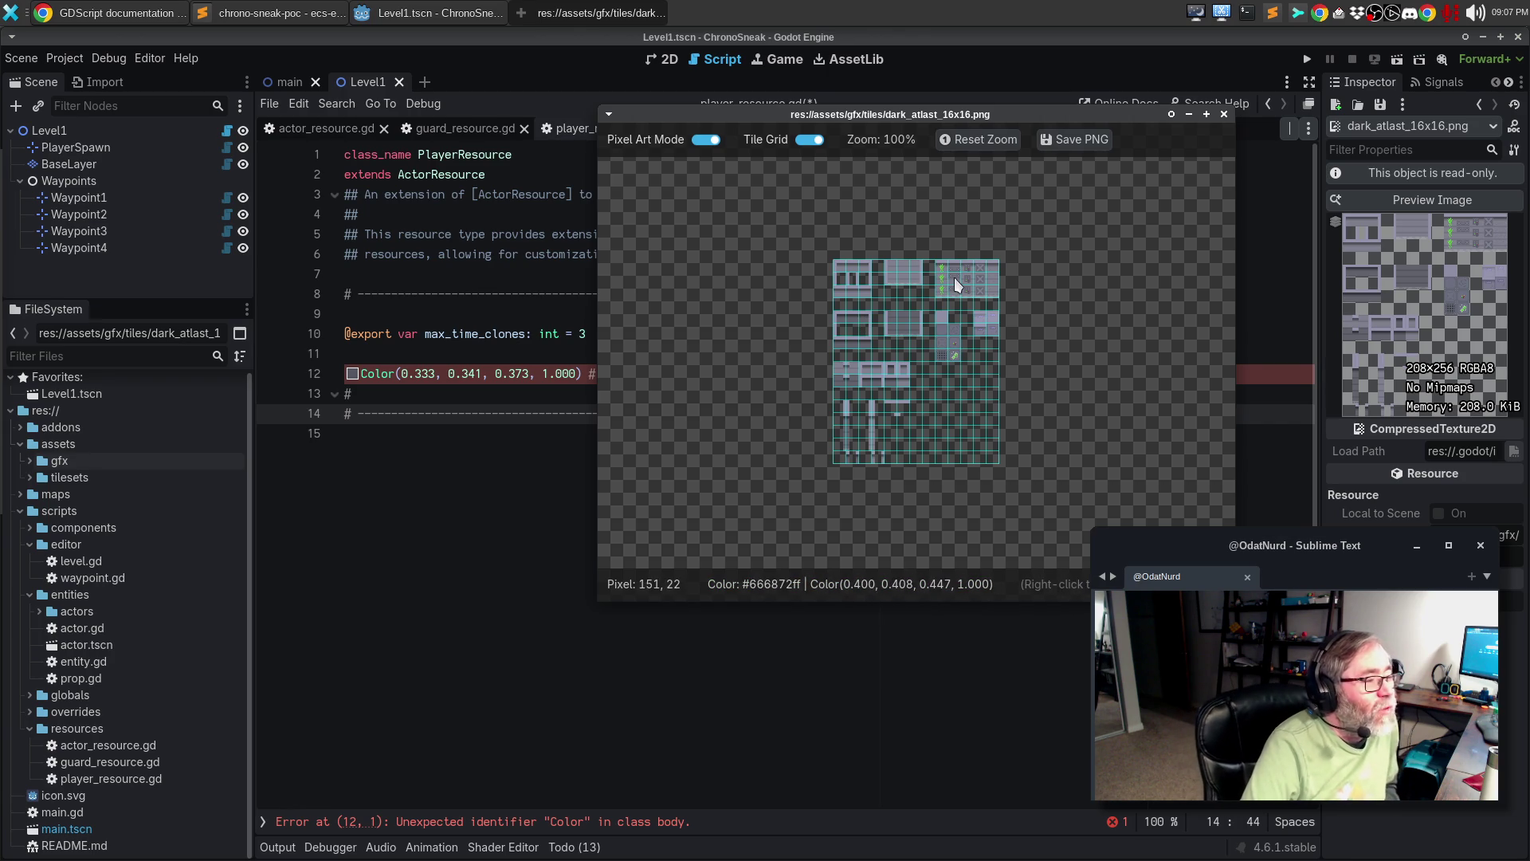
{"action": "left_click", "coordinate": [504, 391]}
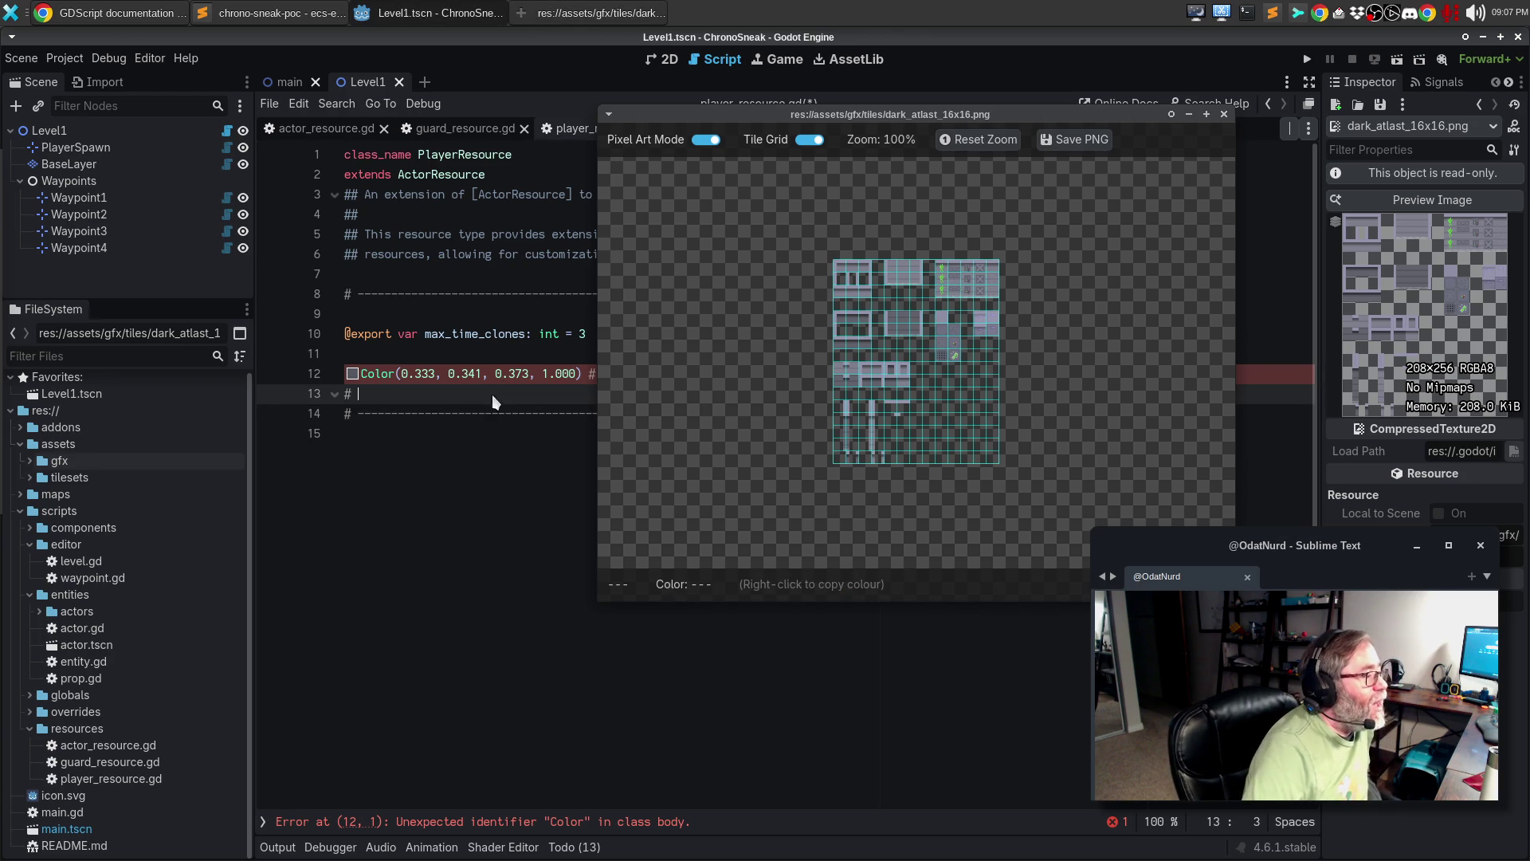
{"action": "left_click_drag", "start_coordinate": [765, 114], "coordinate": [946, 117]}
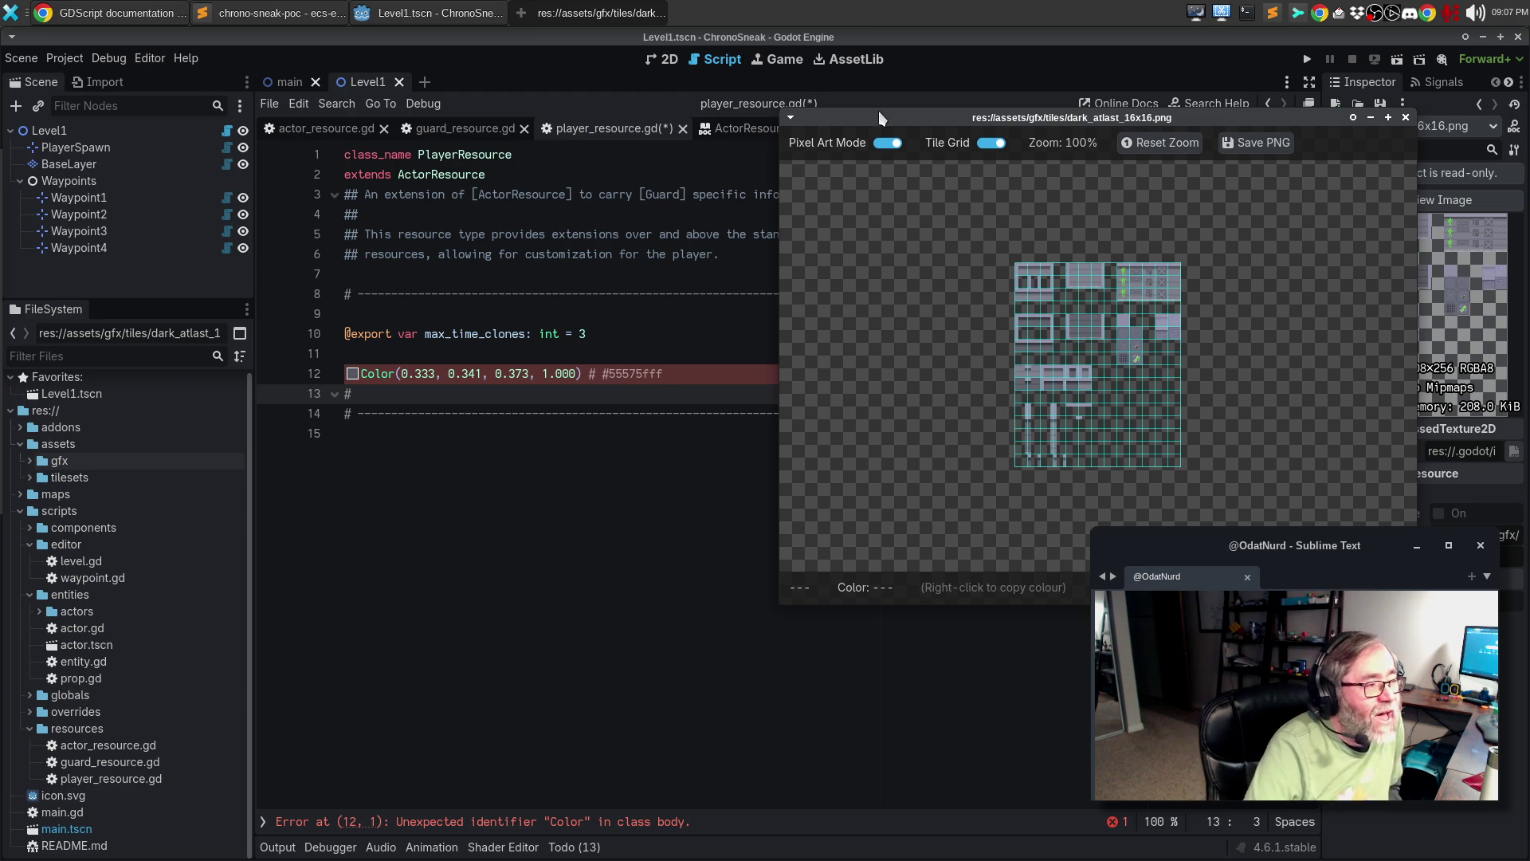
{"action": "mouse_move", "coordinate": [883, 118]}
{"action": "left_mouse_down"}
{"action": "mouse_move", "coordinate": [625, 111]}
{"action": "mouse_move", "coordinate": [991, 127]}
{"action": "mouse_move", "coordinate": [662, 143]}
{"action": "left_mouse_up"}
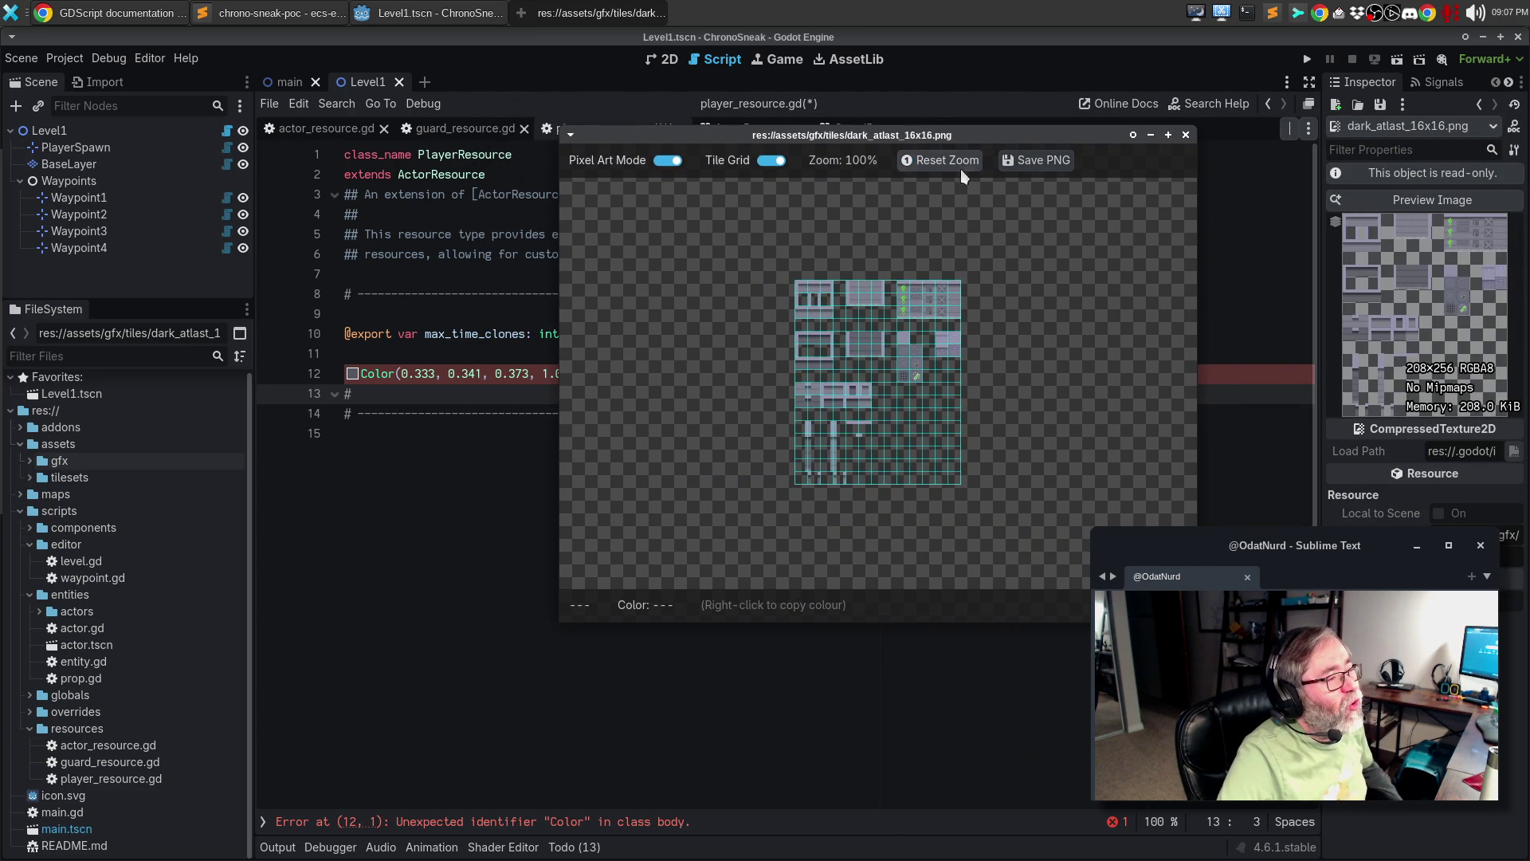
{"action": "scroll", "coordinate": [912, 341], "scroll_direction": "up", "scroll_amount": 4}
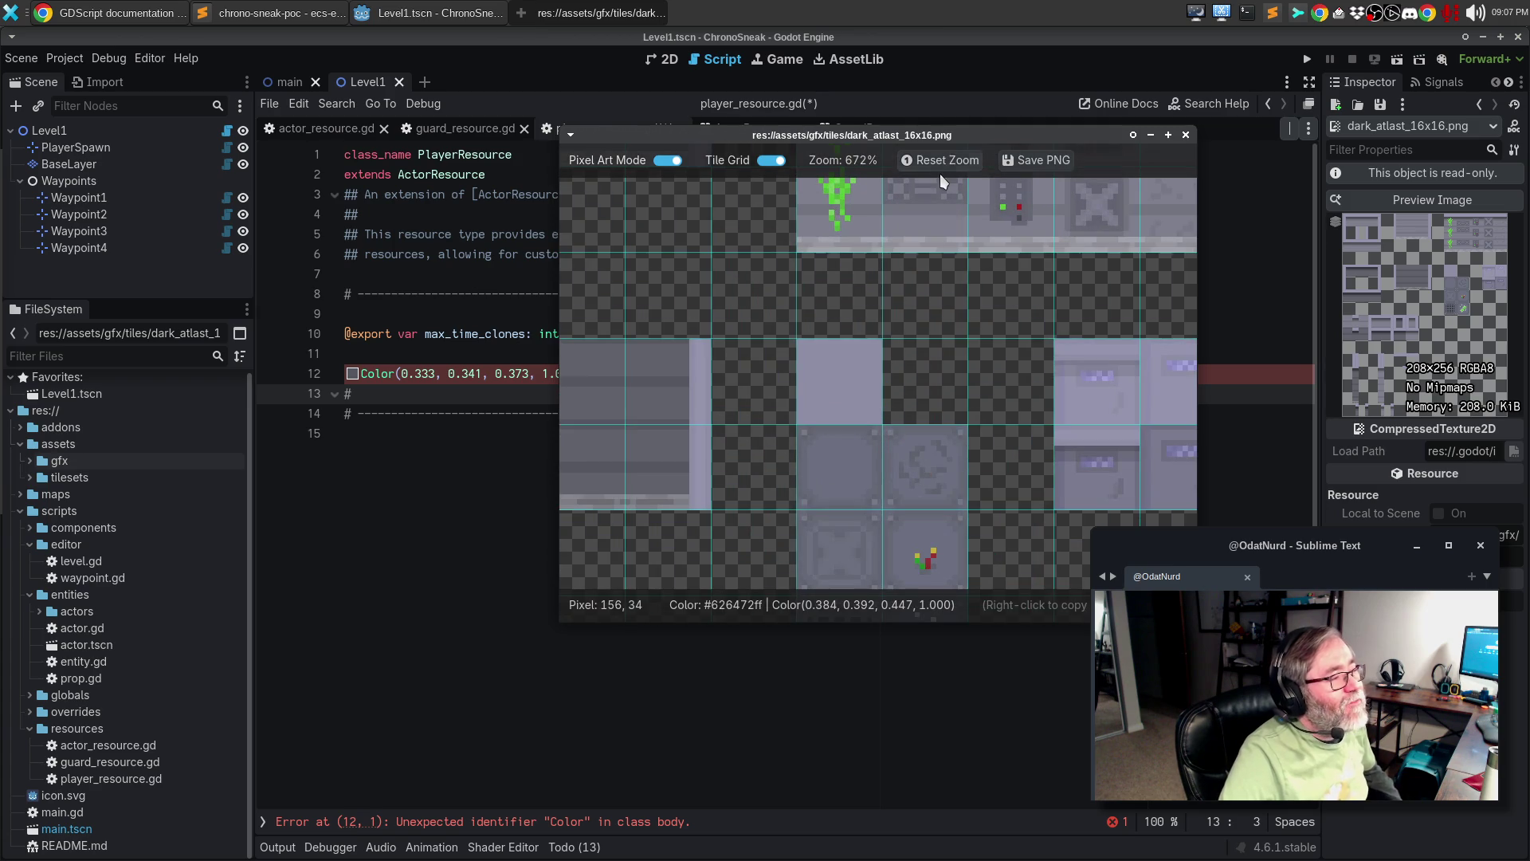
{"action": "left_click", "coordinate": [936, 166]}
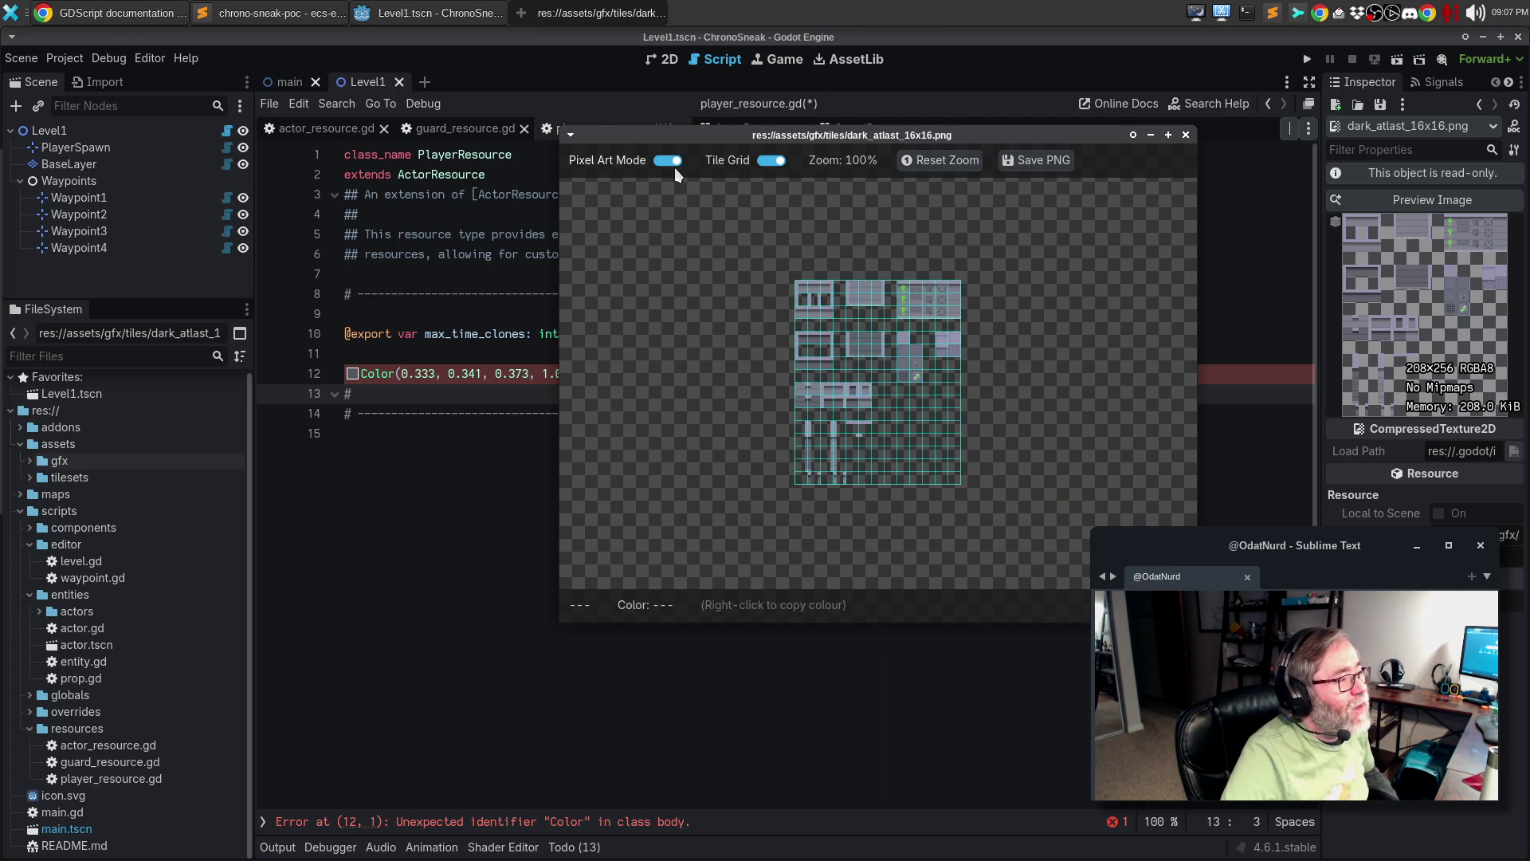
{"action": "scroll", "coordinate": [809, 250], "scroll_direction": "up", "scroll_amount": 10}
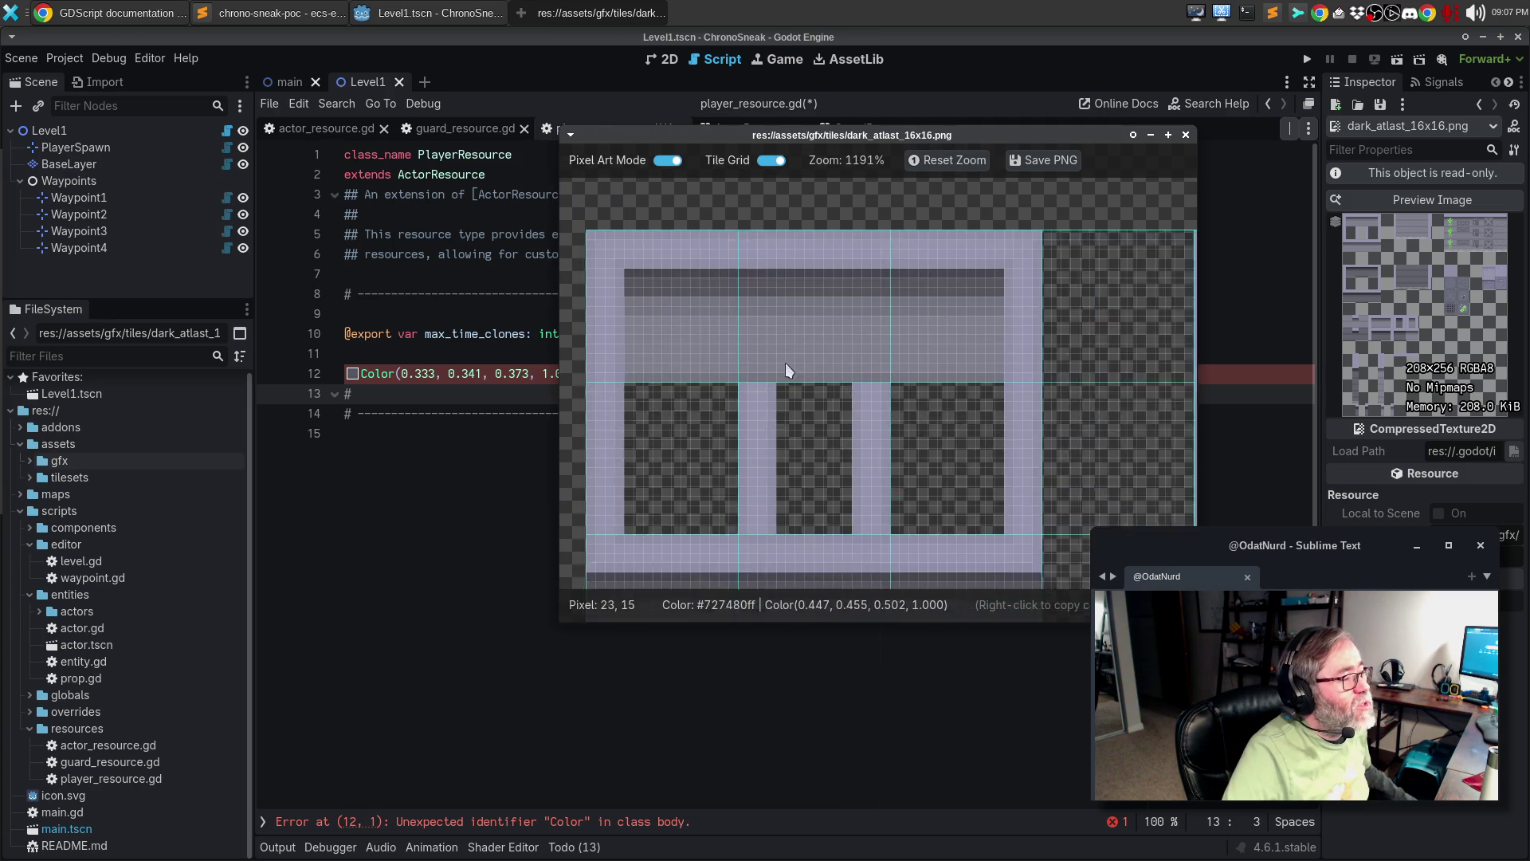
- Compare smoothed and pixel-art rendering of the atlas, then close the preview and expand gfx
{"action": "left_click", "coordinate": [672, 161]}
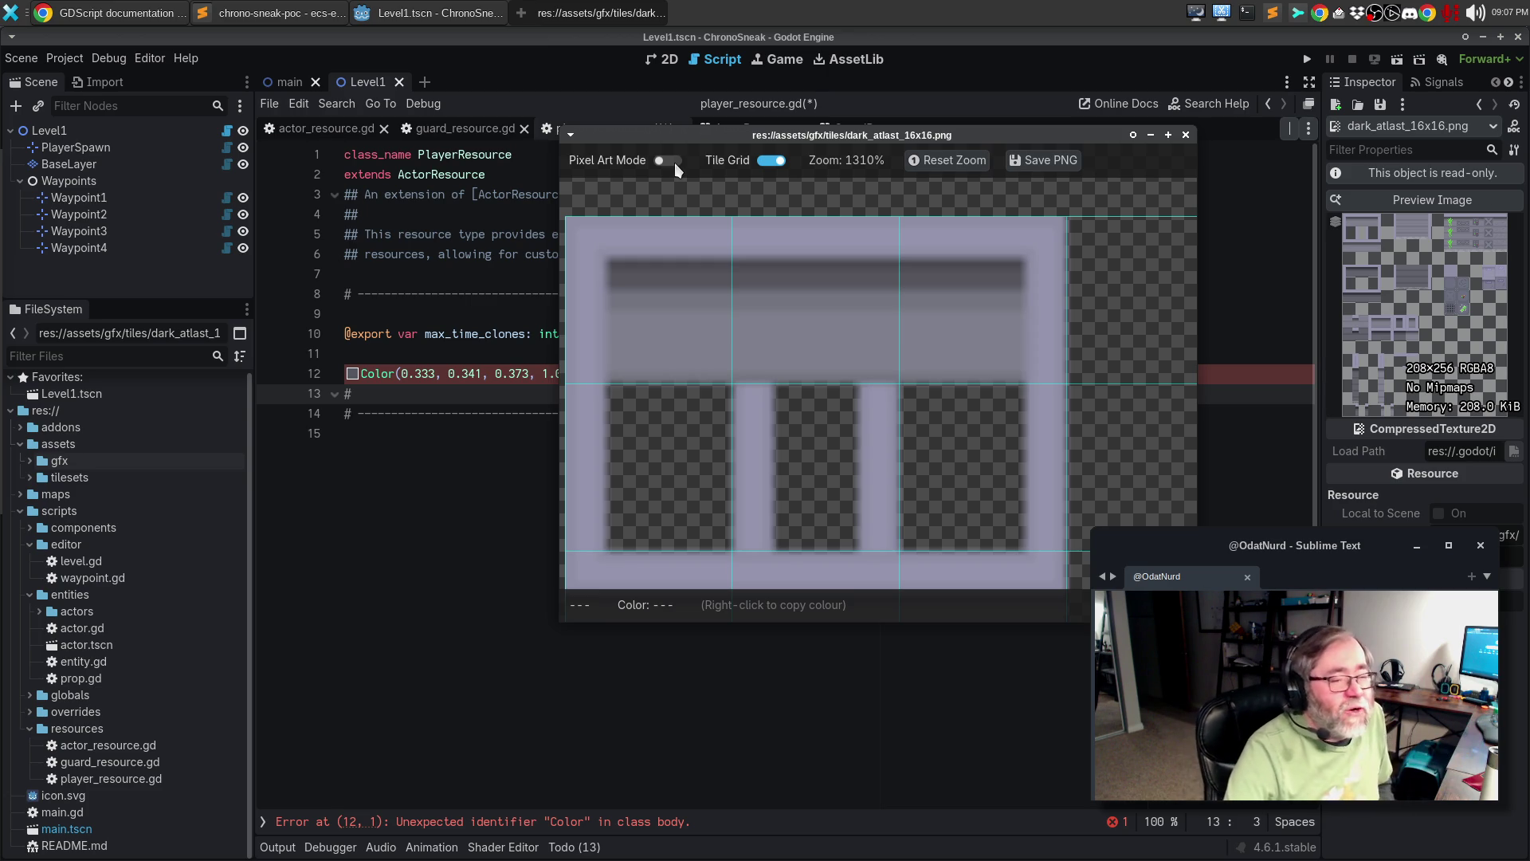
{"action": "left_click", "coordinate": [674, 162]}
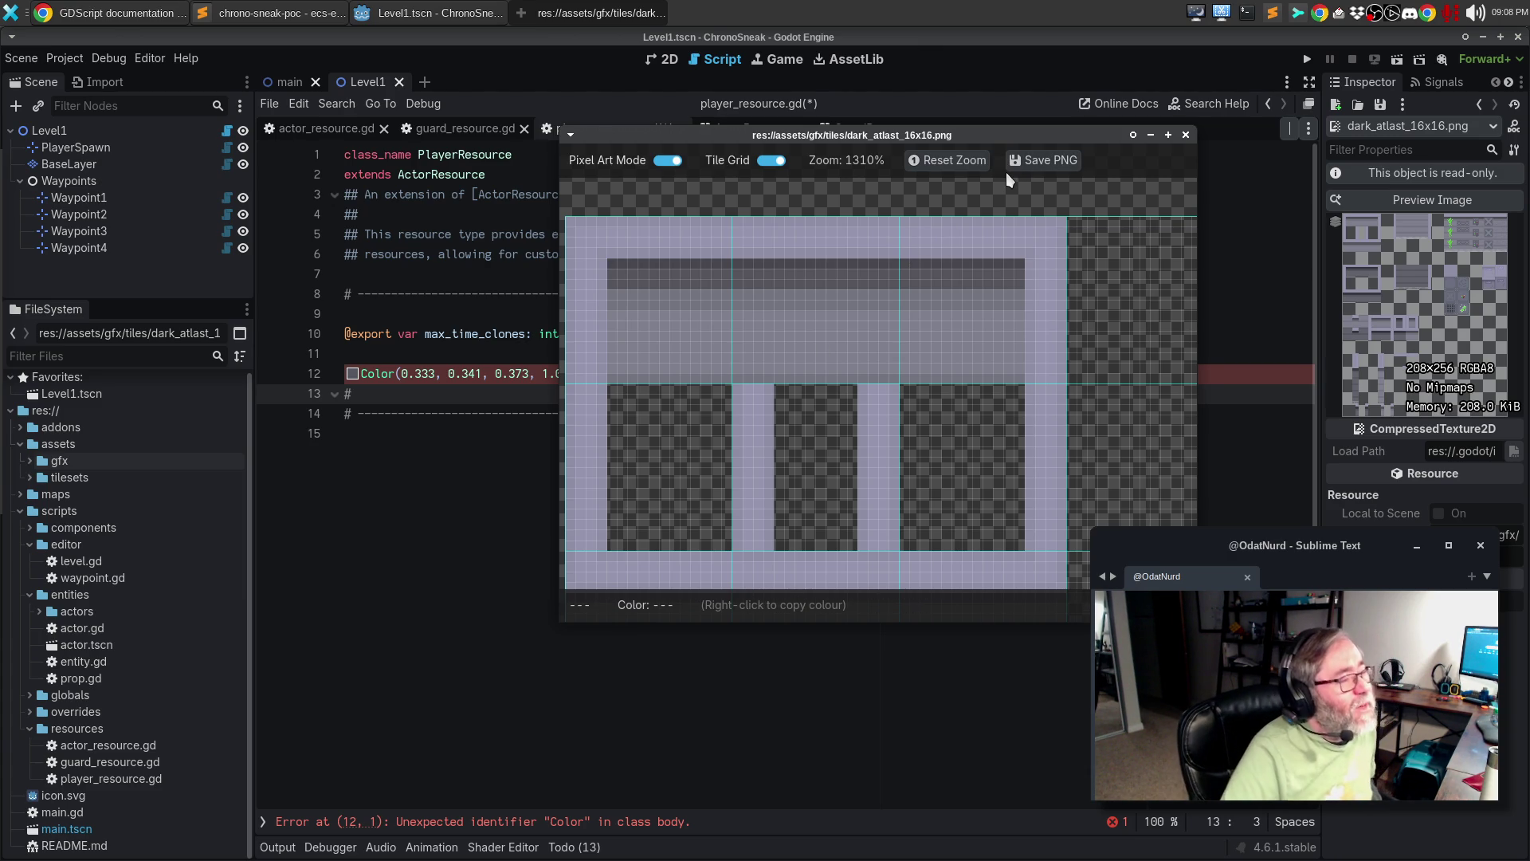
{"action": "left_click", "coordinate": [1187, 136]}
{"action": "left_click", "coordinate": [30, 461]}
- Preview ml_char_01.png from gfx/sprites, zoom in and out on it, then dismiss it
{"action": "left_click", "coordinate": [45, 476]}
{"action": "left_click", "coordinate": [40, 476]}
{"action": "left_click", "coordinate": [112, 494]}
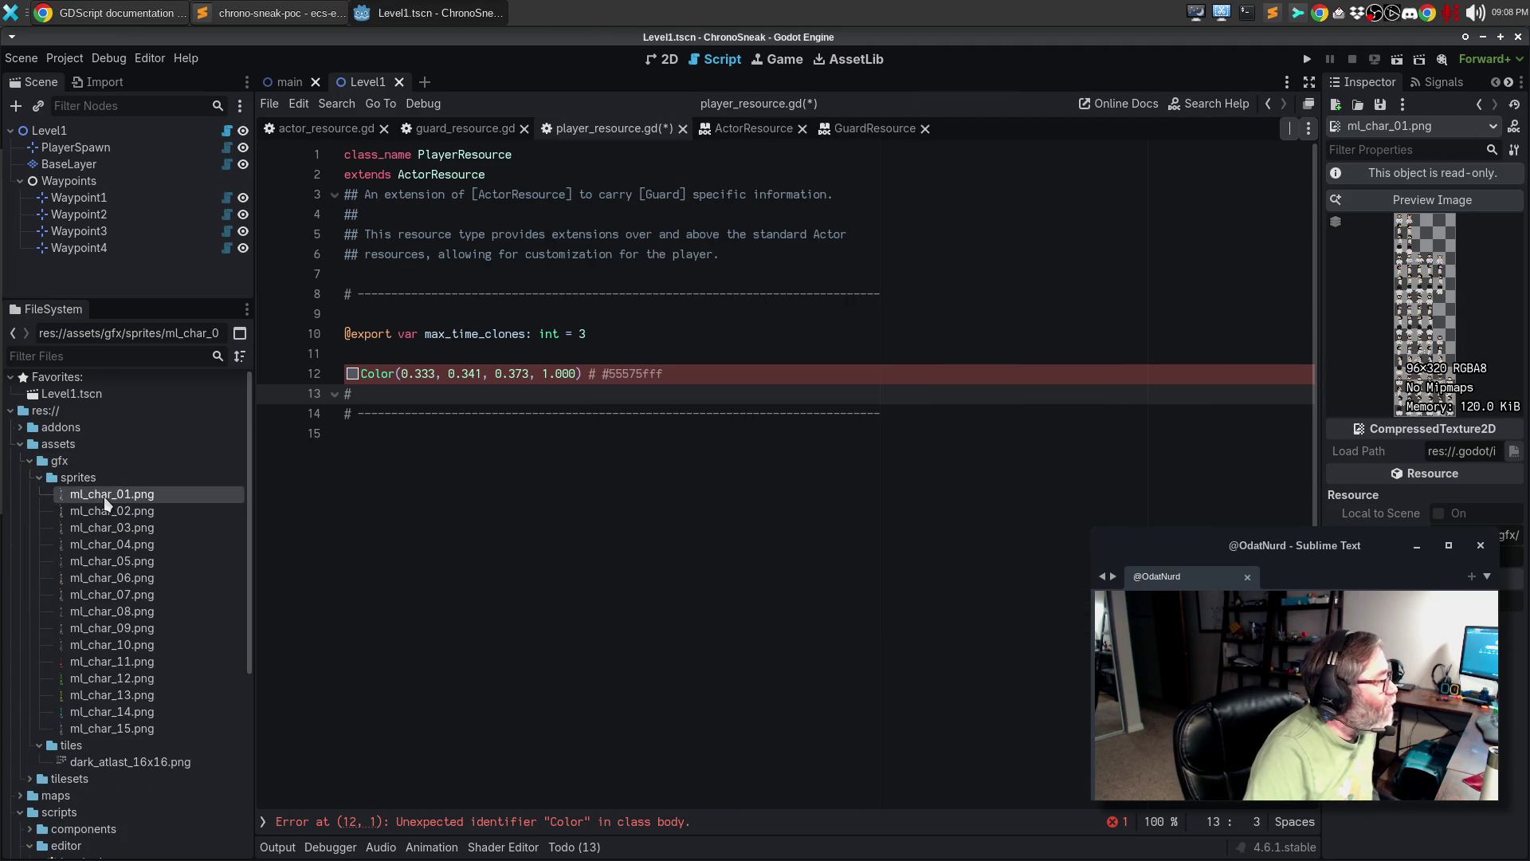
{"action": "left_click", "coordinate": [1433, 199]}
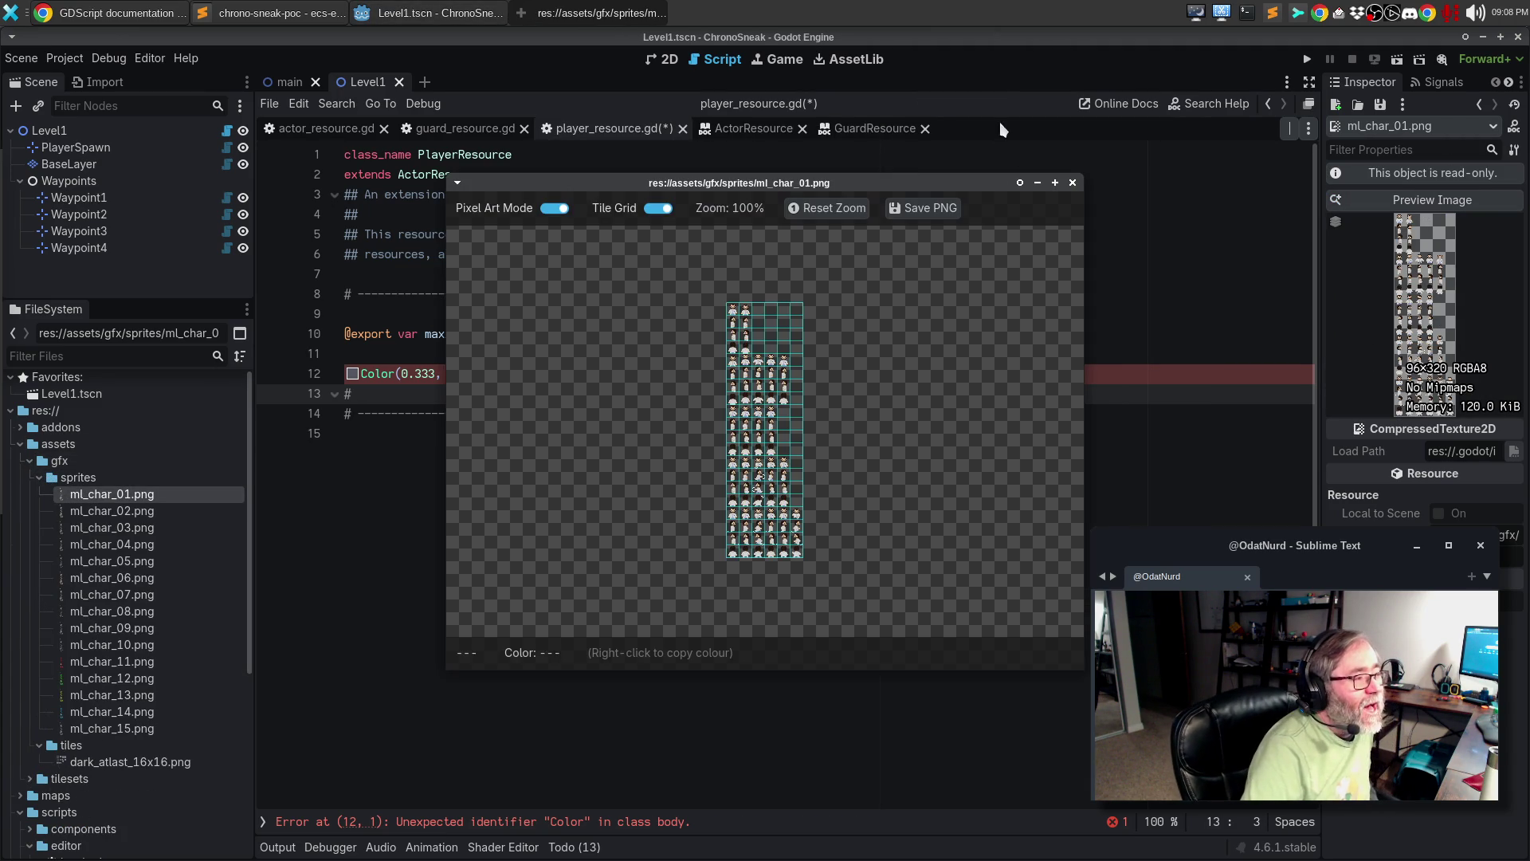
{"action": "left_click_drag", "start_coordinate": [930, 177], "coordinate": [784, 121]}
{"action": "scroll", "coordinate": [640, 274], "scroll_direction": "up", "scroll_amount": 5}
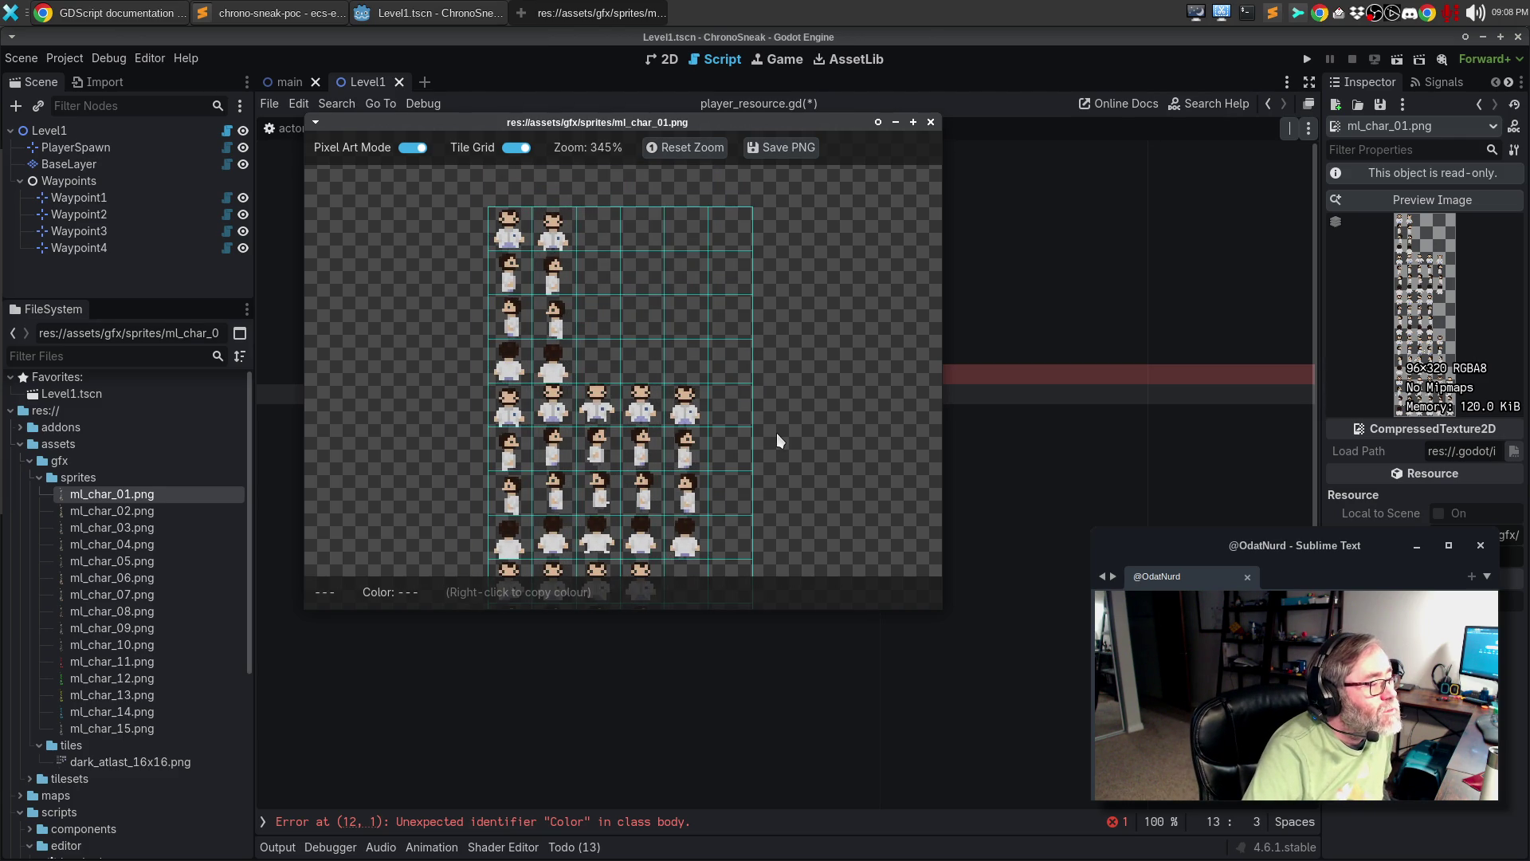
{"action": "scroll", "coordinate": [776, 433], "scroll_direction": "down", "scroll_amount": 5}
{"action": "scroll", "coordinate": [808, 301], "scroll_direction": "down", "scroll_amount": 3}
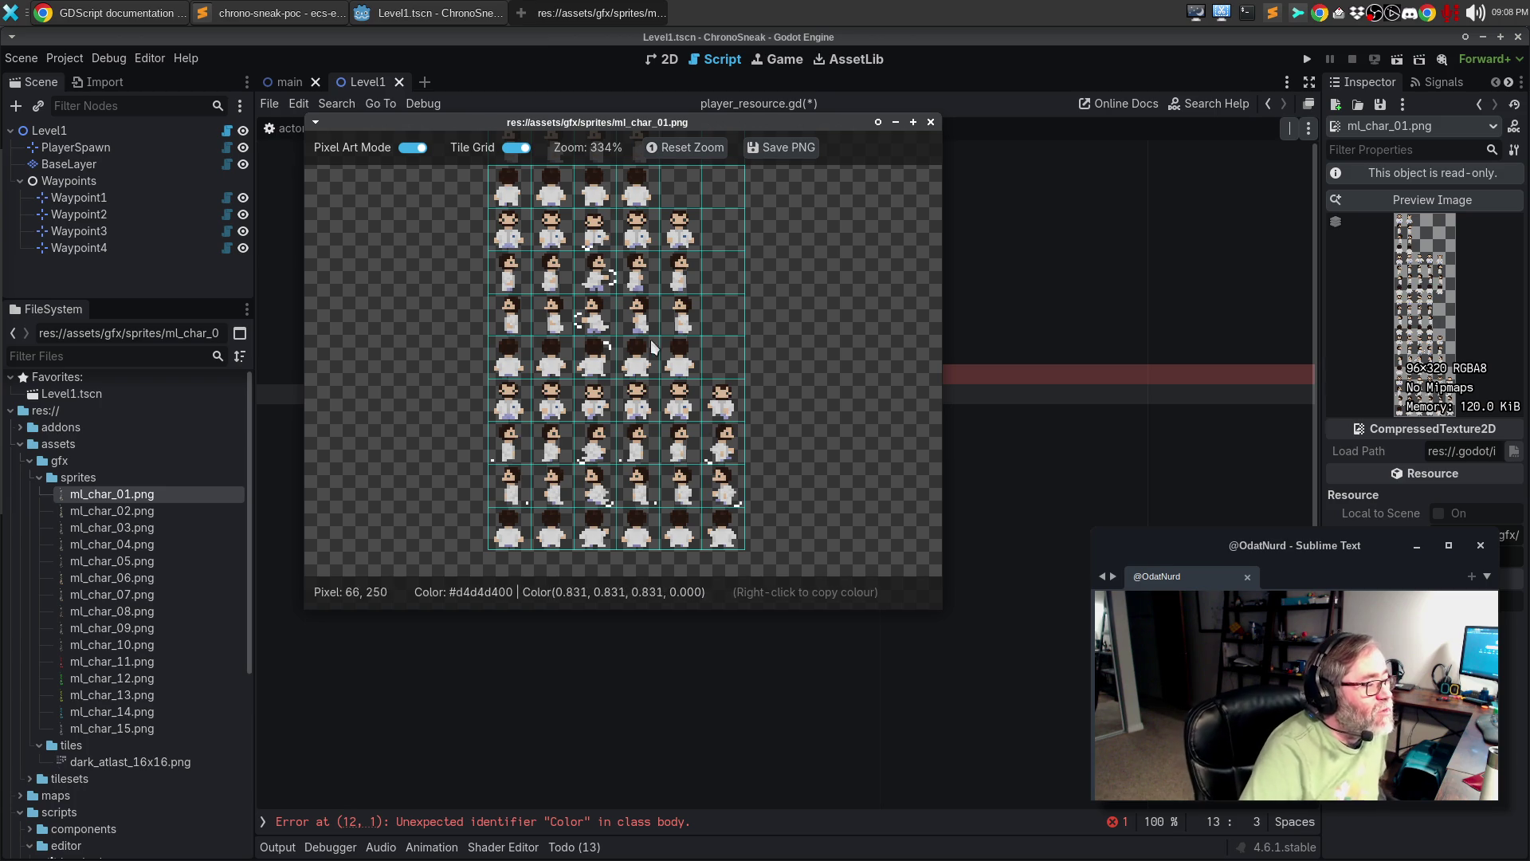
{"action": "scroll", "coordinate": [711, 388], "scroll_direction": "up", "scroll_amount": 1}
{"action": "scroll", "coordinate": [712, 388], "scroll_direction": "up", "scroll_amount": 2}
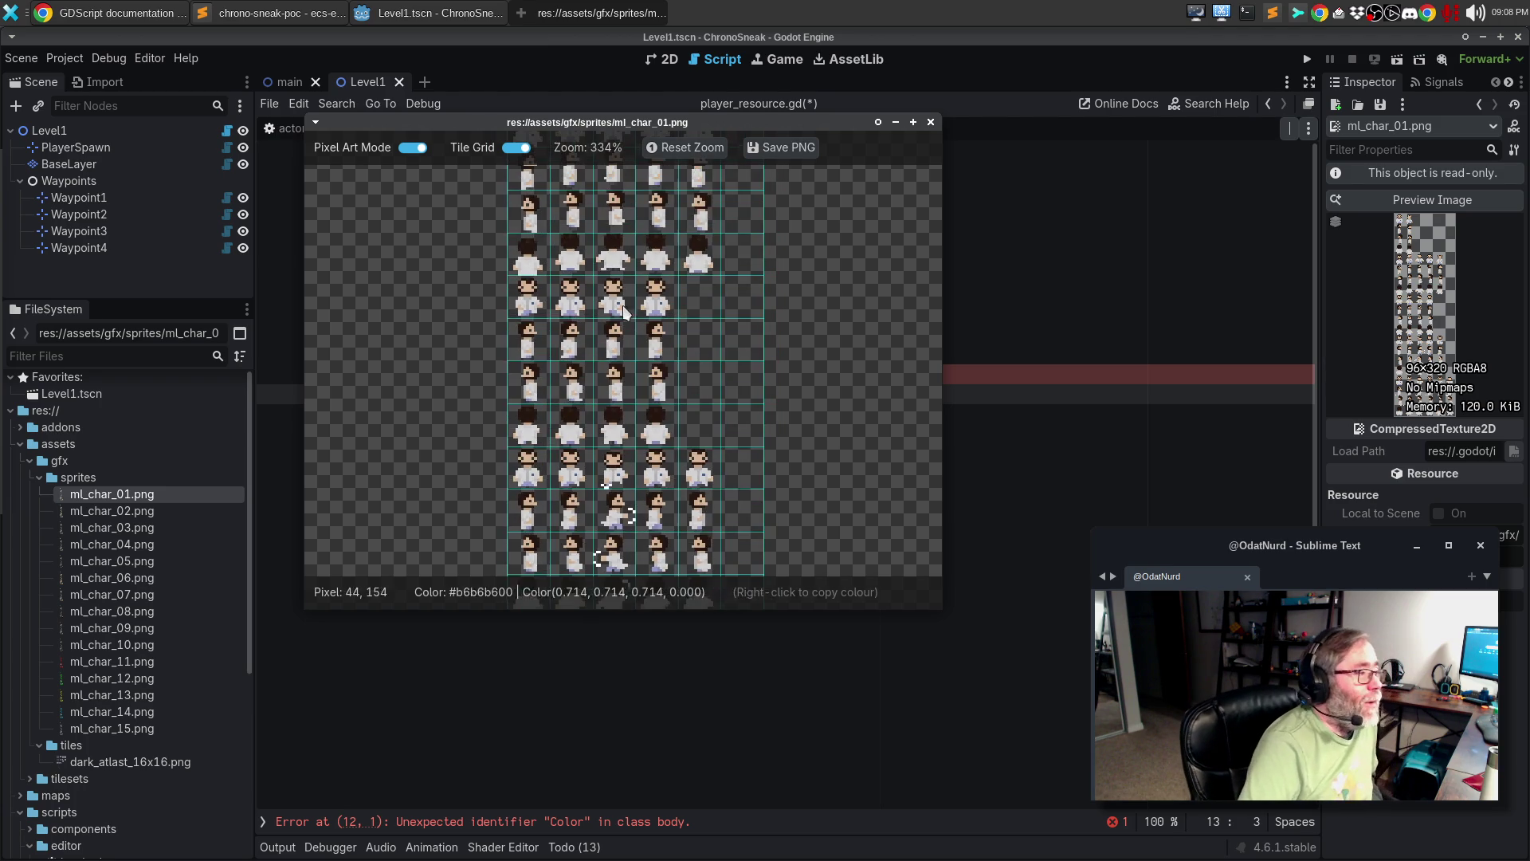
{"action": "left_click", "coordinate": [931, 122]}
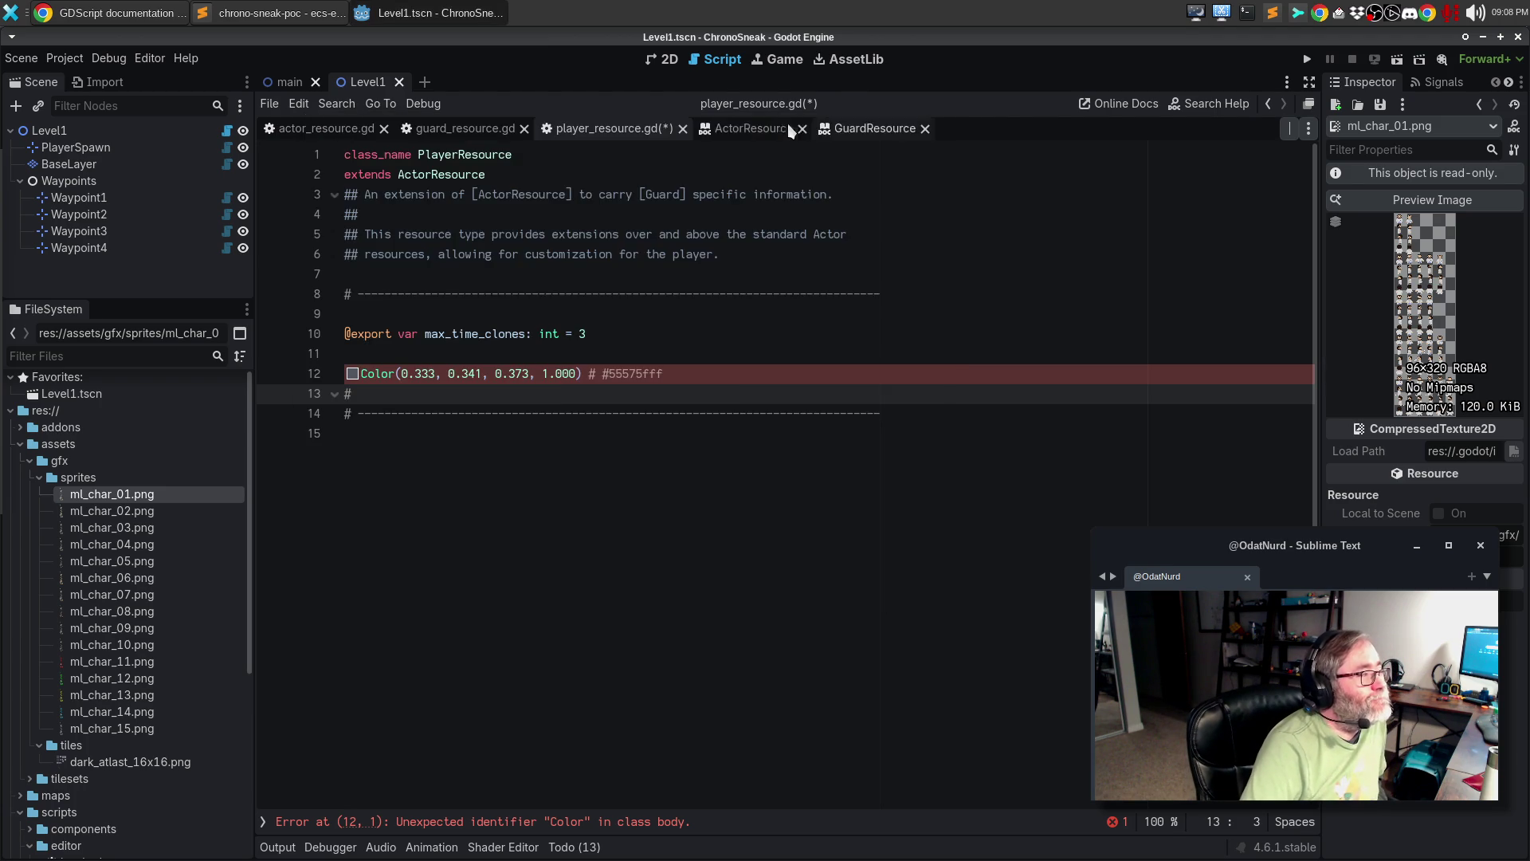
{"action": "left_click", "coordinate": [151, 60]}
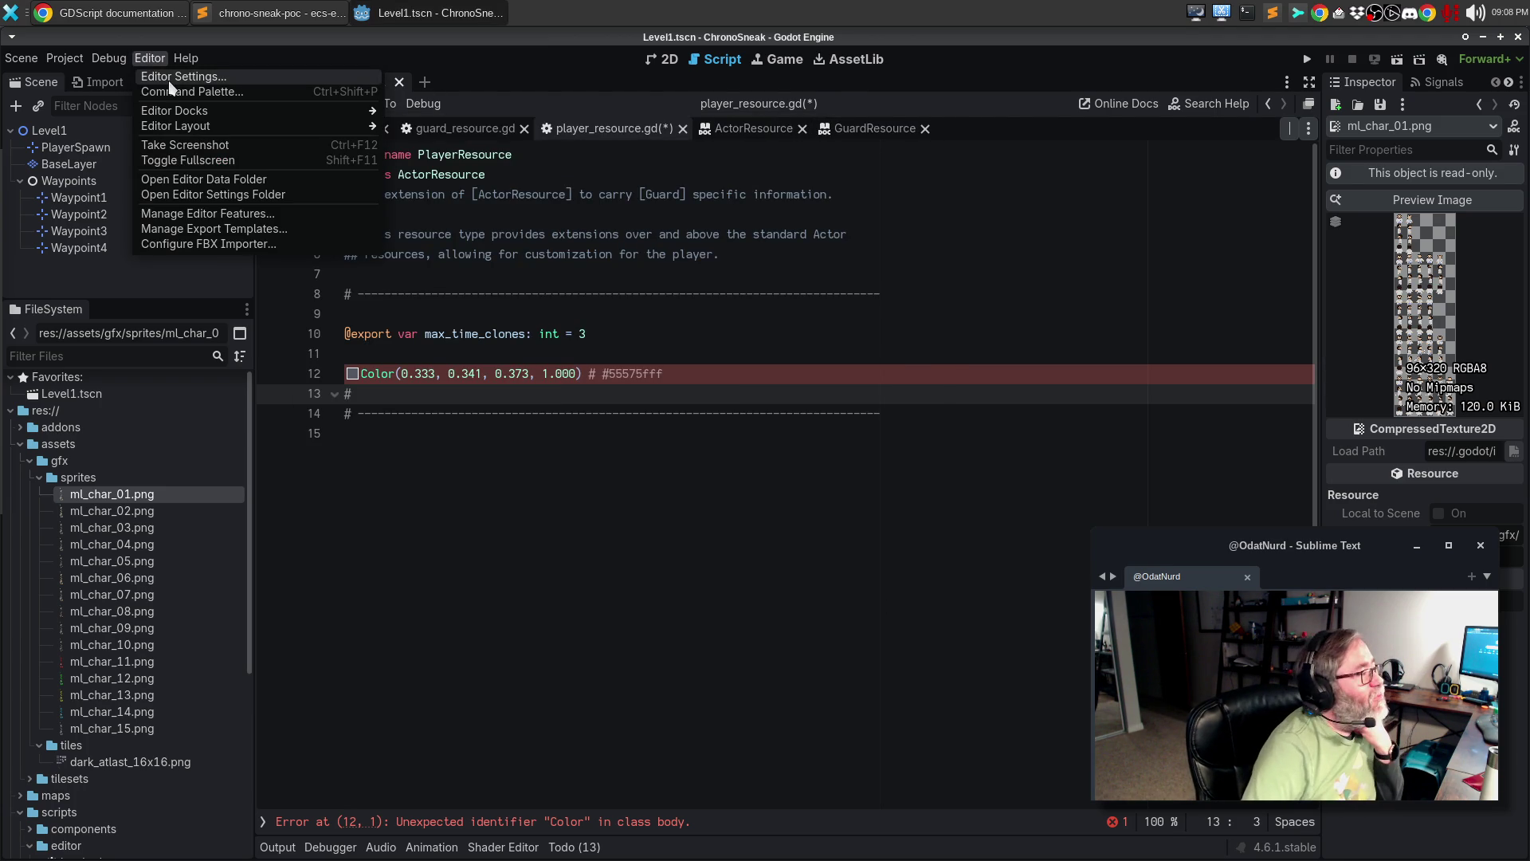
{"action": "left_click", "coordinate": [169, 78]}
{"action": "scroll", "coordinate": [328, 494], "scroll_direction": "down", "scroll_amount": 10}
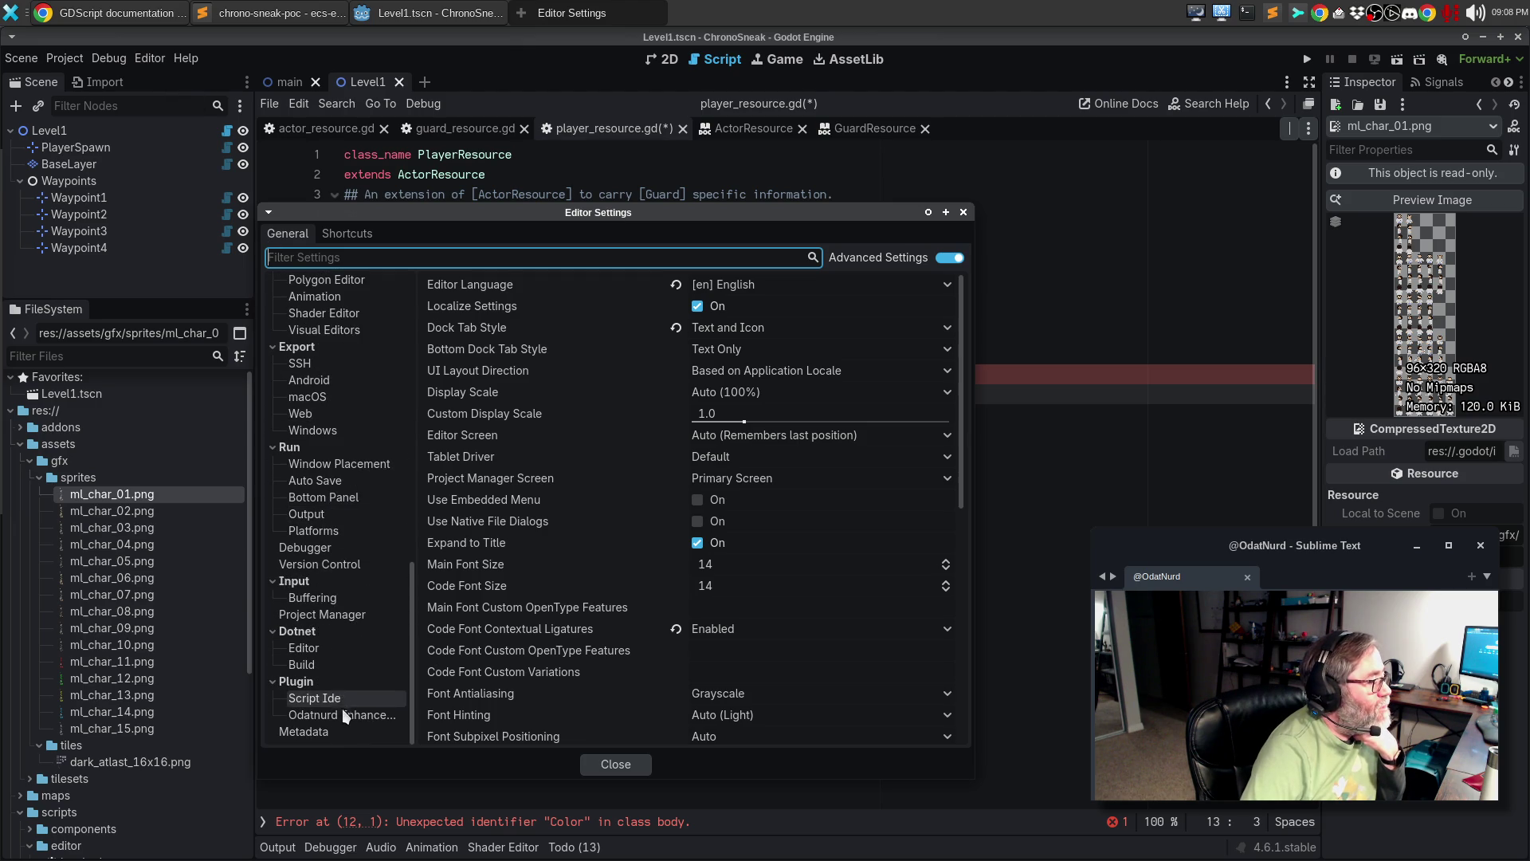
{"action": "left_click", "coordinate": [341, 715]}
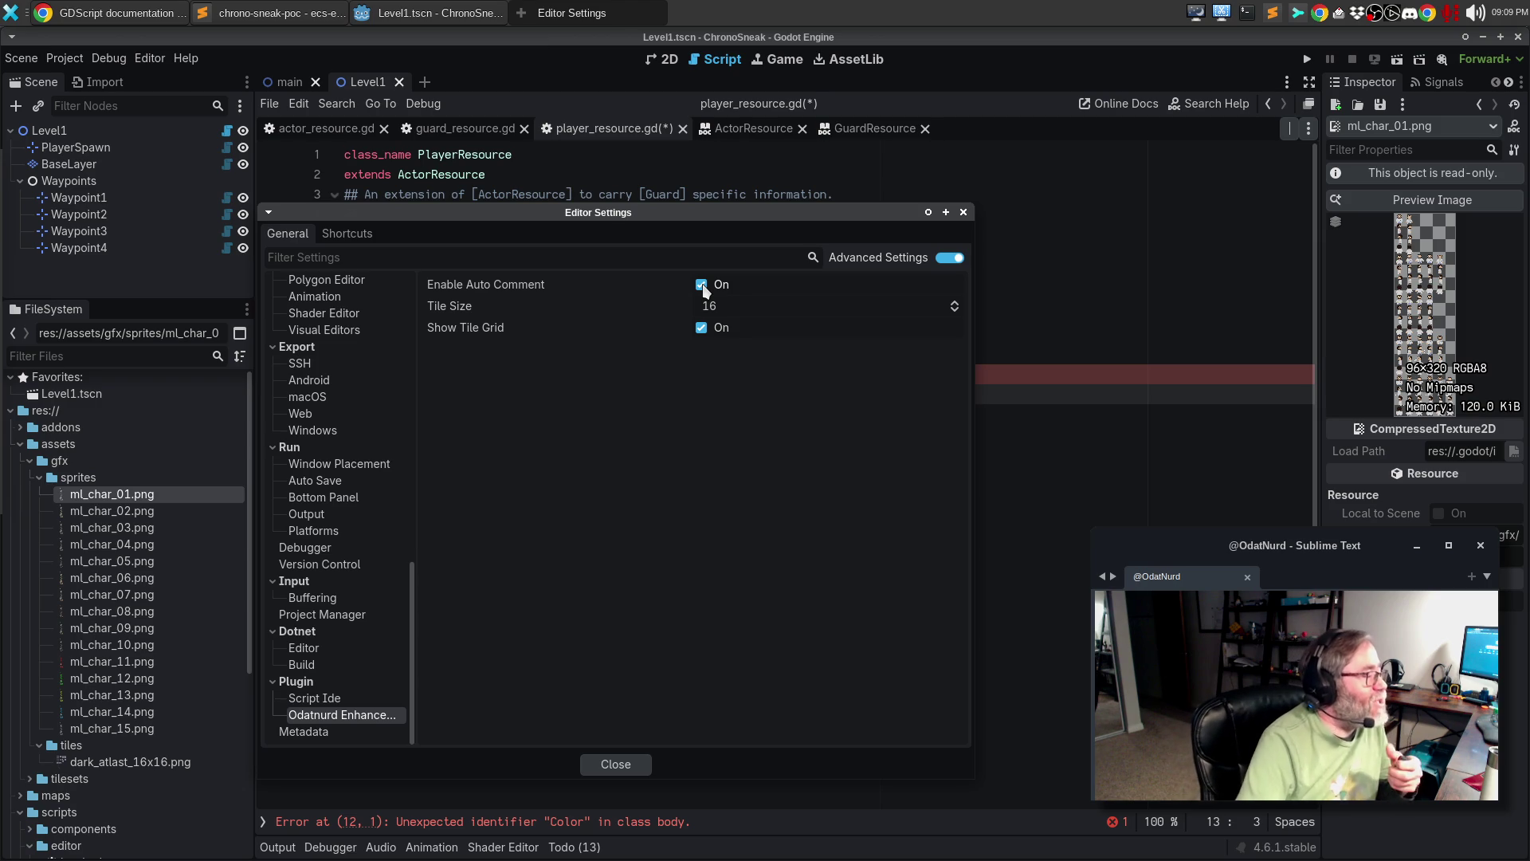
{"action": "scroll", "coordinate": [388, 524], "scroll_direction": "up", "scroll_amount": 5}
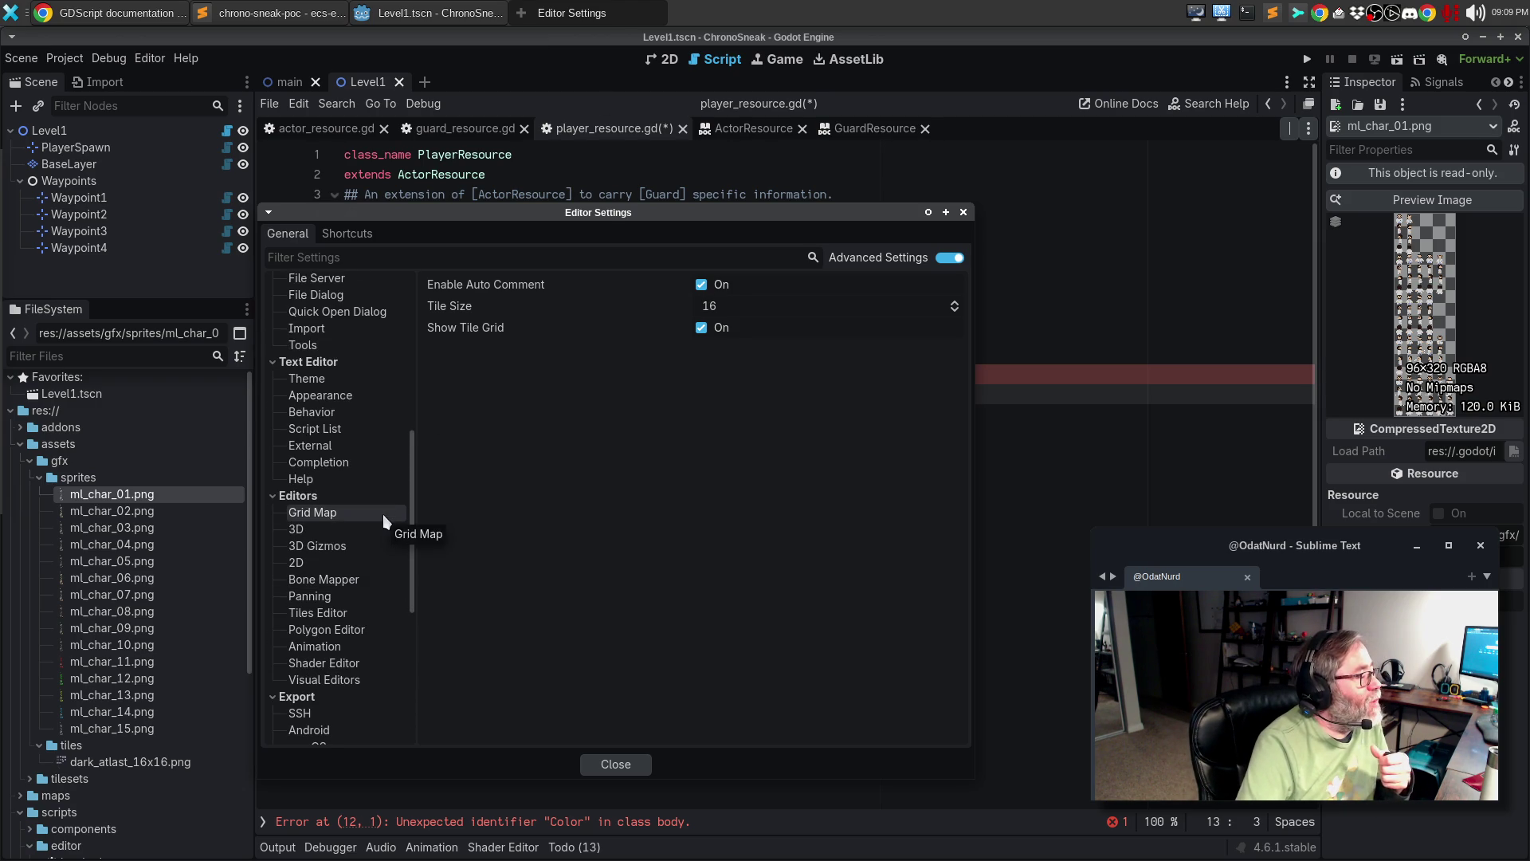
{"action": "left_click", "coordinate": [328, 411]}
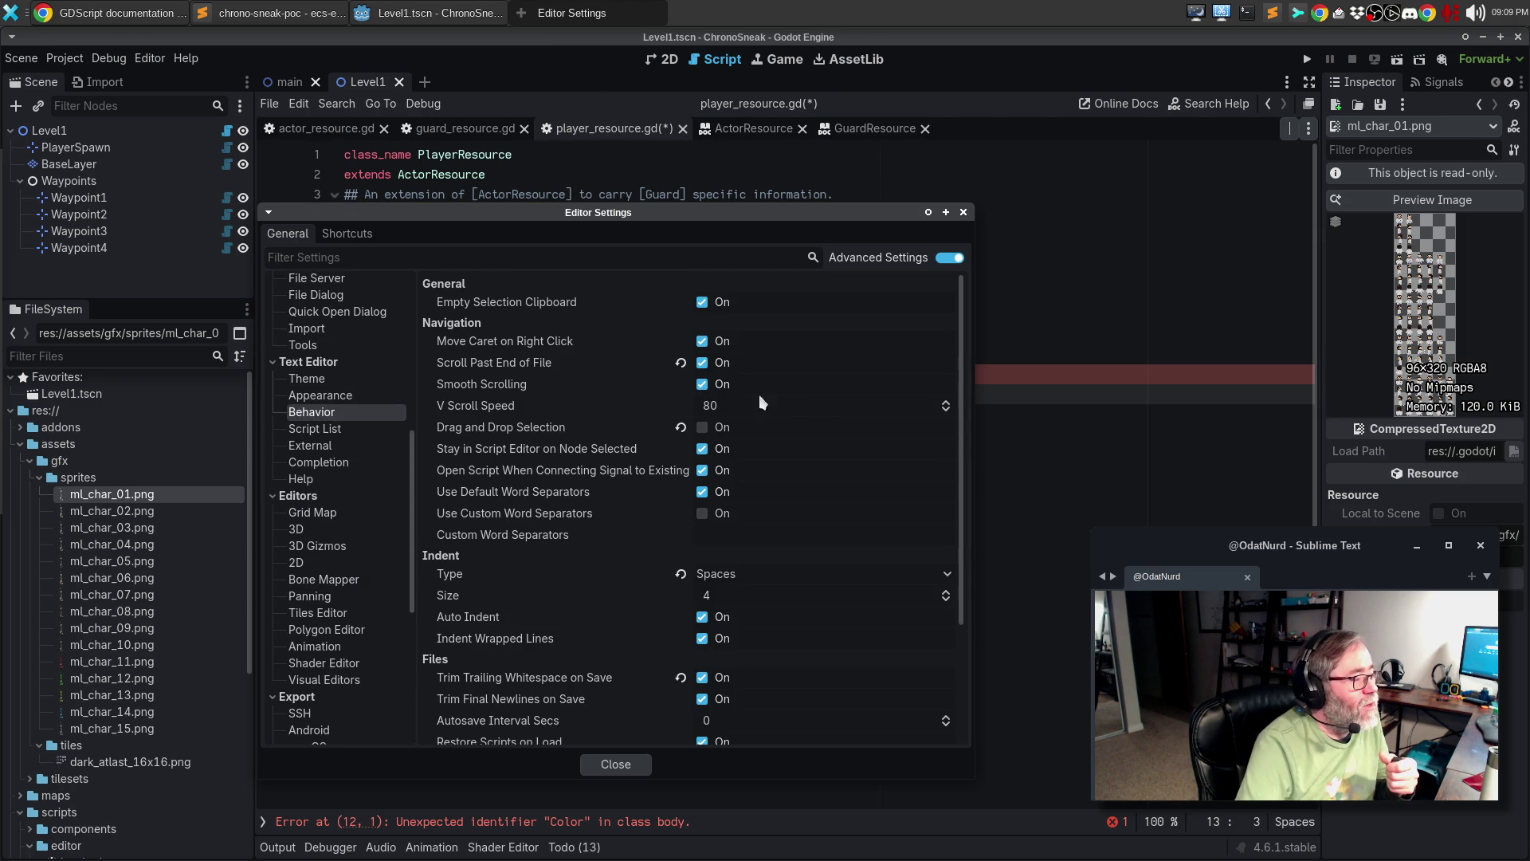
{"action": "scroll", "coordinate": [786, 408], "scroll_direction": "down", "scroll_amount": 3}
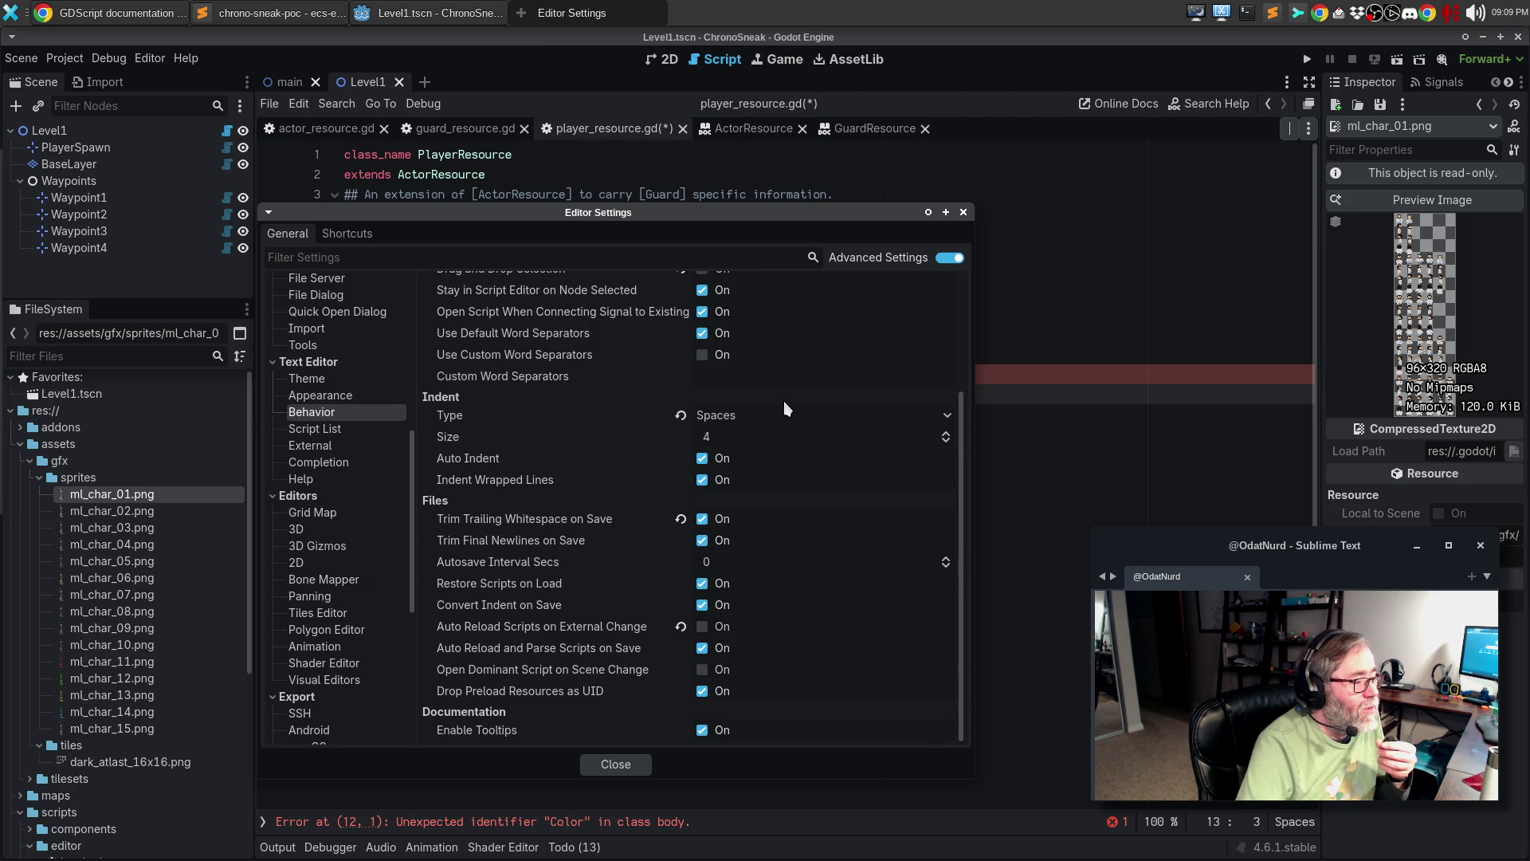
{"action": "scroll", "coordinate": [787, 408], "scroll_direction": "up", "scroll_amount": 3}
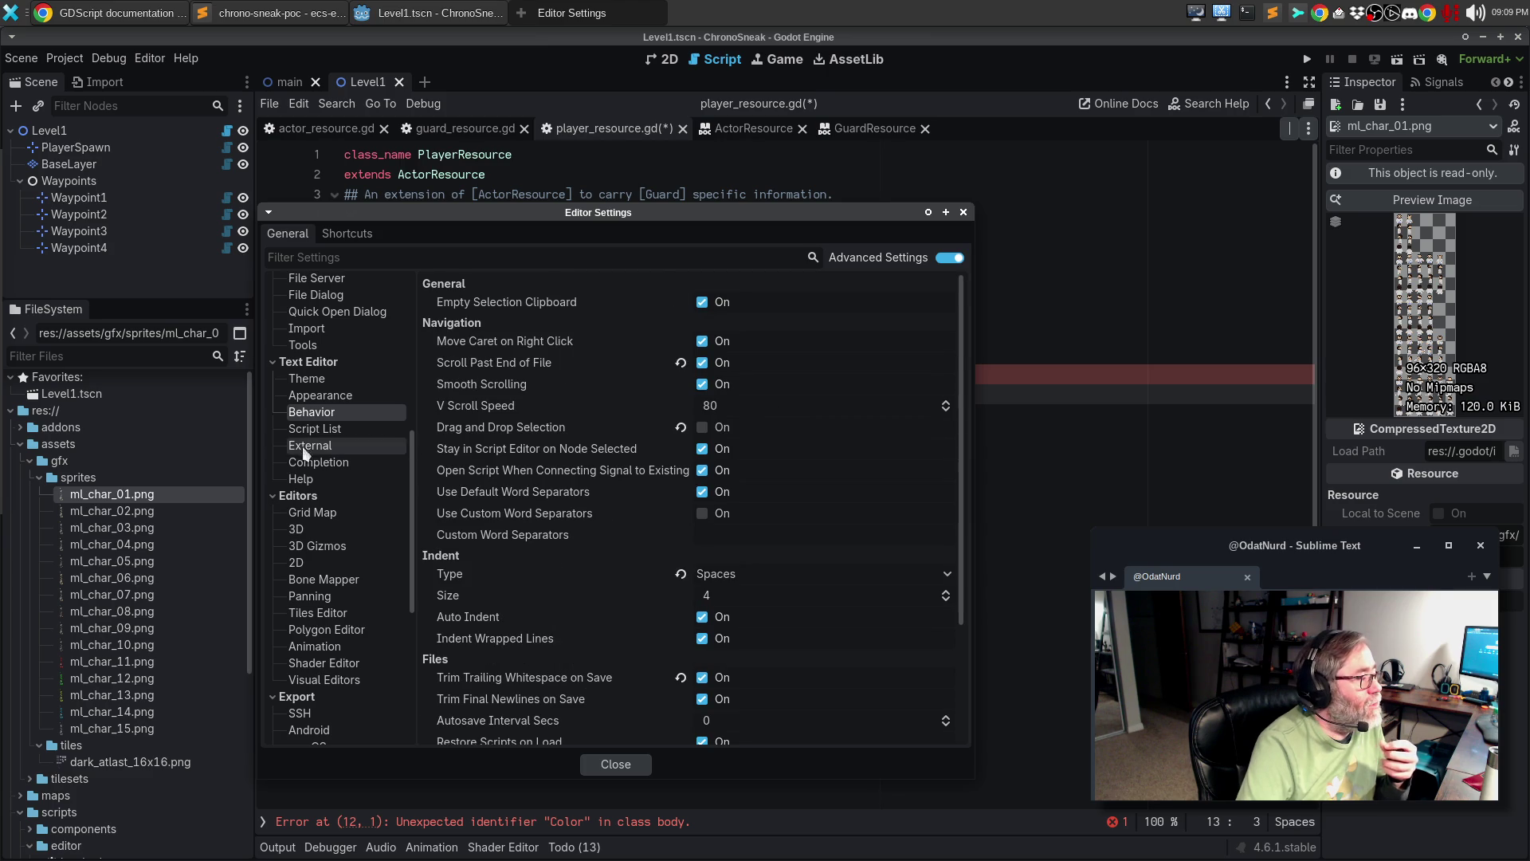
{"action": "left_click", "coordinate": [343, 396]}
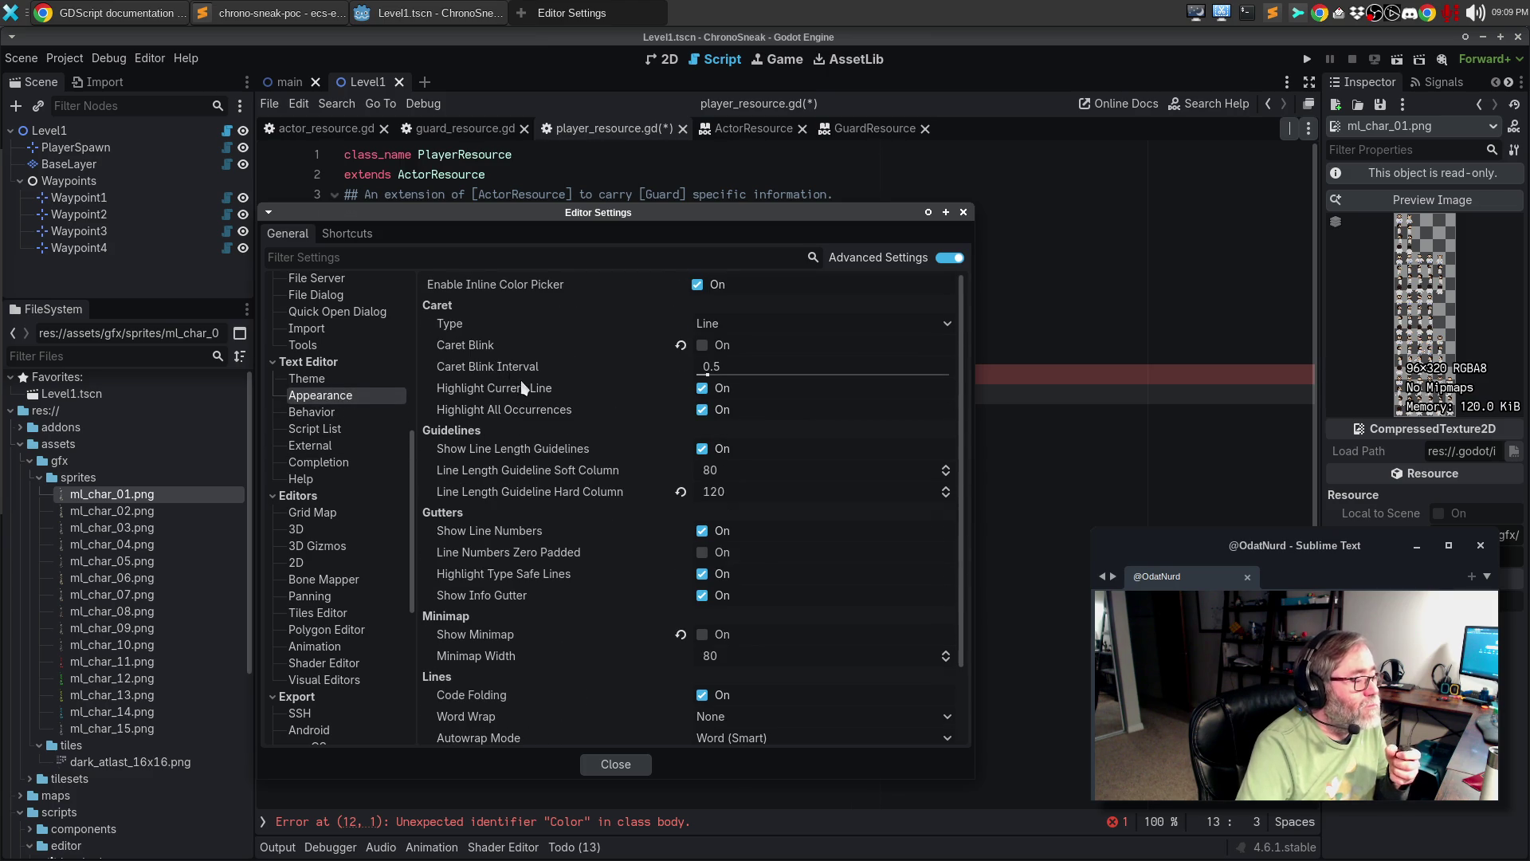
{"action": "scroll", "coordinate": [526, 388], "scroll_direction": "down", "scroll_amount": 2}
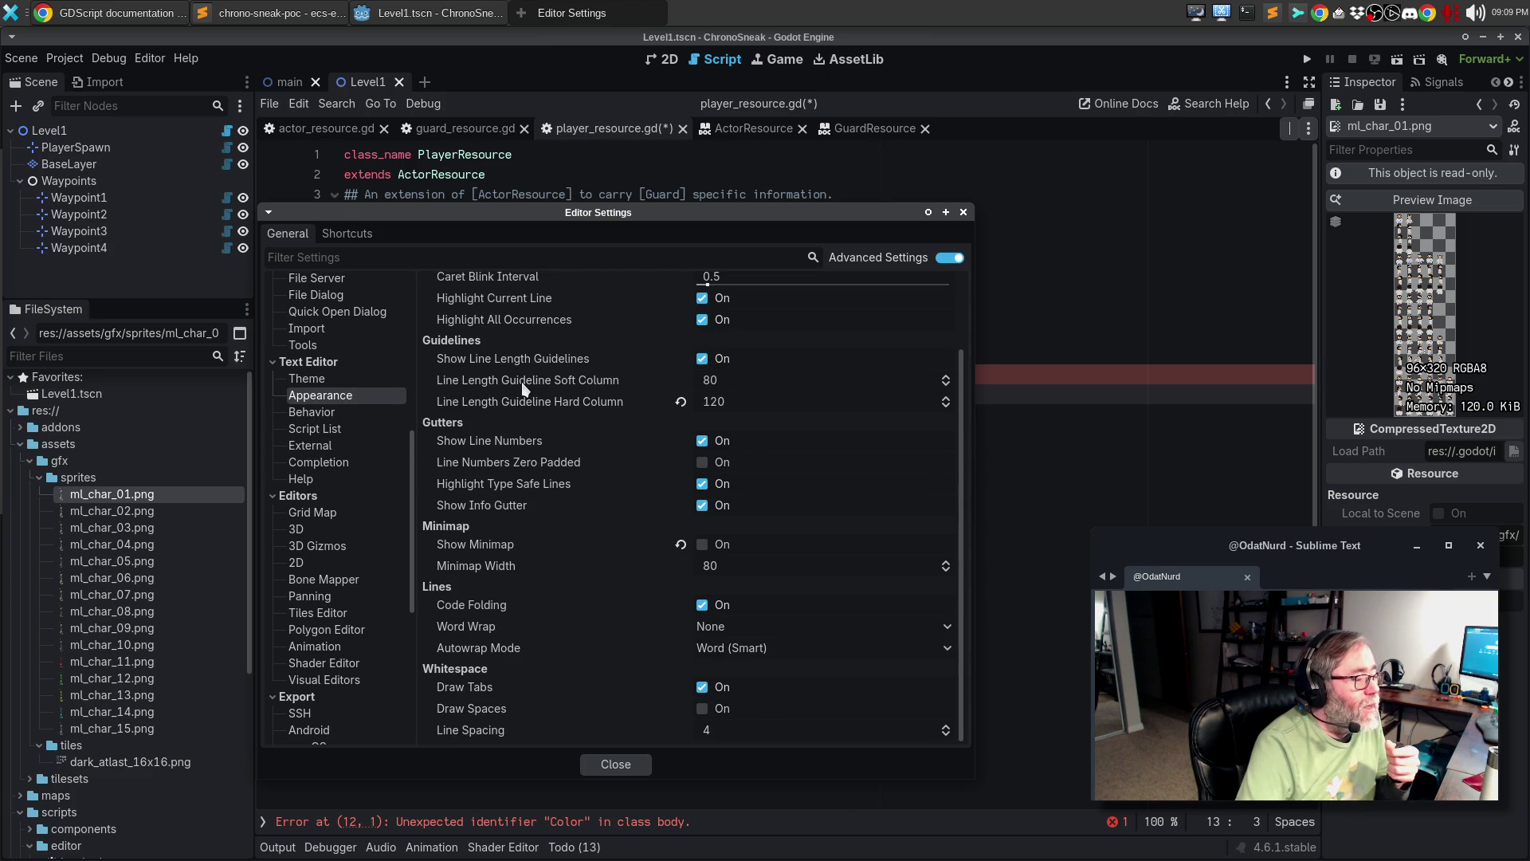
{"action": "scroll", "coordinate": [516, 384], "scroll_direction": "up", "scroll_amount": 2}
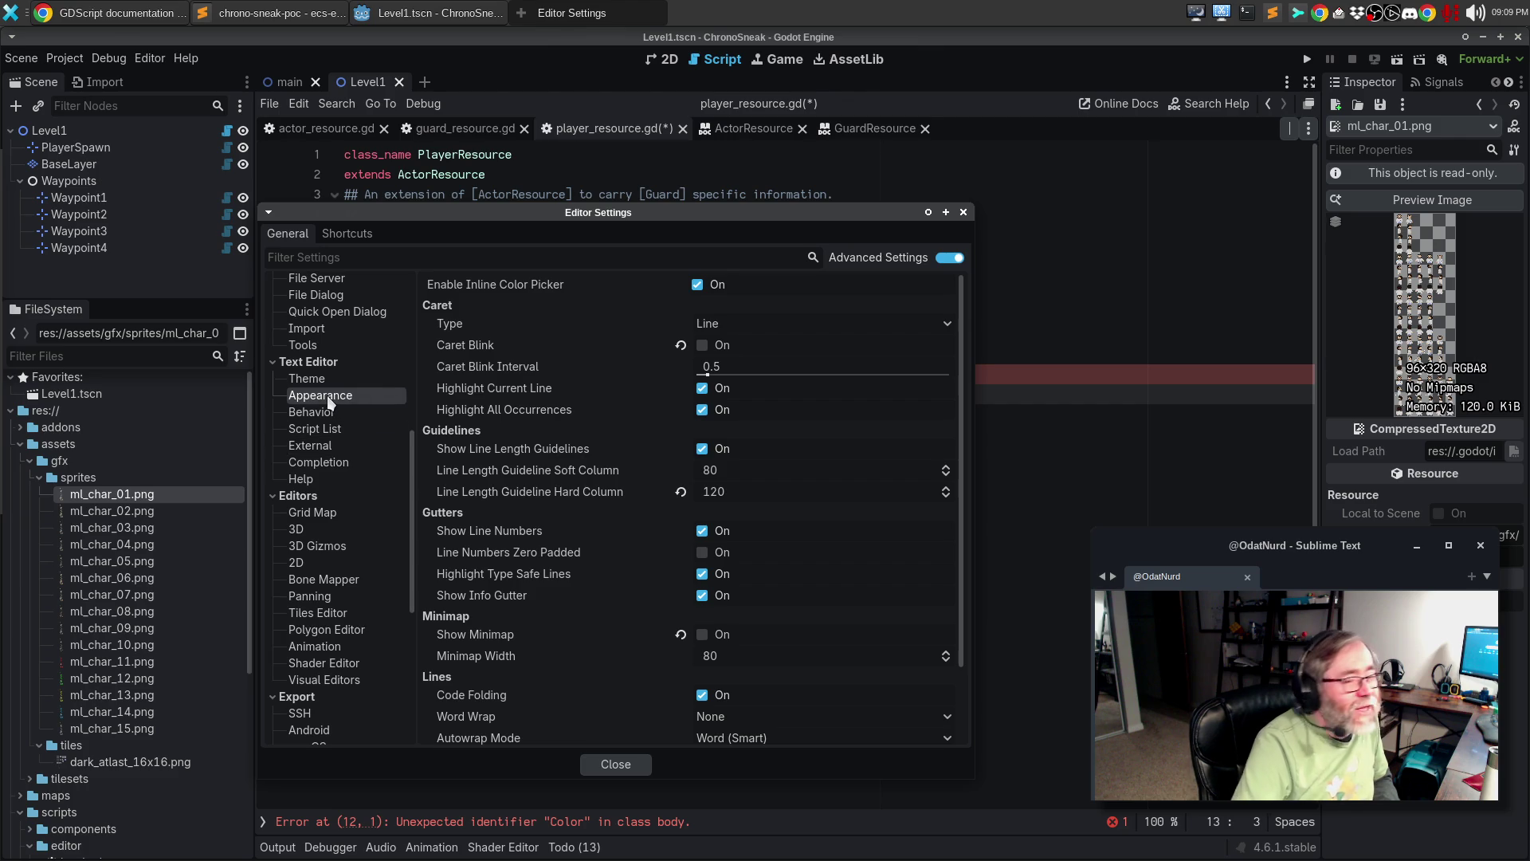
{"action": "left_click", "coordinate": [963, 212]}
{"action": "left_click", "coordinate": [963, 251]}
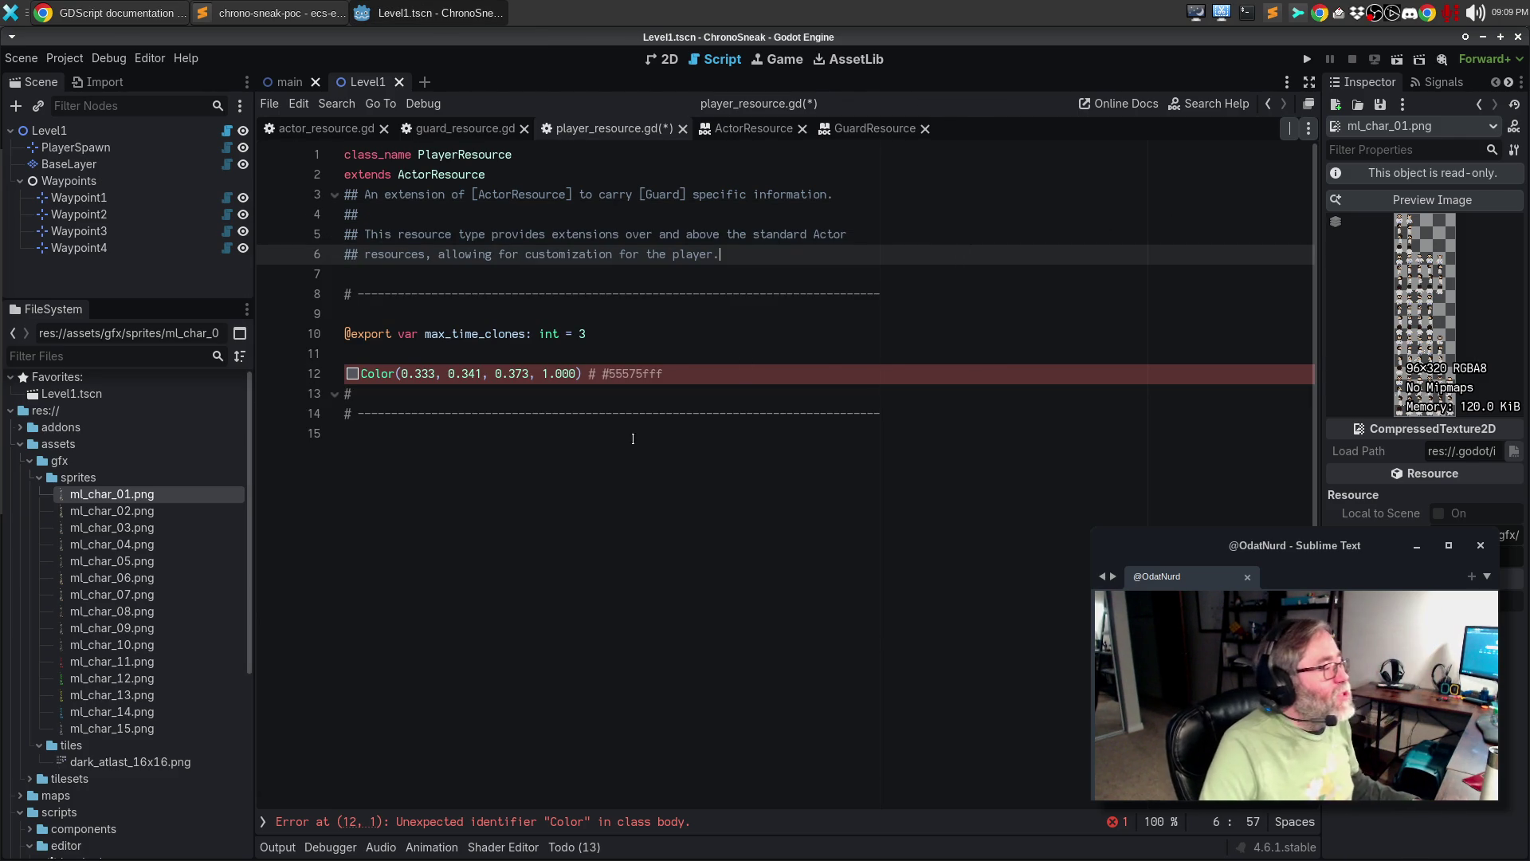
- Delete the broken Color line from player_resource.gd
{"action": "left_click", "coordinate": [318, 387]}
{"action": "left_click_drag", "start_coordinate": [318, 385], "coordinate": [311, 375]}
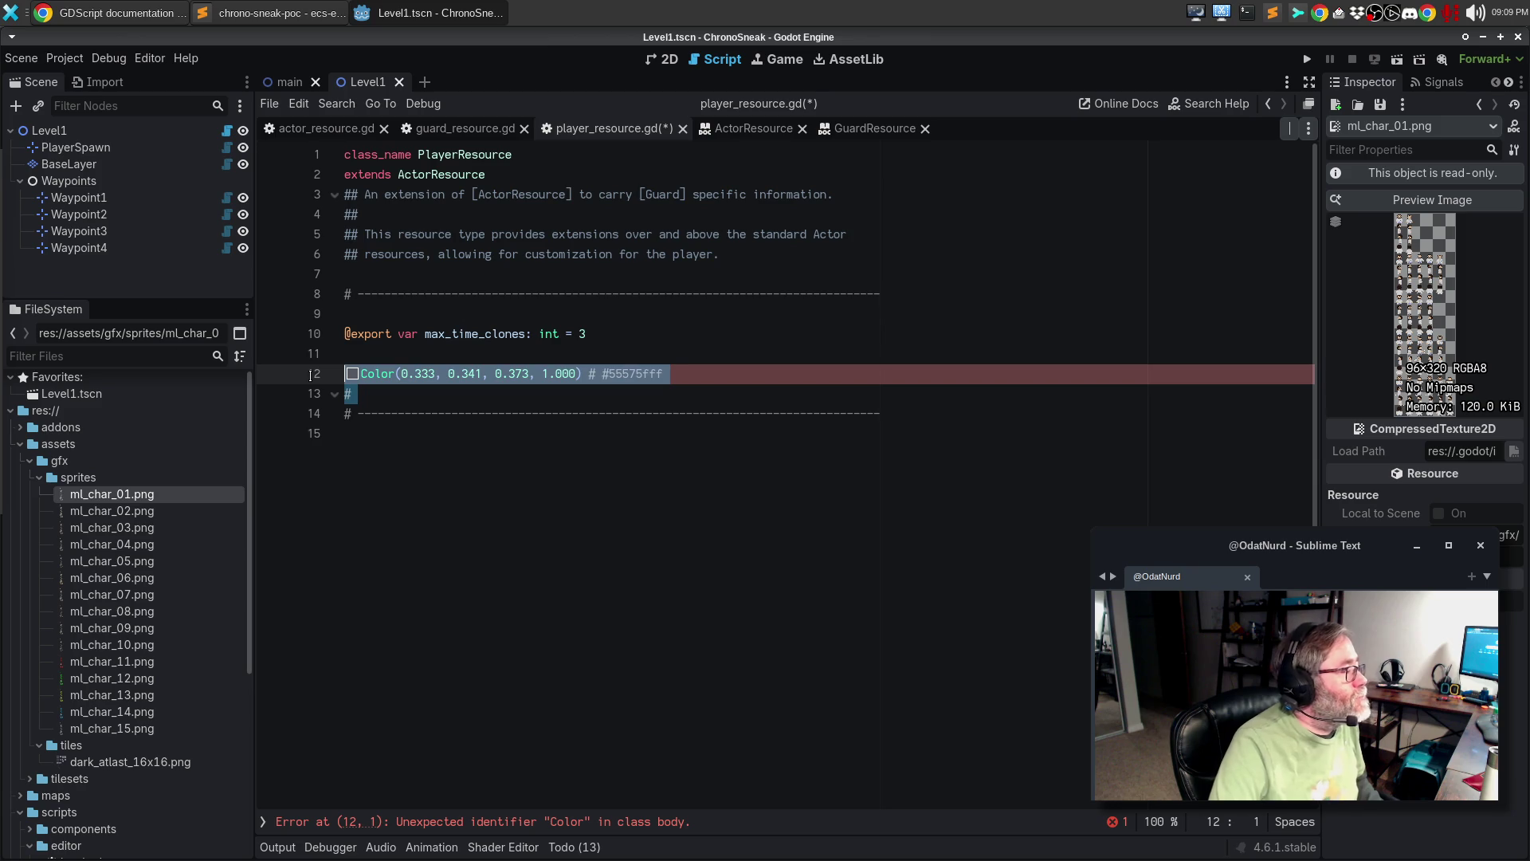
{"action": "key", "text": "BackSpace"}
{"action": "key", "text": "BackSpace"}
- Add '## The maximum number of time clones that the player can create simultaneously.' above the export and save
{"action": "key", "text": "Up"}
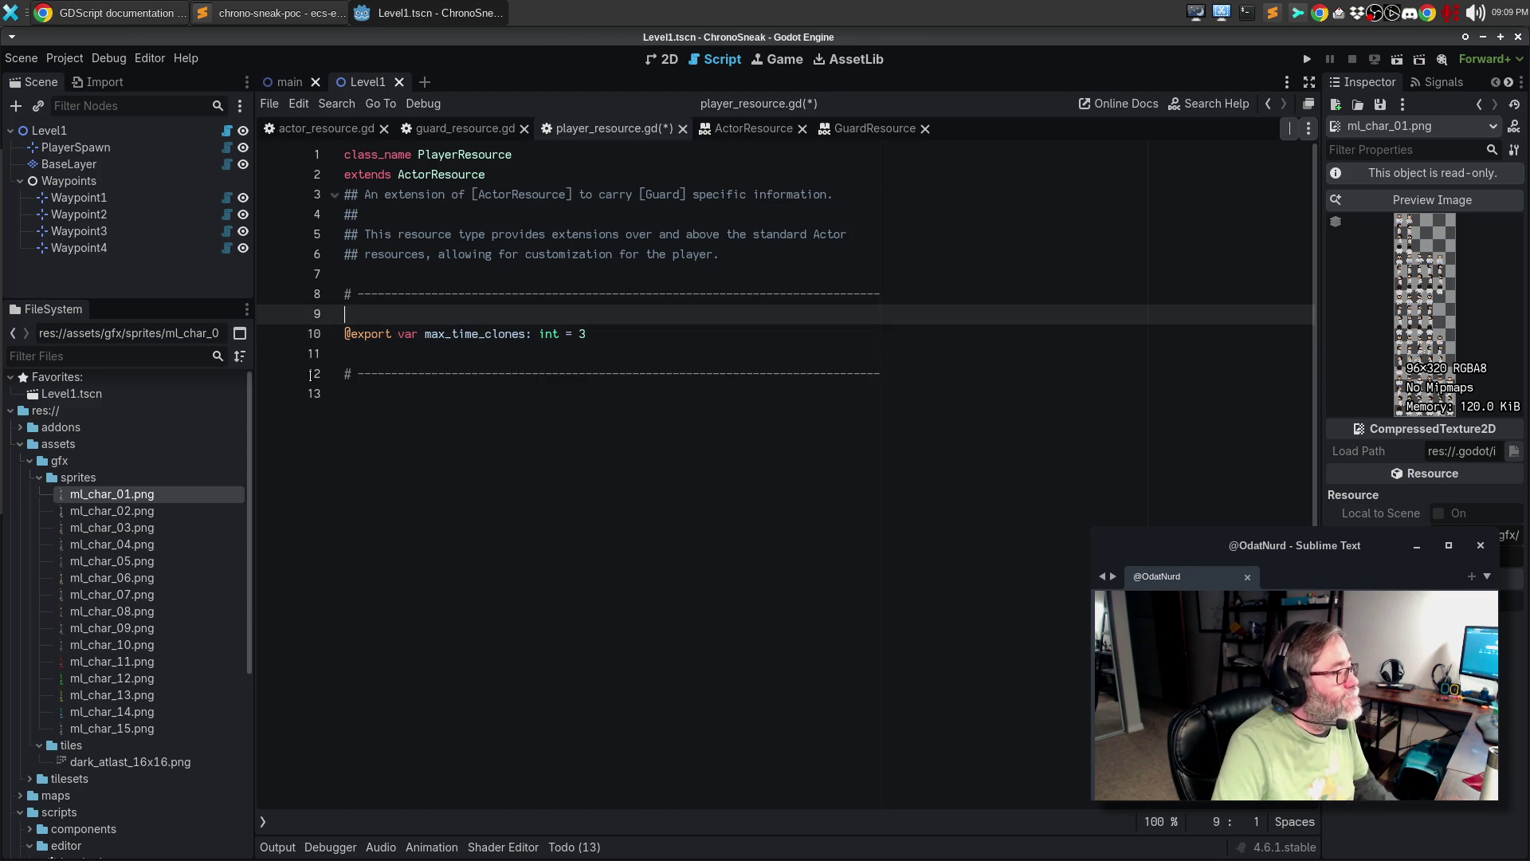
{"action": "key", "text": "ctrl+shift+Return"}
{"action": "type", "text": "## The max"}
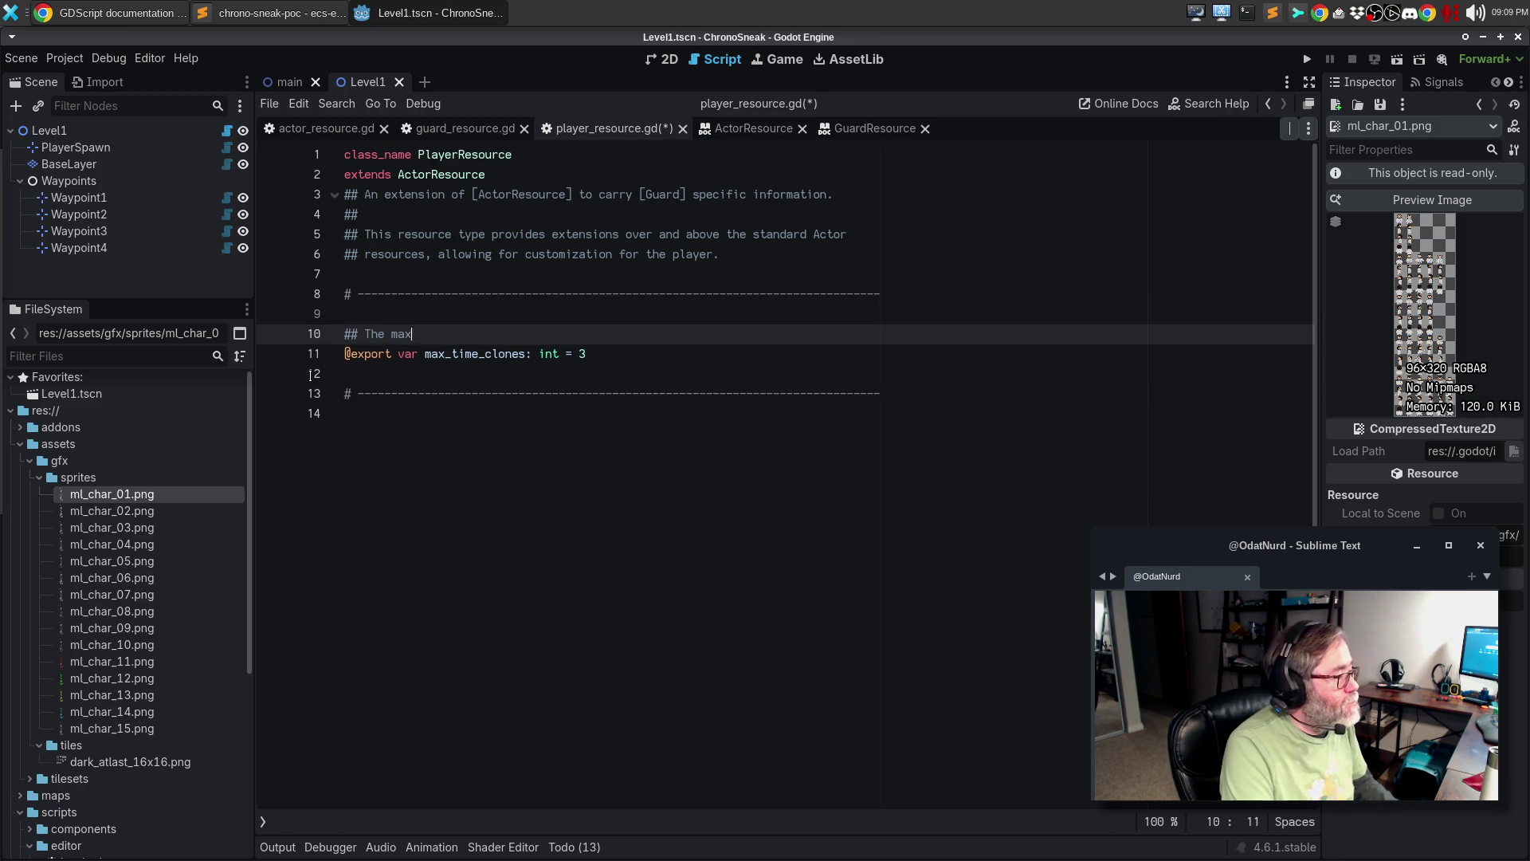
{"action": "type", "text": "imum number of ti"}
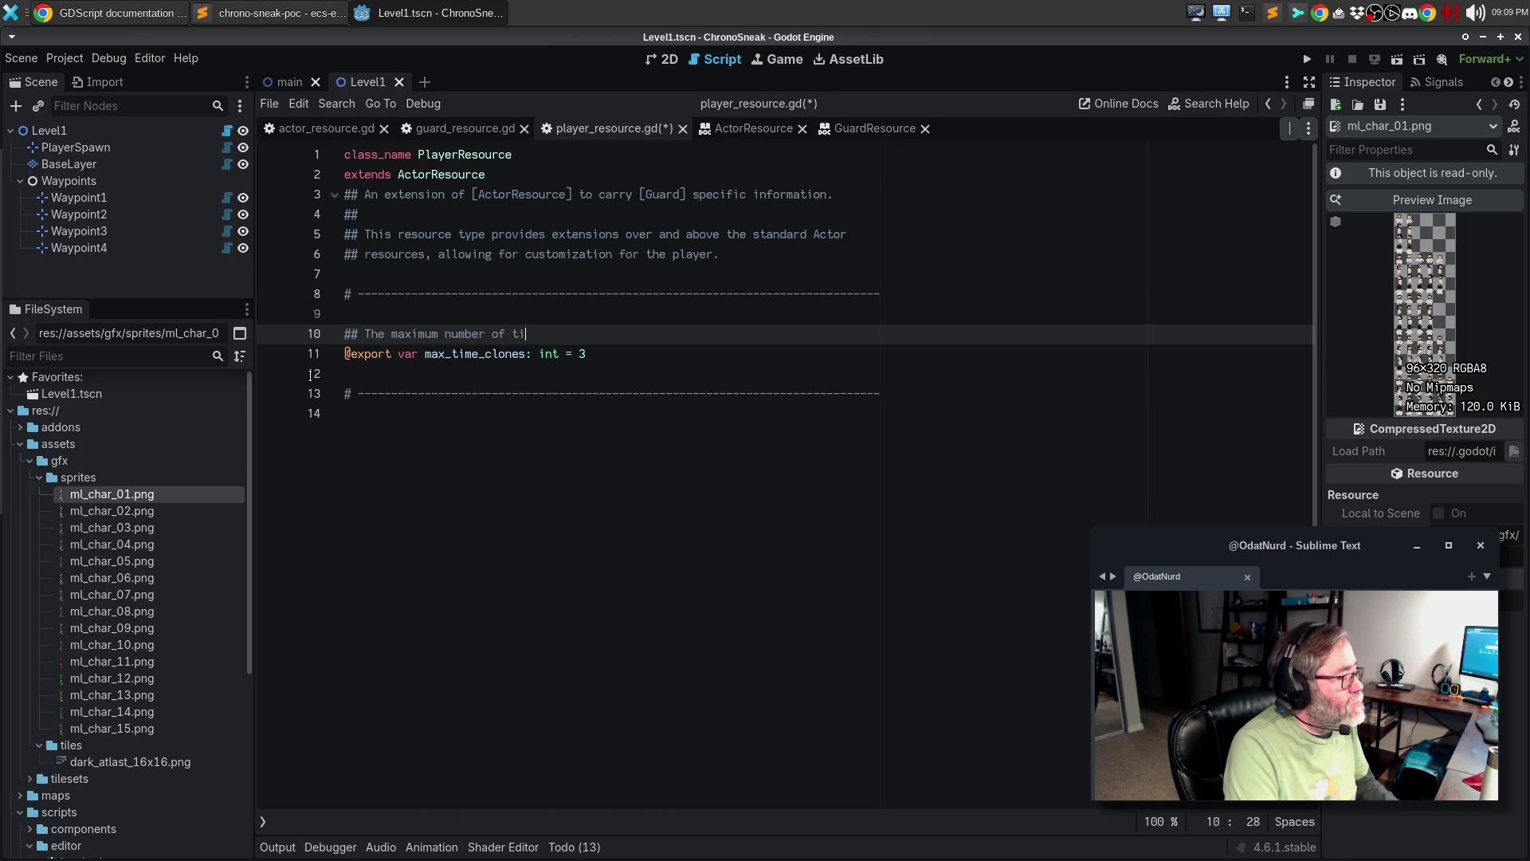
{"action": "type", "text": "me clones that the pl"}
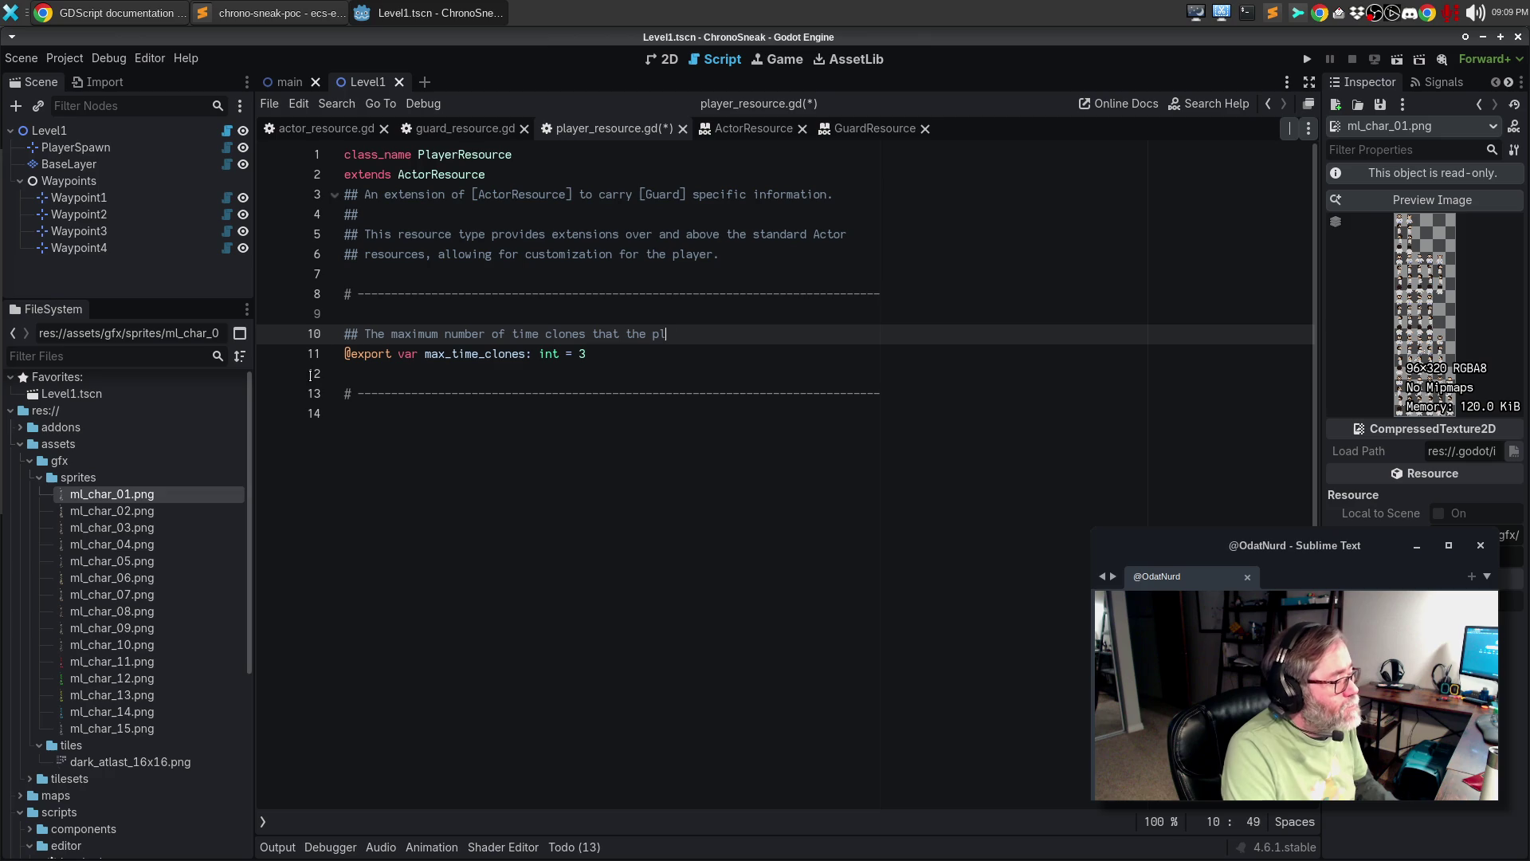
{"action": "type", "text": "ayer can cr"}
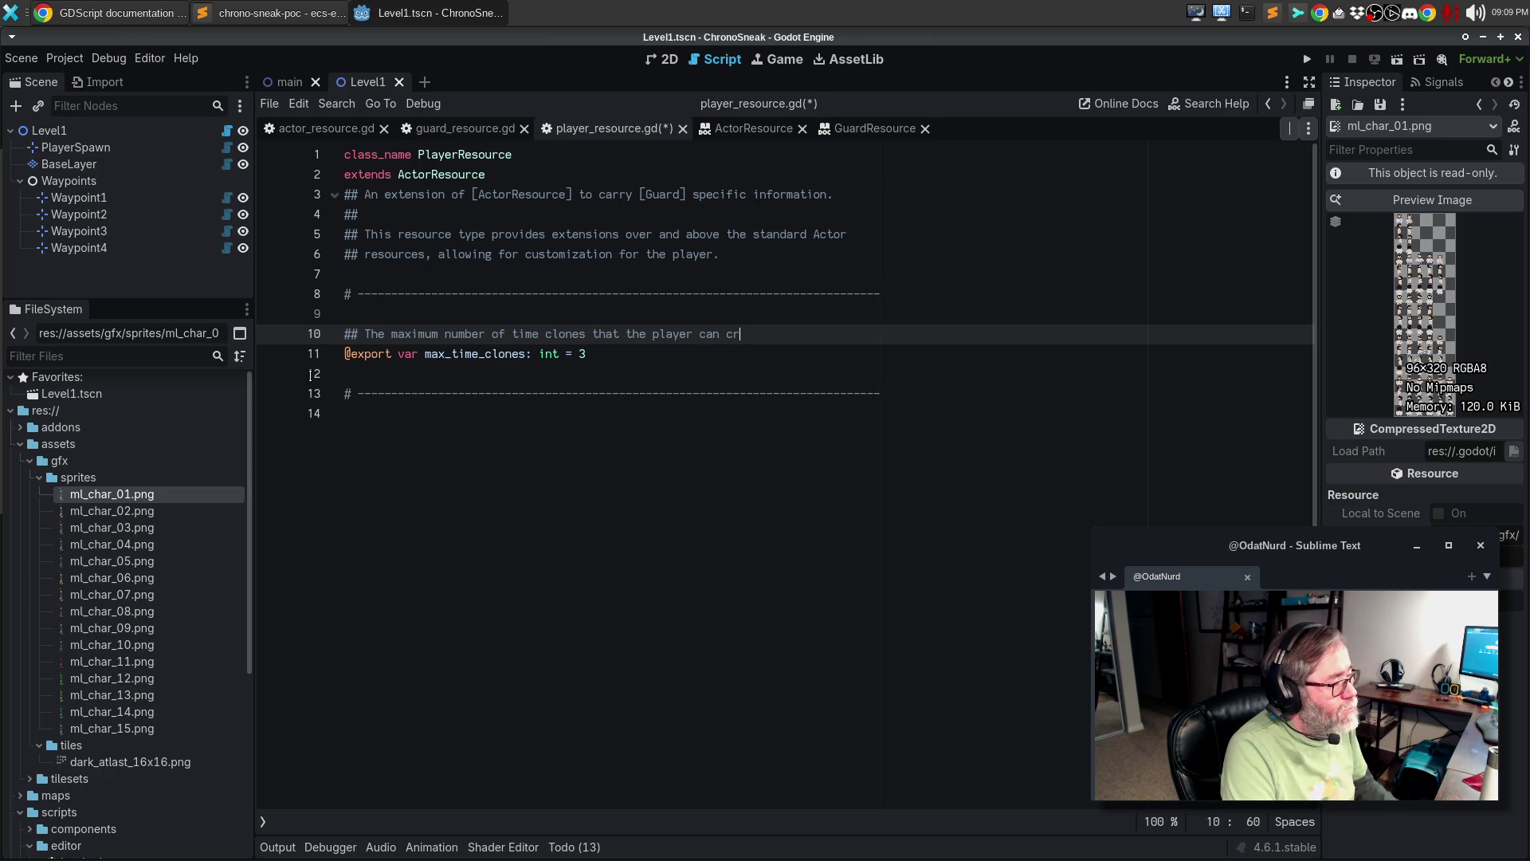
{"action": "type", "text": "eate si"}
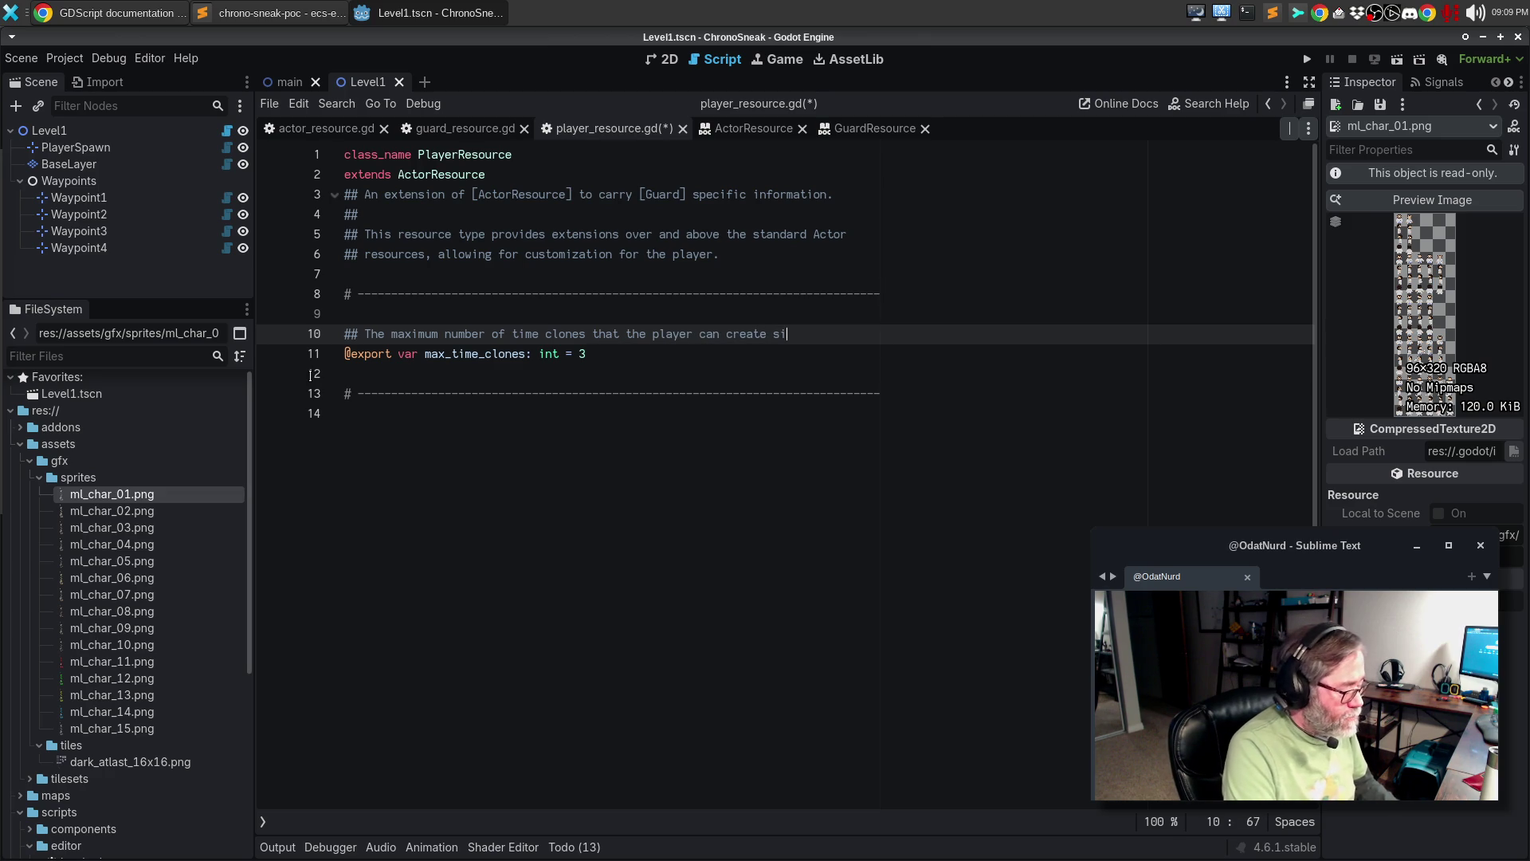
{"action": "type", "text": "multaneously."}
{"action": "key", "text": "ctrl+s"}
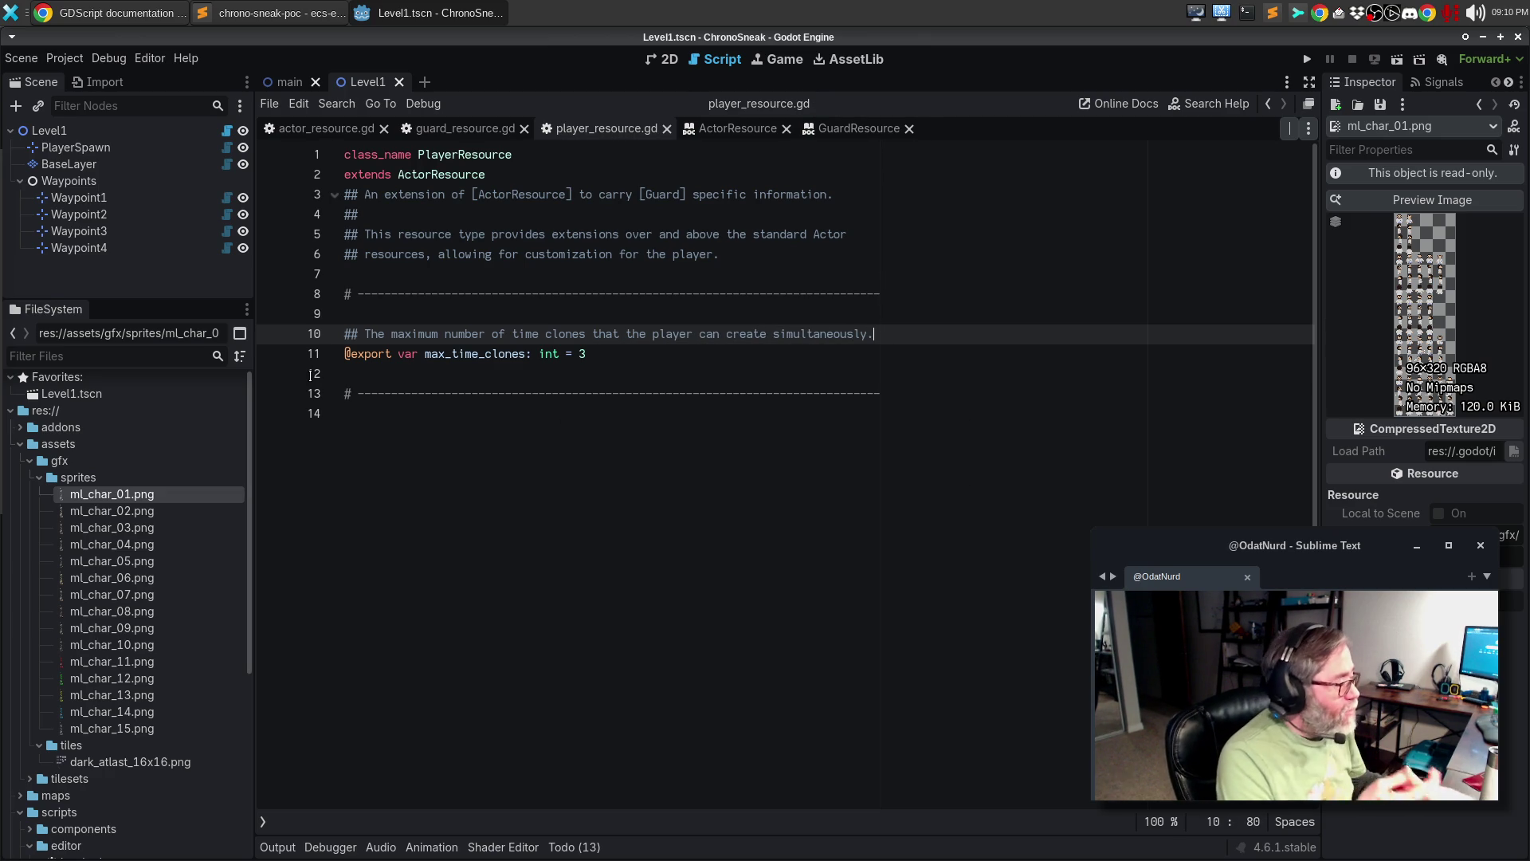
{"action": "mouse_move", "coordinate": [4, 455]}
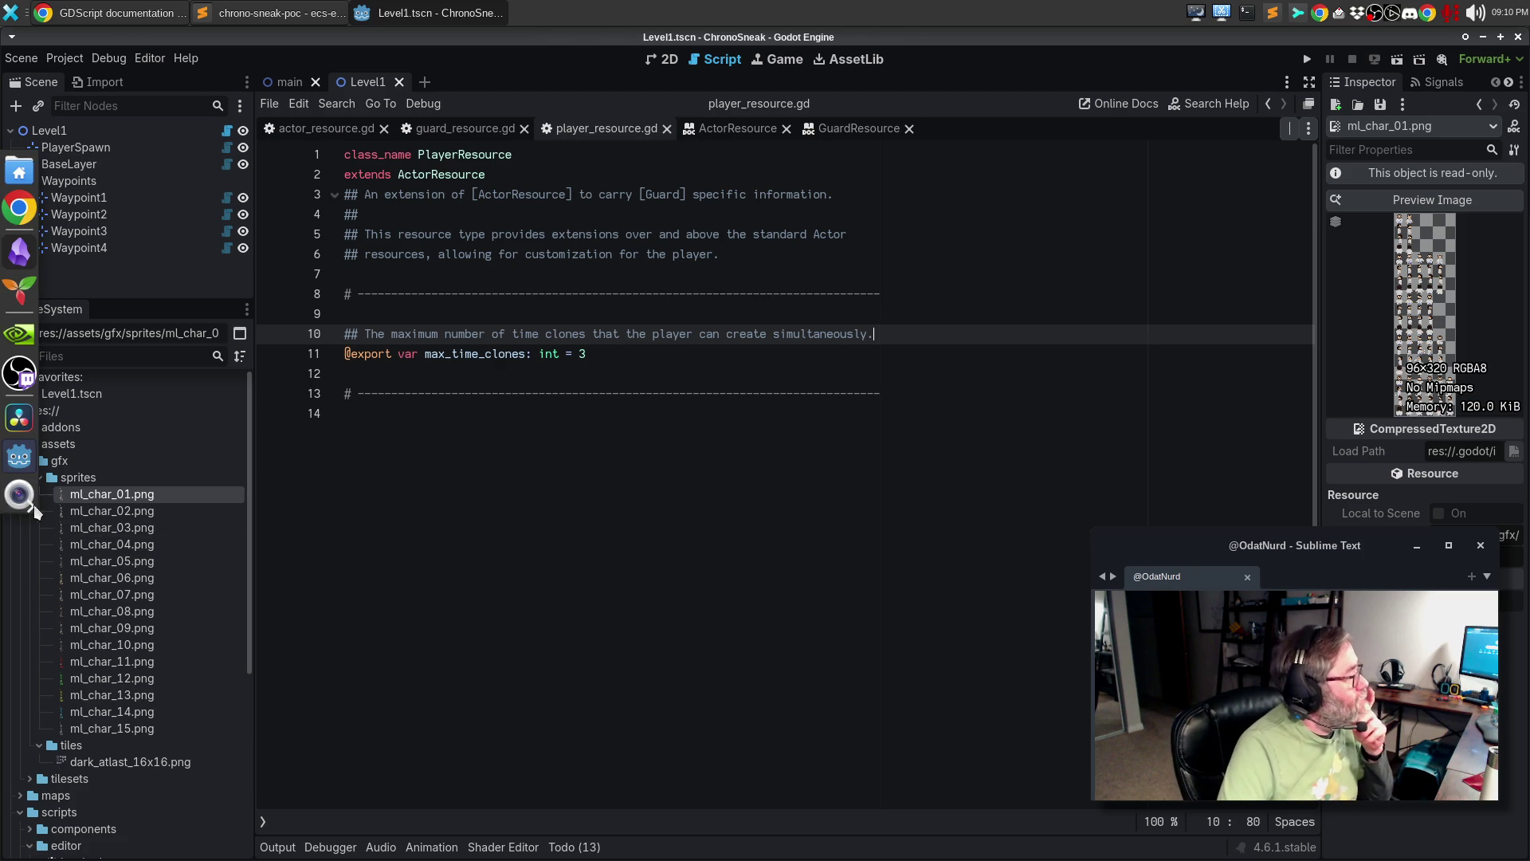
{"action": "key", "text": "ctrl+End"}
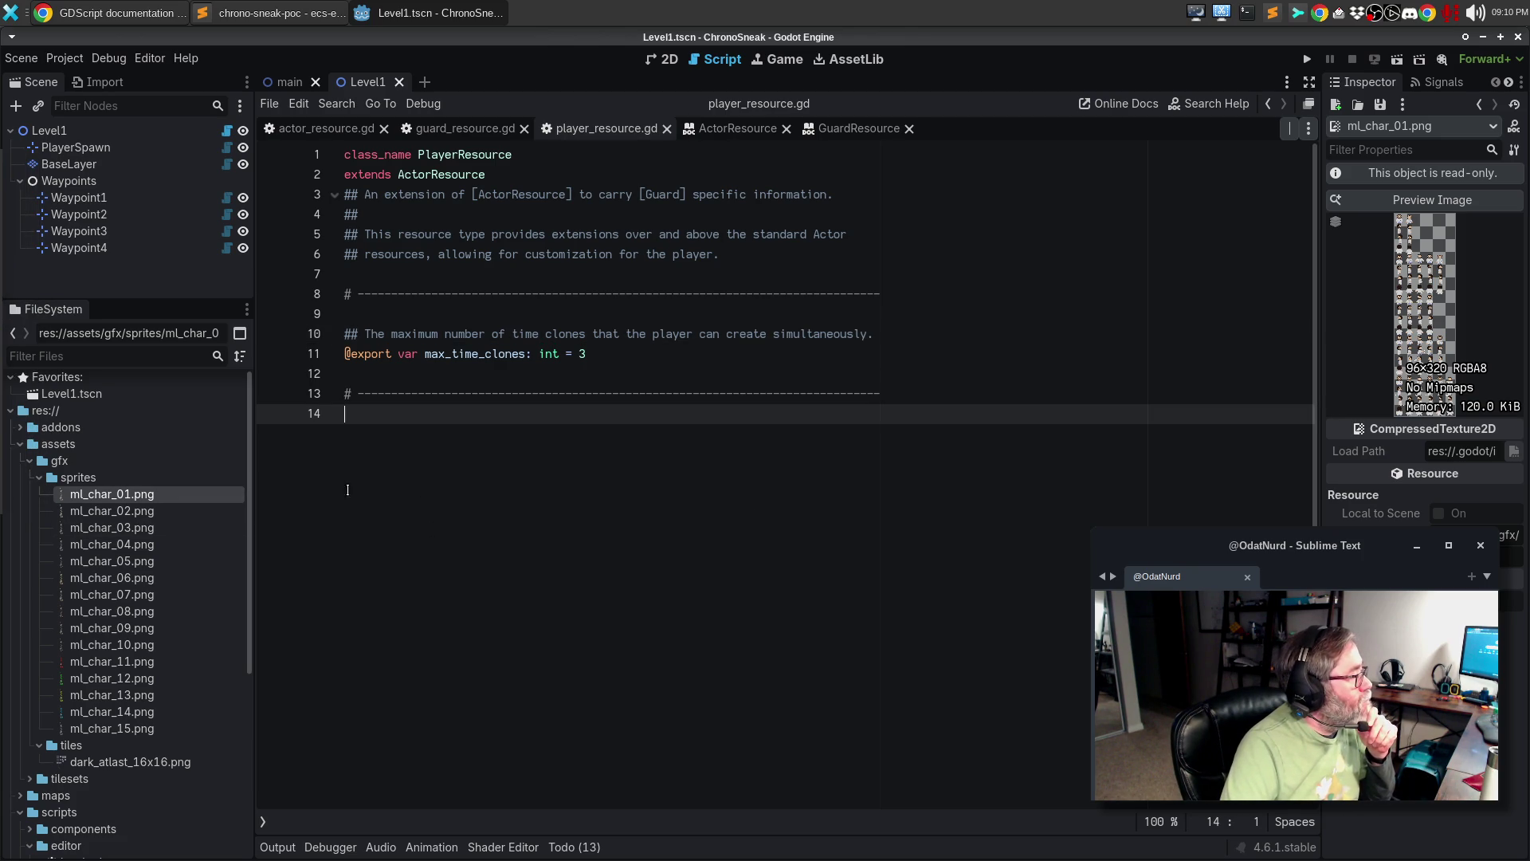
{"action": "left_click", "coordinate": [29, 461]}
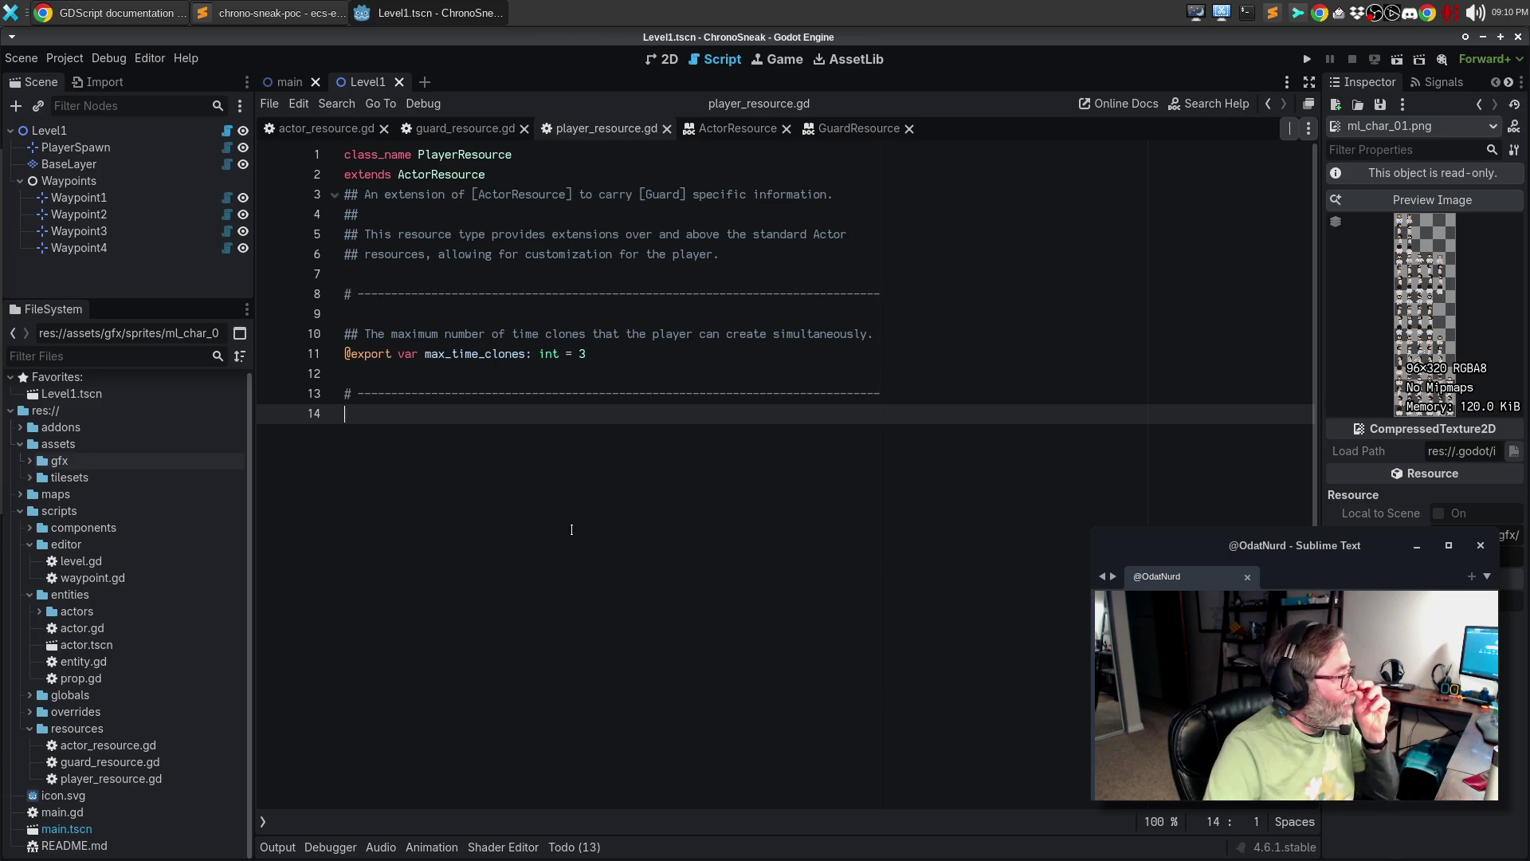
{"action": "left_click", "coordinate": [245, 19]}
- Open actor.gd from the scenes script folder in Sublime Text and read it
{"action": "left_click", "coordinate": [418, 449]}
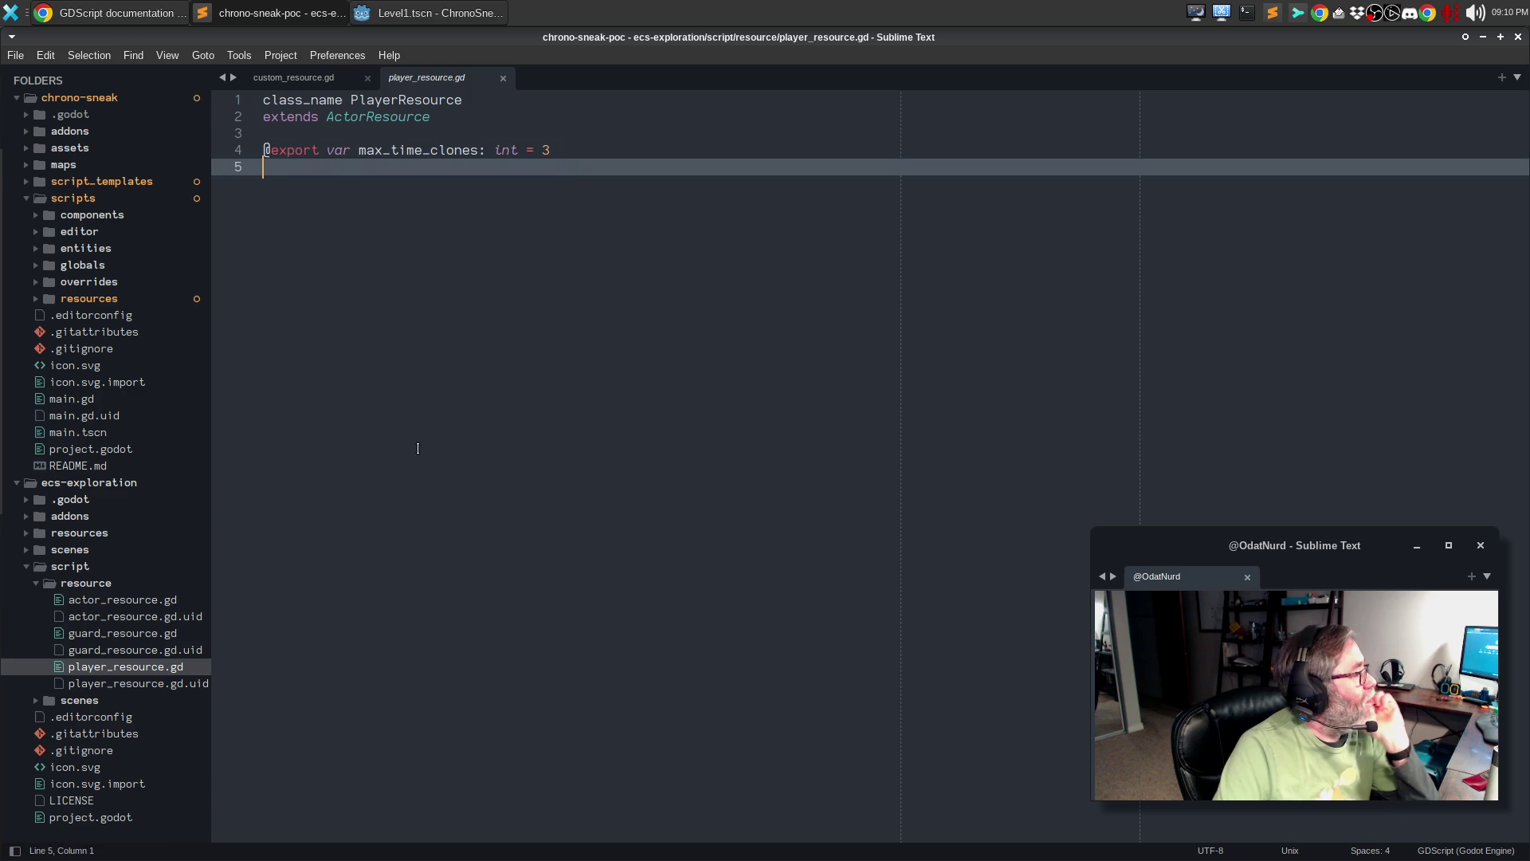
{"action": "left_click", "coordinate": [34, 585]}
{"action": "left_click", "coordinate": [36, 600]}
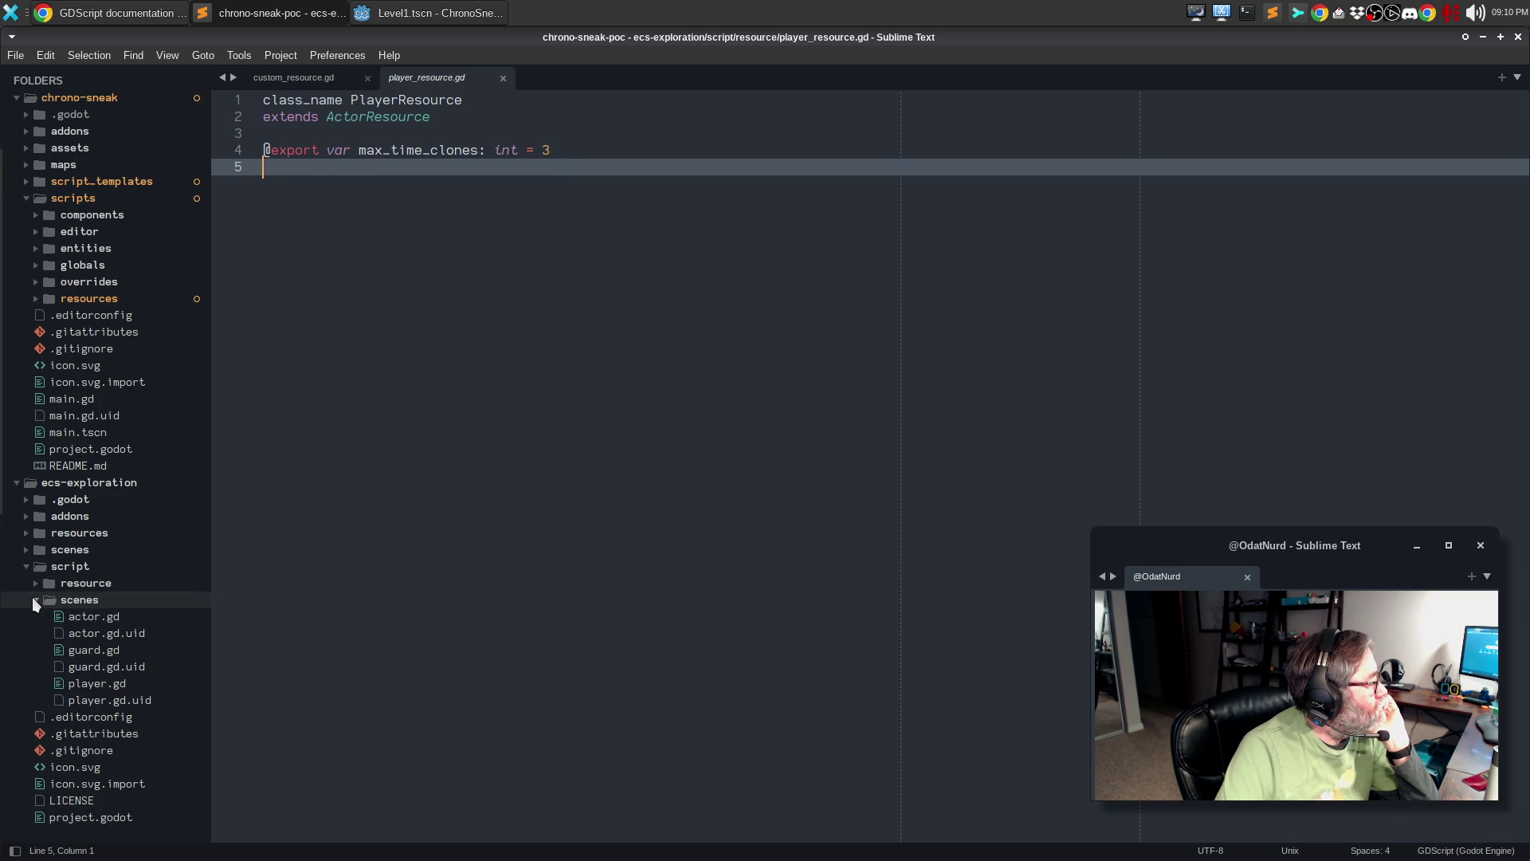
{"action": "left_click", "coordinate": [106, 622]}
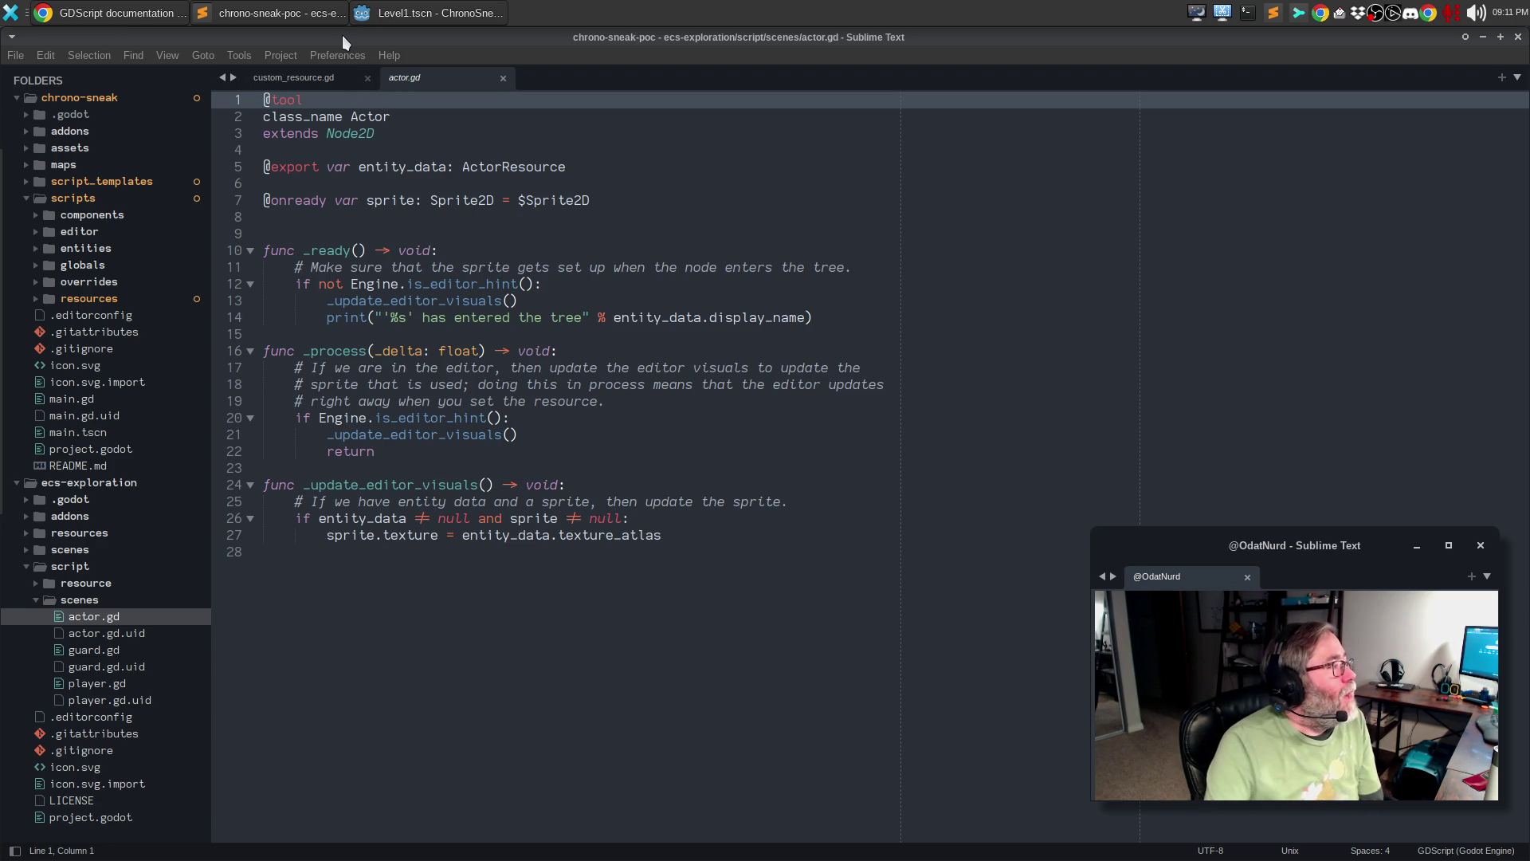
{"action": "left_click", "coordinate": [630, 518]}
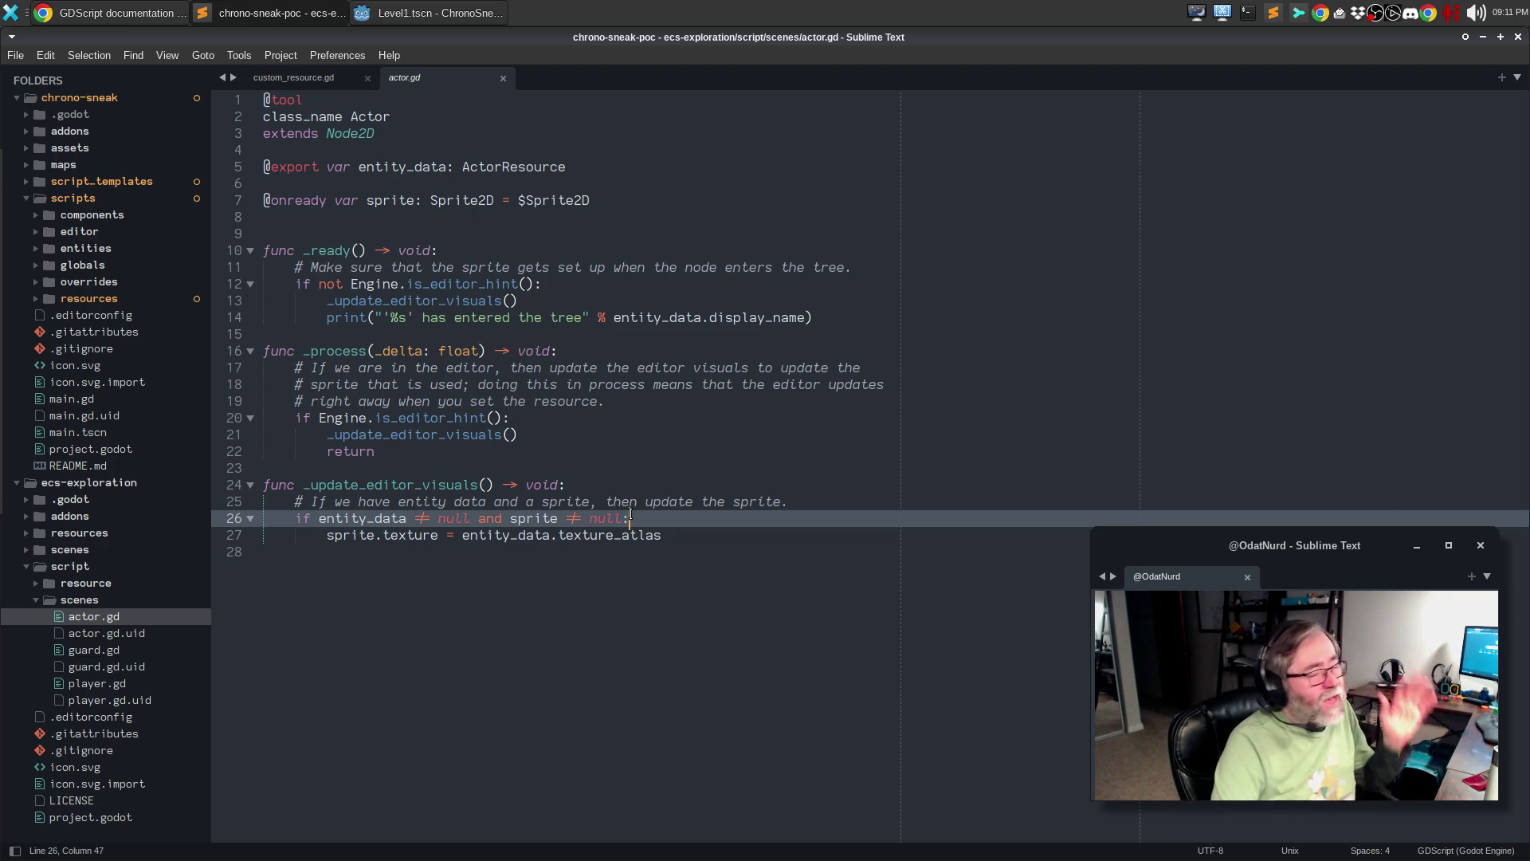
- Read guard.gd, player.gd, guard.gd and actor.gd, then return to the Godot editor
{"action": "left_click", "coordinate": [112, 652]}
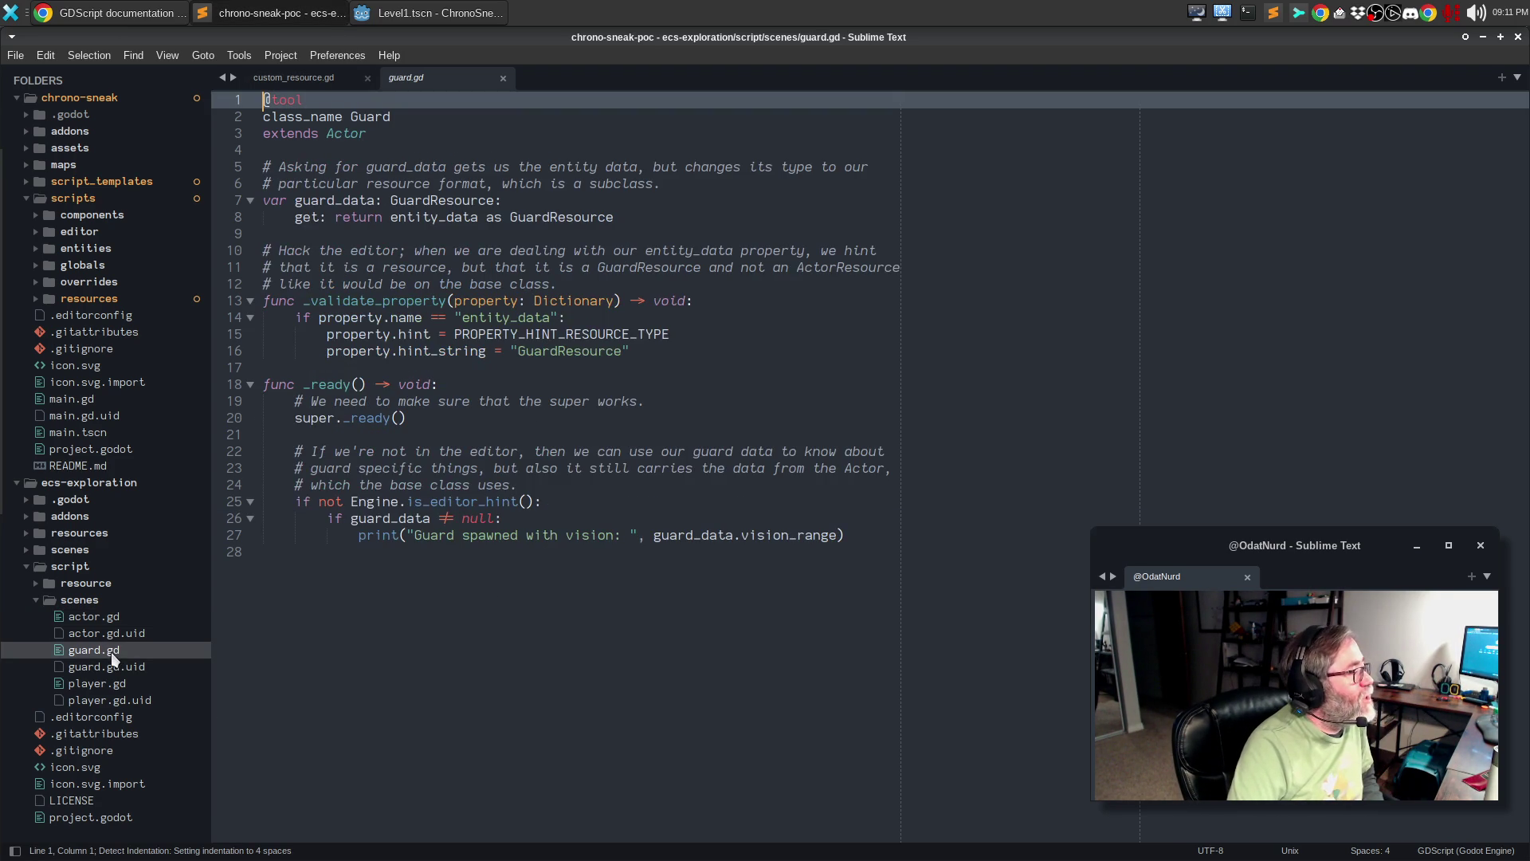
{"action": "left_click", "coordinate": [121, 685]}
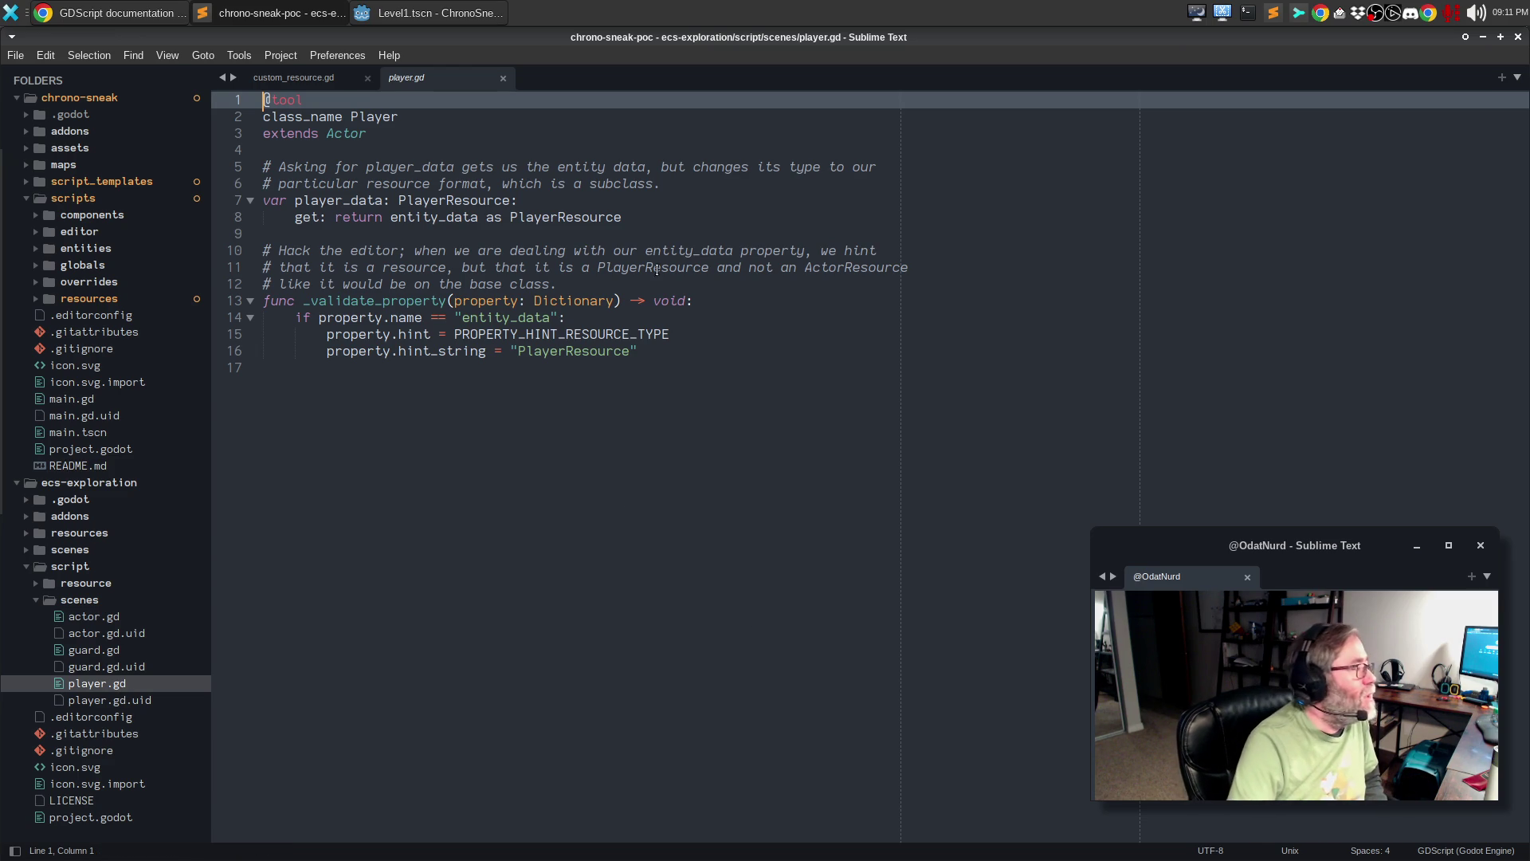
{"action": "left_click", "coordinate": [70, 655]}
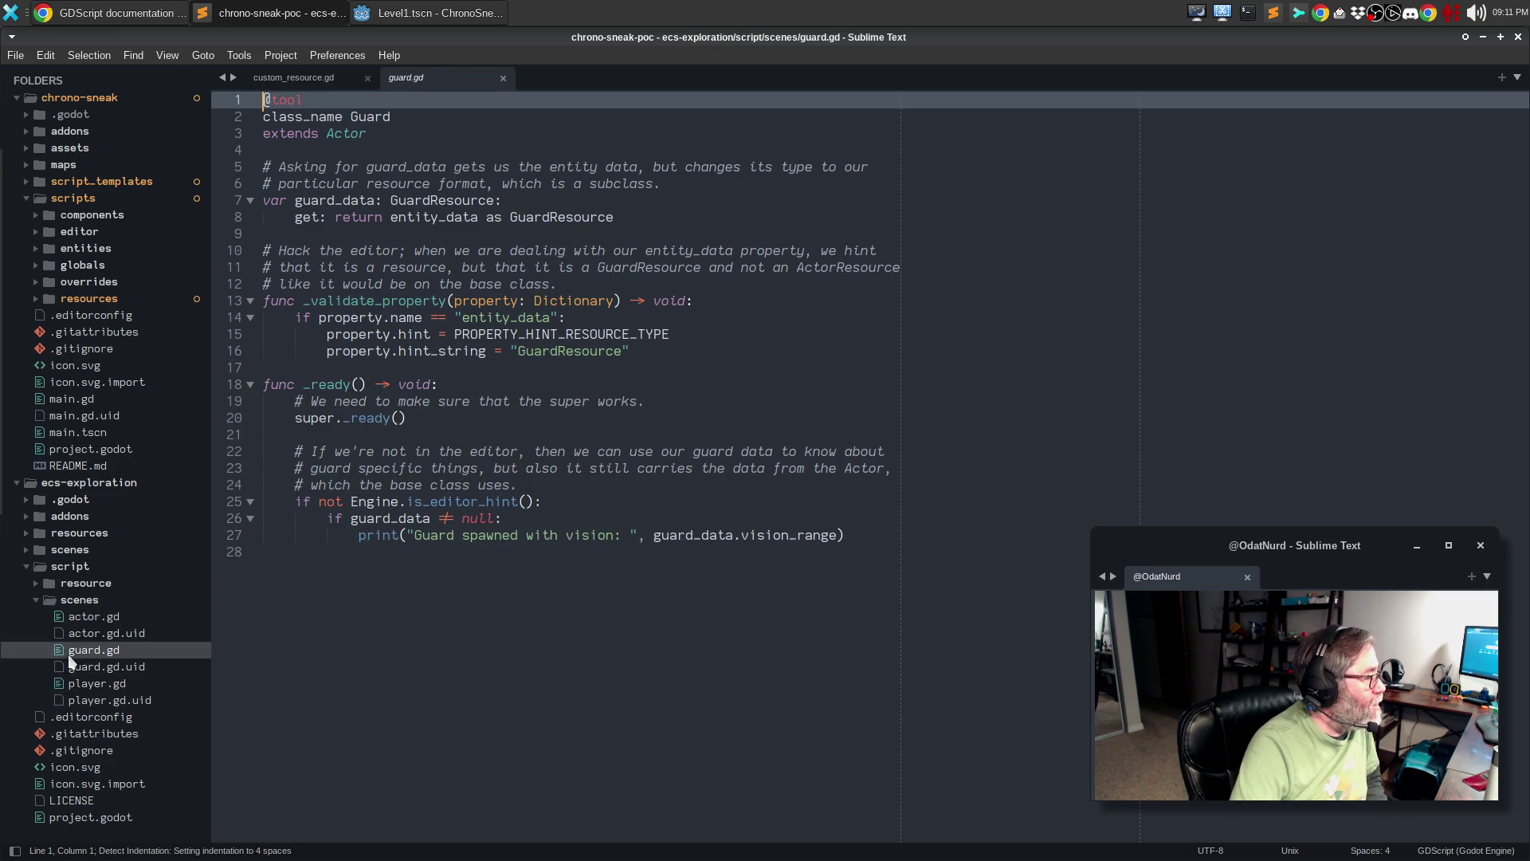
{"action": "left_click", "coordinate": [89, 616]}
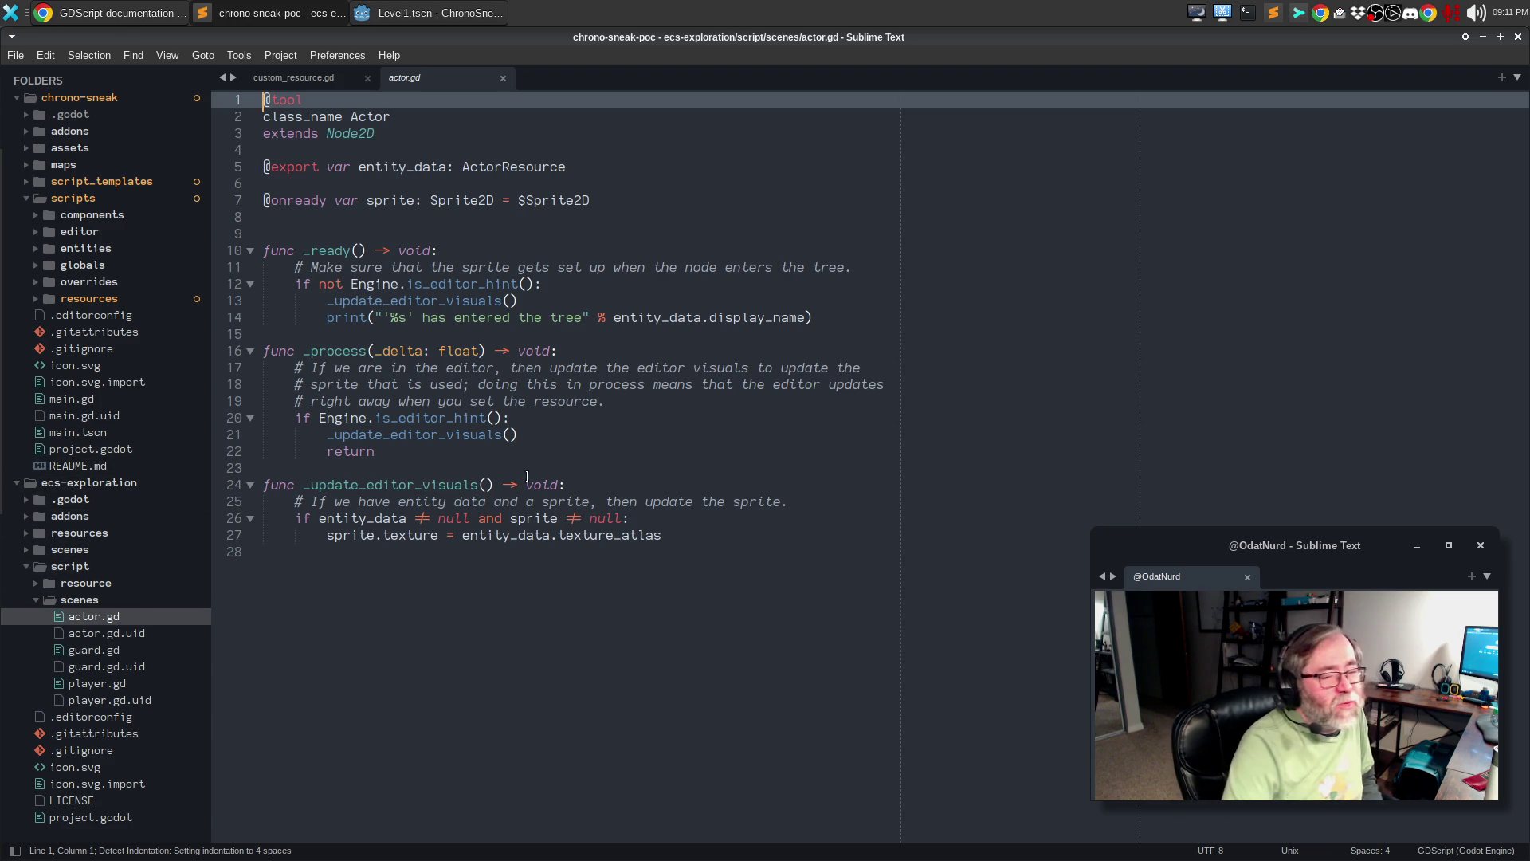
{"action": "left_click", "coordinate": [423, 13]}
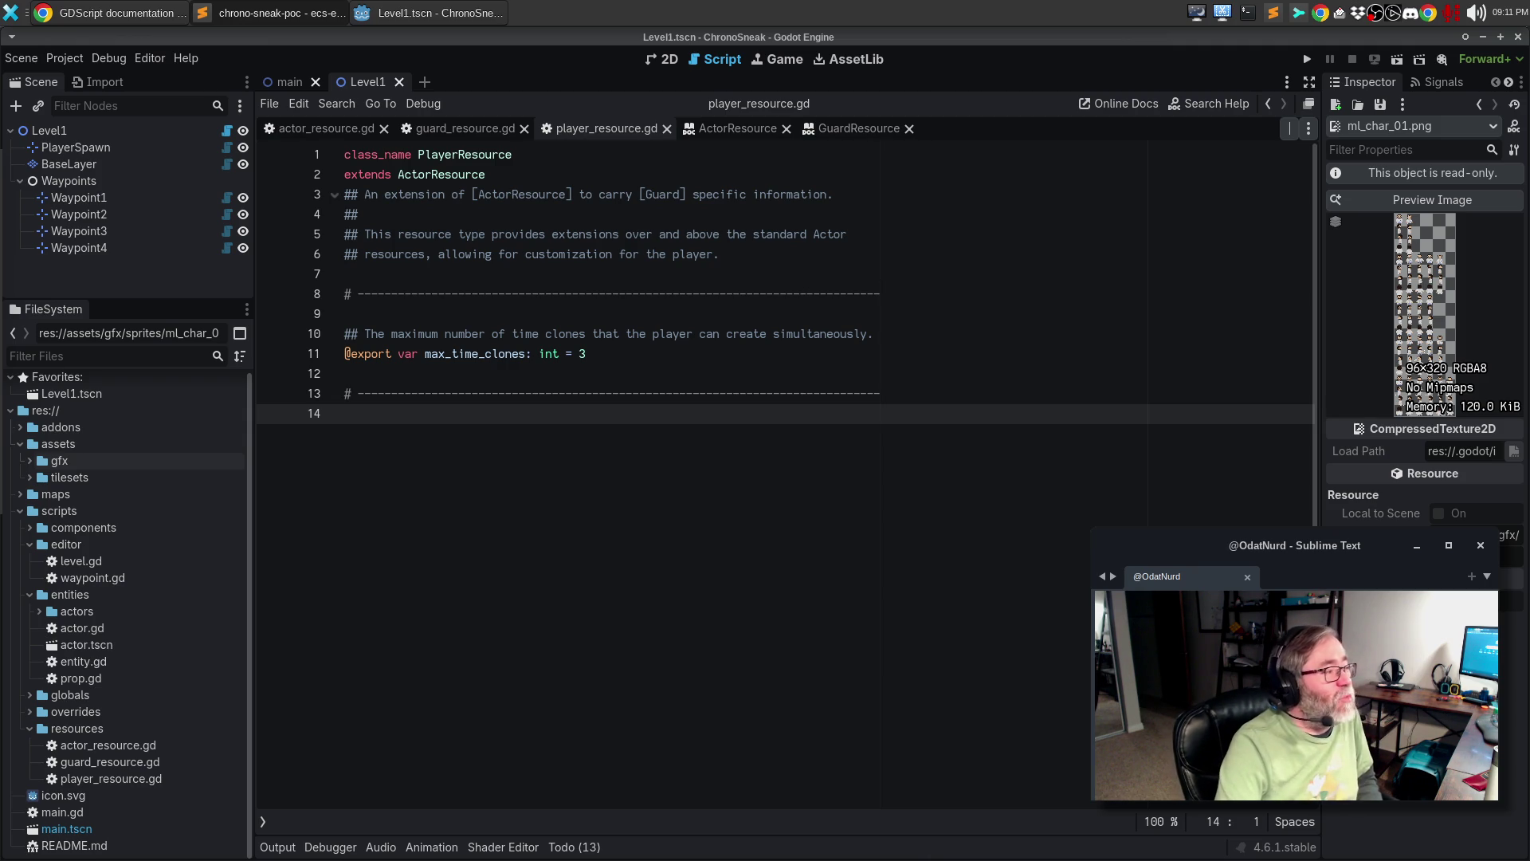
- Move the player_resource.gd tab ahead of guard_resource.gd in the script editor
{"action": "left_click", "coordinate": [611, 368]}
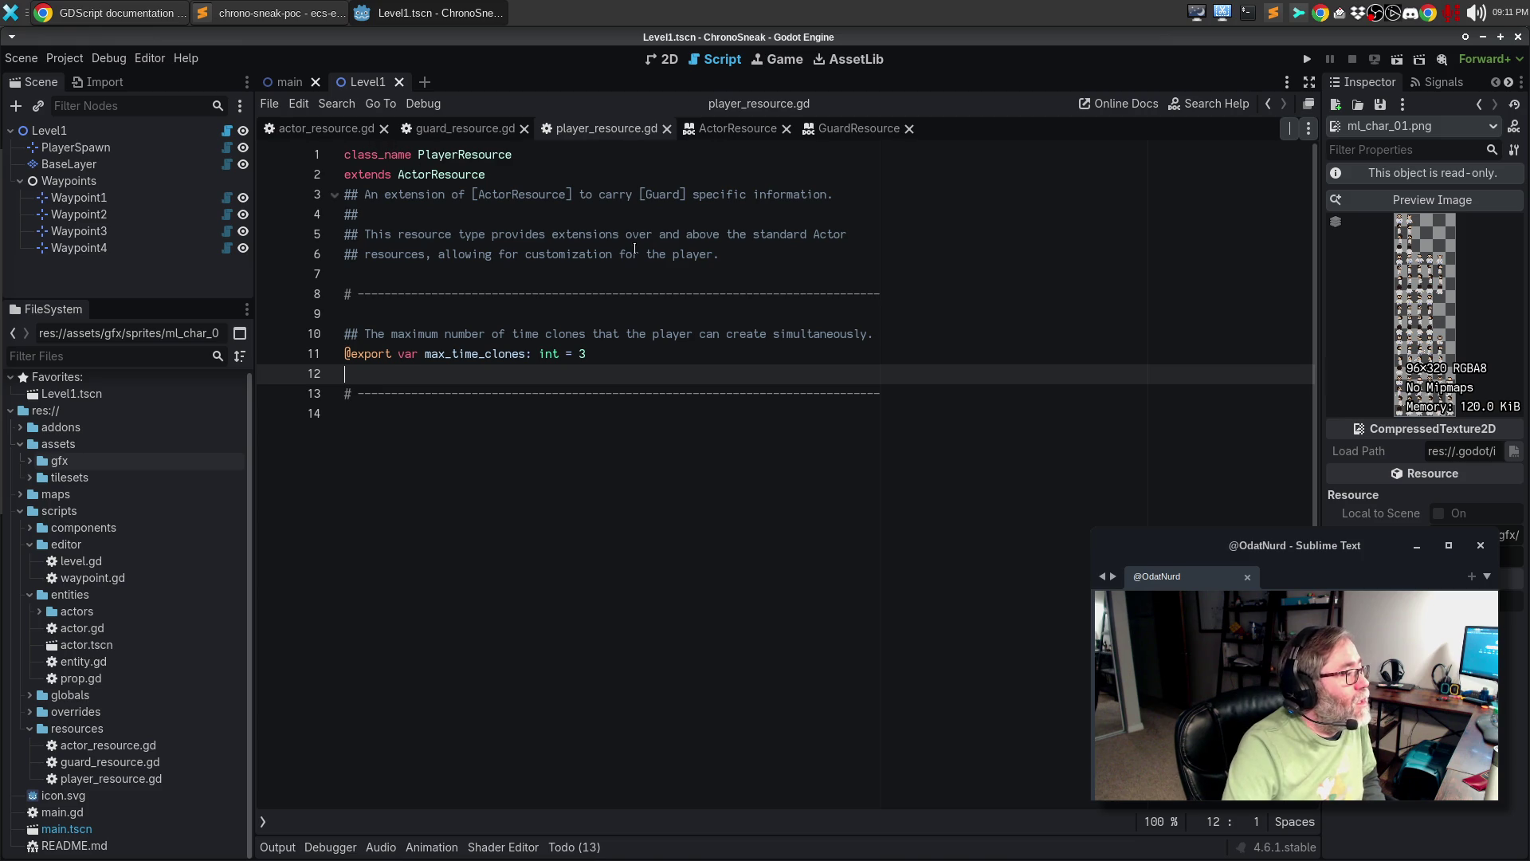
{"action": "left_click", "coordinate": [699, 331]}
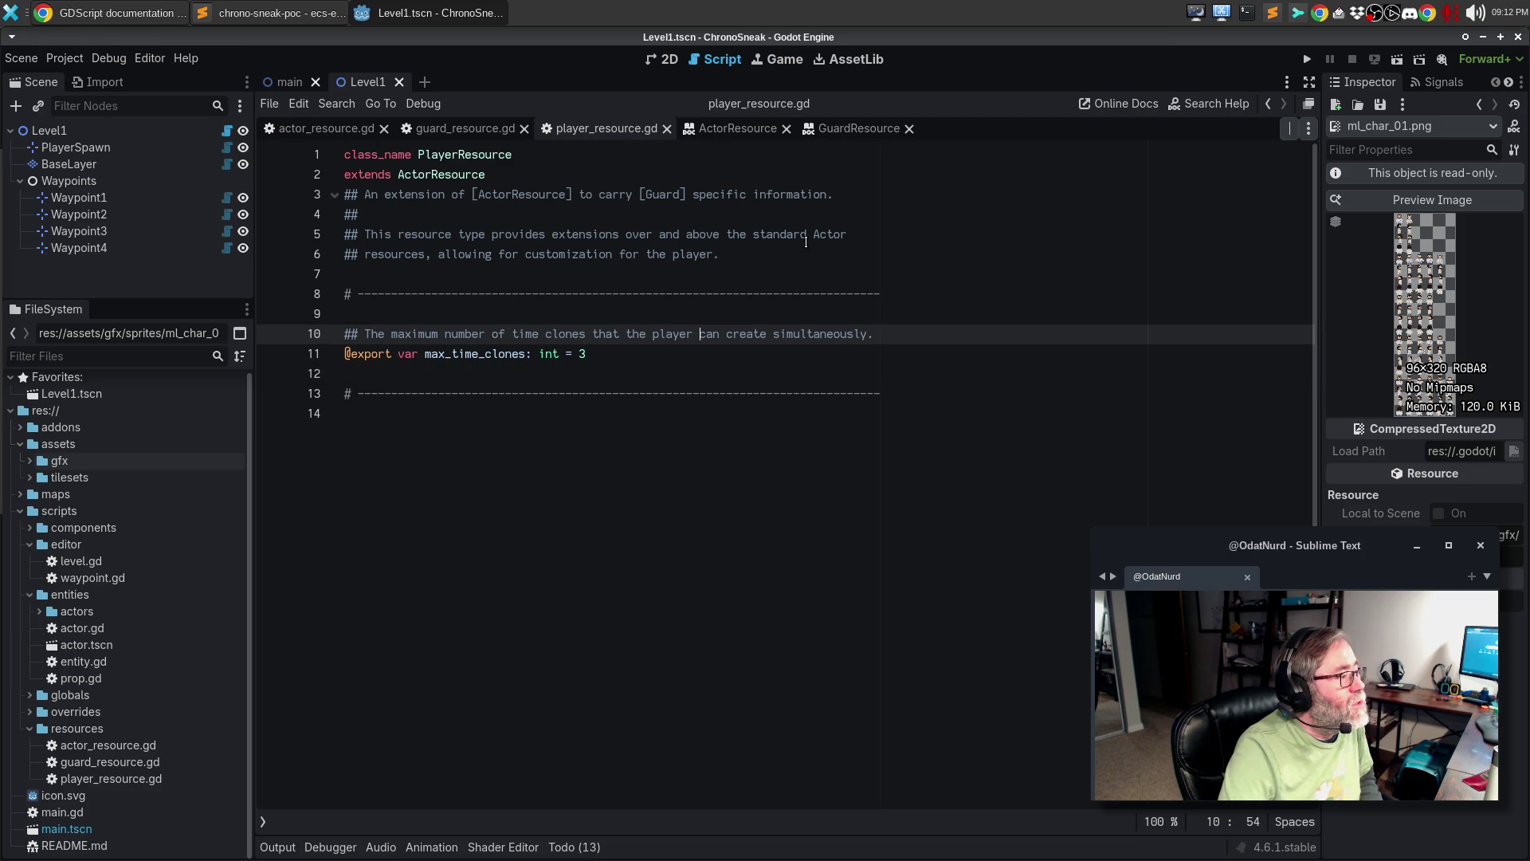
{"action": "left_click", "coordinate": [328, 129]}
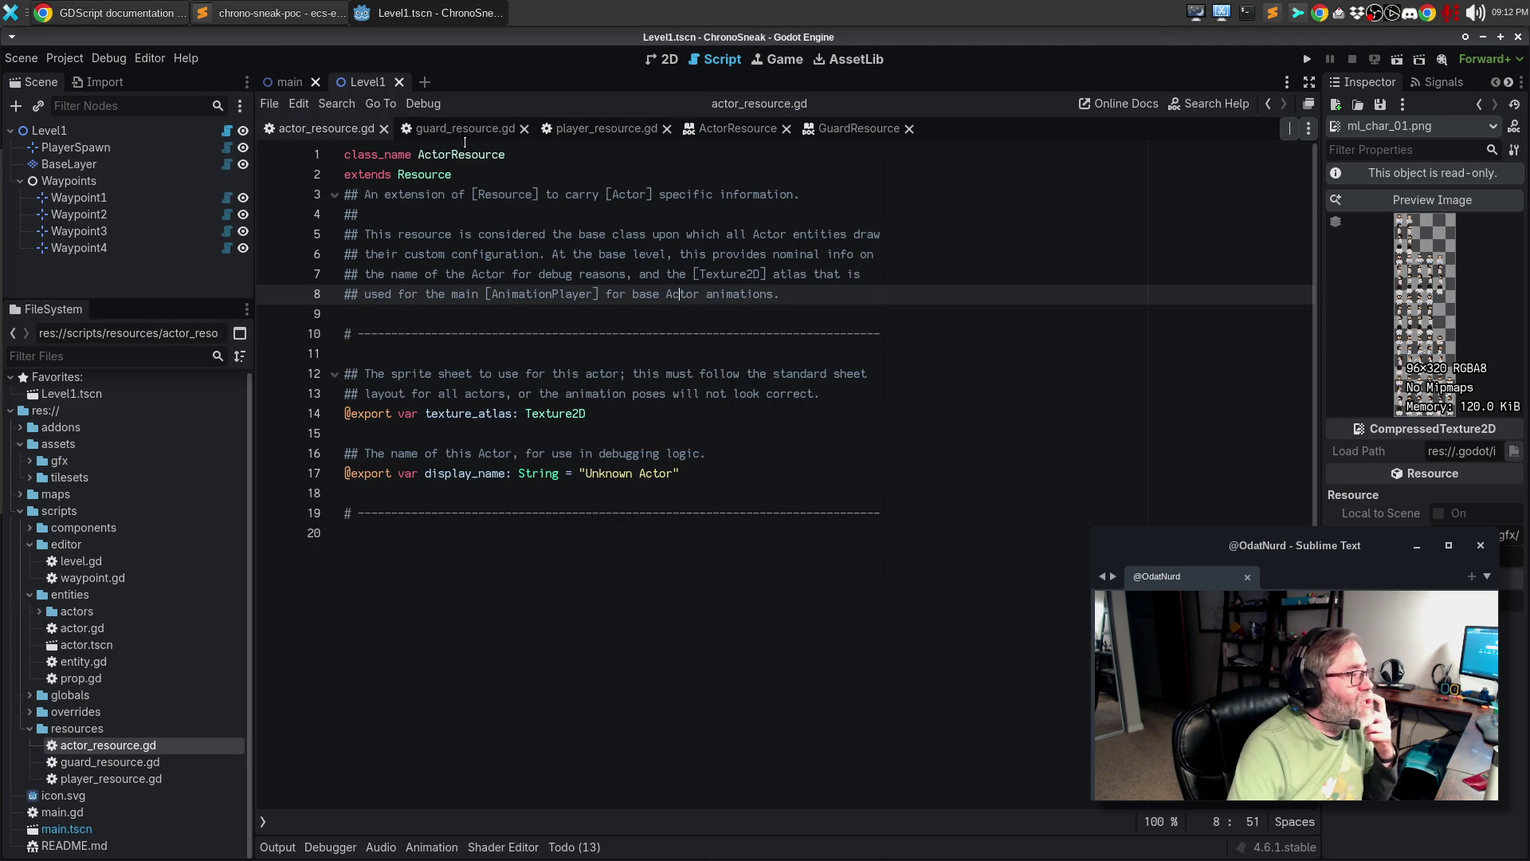
{"action": "left_click_drag", "start_coordinate": [606, 129], "coordinate": [446, 133]}
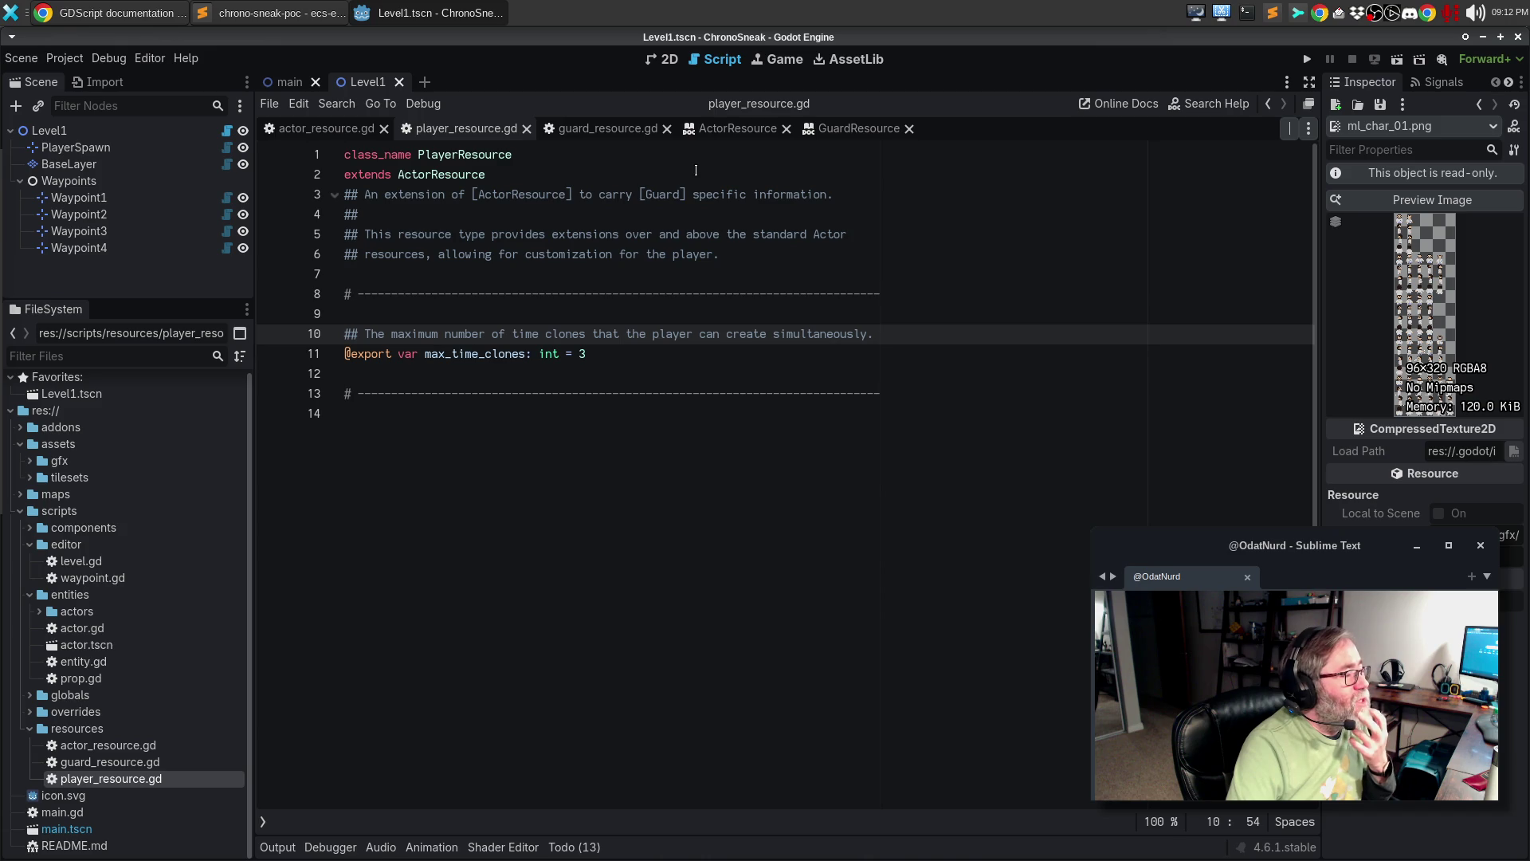
- In player_resource.gd, change Guard to Player and write Actor as [Actor], then save
{"action": "double_click", "coordinate": [662, 195]}
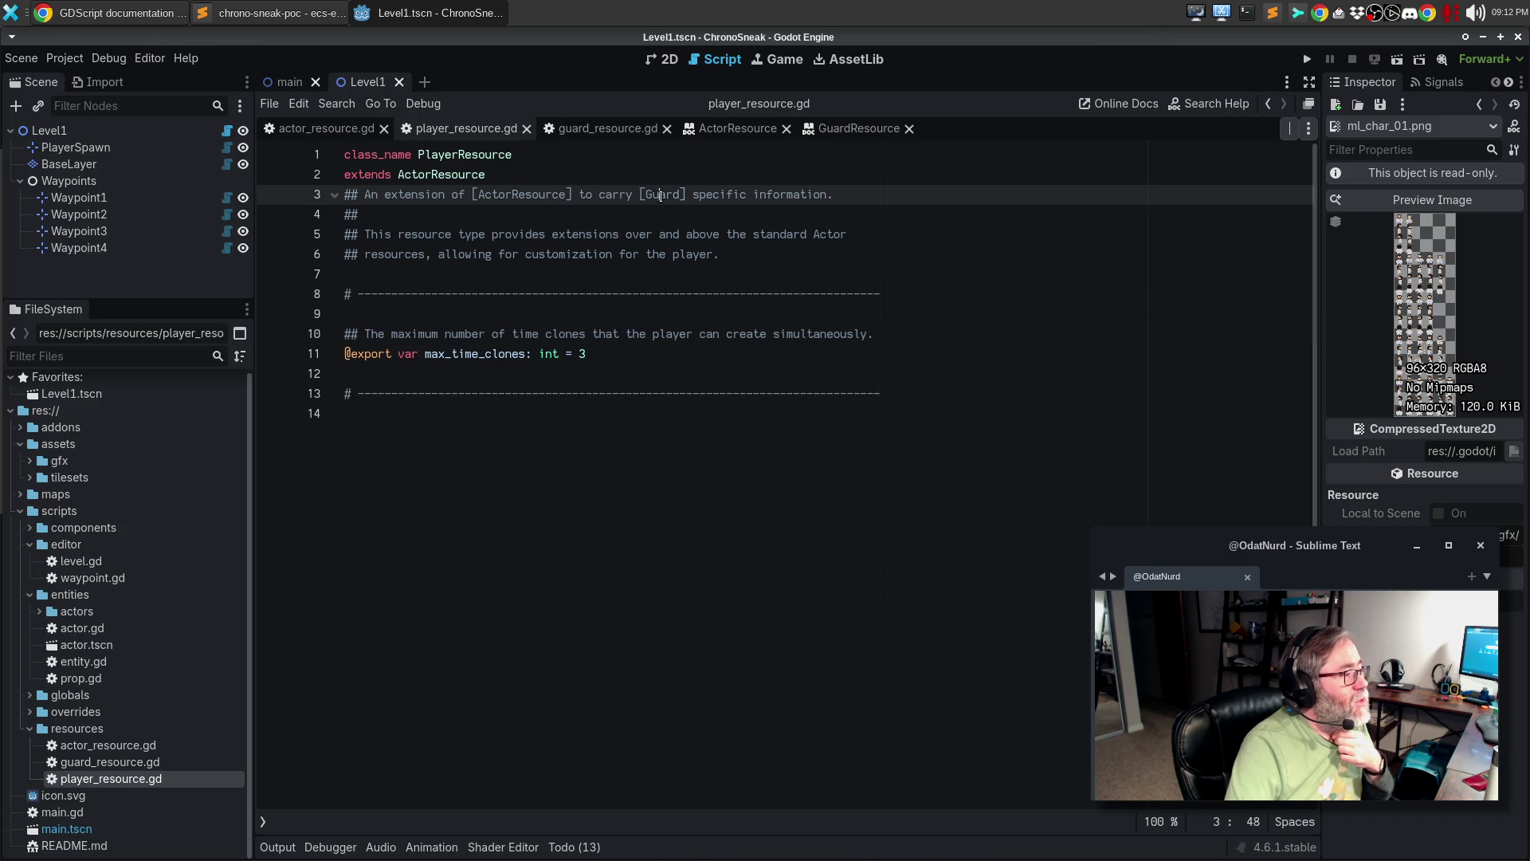
{"action": "type", "text": "PLayer"}
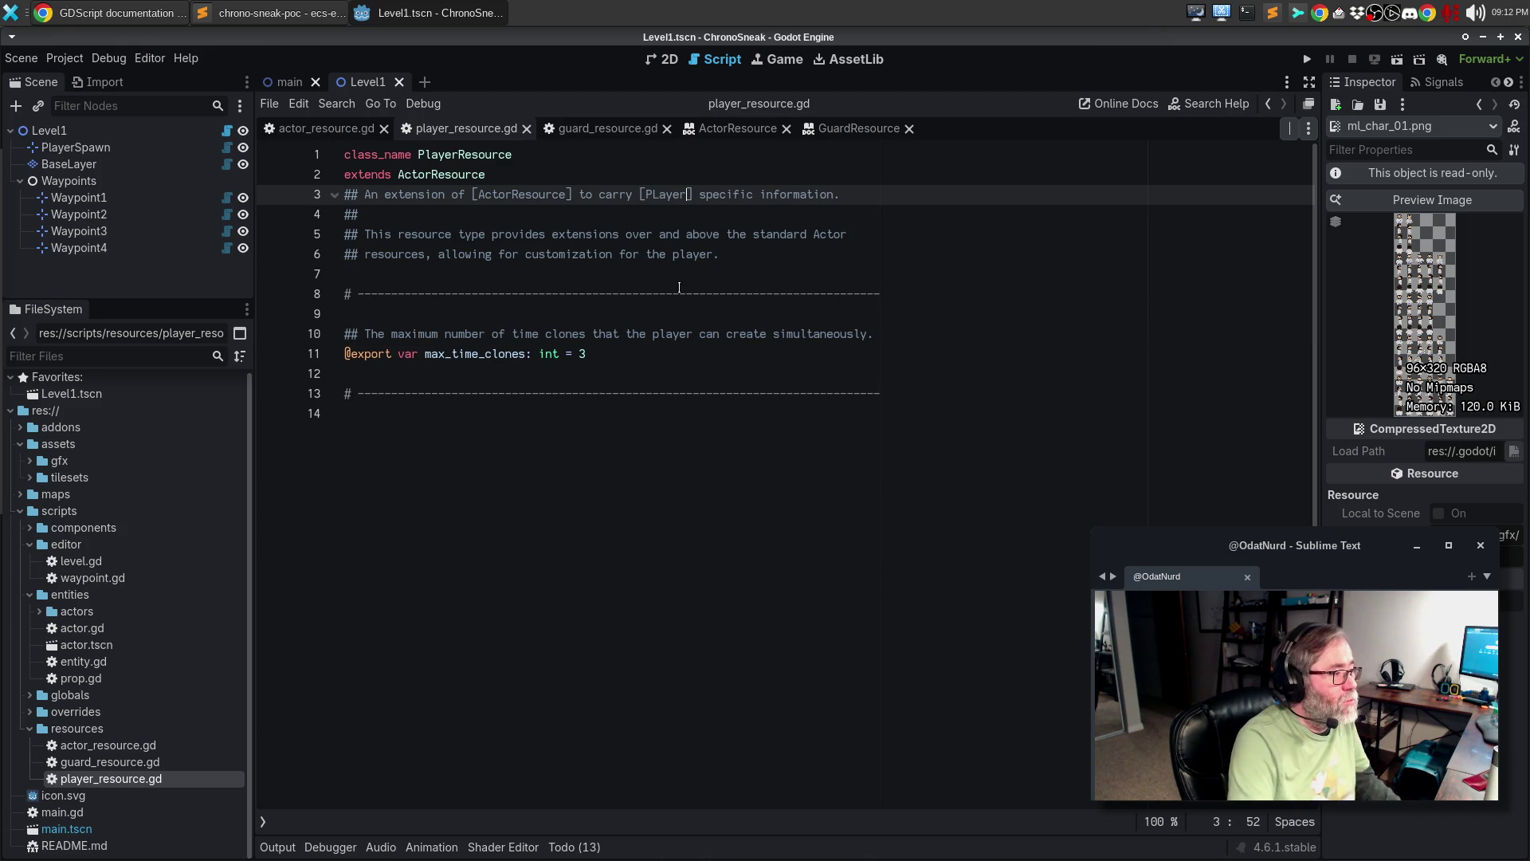
{"action": "key", "text": "Left"}
{"action": "key", "text": "Left"}
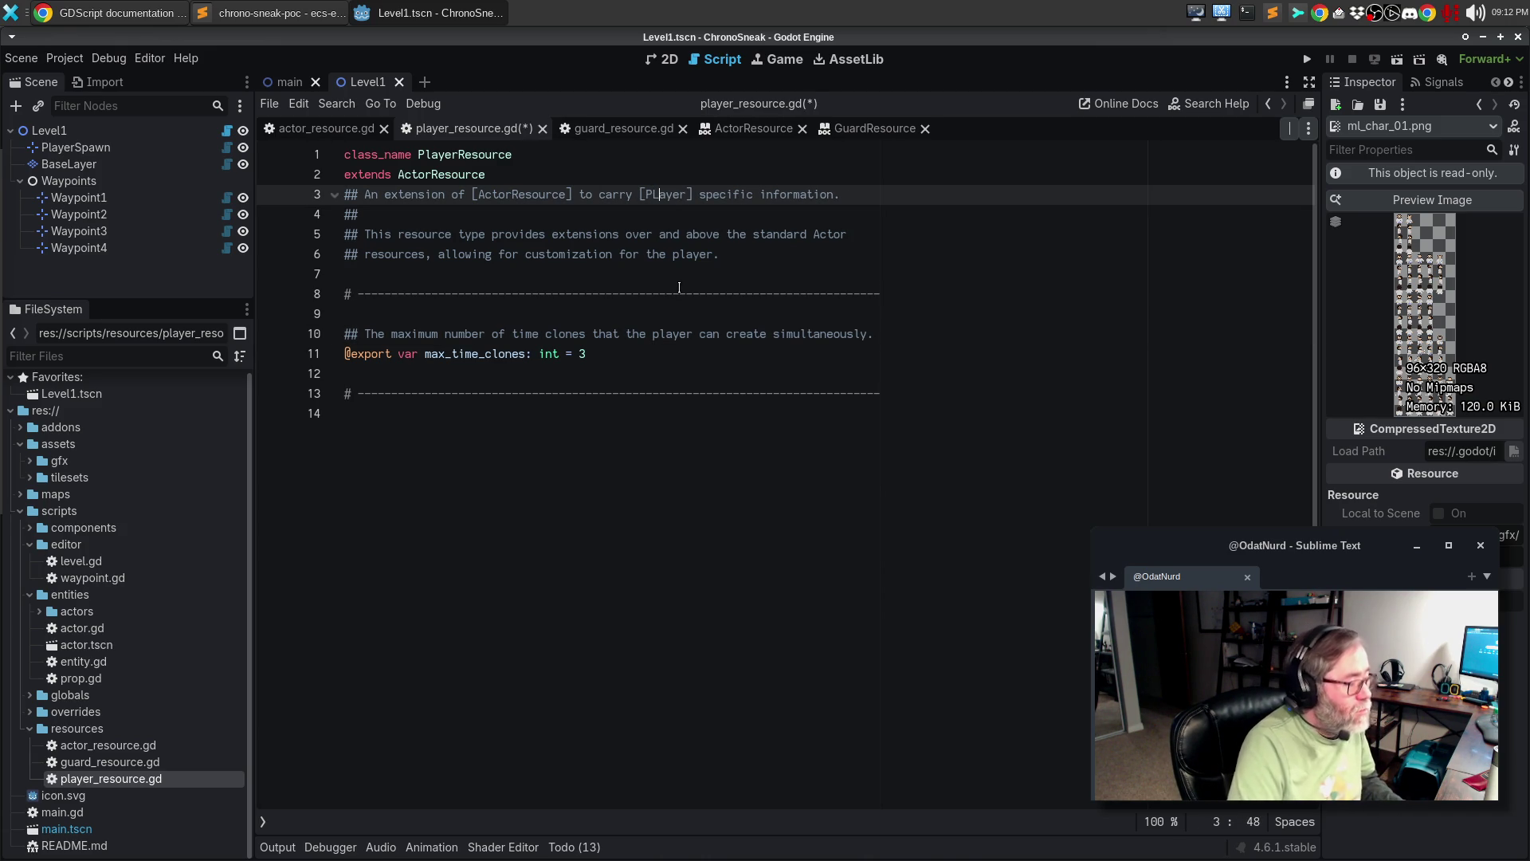
{"action": "key", "text": "BackSpace"}
{"action": "type", "text": "l"}
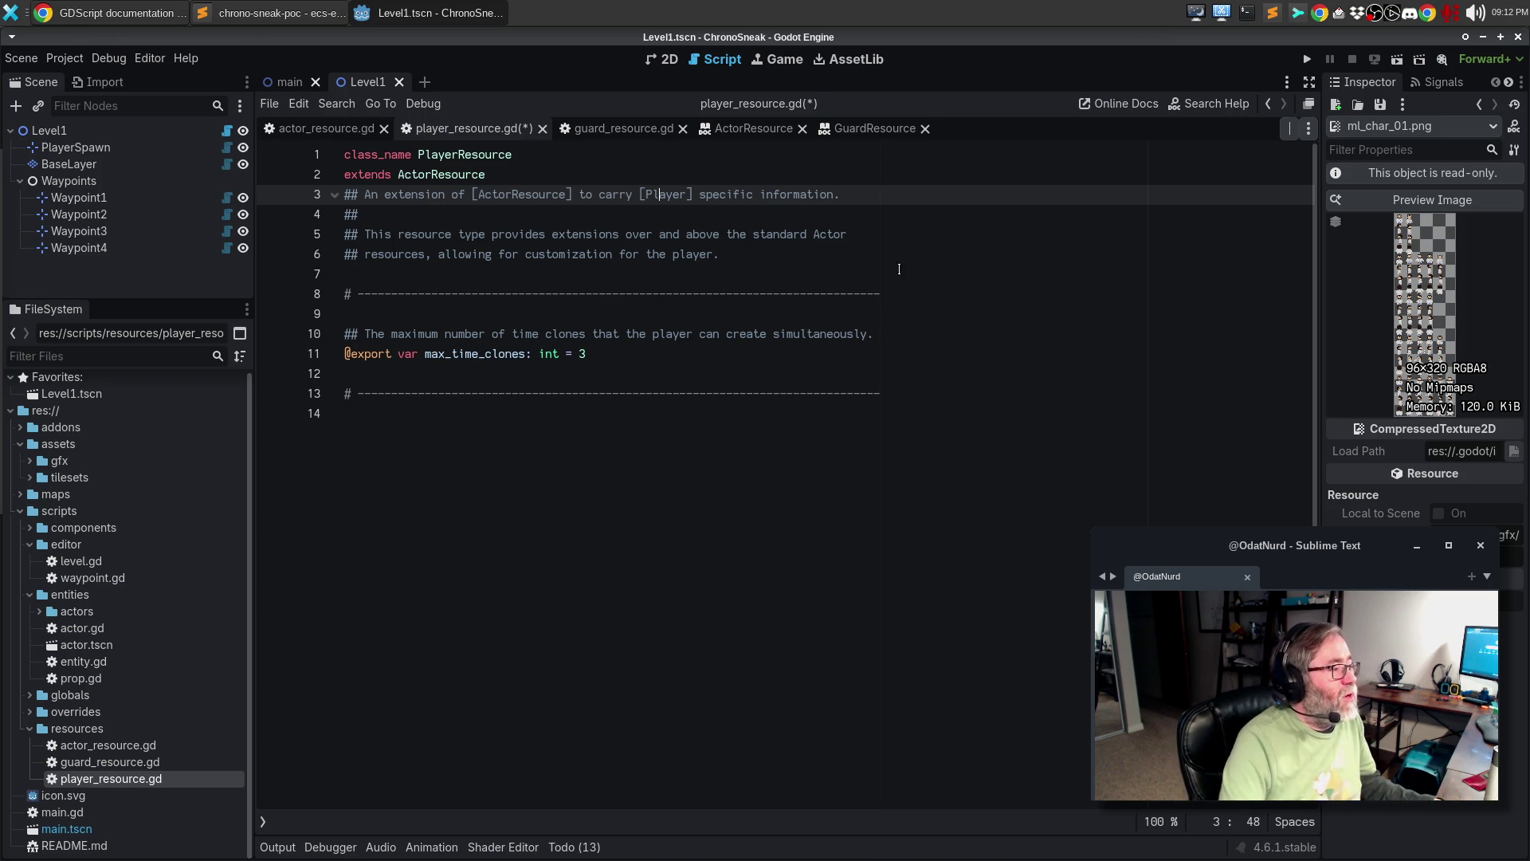
{"action": "double_click", "coordinate": [830, 235]}
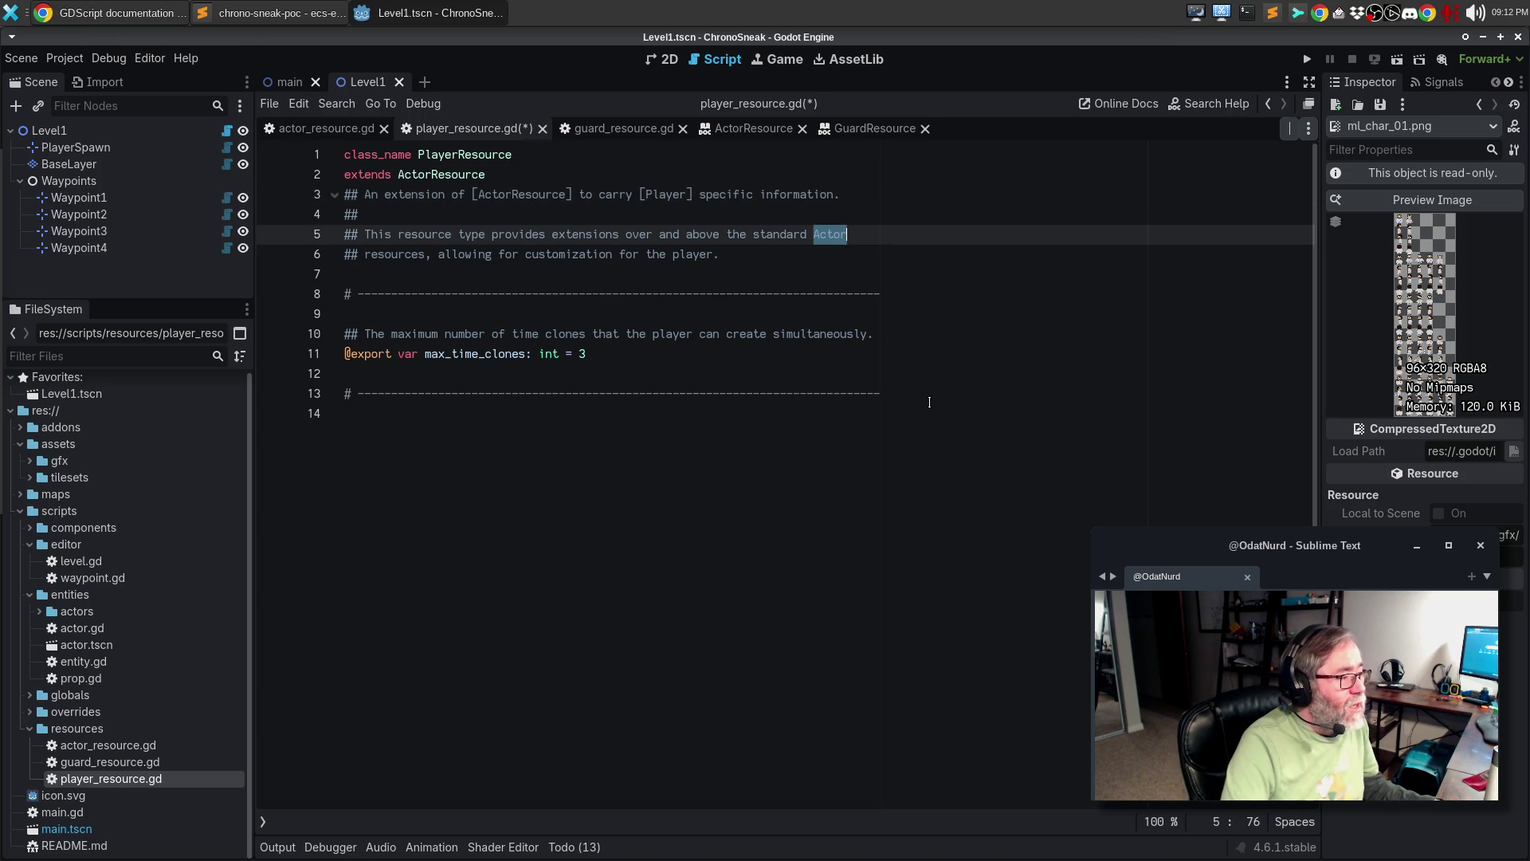
{"action": "type", "text": "["}
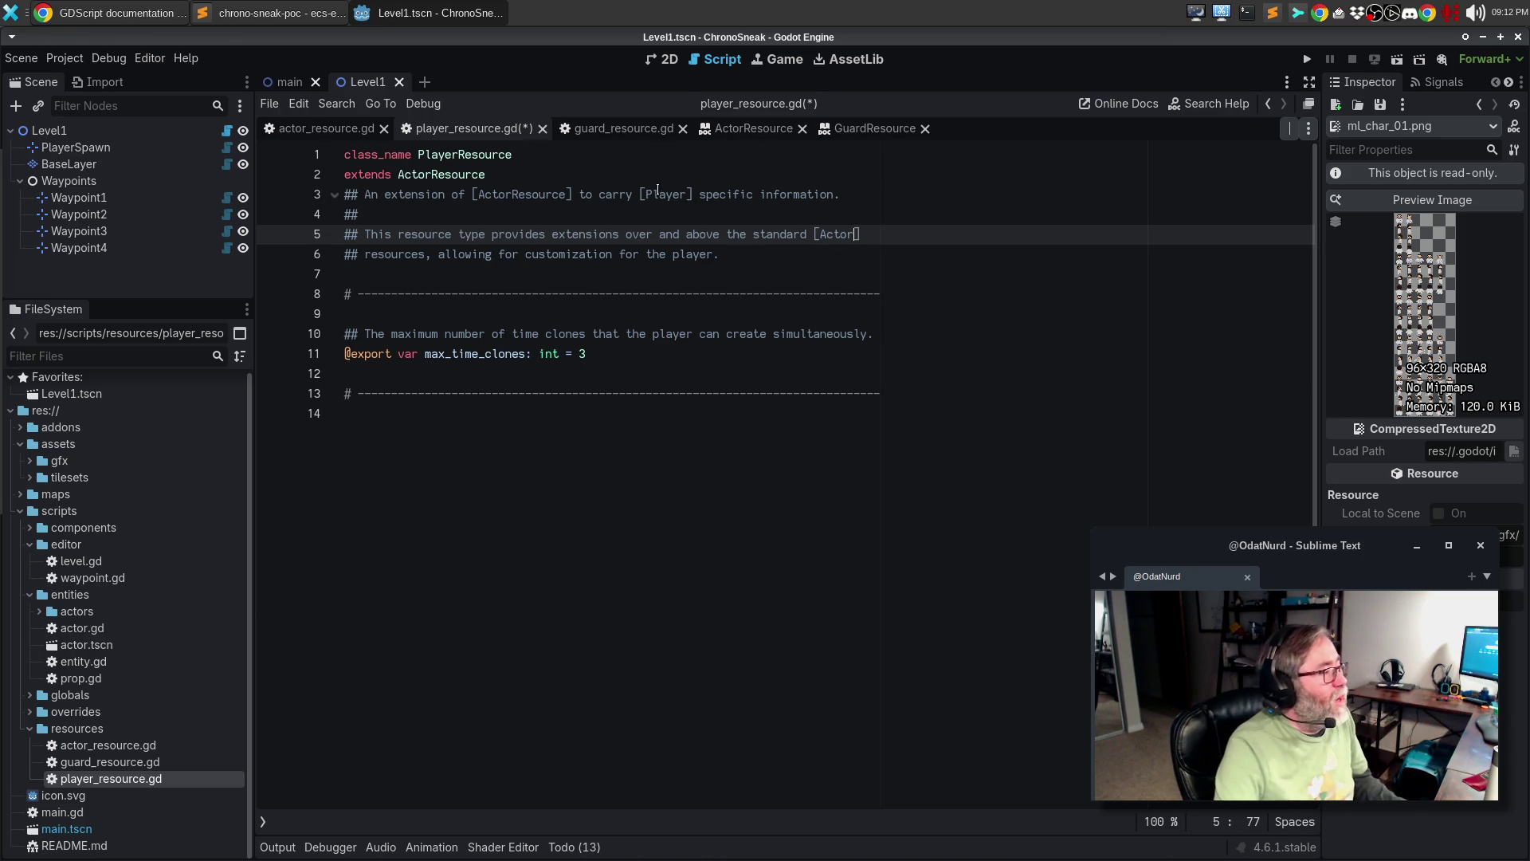
{"action": "key", "text": "ctrl+s"}
- Write Actor as [Actor] in guard_resource.gd's description and save it
{"action": "left_click", "coordinate": [621, 128]}
{"action": "left_click", "coordinate": [829, 252]}
{"action": "double_click", "coordinate": [829, 236]}
{"action": "type", "text": "[Actor"}
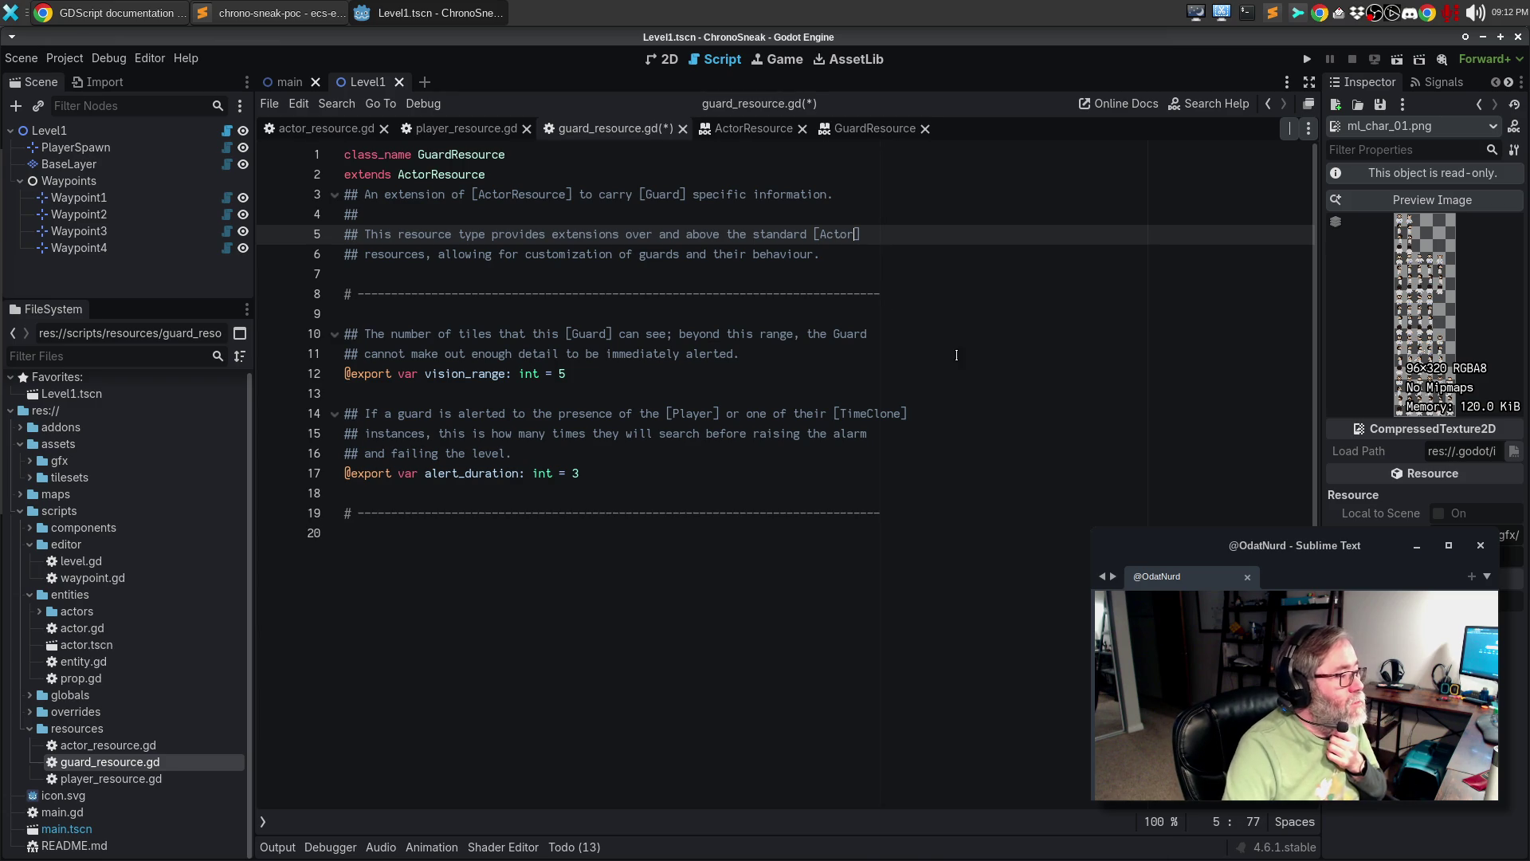
{"action": "left_click", "coordinate": [877, 256]}
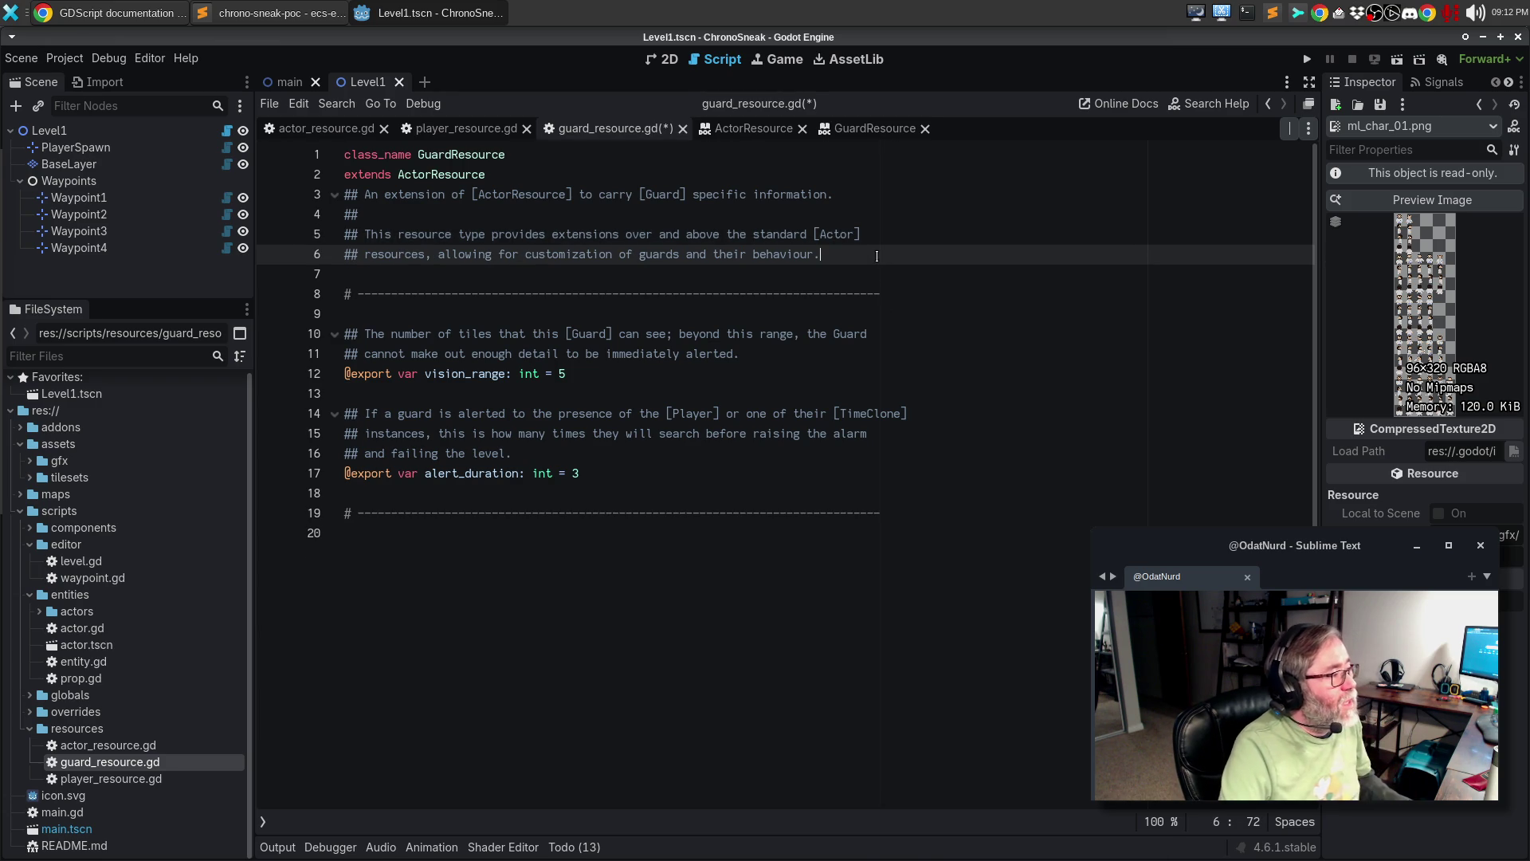
{"action": "key", "text": "ctrl+s"}
{"action": "left_click", "coordinate": [744, 130]}
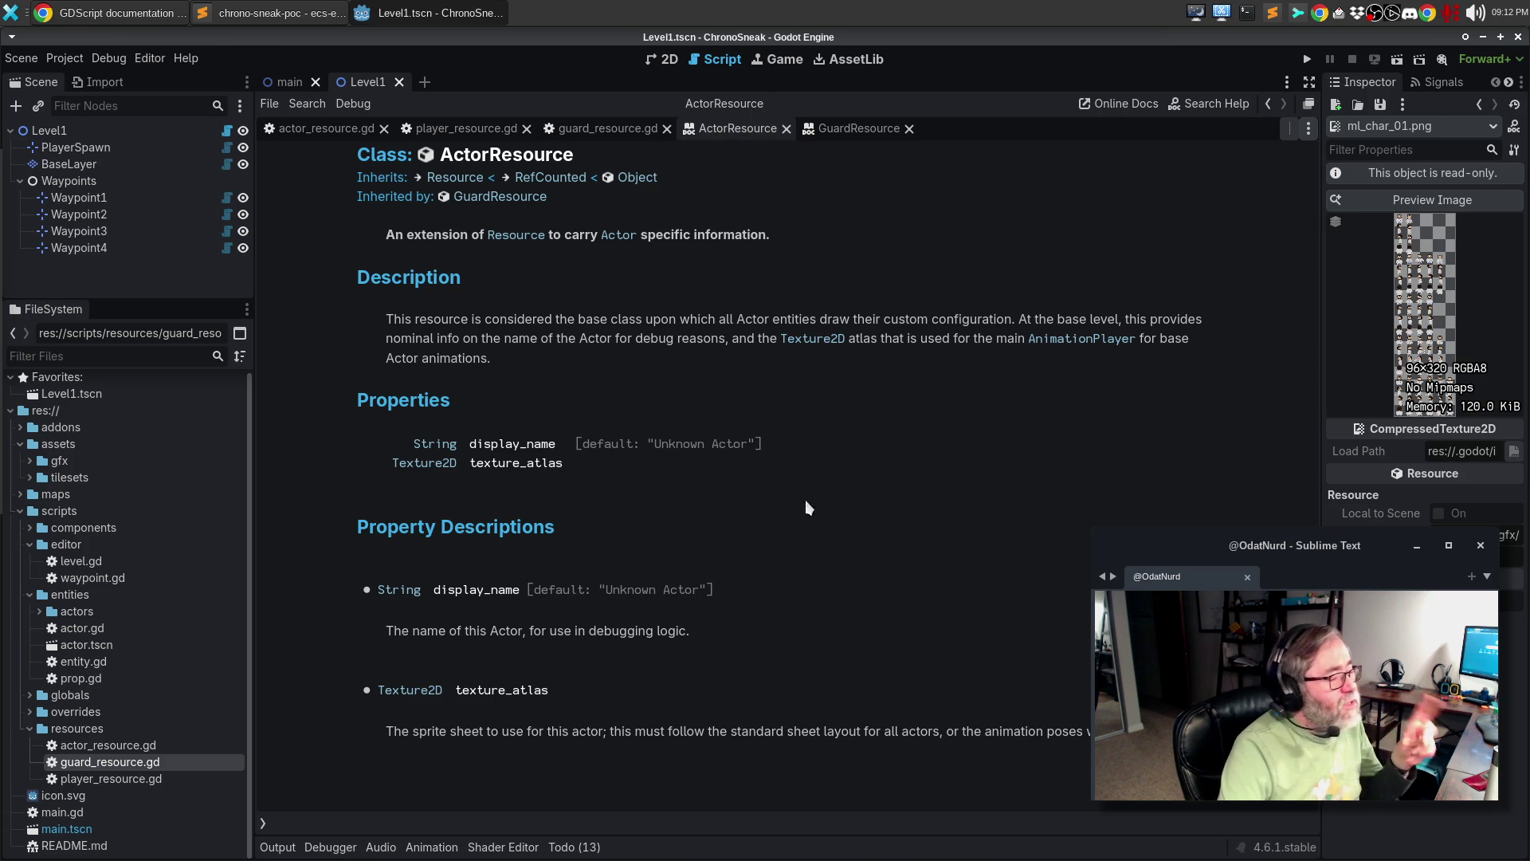
- Read the GuardResource docs, search help for PlayerResource, and follow its Actor link
{"action": "left_click", "coordinate": [835, 137]}
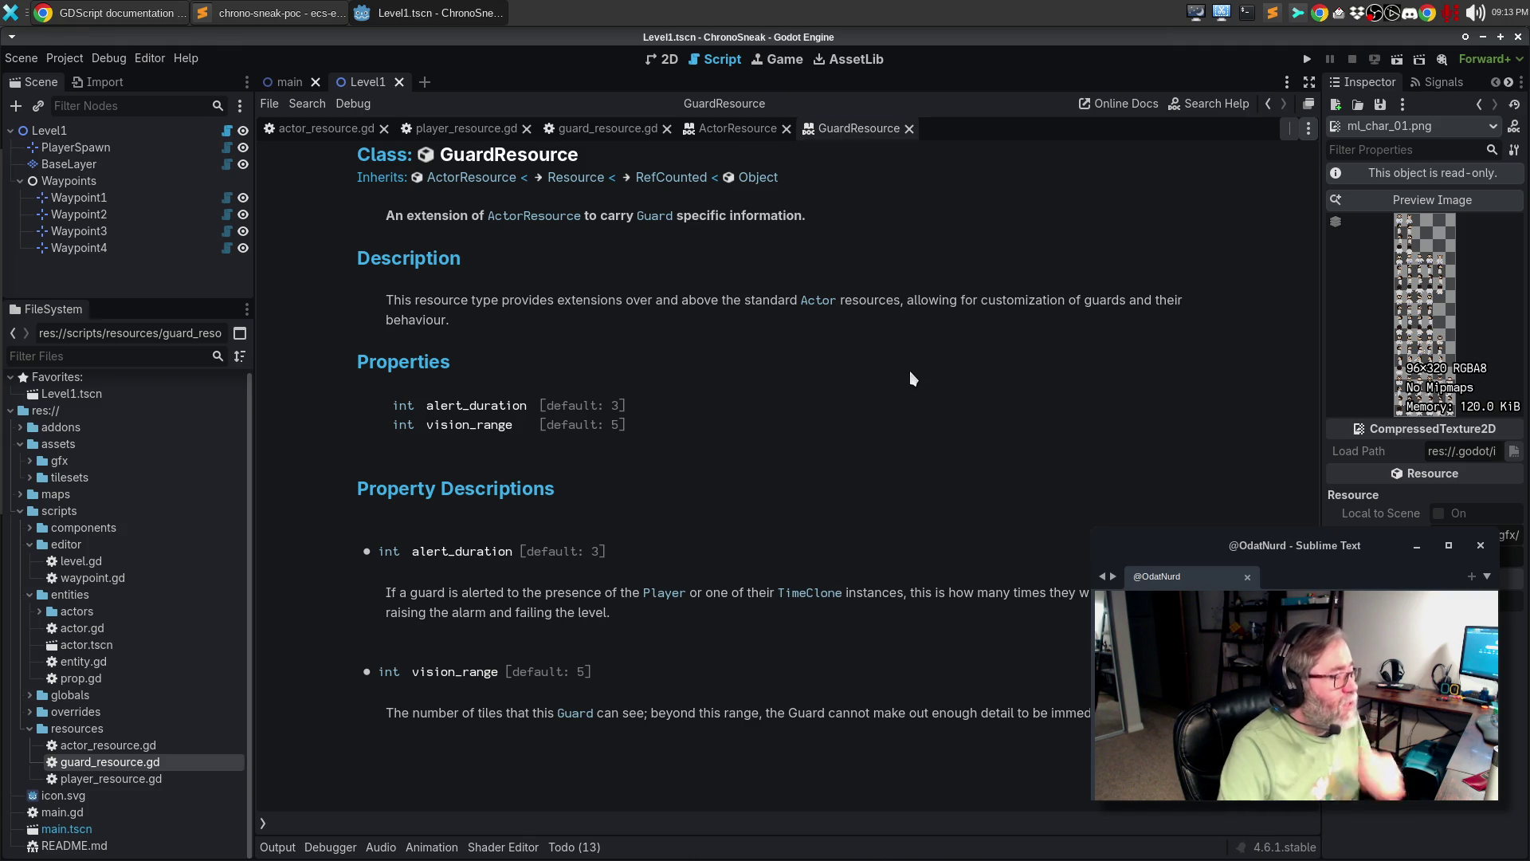
{"action": "key", "text": "F1"}
{"action": "type", "text": "player"}
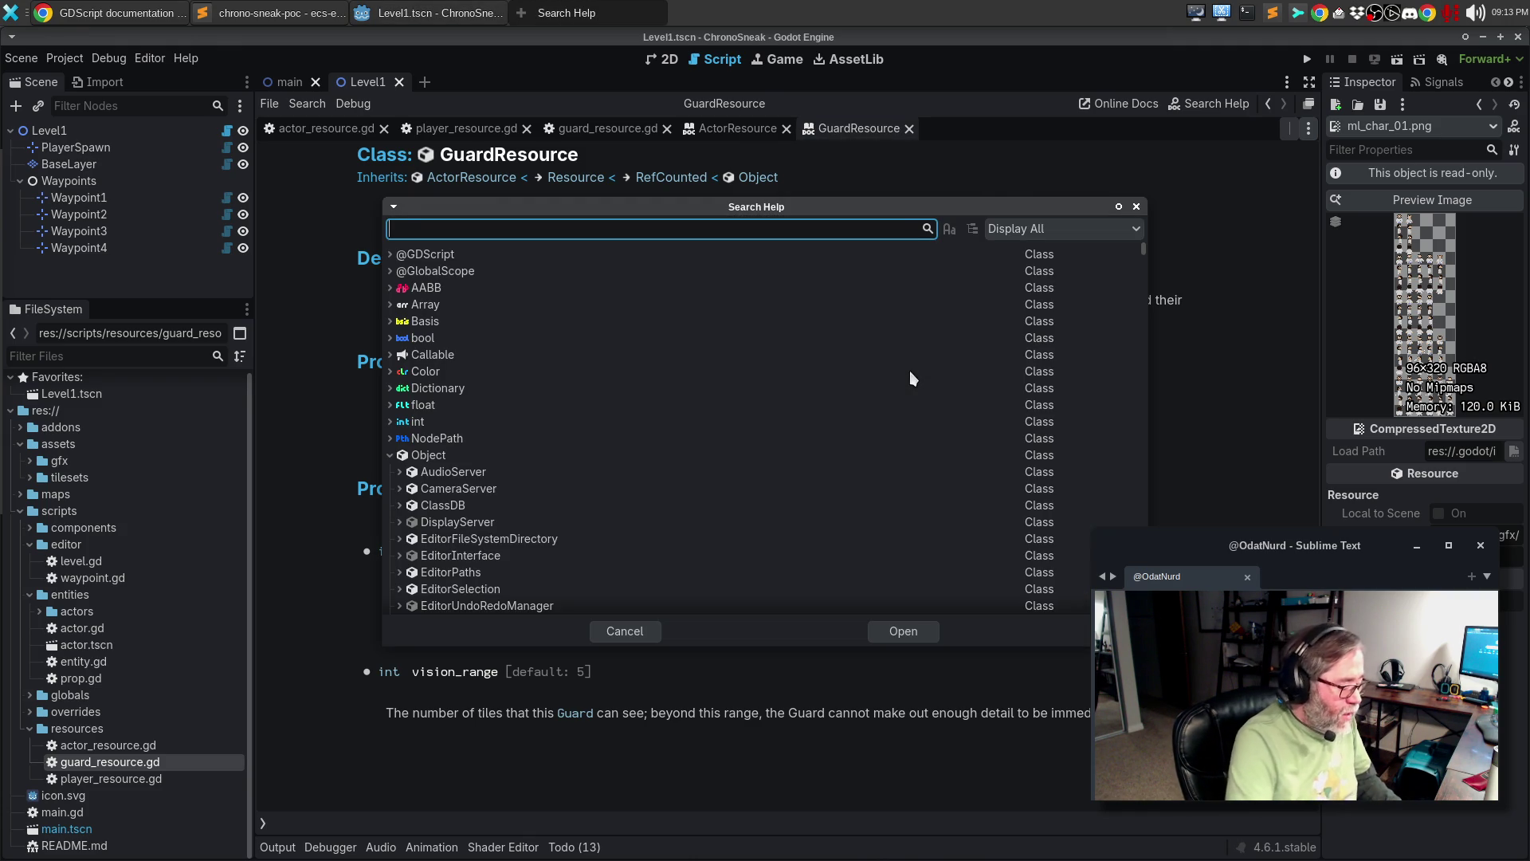
{"action": "type", "text": "res"}
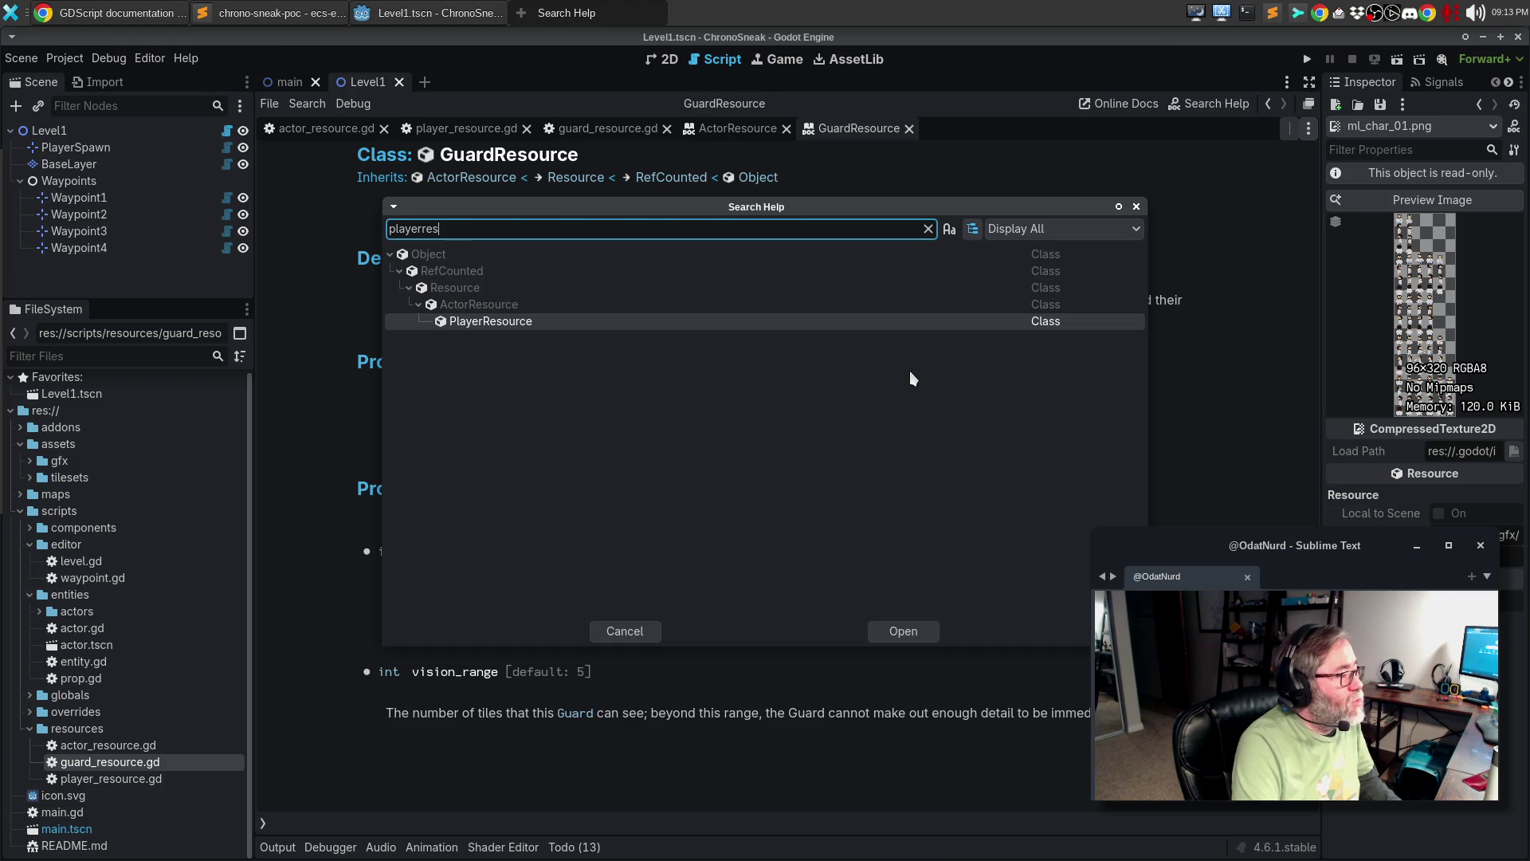
{"action": "key", "text": "Return"}
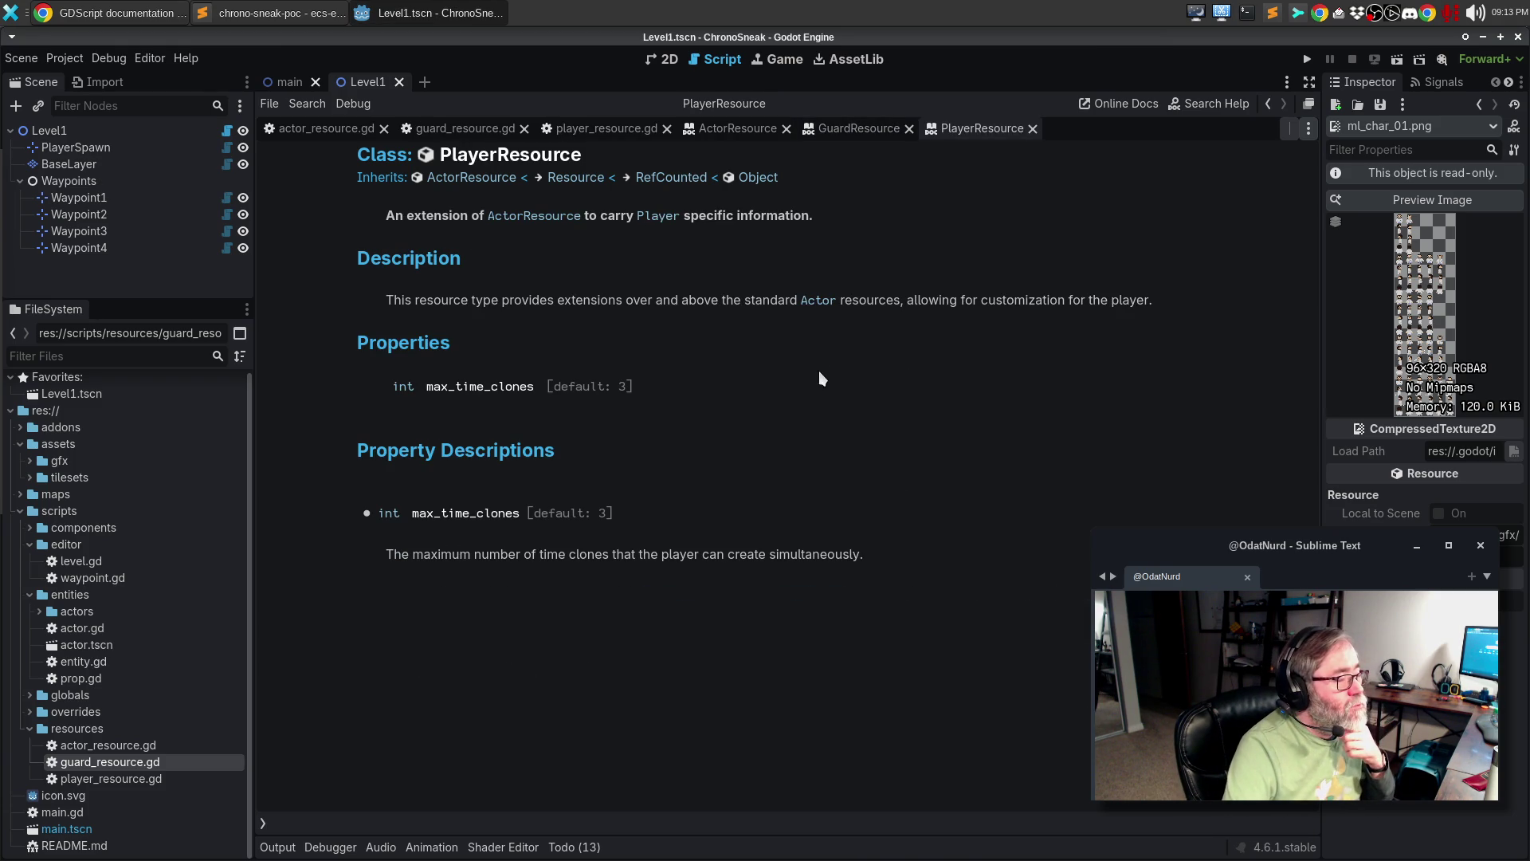
{"action": "left_click", "coordinate": [818, 302]}
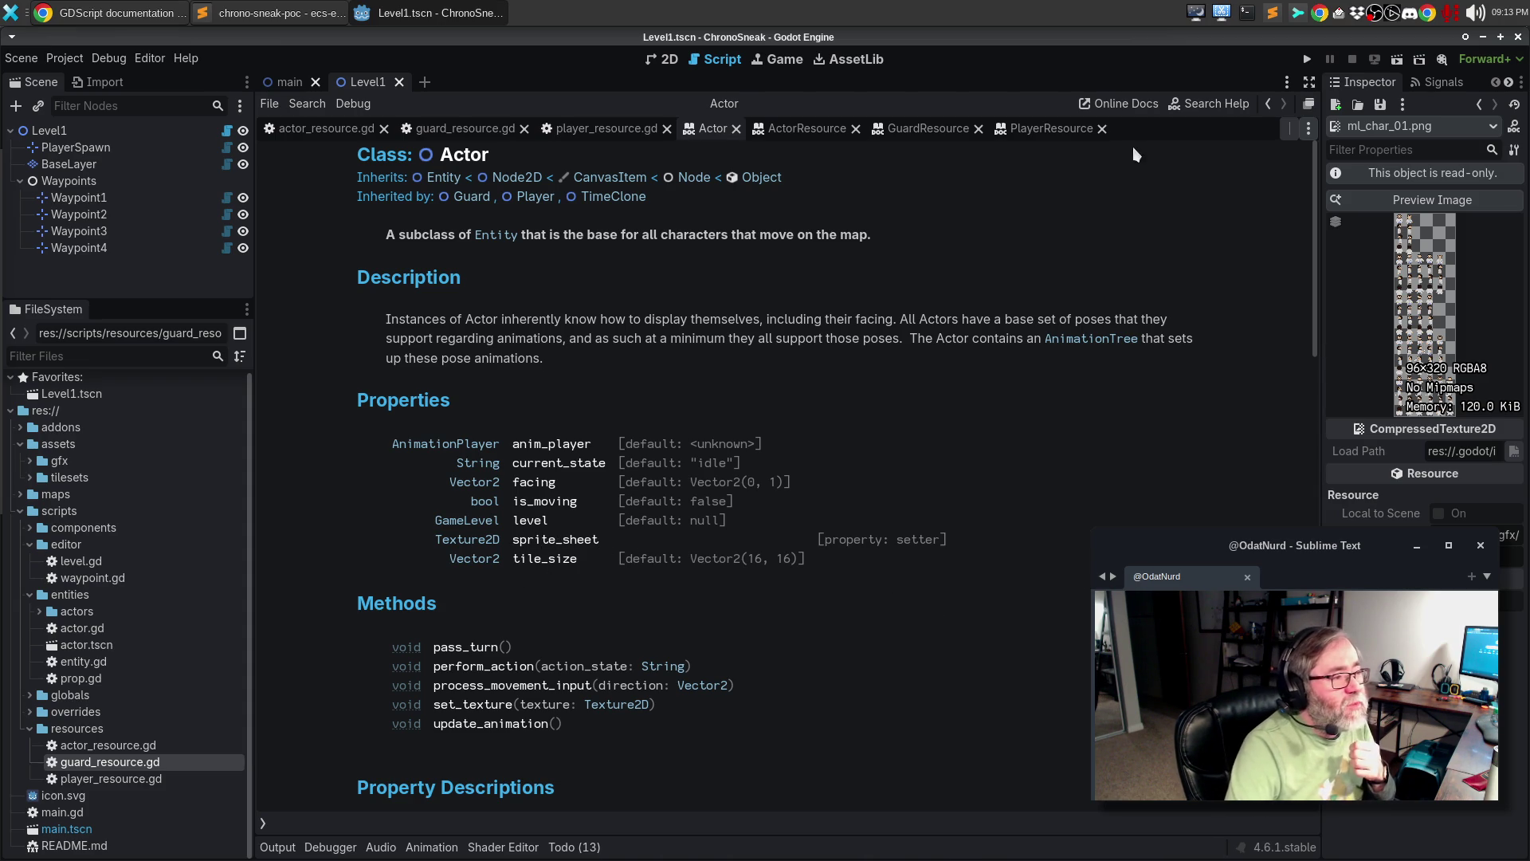
- Close the PlayerResource, GuardResource, ActorResource and Actor help pages and player_resource.gd
{"action": "left_click", "coordinate": [1100, 128]}
{"action": "left_click", "coordinate": [979, 129]}
{"action": "left_click", "coordinate": [855, 128]}
{"action": "left_click", "coordinate": [734, 129]}
{"action": "left_click", "coordinate": [666, 129]}
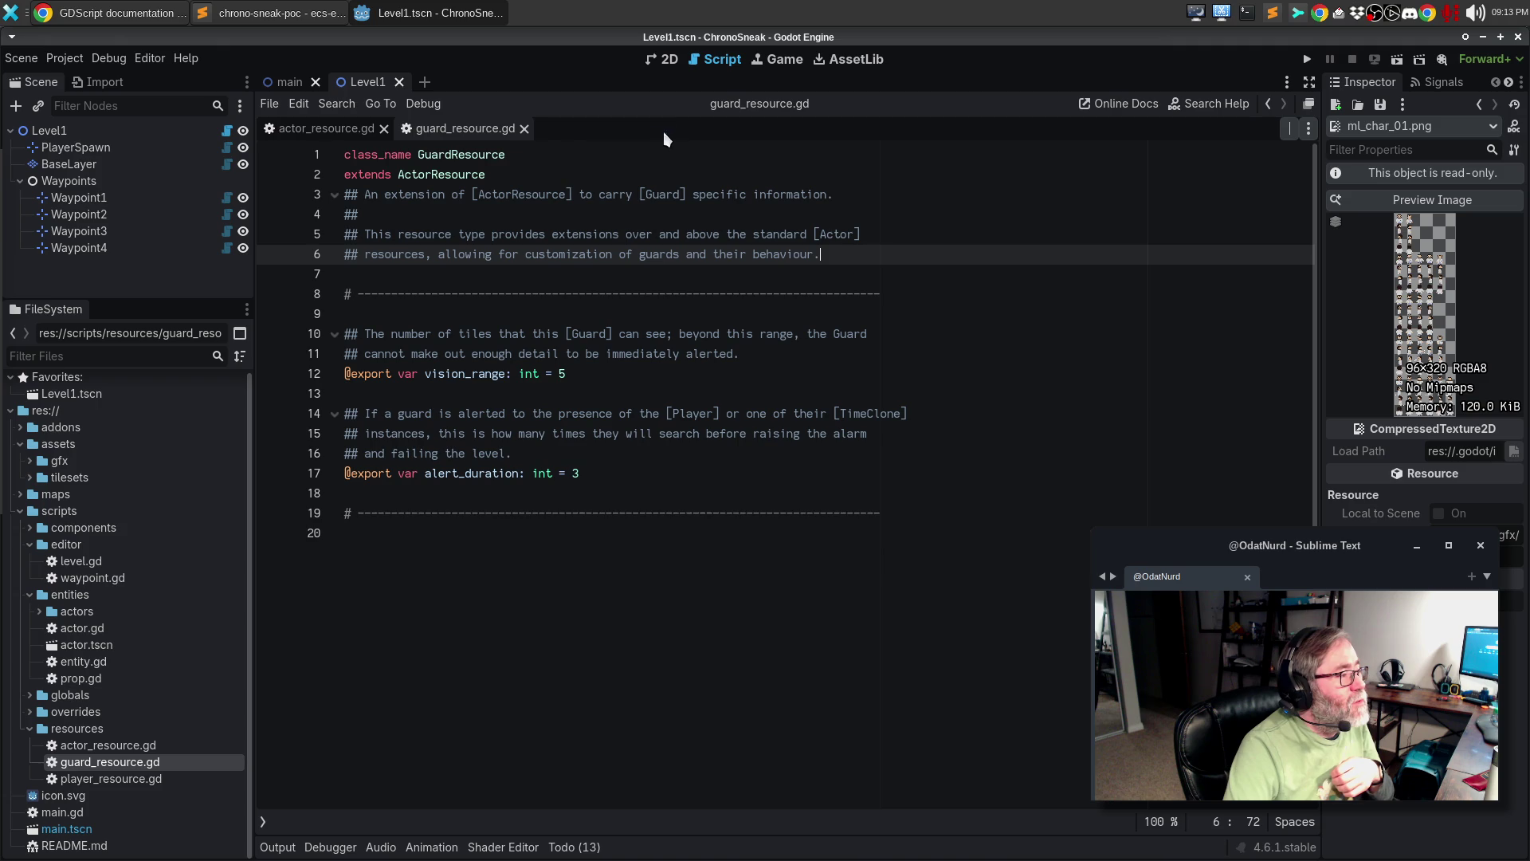
- Close guard_resource.gd and actor_resource.gd, then open scripts/entities/actor.gd and read through its sprite_sheet setter
{"action": "left_click", "coordinate": [524, 129]}
{"action": "left_click", "coordinate": [389, 127]}
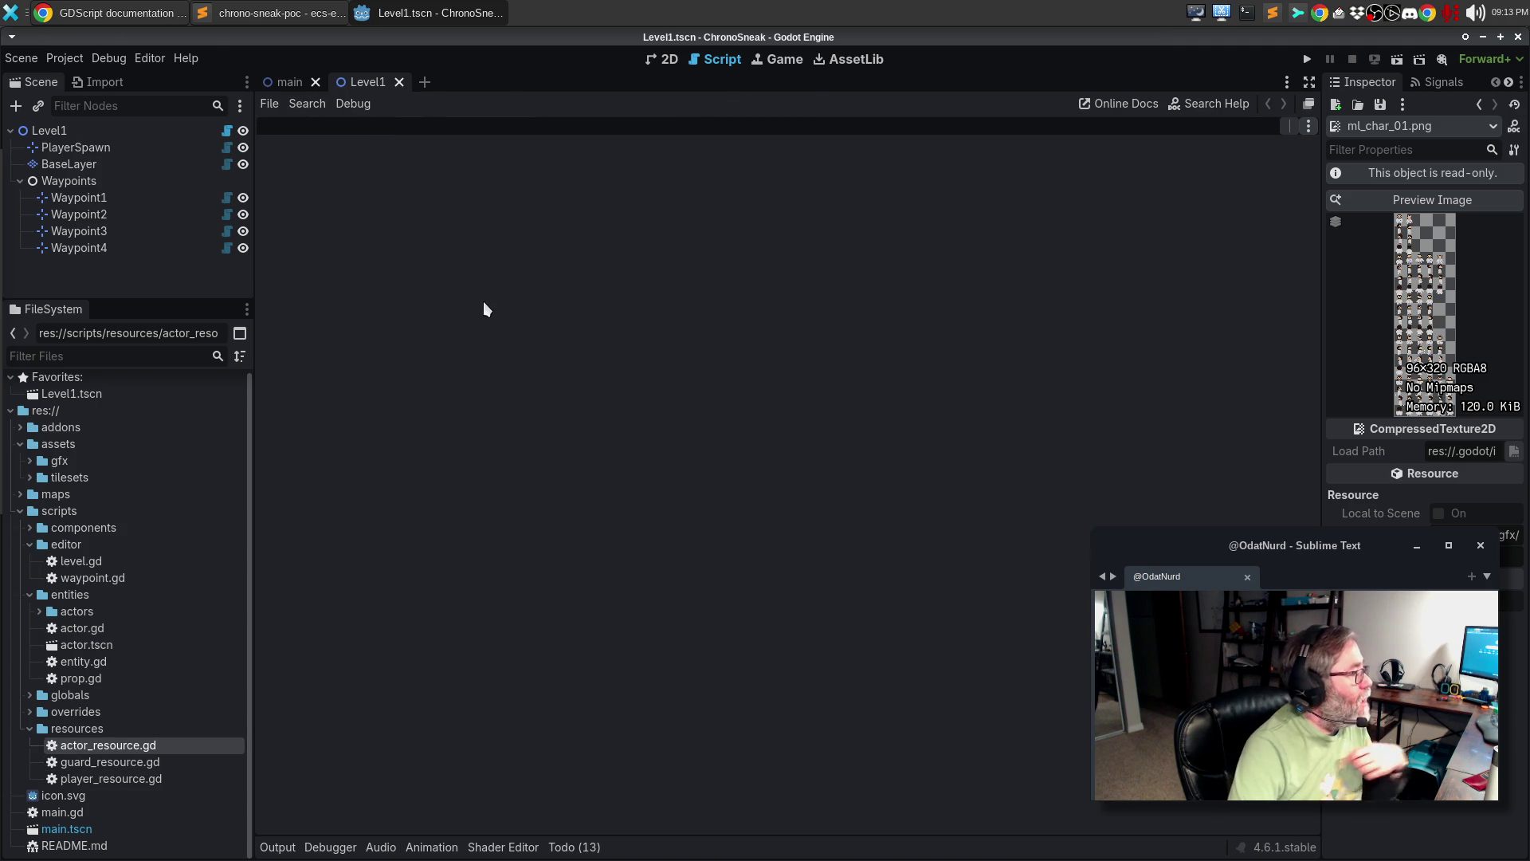
{"action": "double_click", "coordinate": [81, 630]}
{"action": "left_click", "coordinate": [667, 382]}
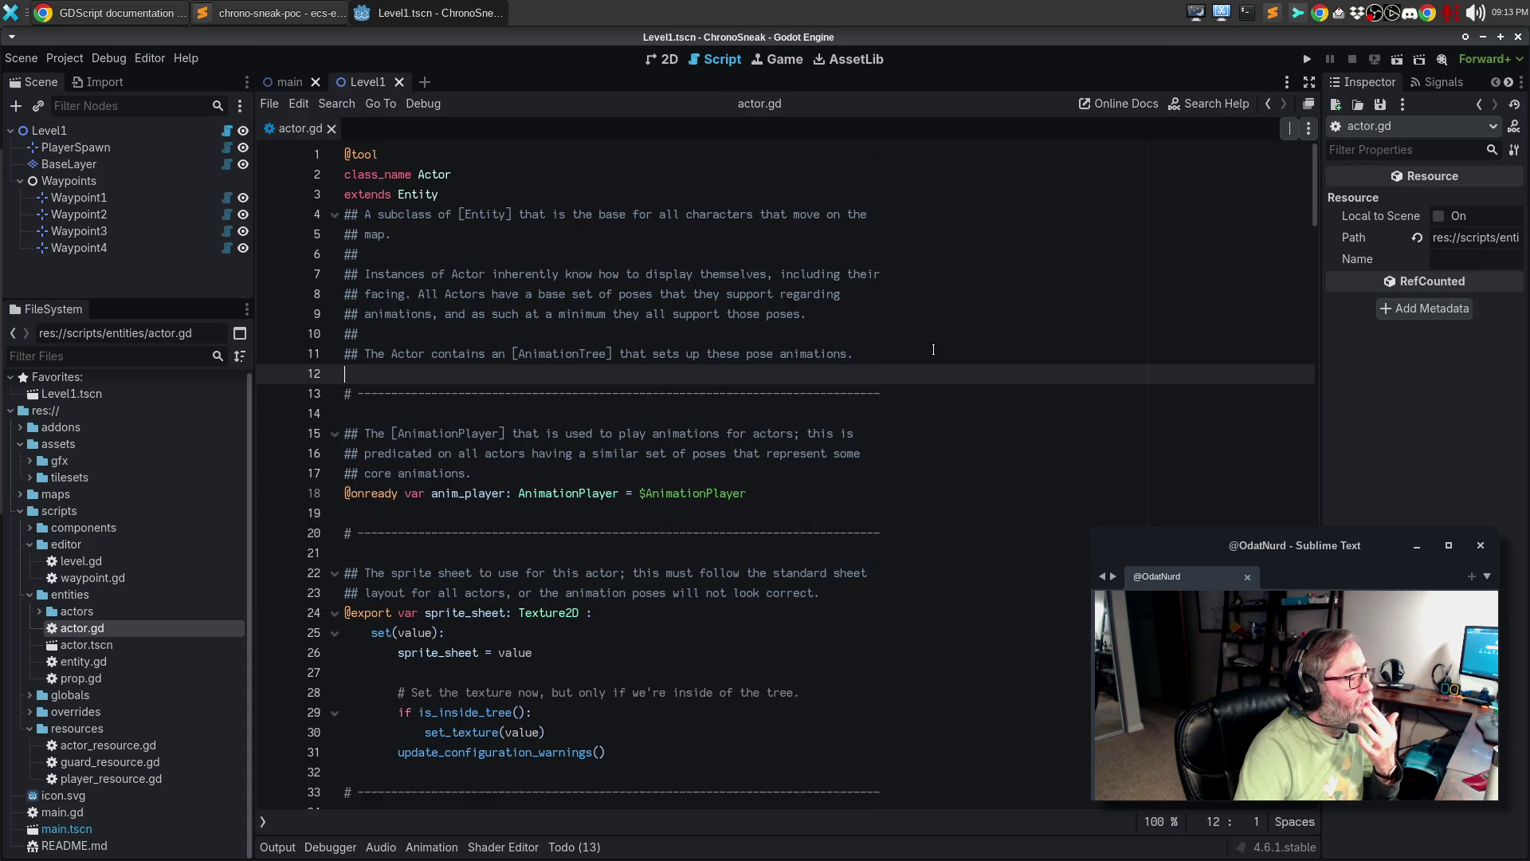
{"action": "left_click", "coordinate": [824, 487]}
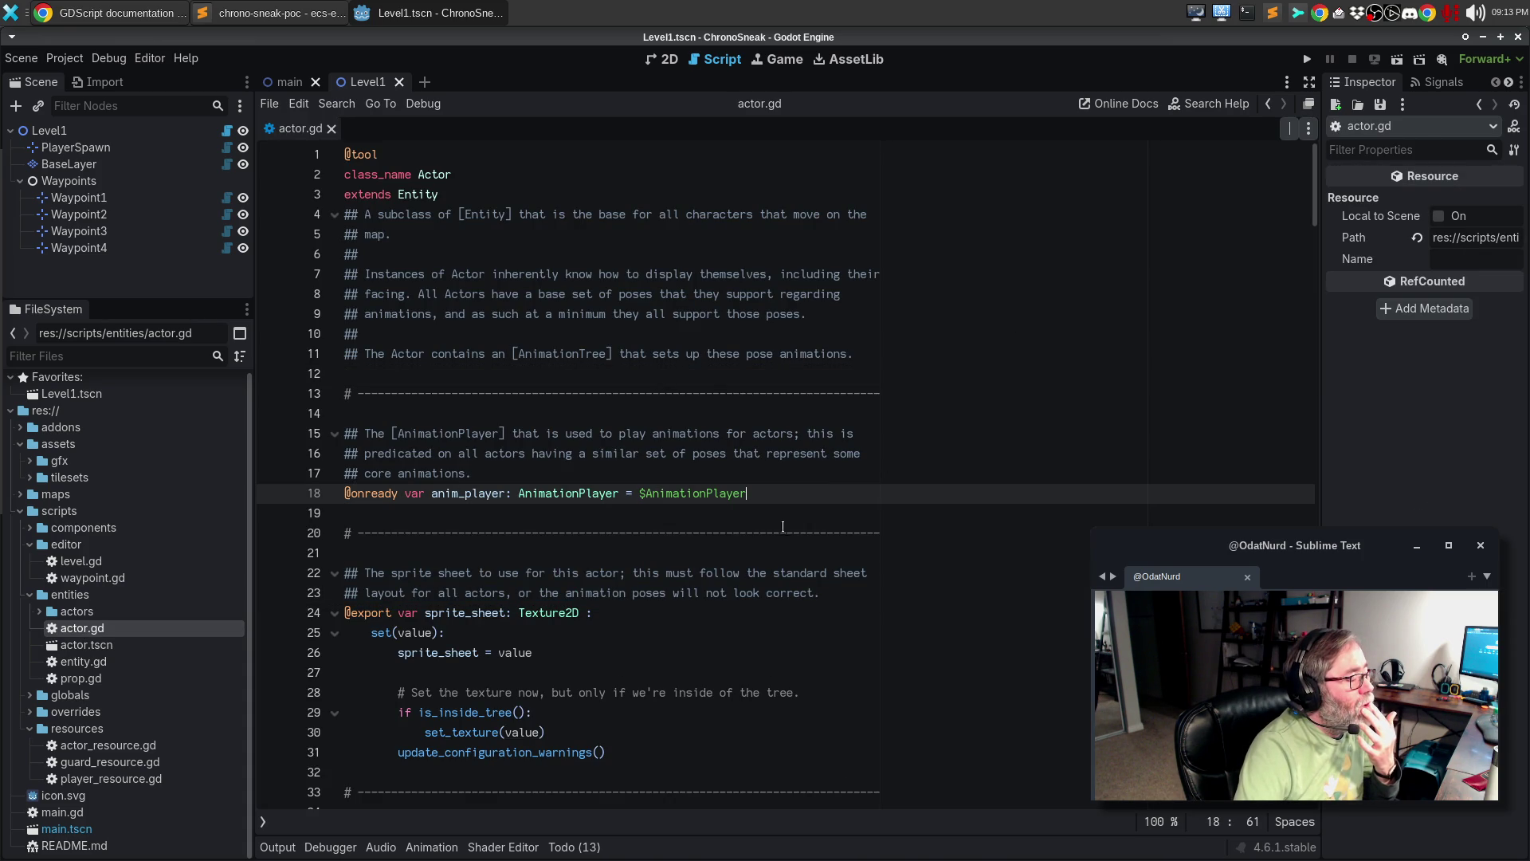
{"action": "left_click", "coordinate": [649, 599]}
{"action": "key", "text": "Down"}
{"action": "key", "text": "Down"}
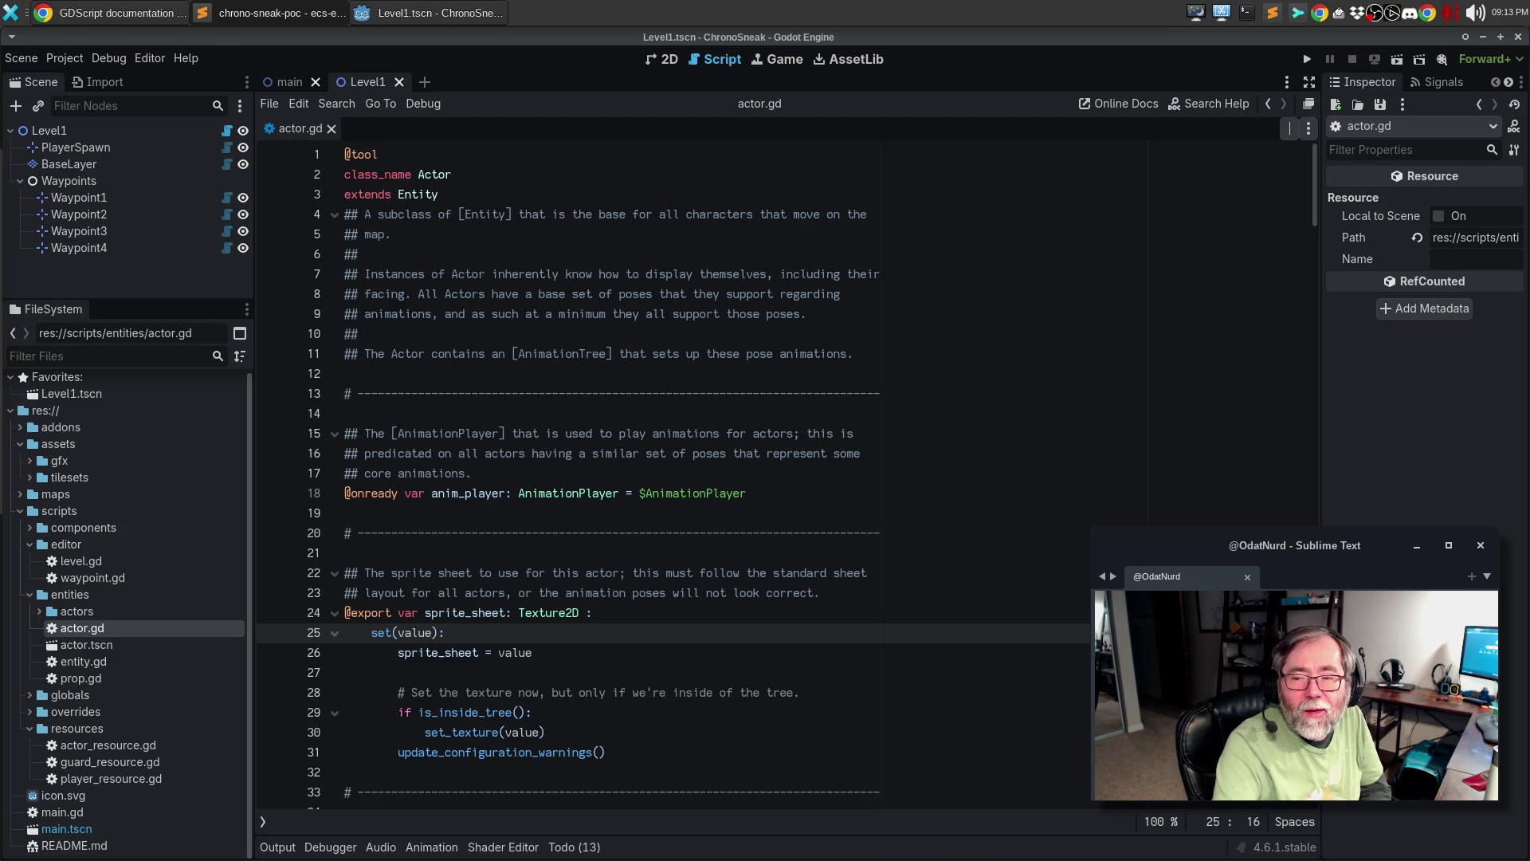
- Look up the Sprite2D class reference via Search Help, then open actor_resource.gd
{"action": "left_click", "coordinate": [628, 249]}
{"action": "key", "text": "F1"}
{"action": "type", "text": "A"}
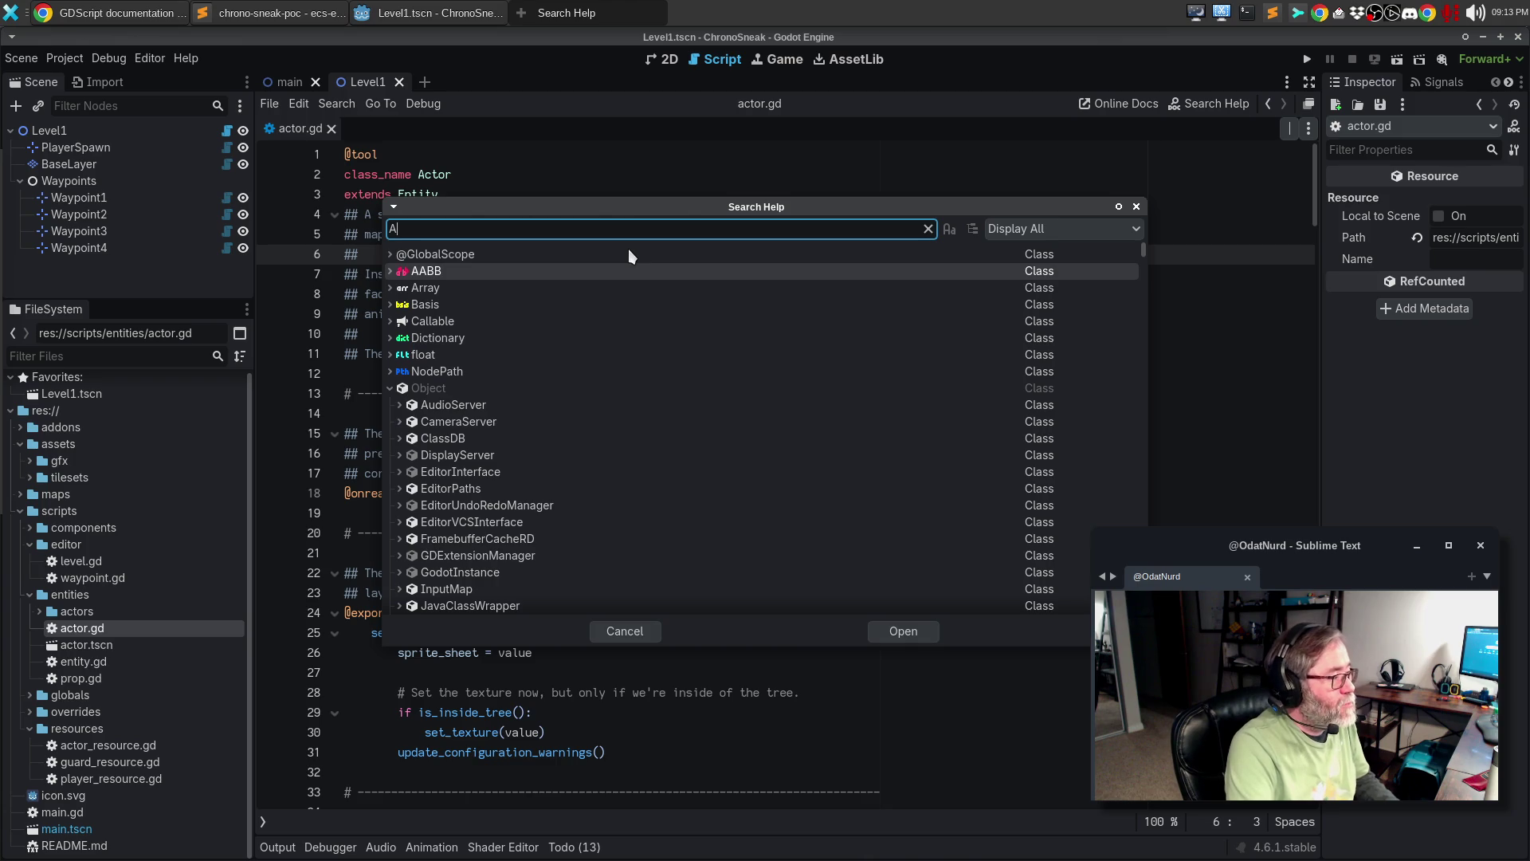
{"action": "key", "text": "BackSpace"}
{"action": "type", "text": "Sprite"}
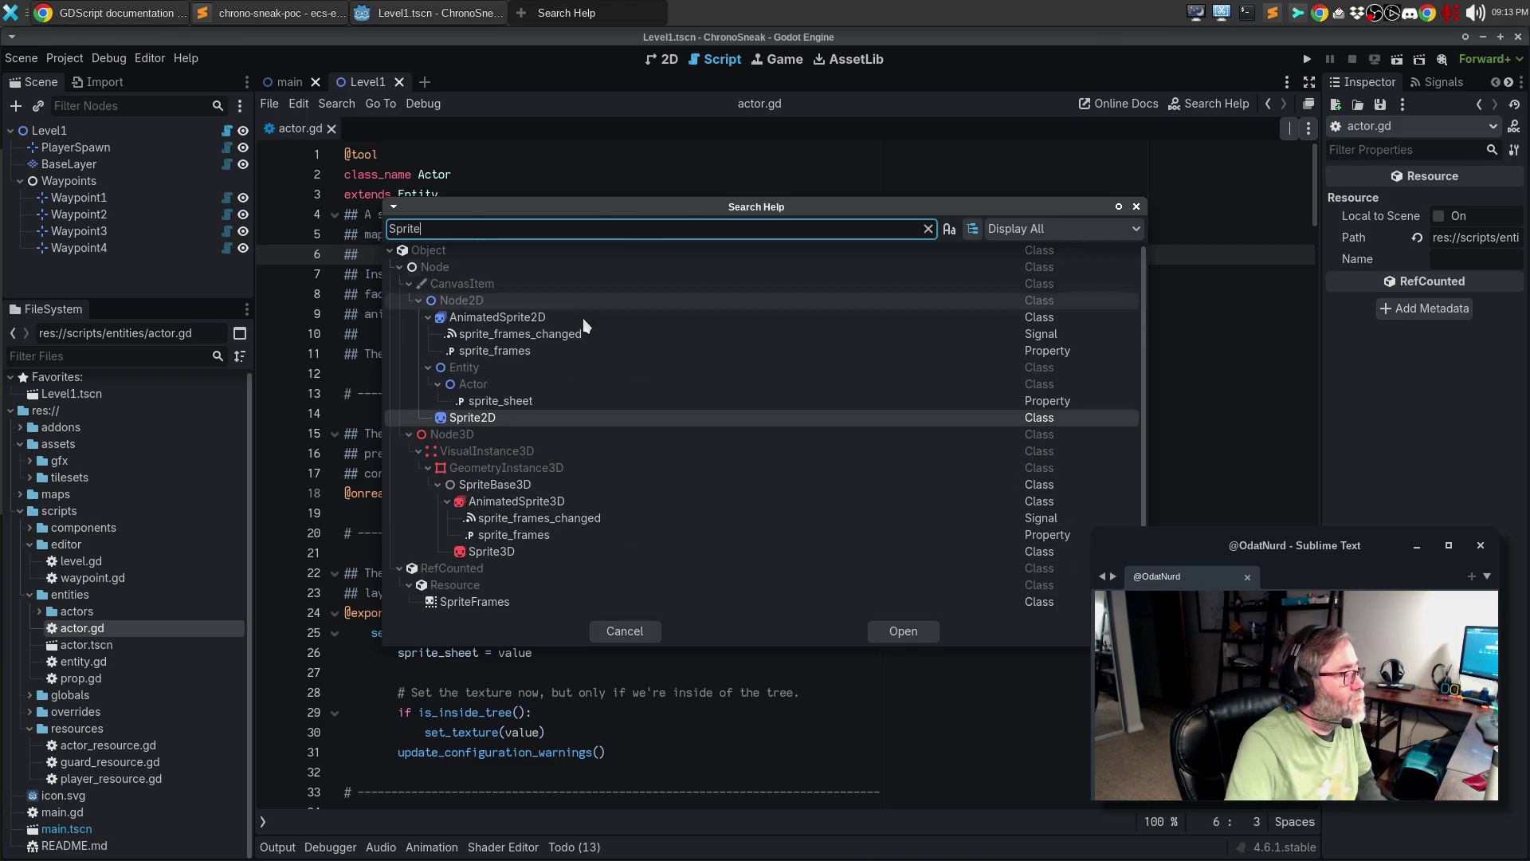
{"action": "left_click", "coordinate": [474, 420]}
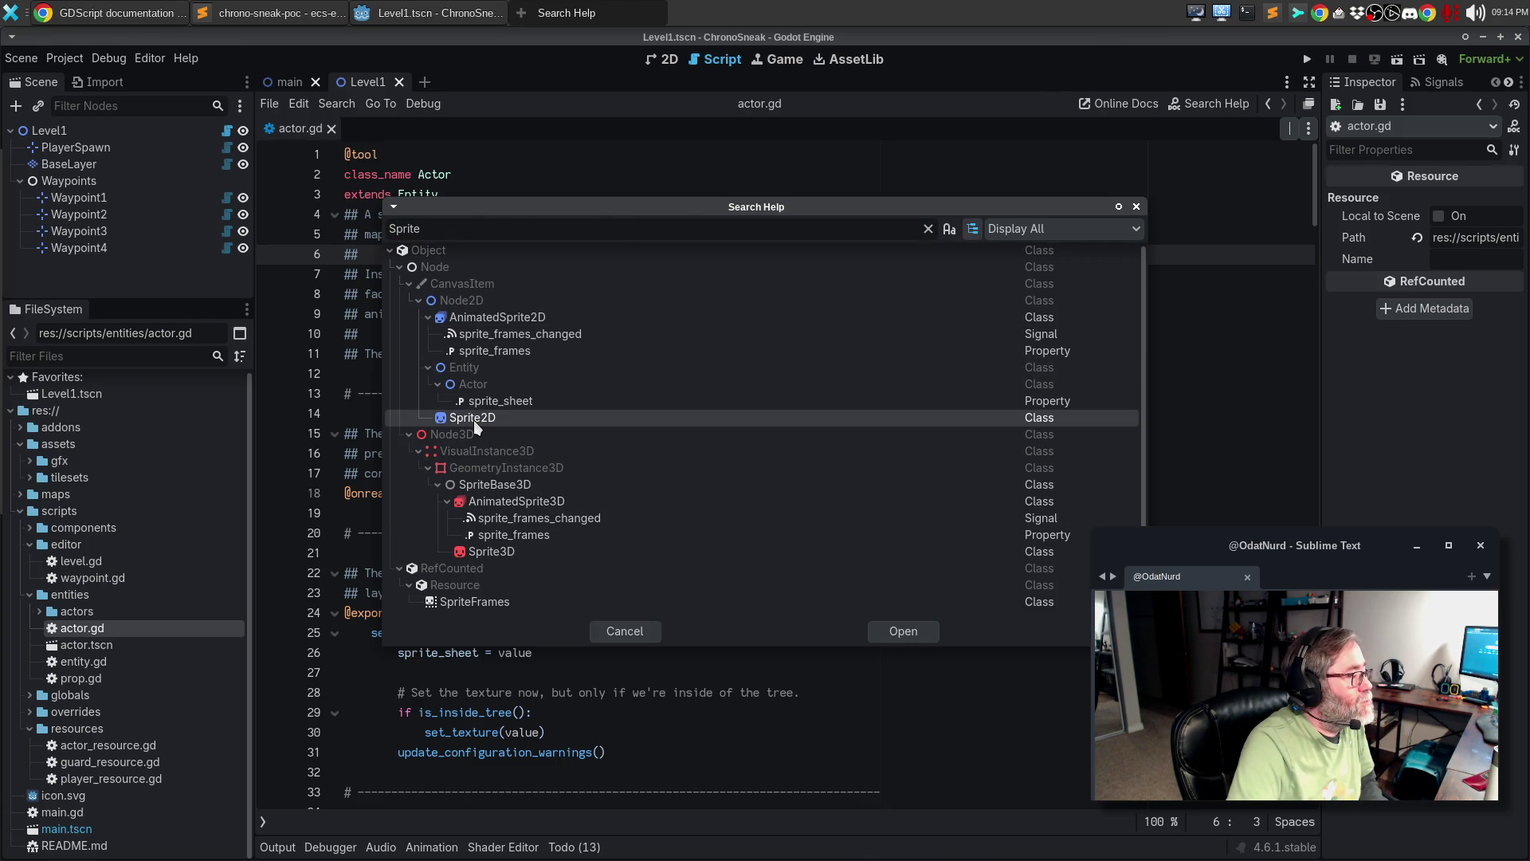
{"action": "double_click", "coordinate": [474, 419]}
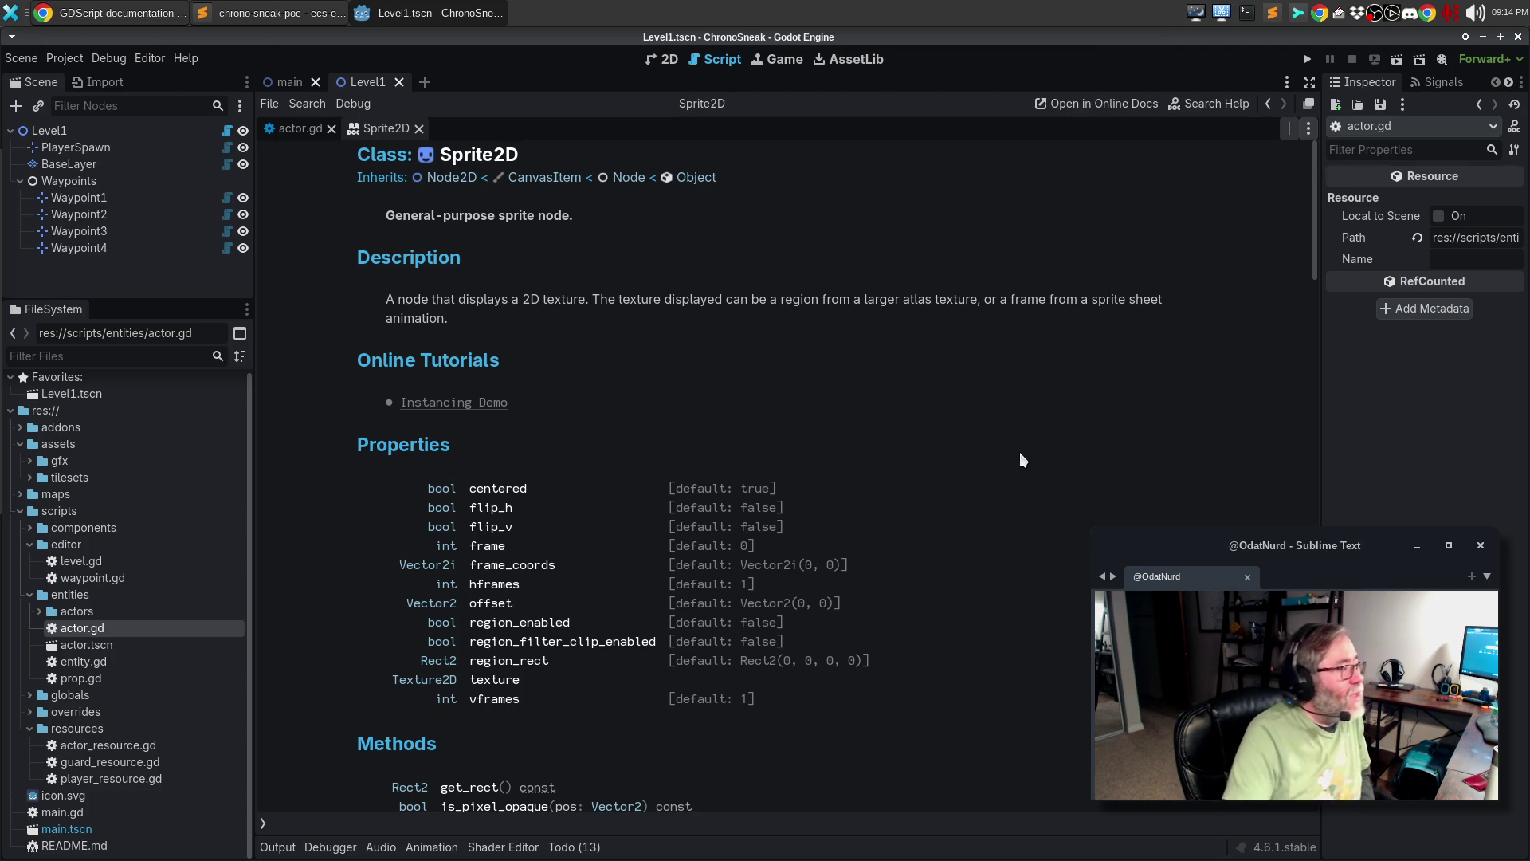
{"action": "double_click", "coordinate": [134, 744]}
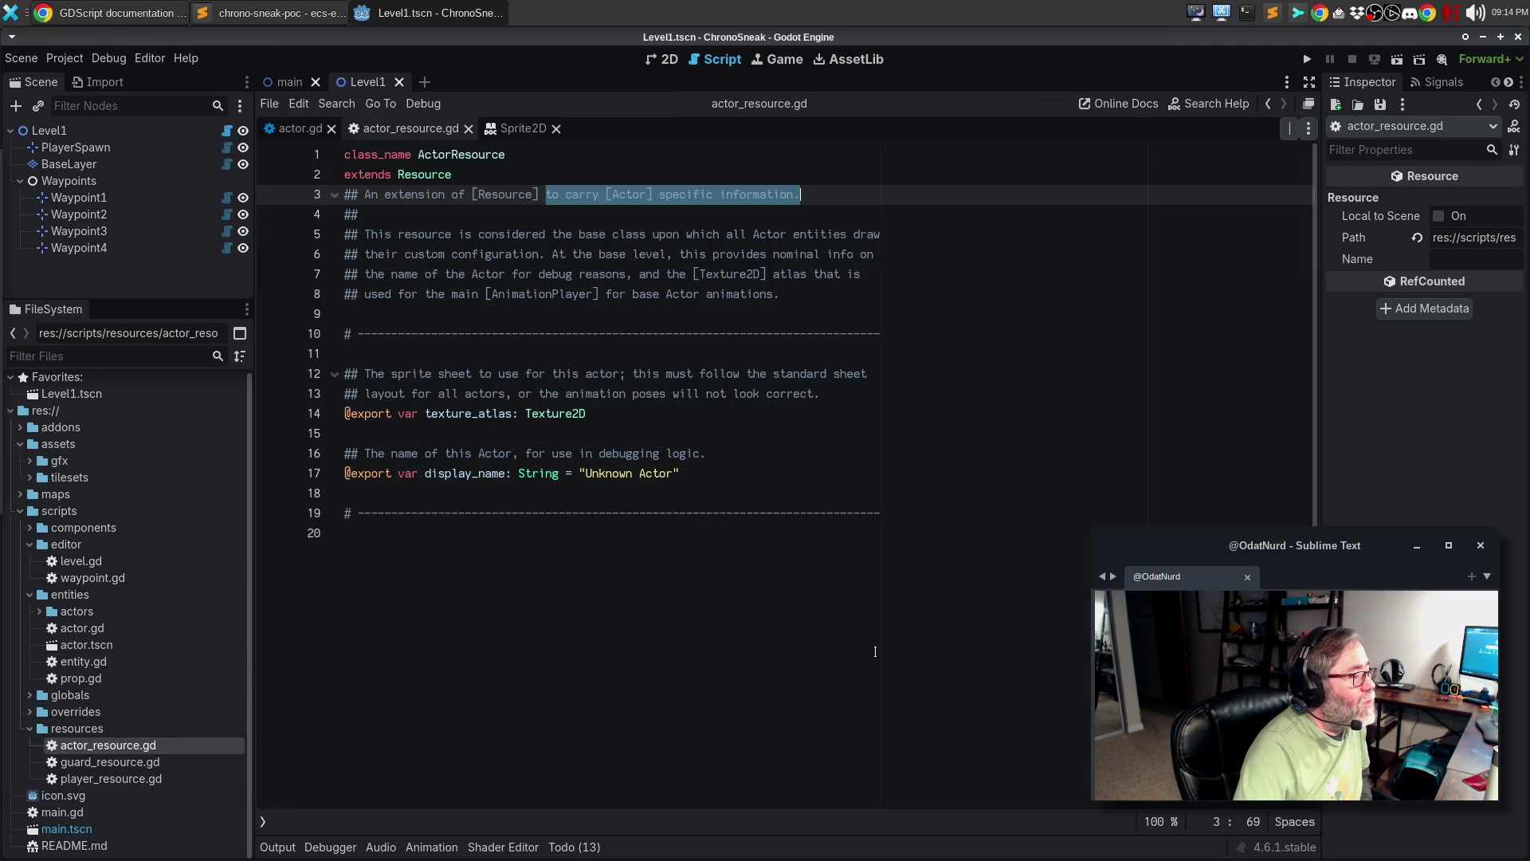
- Glance at the GDScript docs in Chrome, then return to Godot and open the Project menu
{"action": "left_click", "coordinate": [656, 402]}
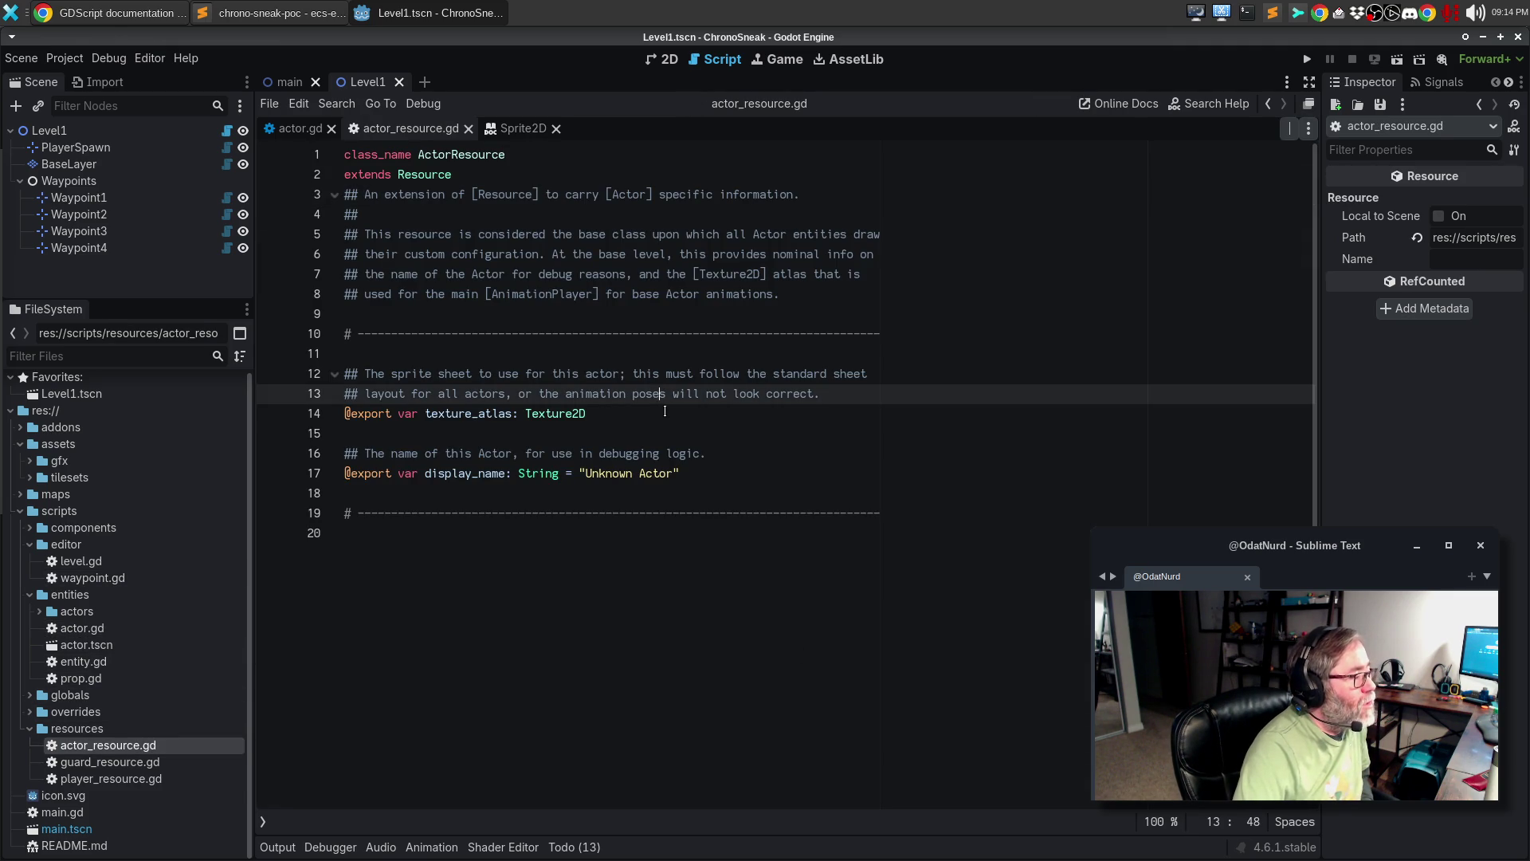
{"action": "left_click", "coordinate": [664, 413]}
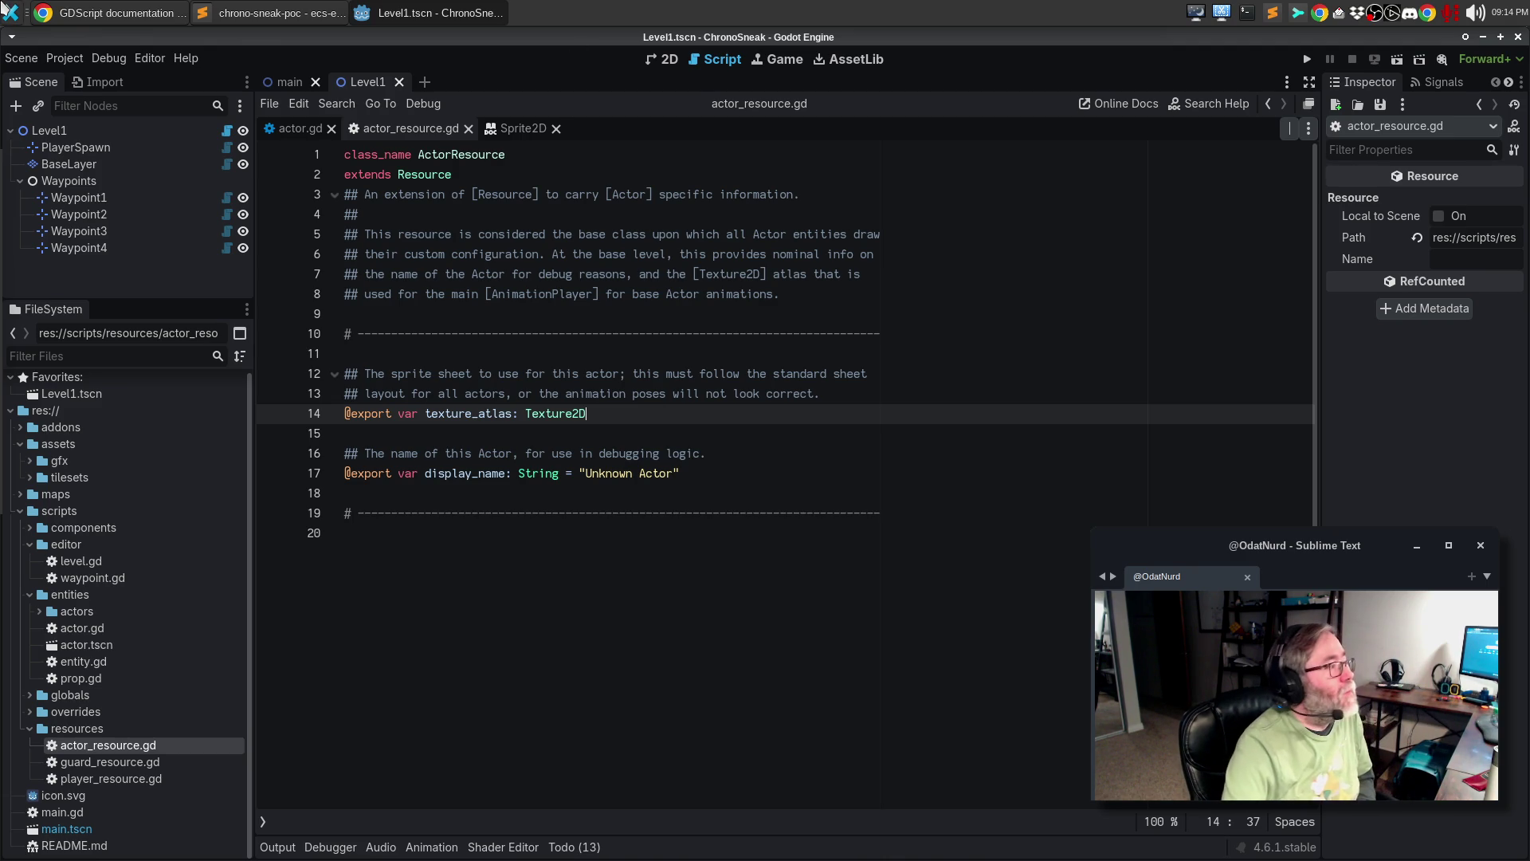
{"action": "key", "text": "alt+Tab"}
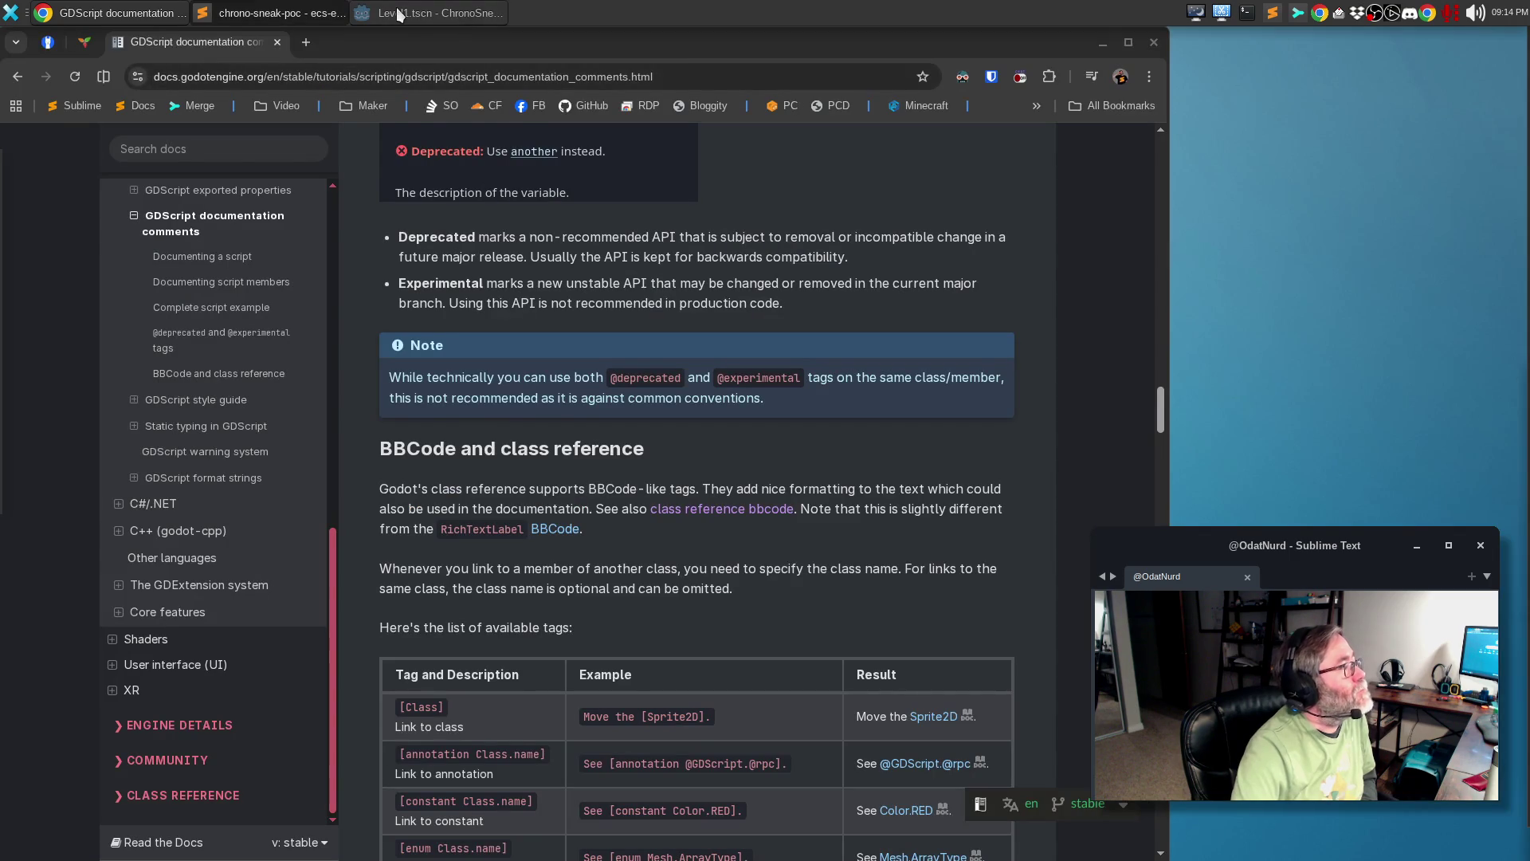
{"action": "left_click", "coordinate": [402, 14]}
{"action": "left_click", "coordinate": [64, 58]}
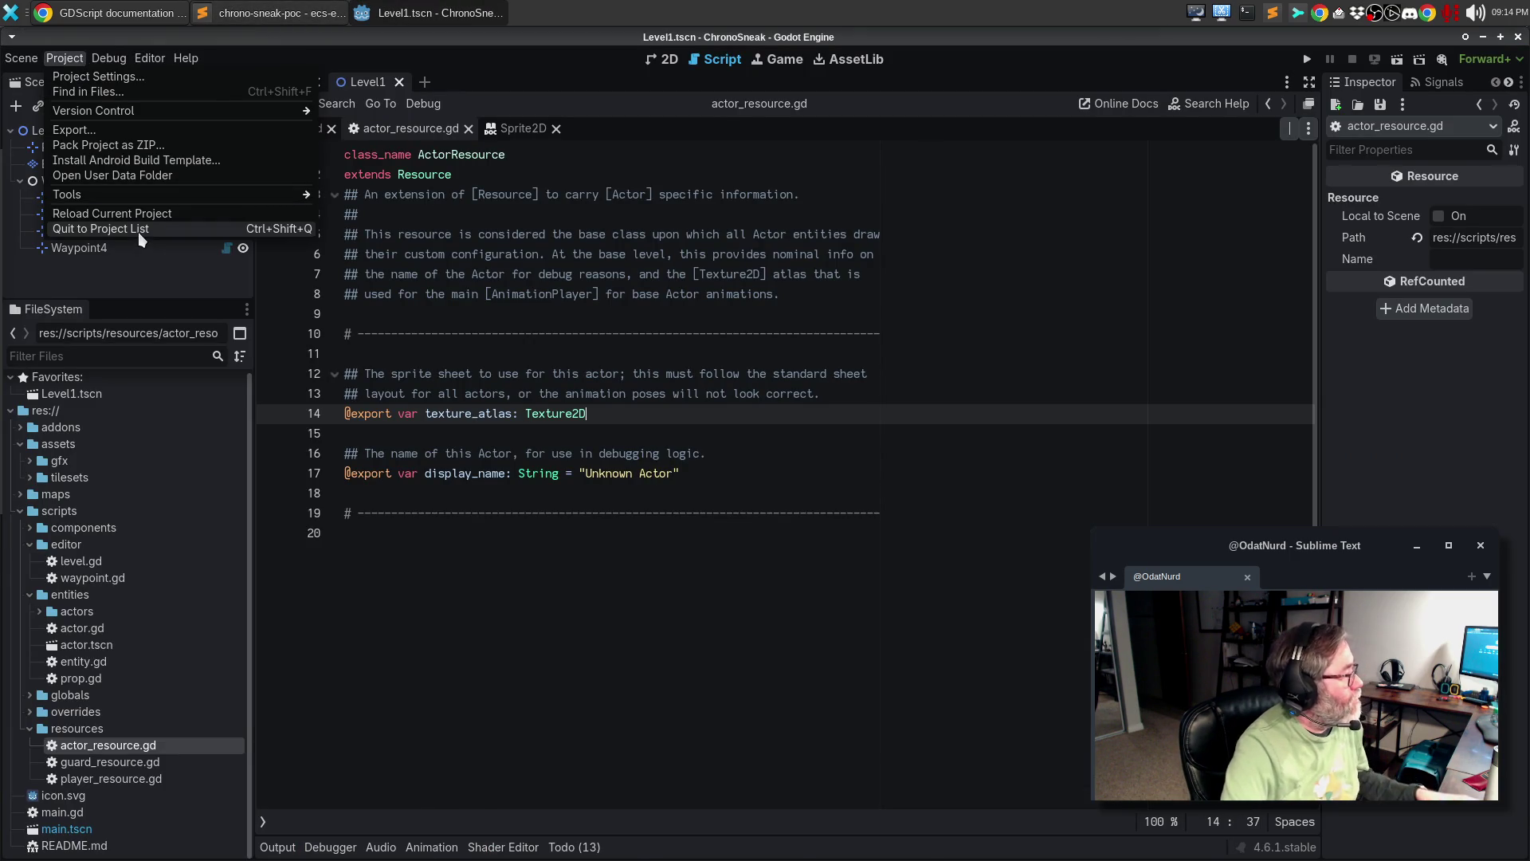
- Quit to the project list, reopen ecs-exploration, run it with F5, and check the debugger errors
{"action": "left_click", "coordinate": [138, 230]}
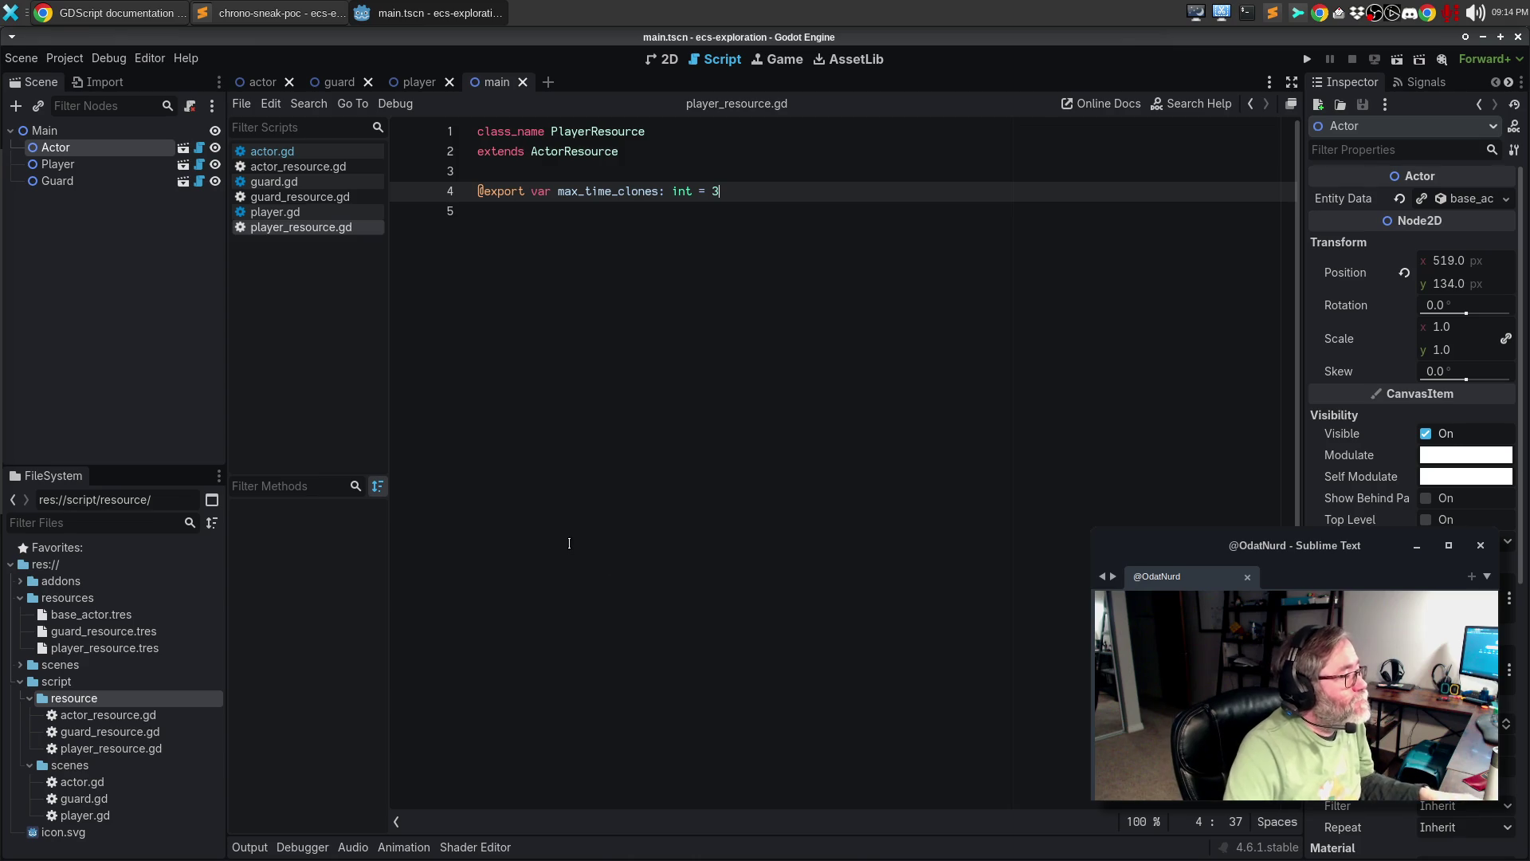
{"action": "key", "text": "Down"}
{"action": "key", "text": "F5"}
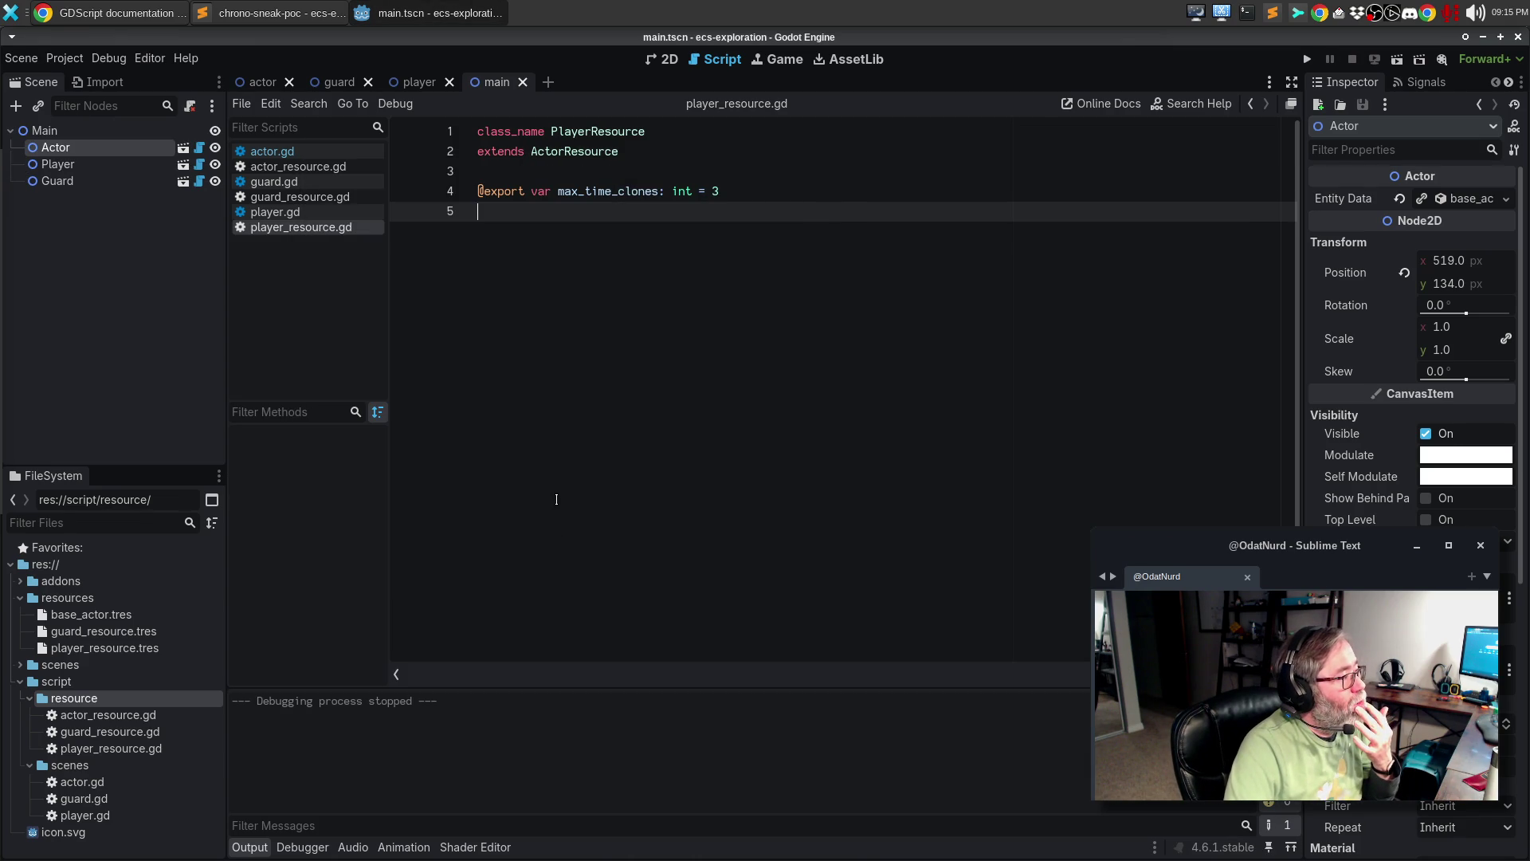
{"action": "key", "text": "F5"}
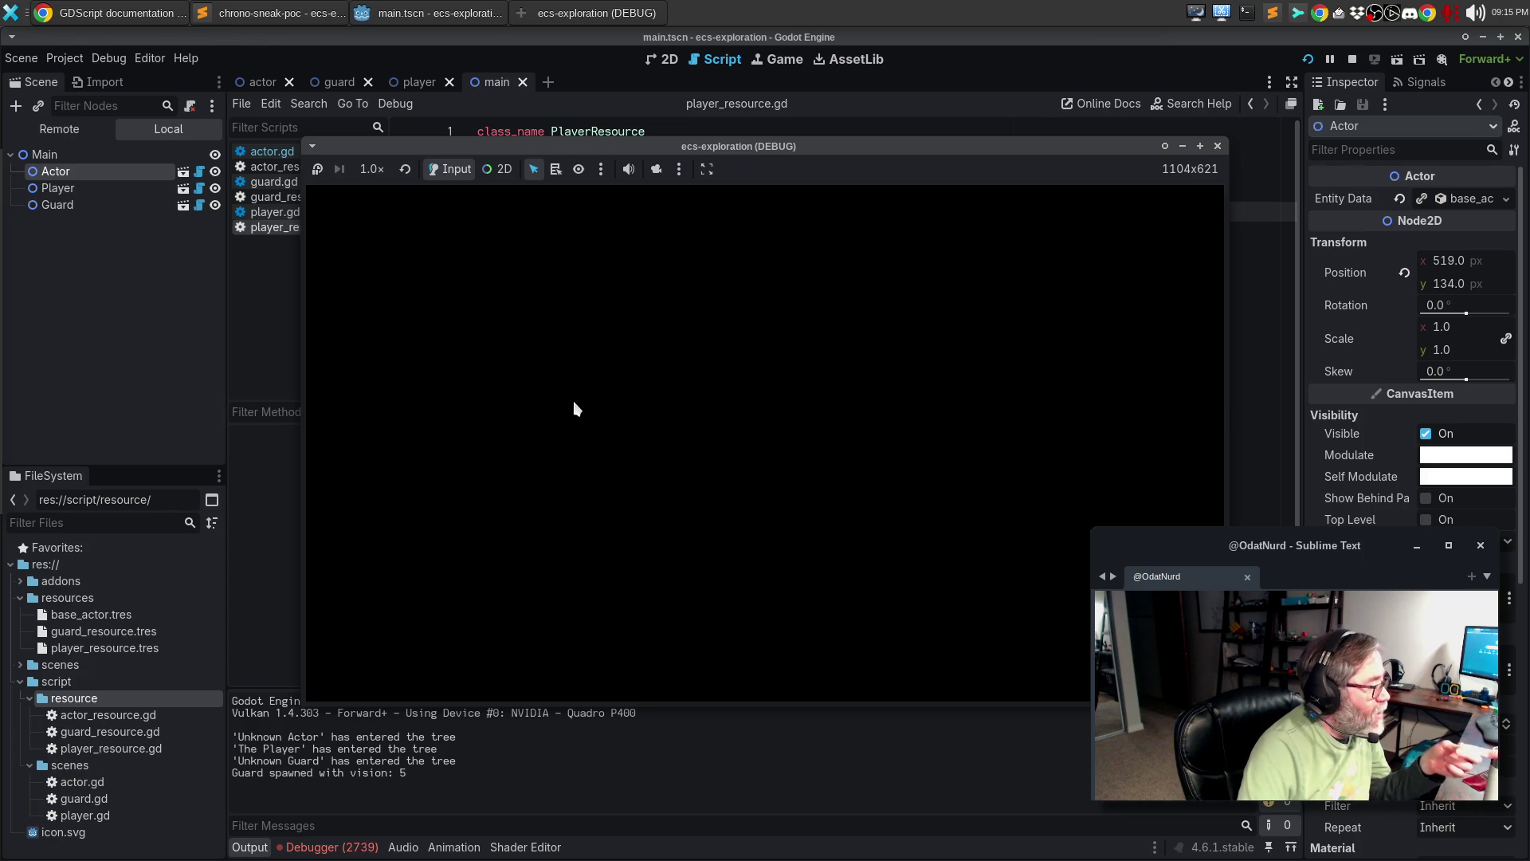
{"action": "left_click", "coordinate": [1217, 146]}
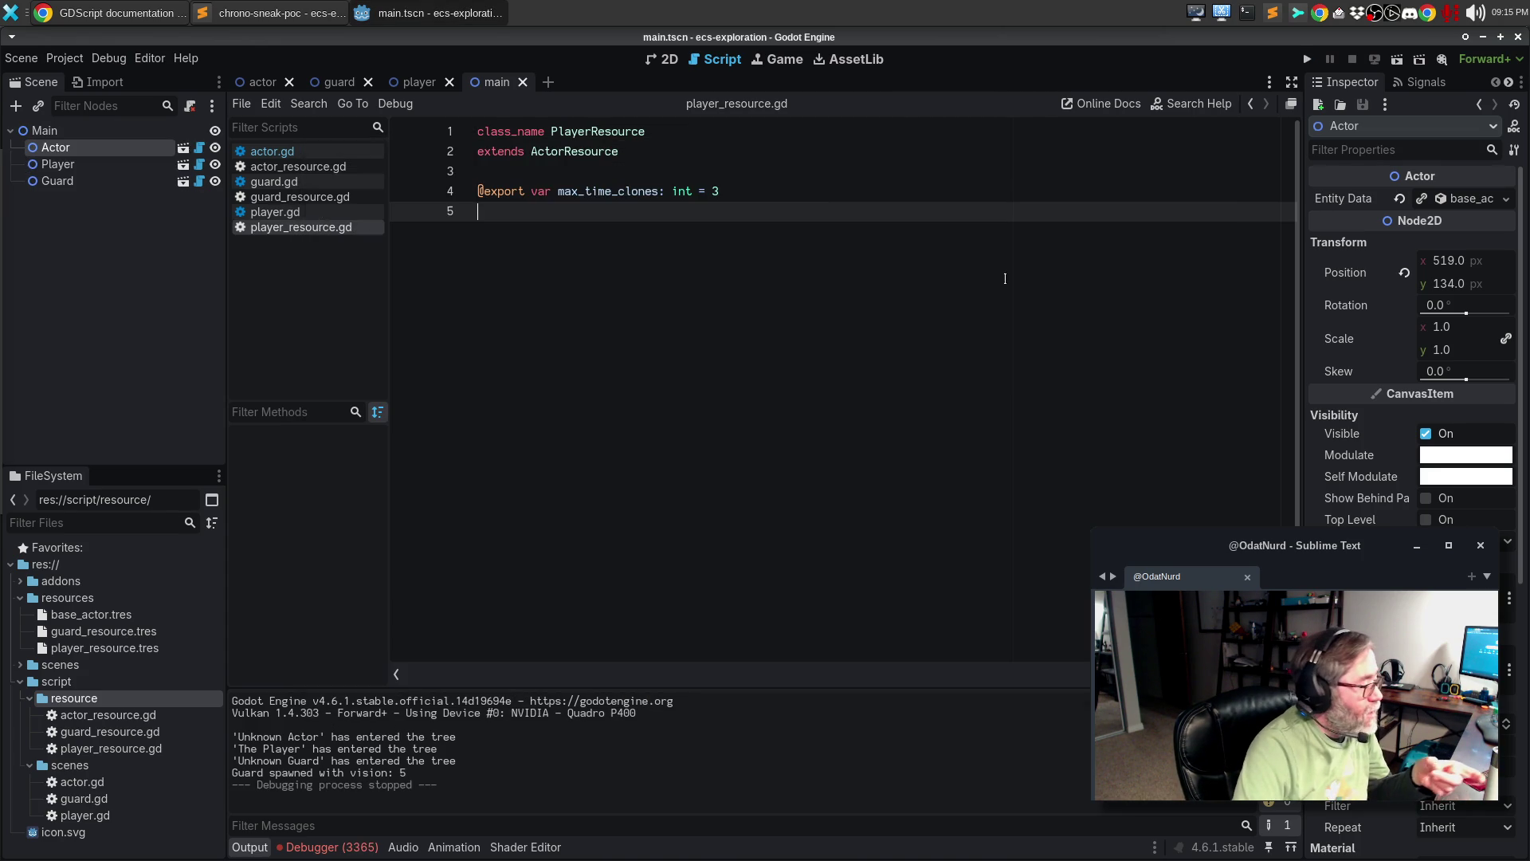
{"action": "left_click", "coordinate": [357, 848]}
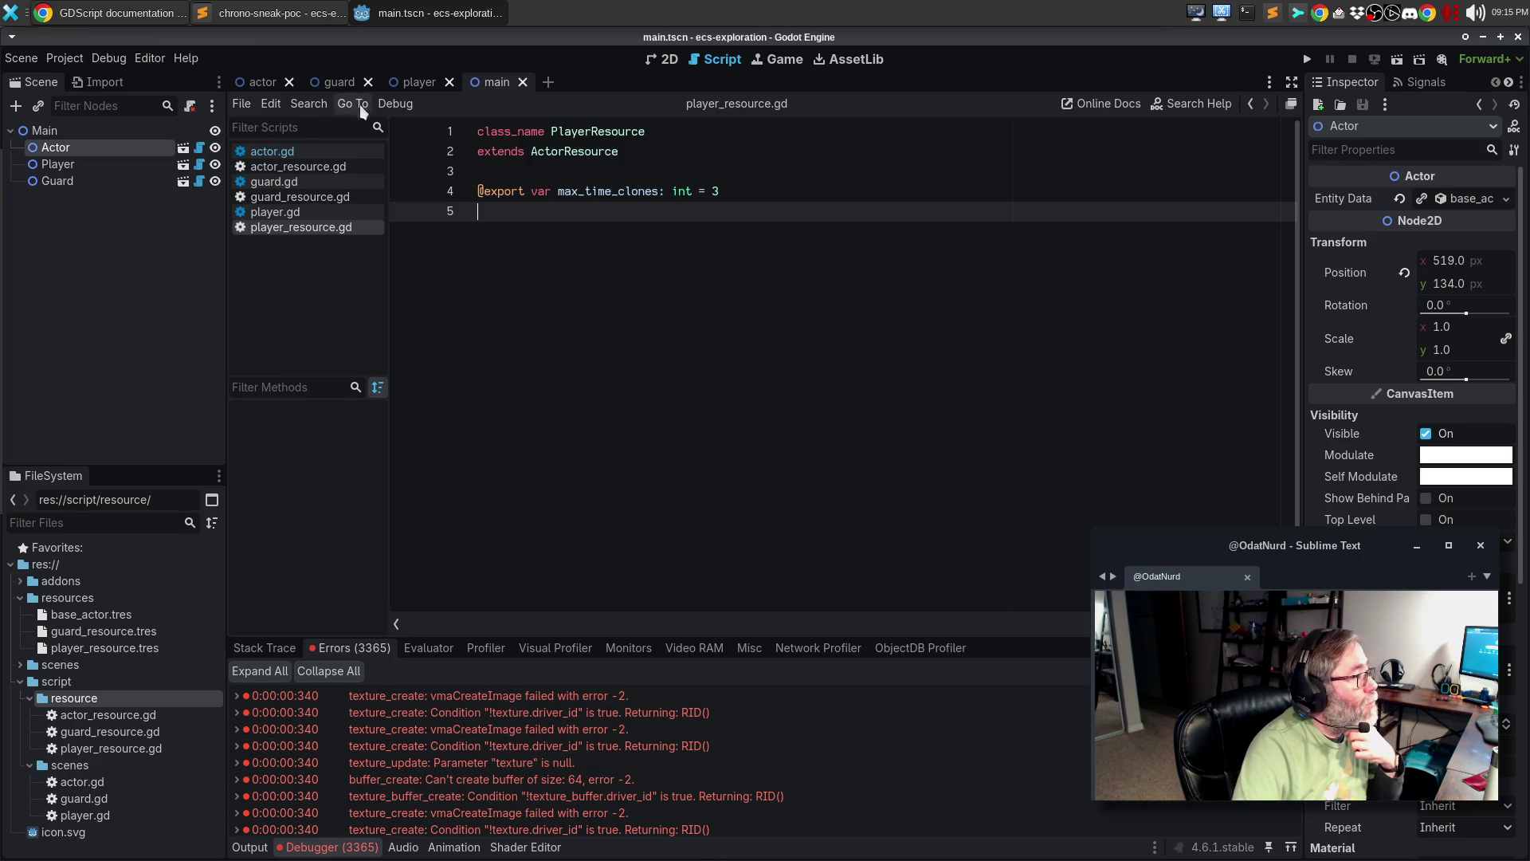
- Switch between the actor and guard scenes, then open the actor's Entity Data resource dropdown
{"action": "left_click", "coordinate": [243, 83]}
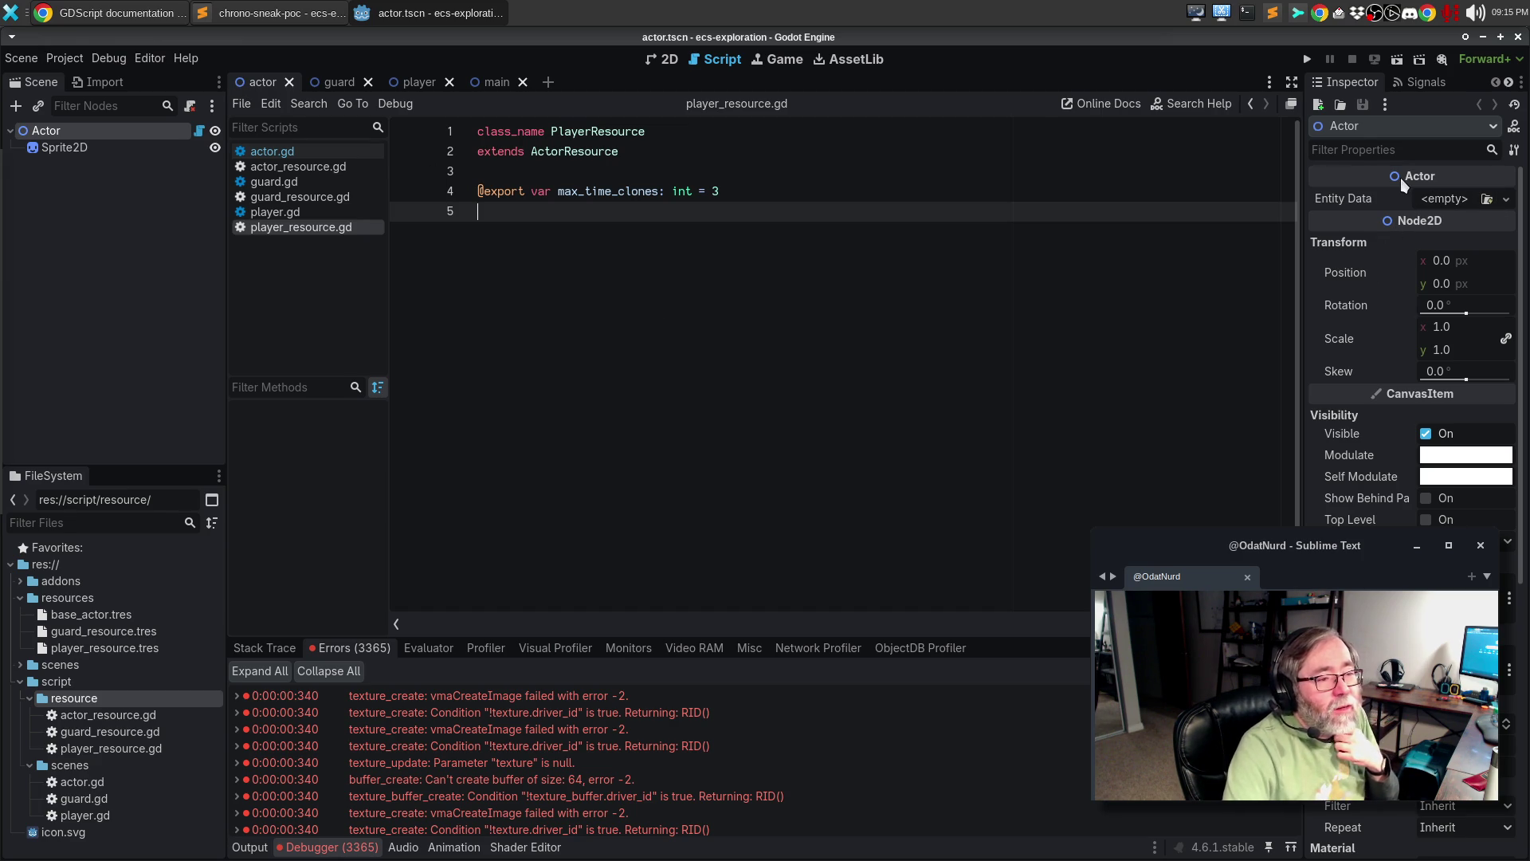
{"action": "left_click", "coordinate": [337, 83]}
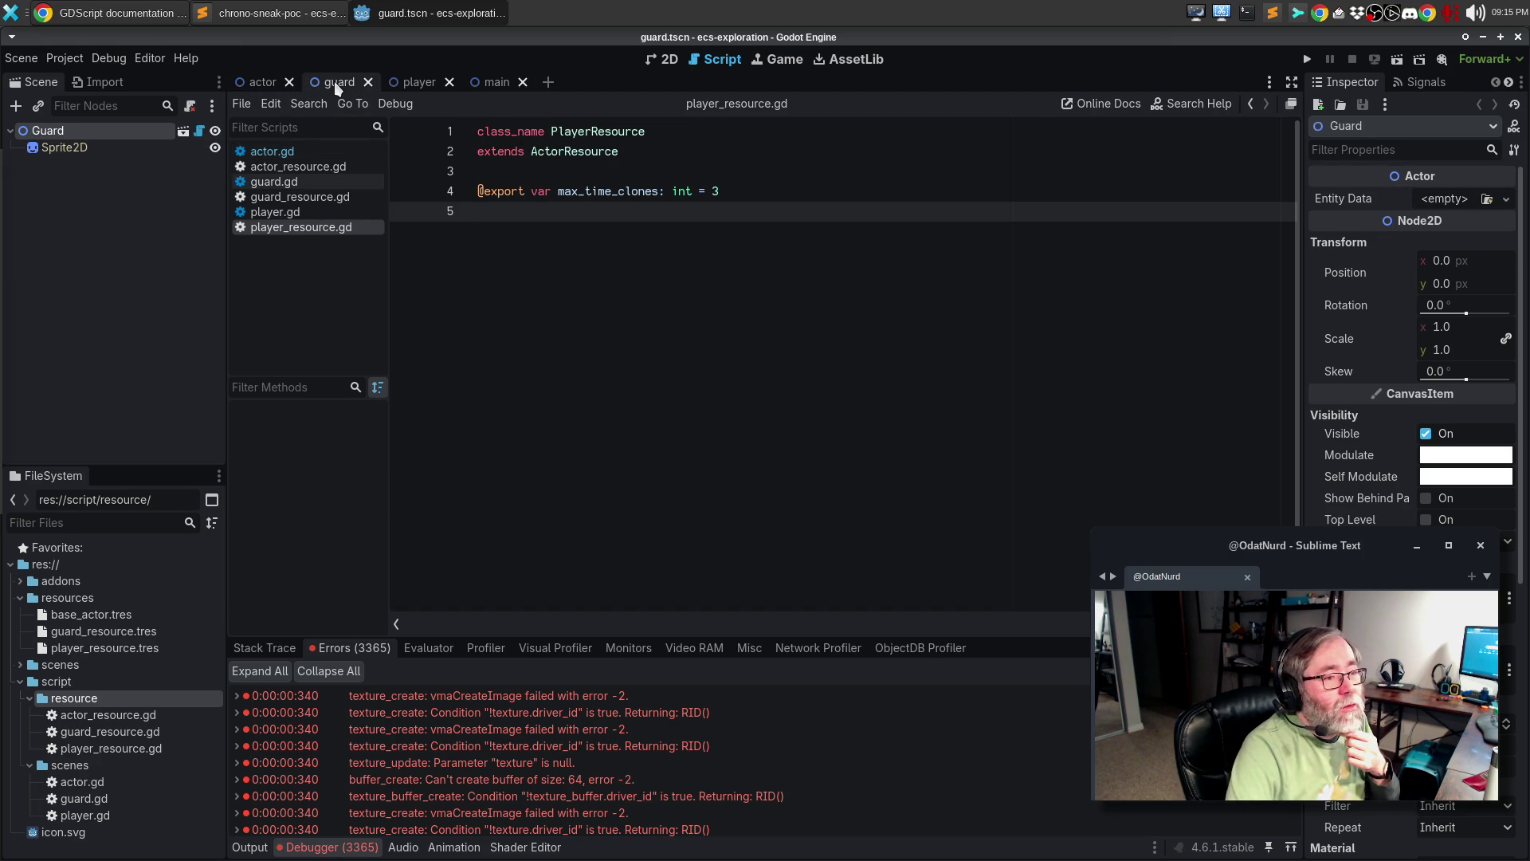
{"action": "left_click", "coordinate": [403, 83]}
{"action": "left_click", "coordinate": [336, 83]}
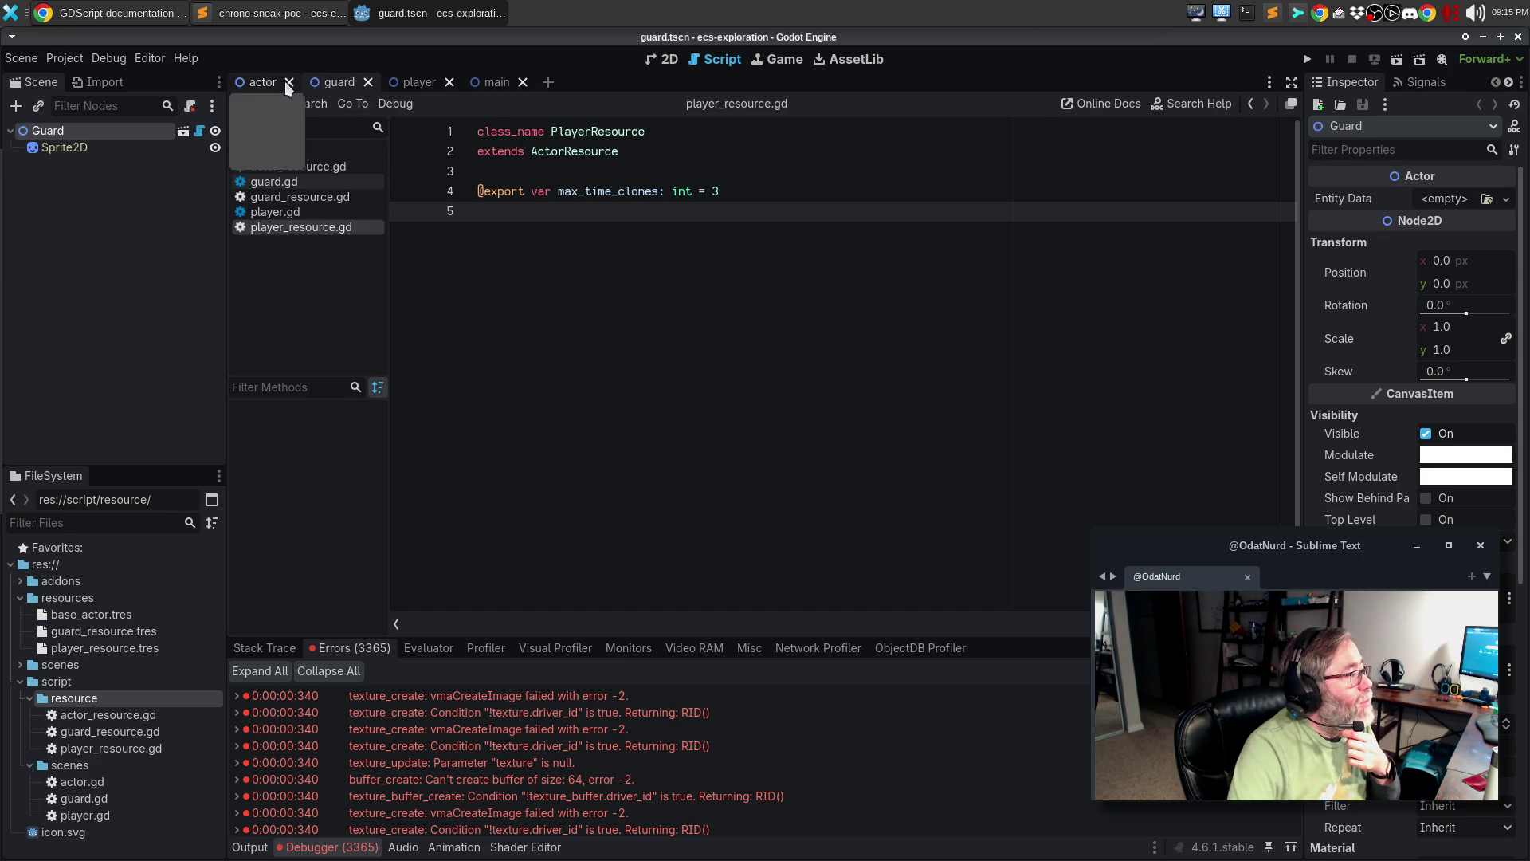
{"action": "left_click", "coordinate": [263, 83]}
{"action": "left_click", "coordinate": [1504, 200]}
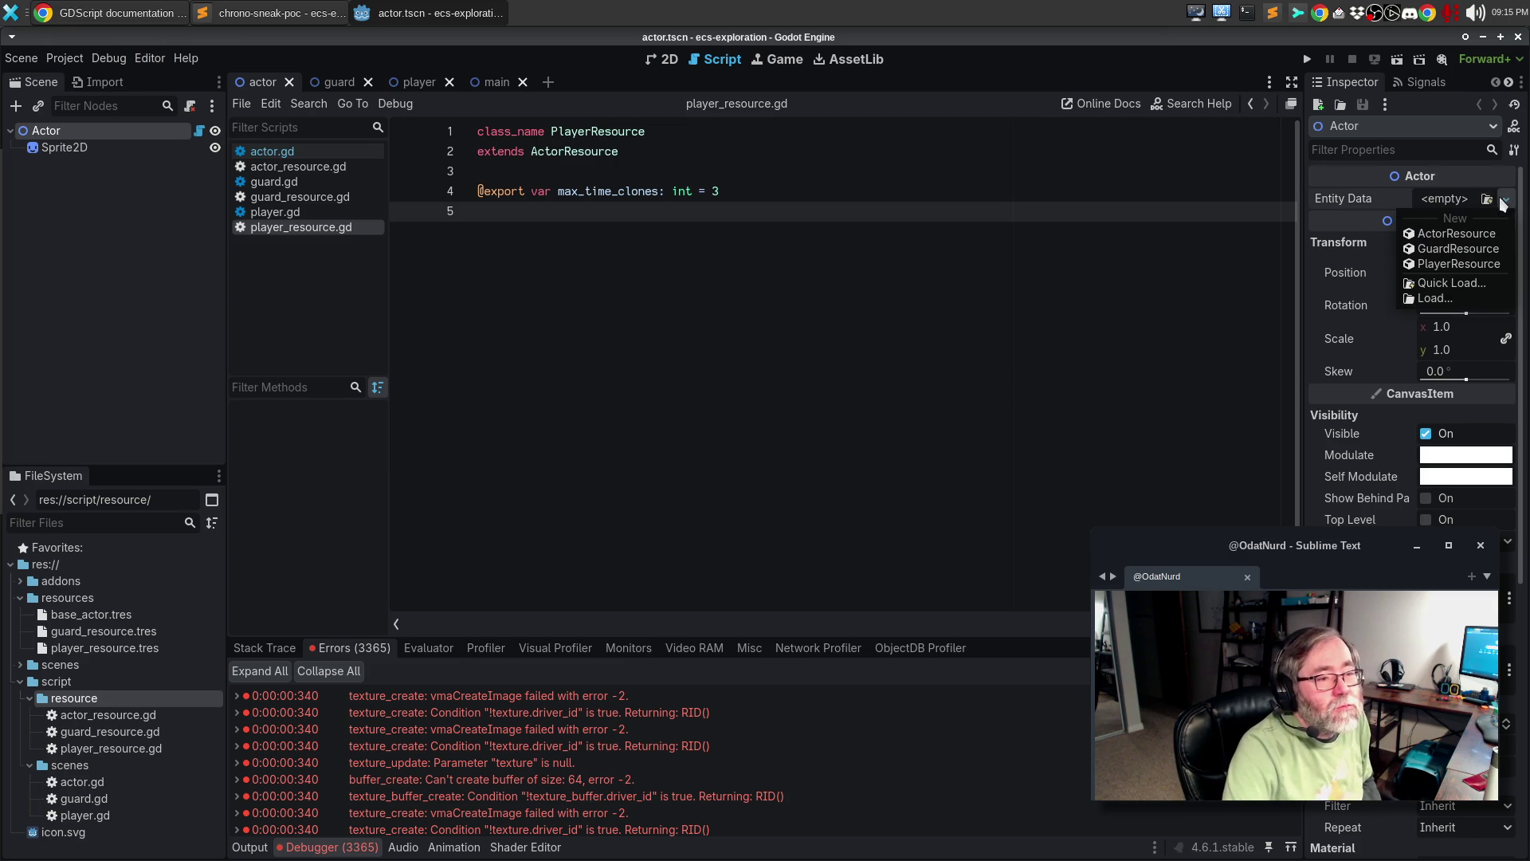
- Assign base_actor.tres as the Actor's Entity Data and save the actor scene
{"action": "left_click", "coordinate": [1433, 283]}
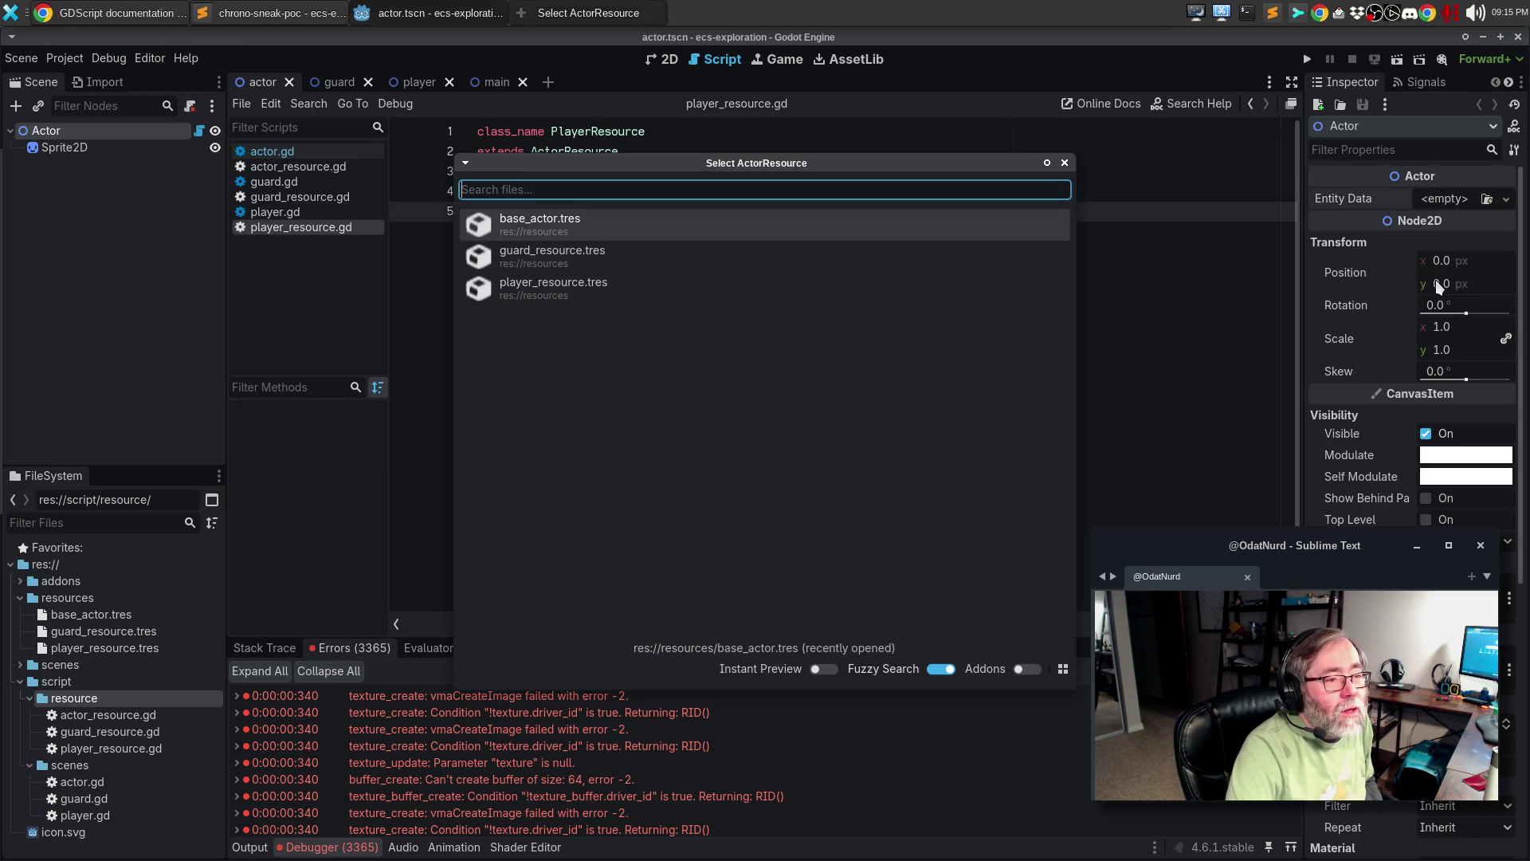
{"action": "left_click", "coordinate": [544, 221]}
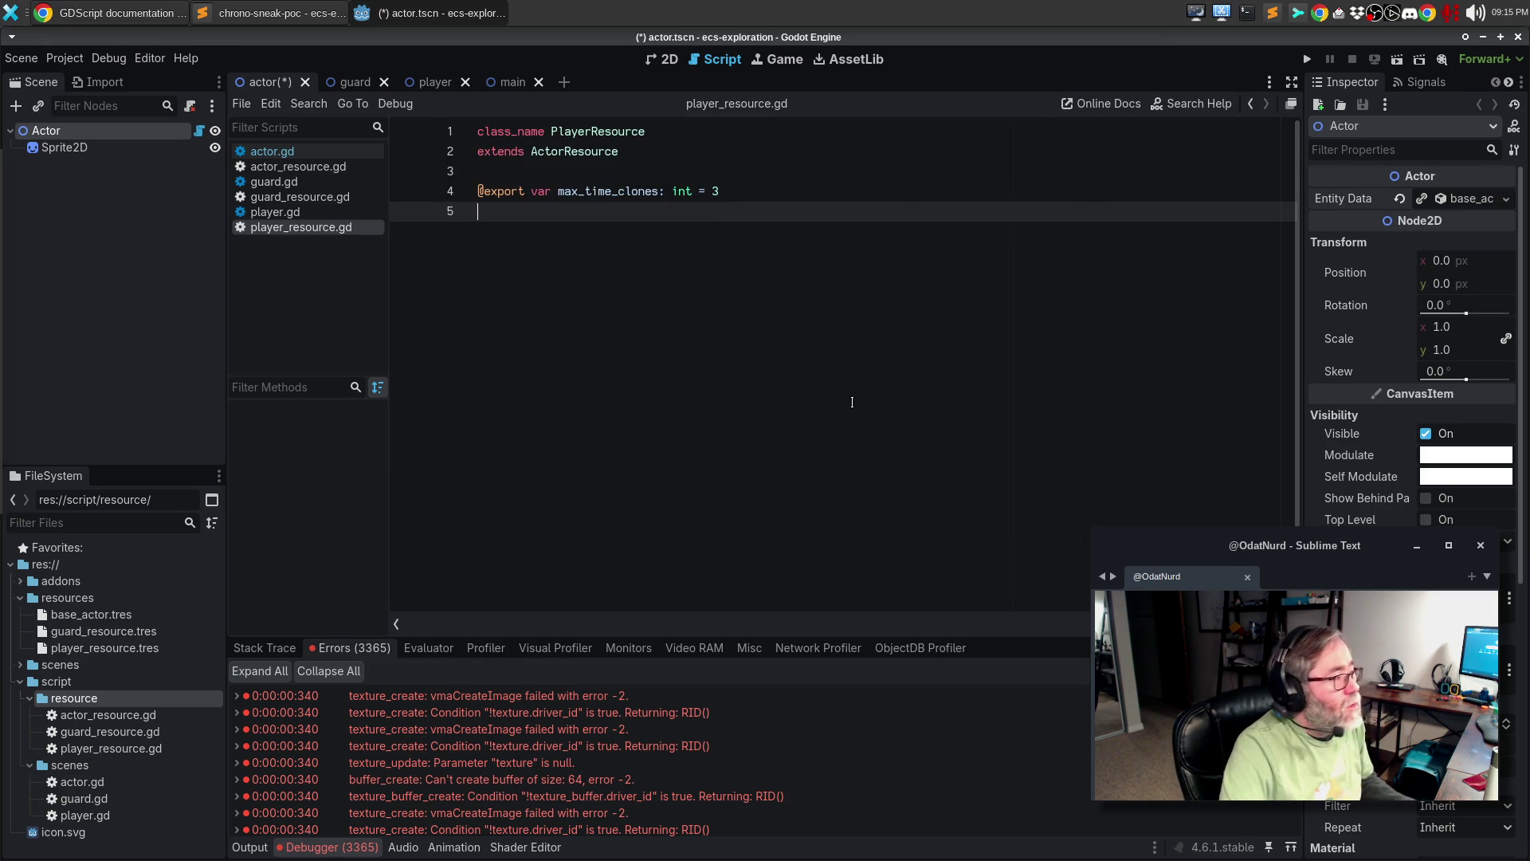
{"action": "key", "text": "ctrl+s"}
- In the guard scene, quick-load guard_resource.tres as the Guard's Entity Data
{"action": "left_click", "coordinate": [343, 82]}
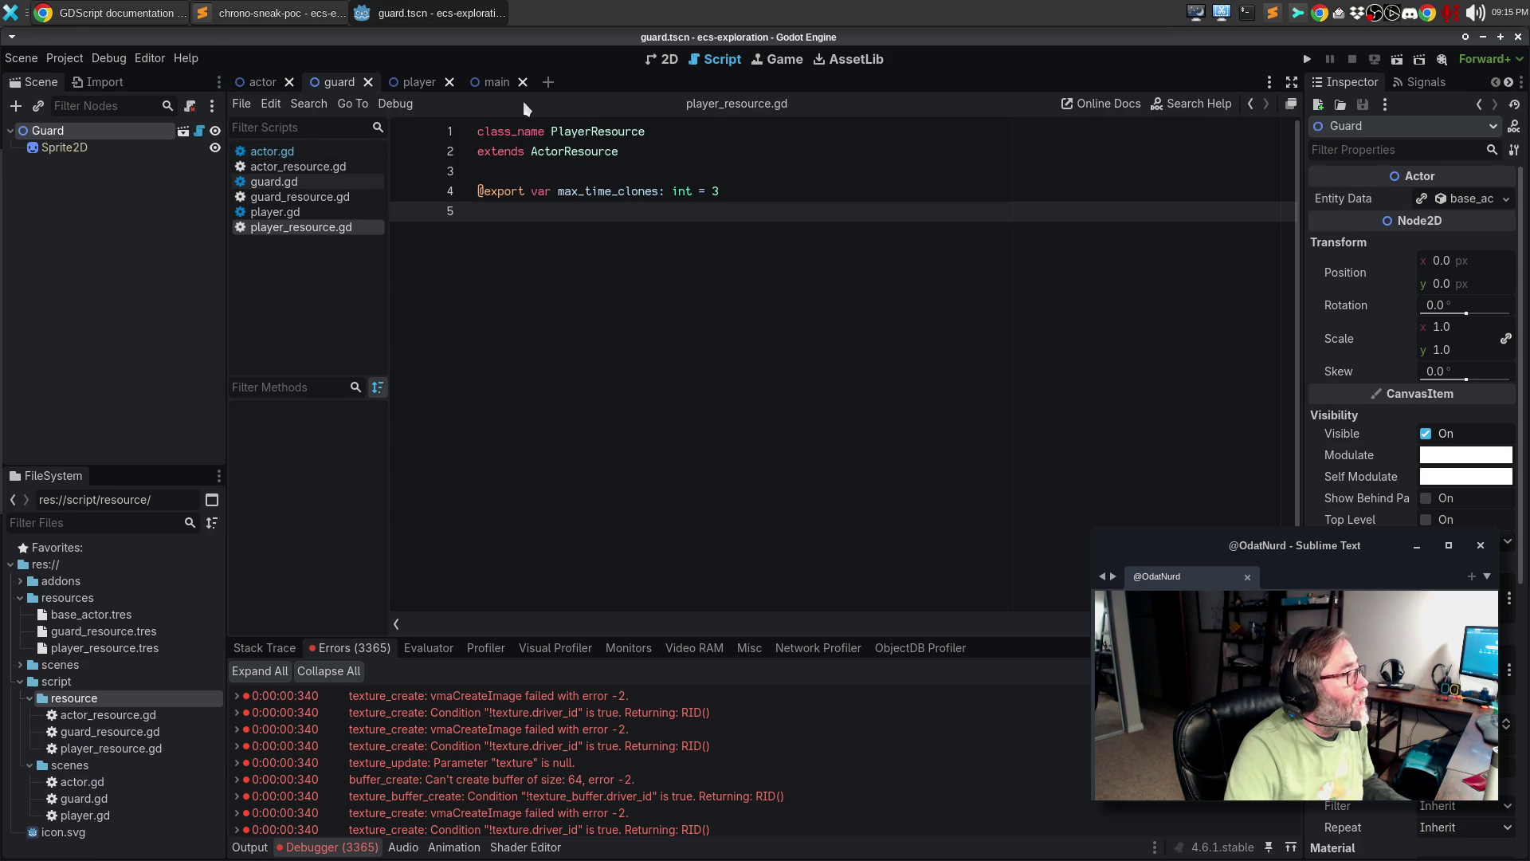
{"action": "left_click", "coordinate": [1466, 201]}
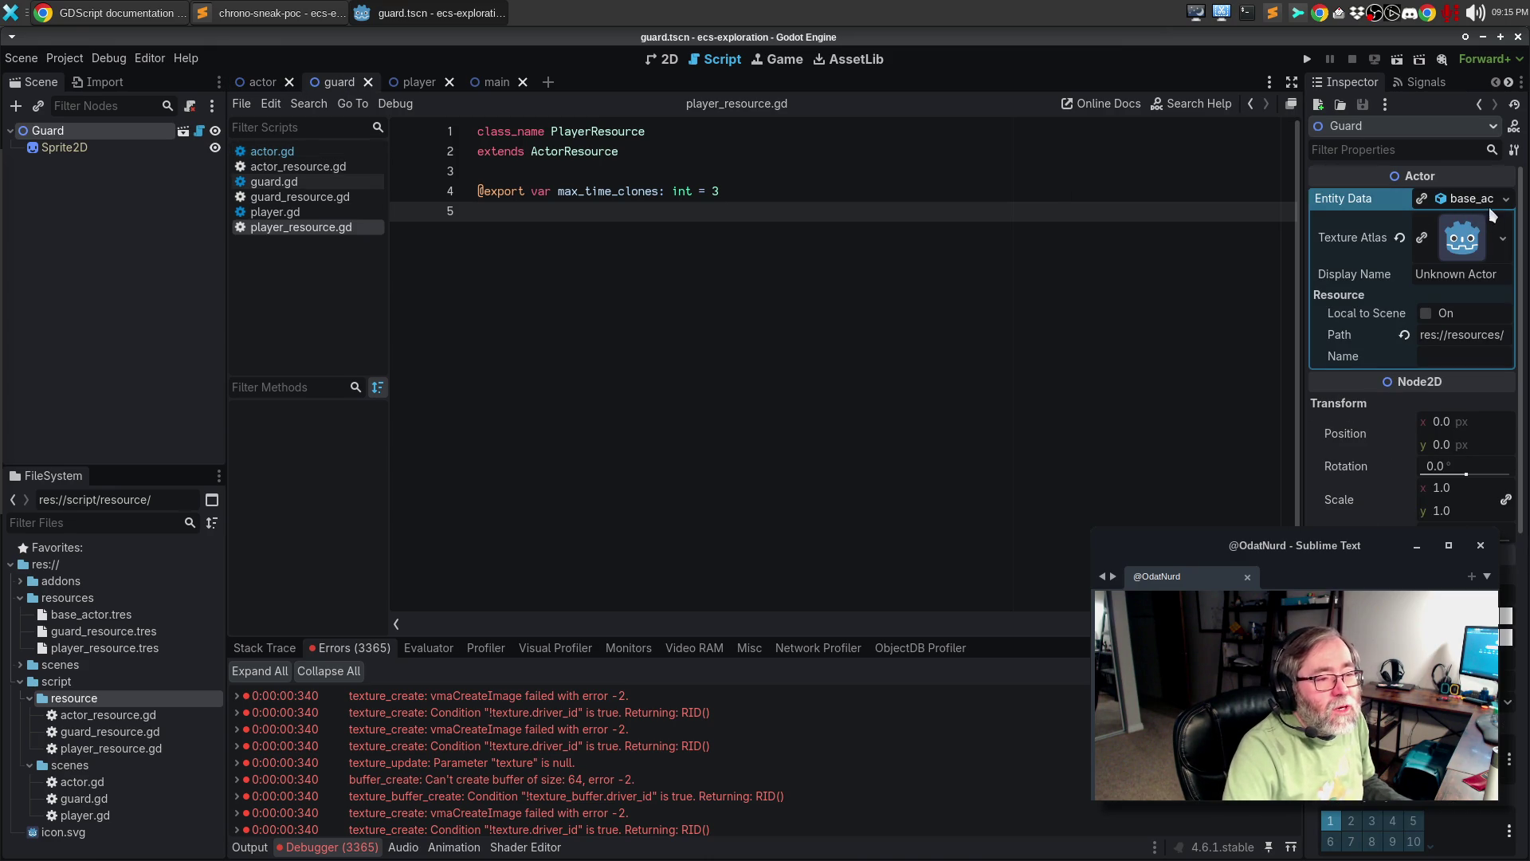
{"action": "left_click", "coordinate": [1506, 201]}
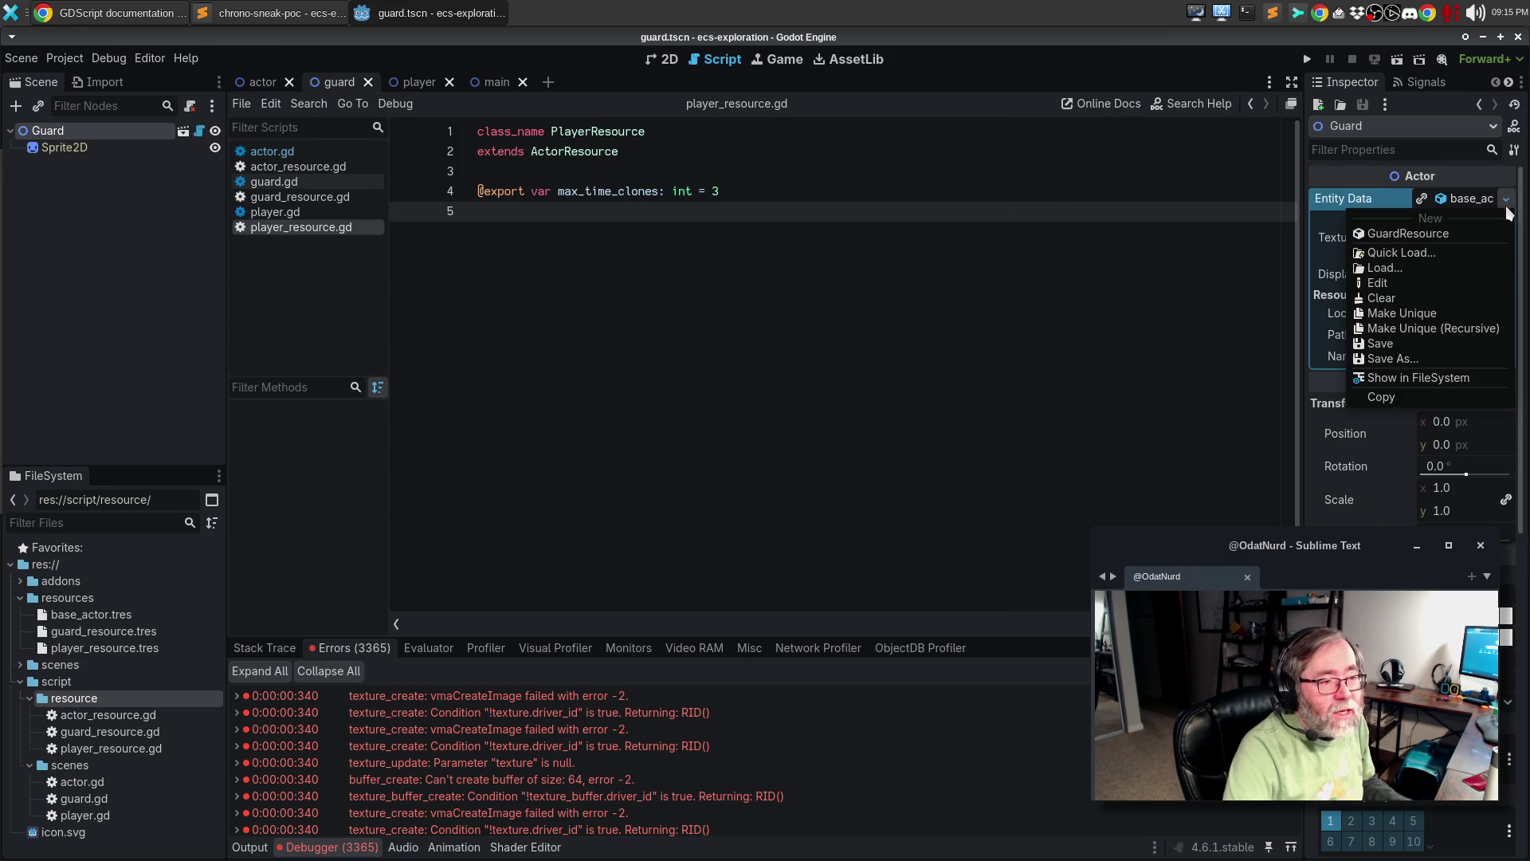
{"action": "left_click", "coordinate": [1468, 254]}
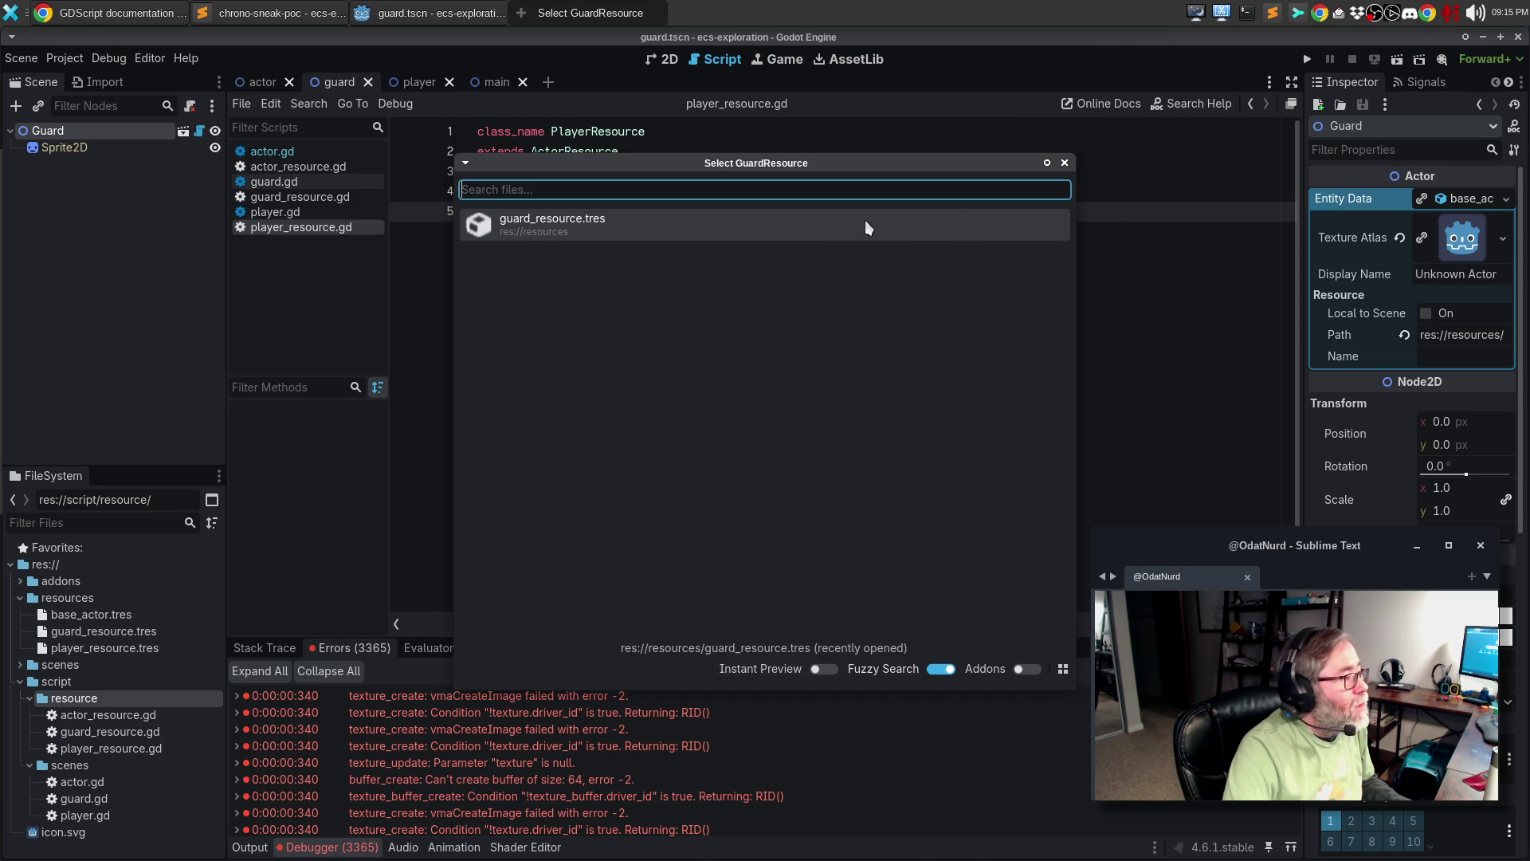
{"action": "left_click", "coordinate": [594, 227]}
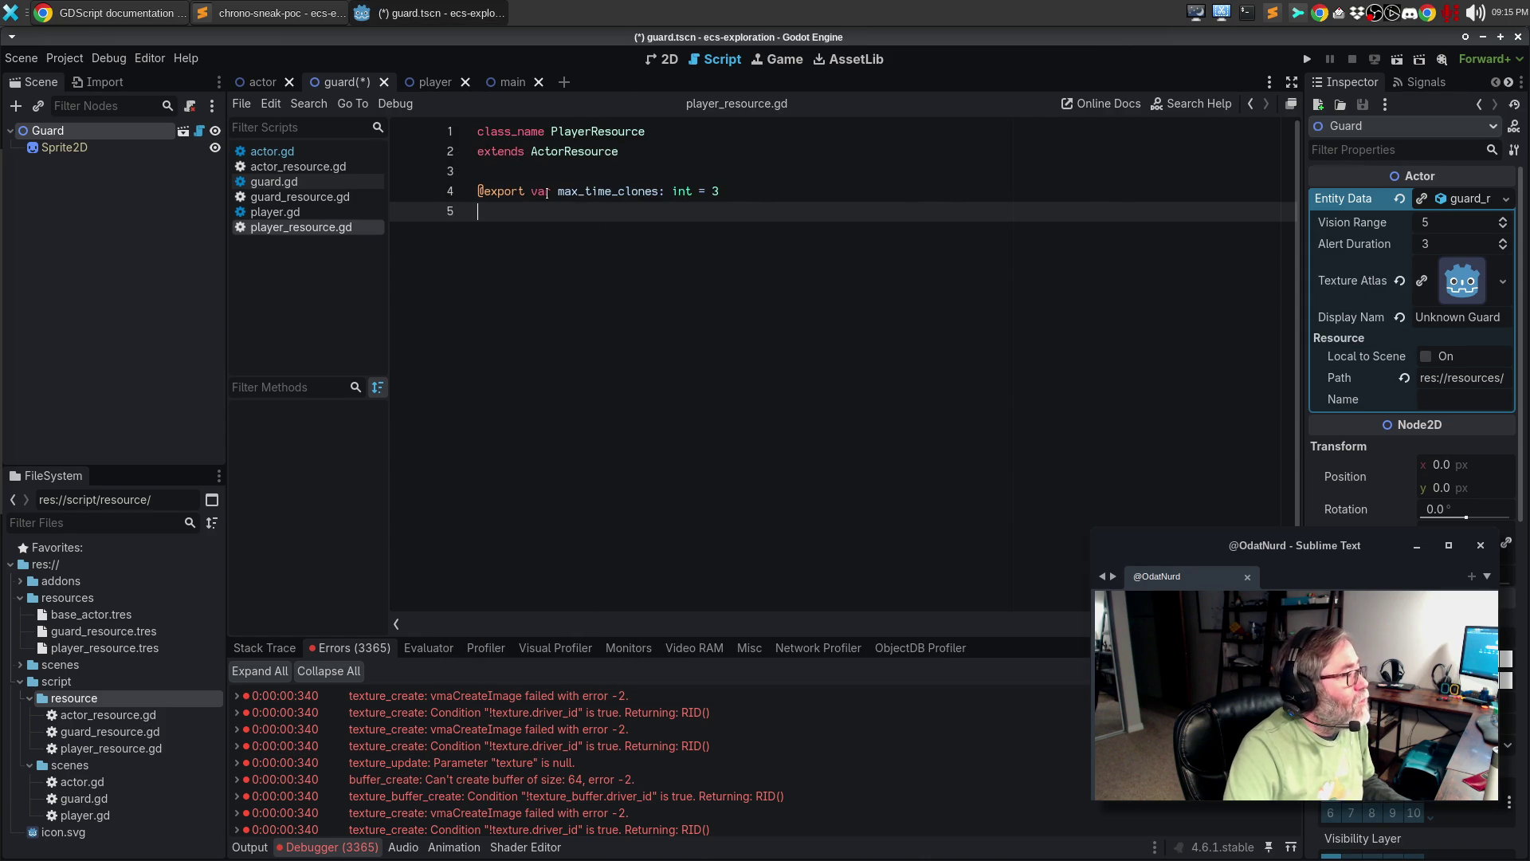
- In the player scene, load player_resource.tres as Entity Data and run the project
{"action": "left_click", "coordinate": [423, 83]}
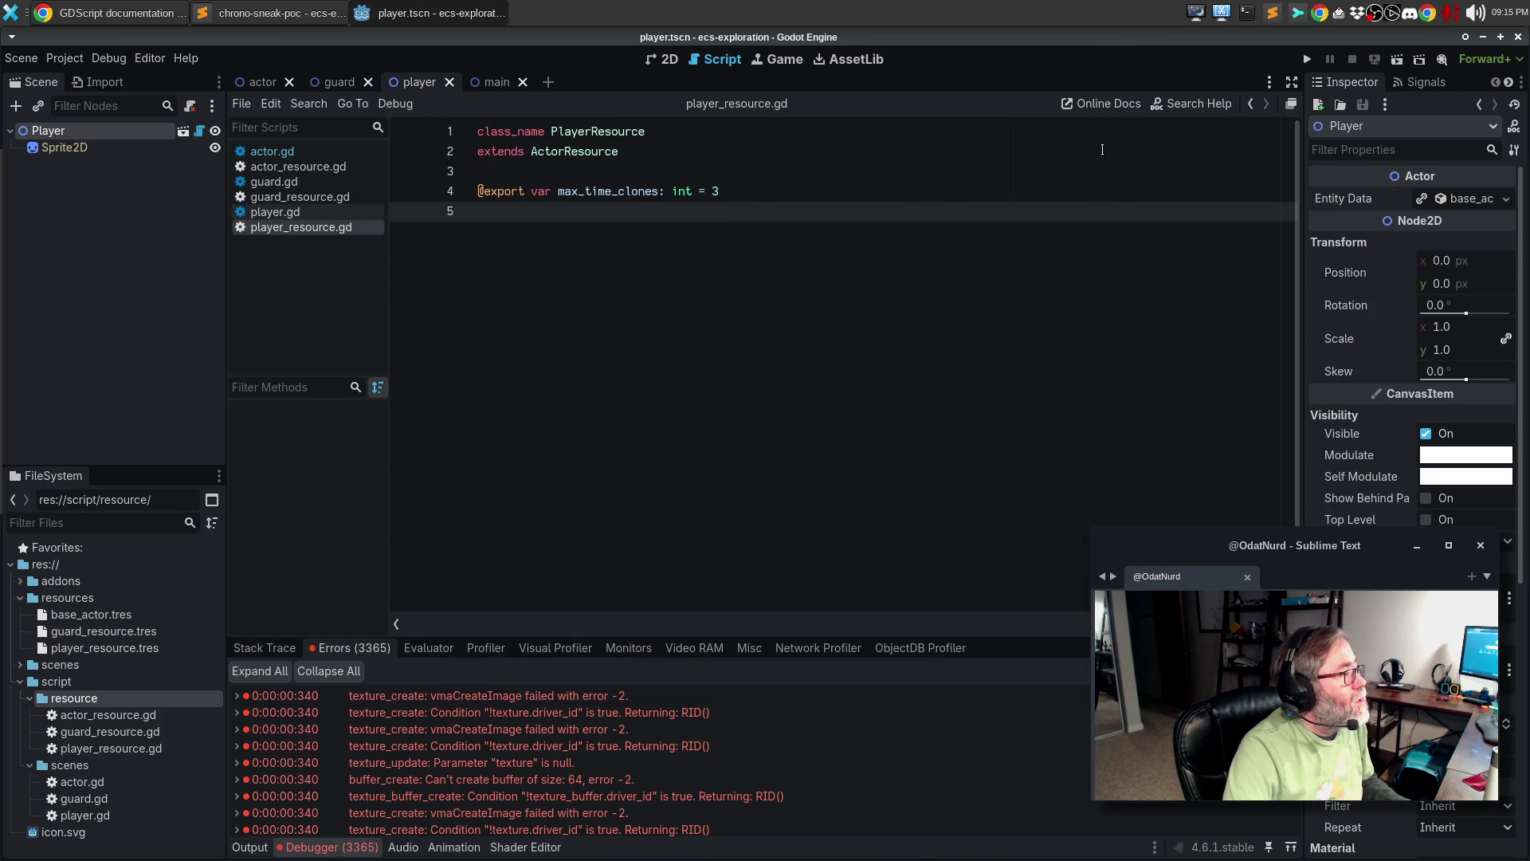
{"action": "left_click", "coordinate": [1506, 199]}
{"action": "left_click", "coordinate": [1451, 254]}
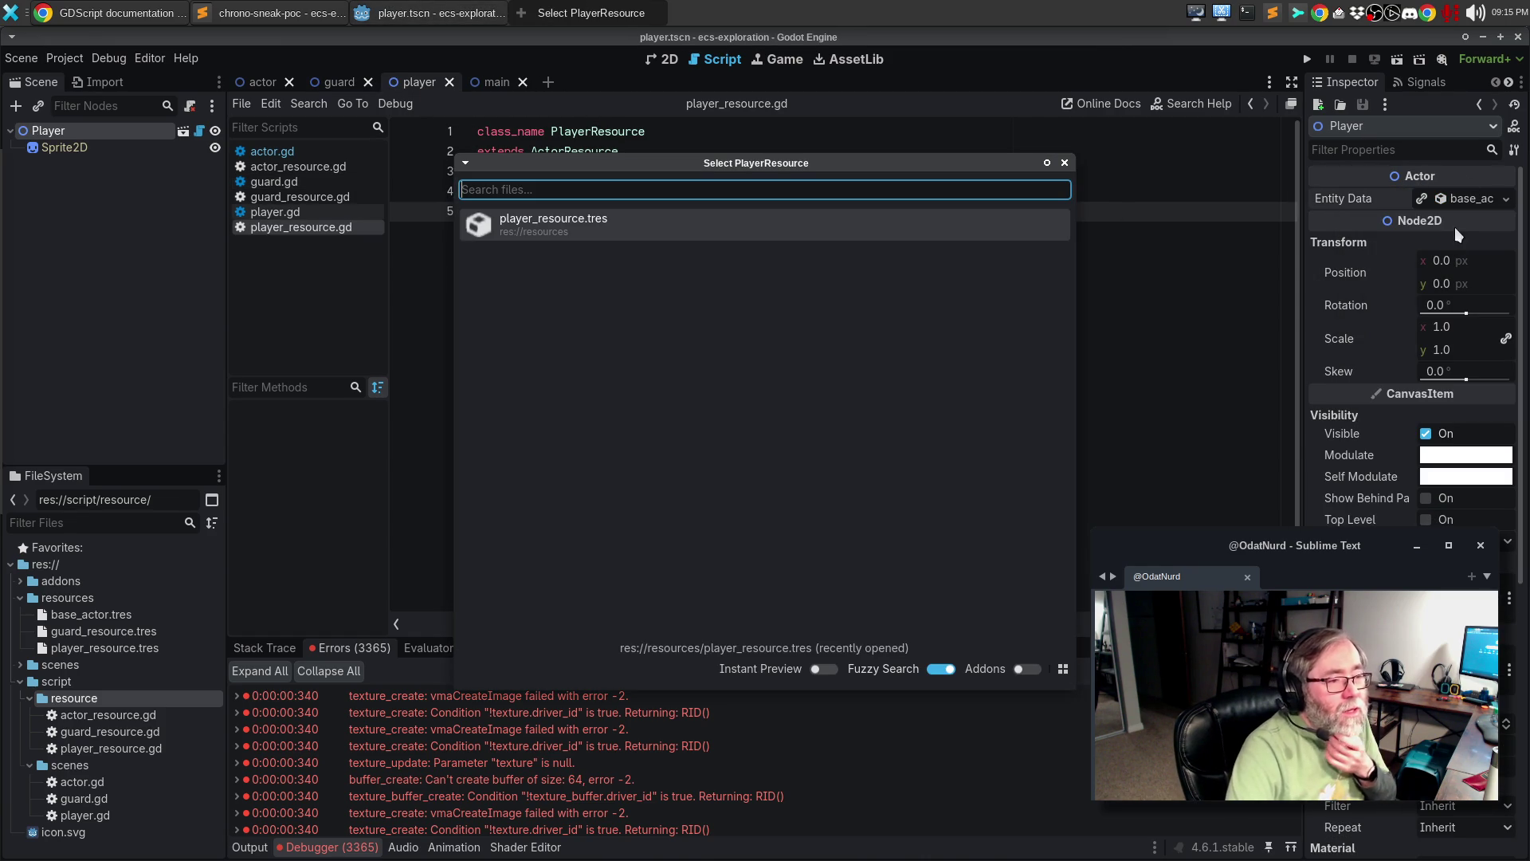
{"action": "left_click", "coordinate": [537, 223]}
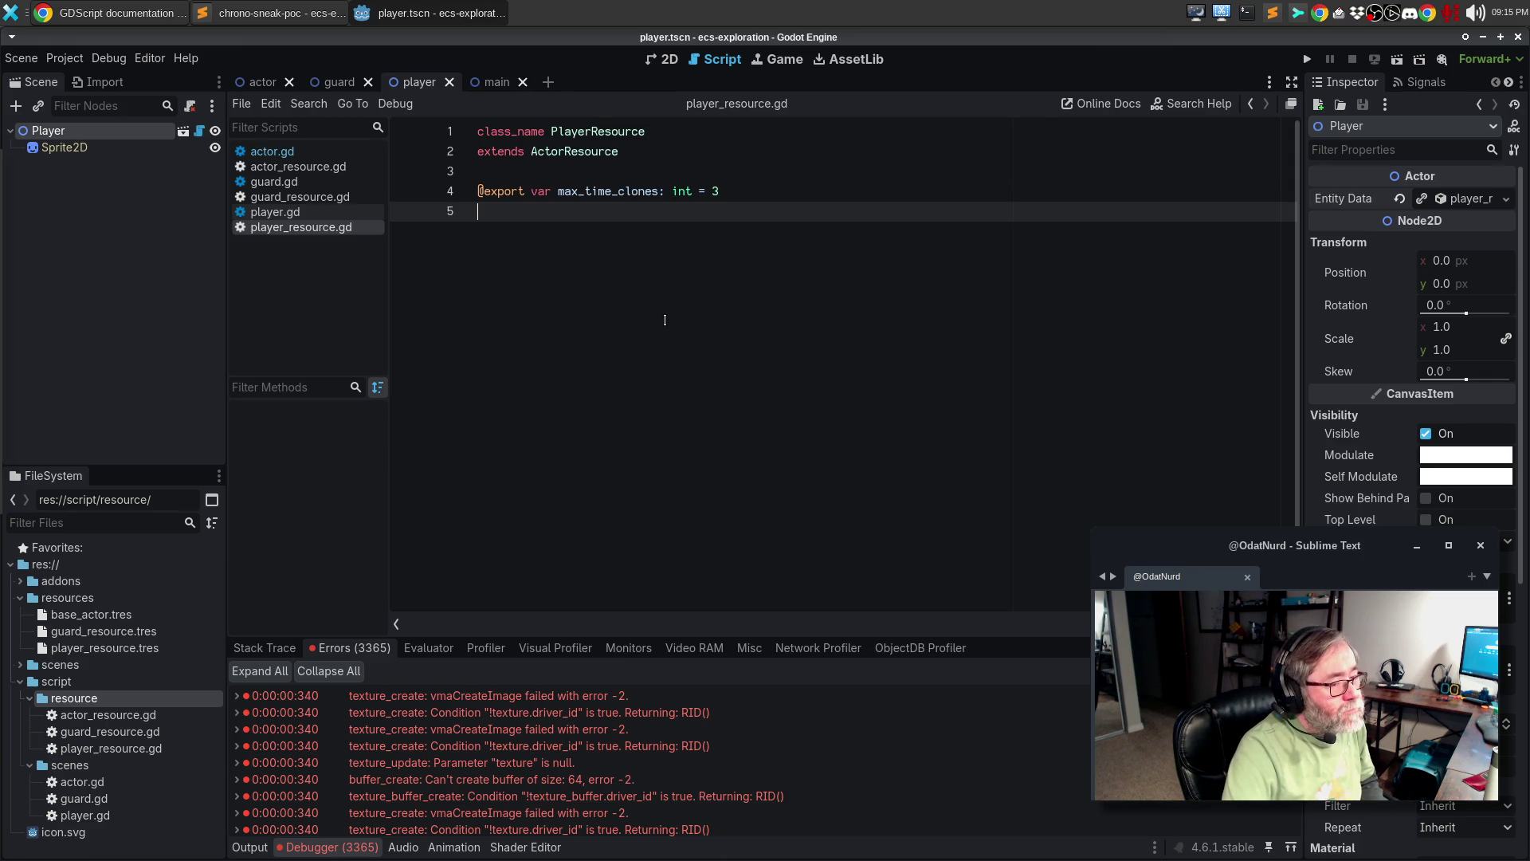
{"action": "key", "text": "F5"}
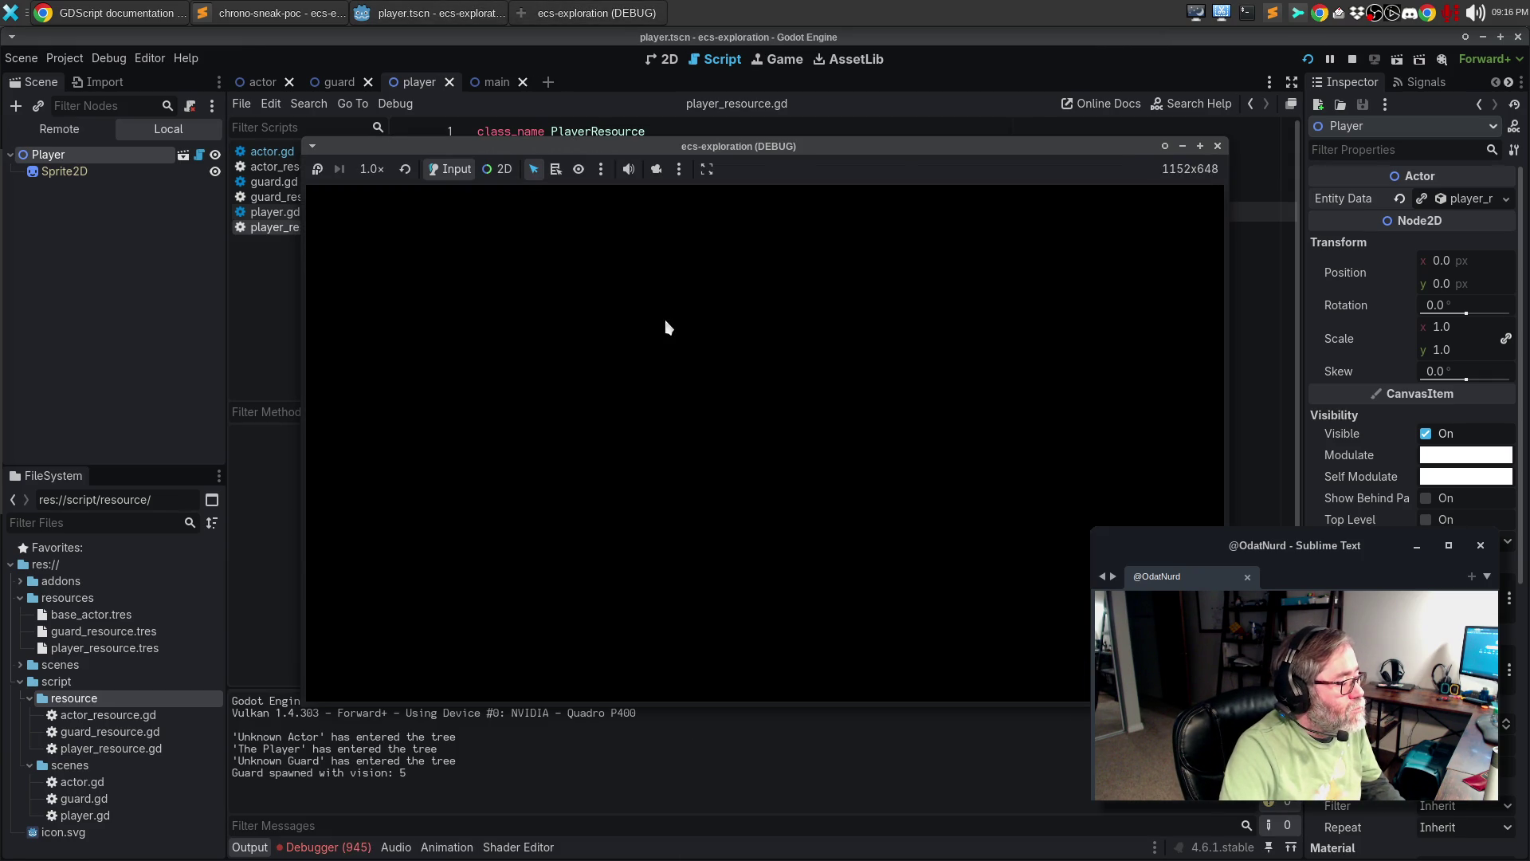
- Stop the game, check the debugger's Errors list, and inspect base_actor.tres
{"action": "left_click", "coordinate": [1220, 146]}
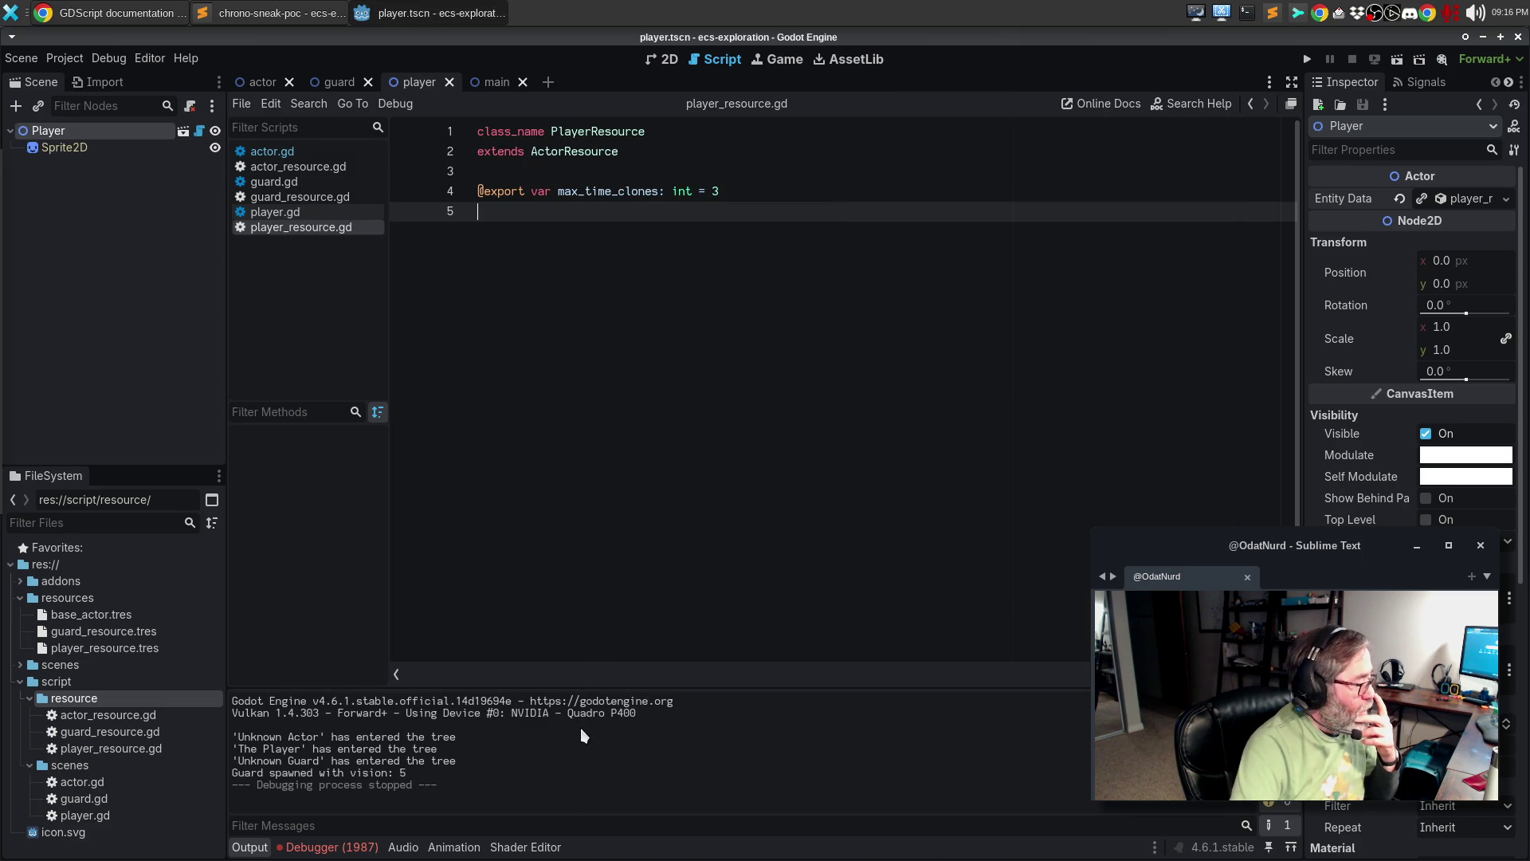
{"action": "left_click", "coordinate": [327, 848]}
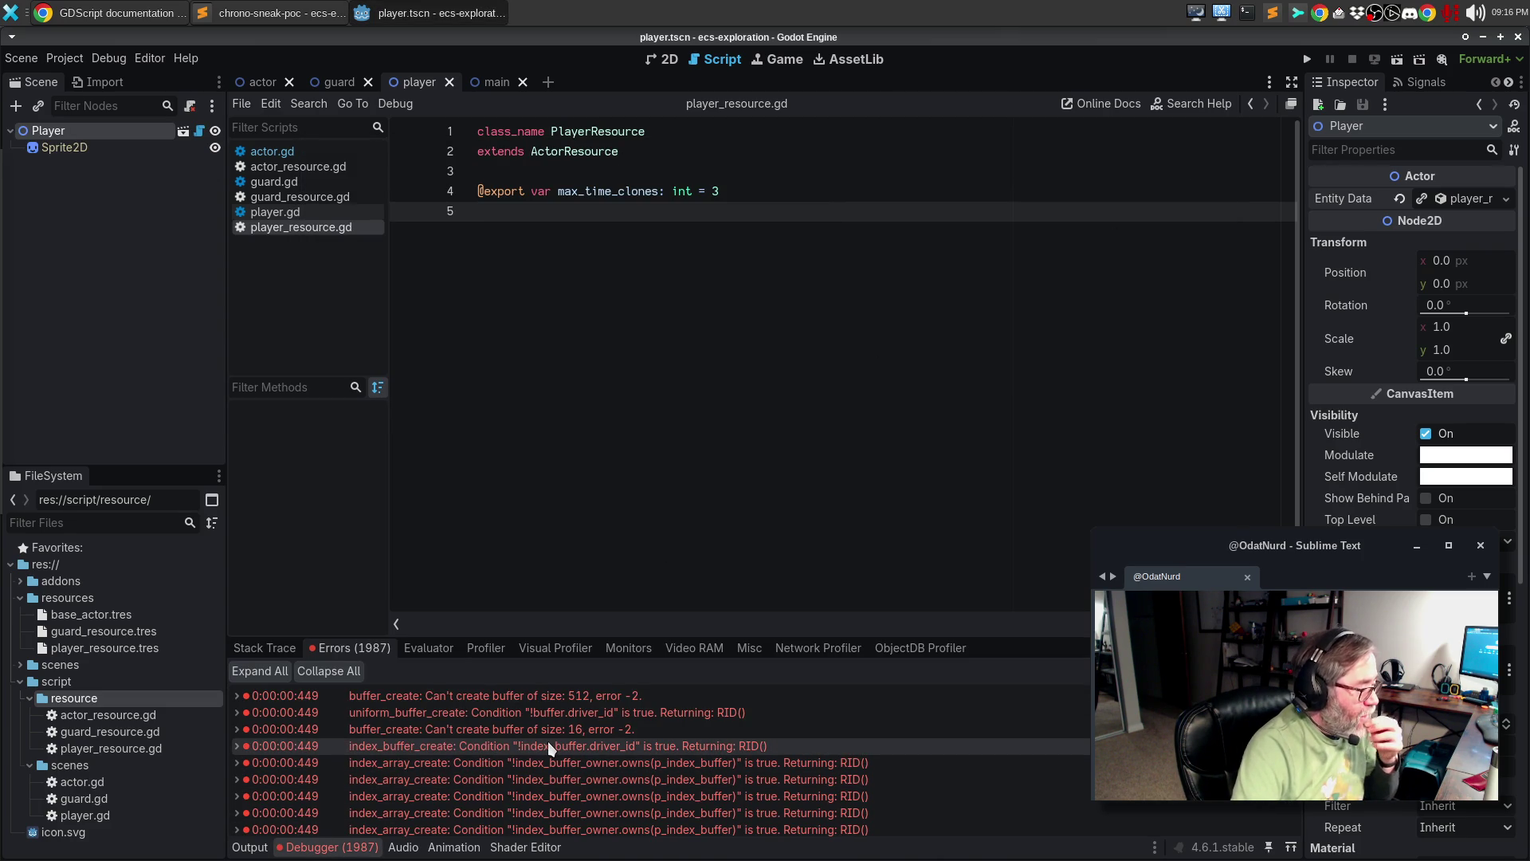
{"action": "mouse_move", "coordinate": [799, 738]}
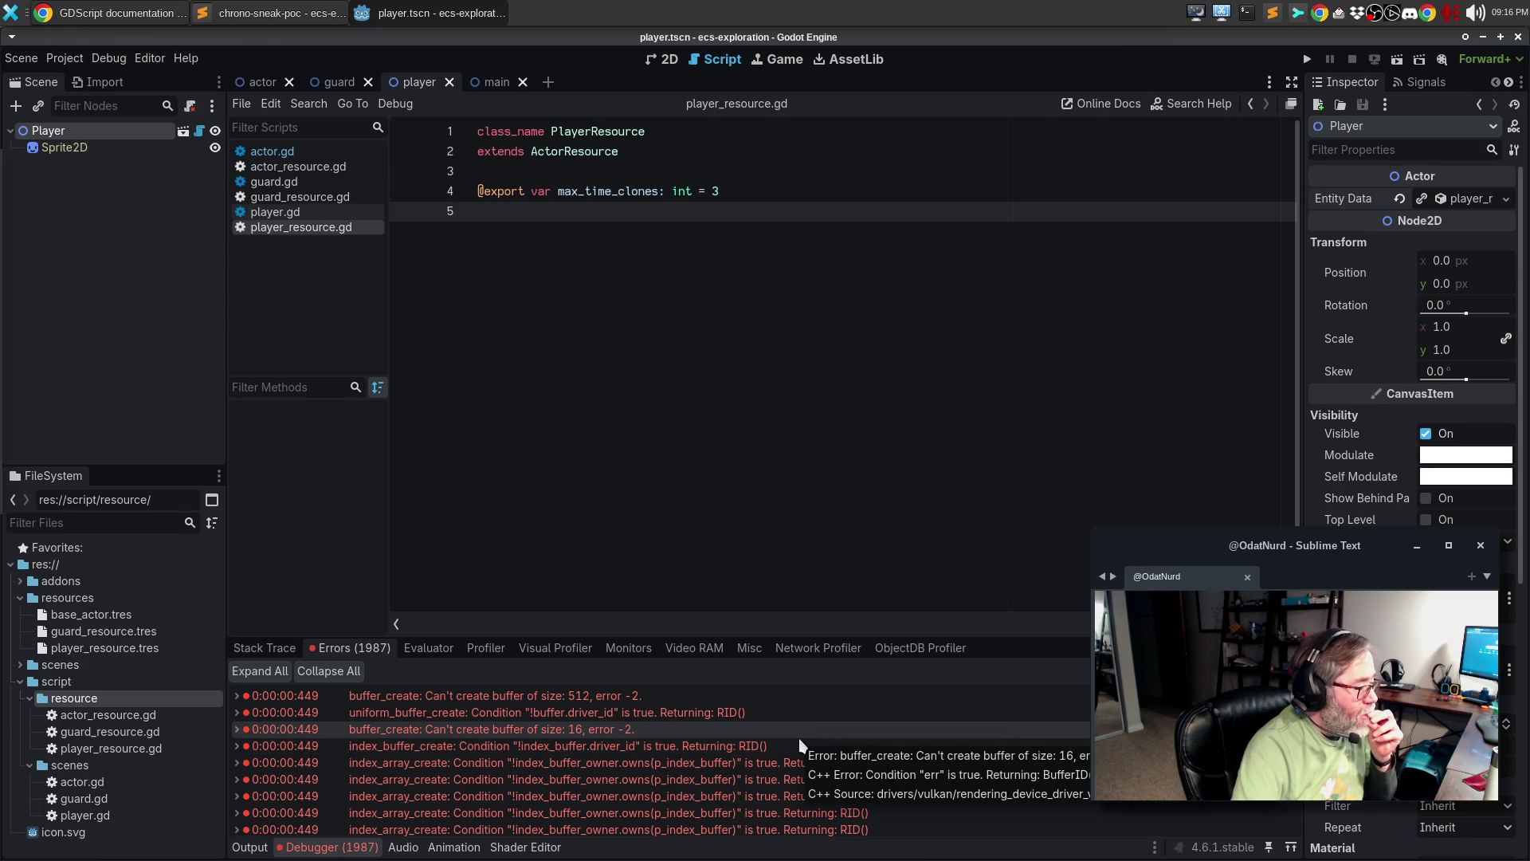
{"action": "mouse_move", "coordinate": [614, 705]}
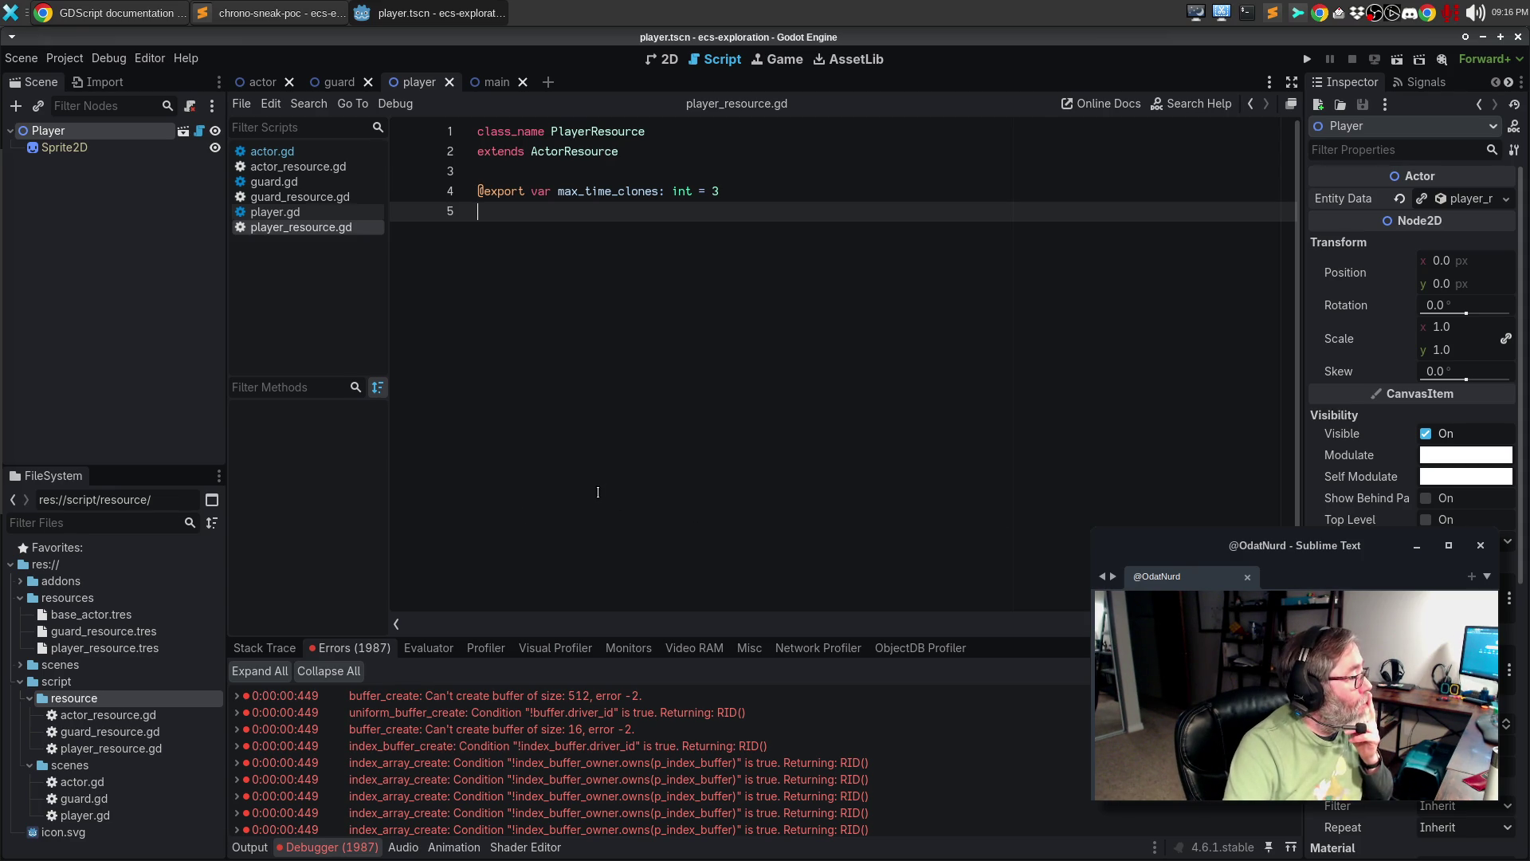
{"action": "left_click", "coordinate": [102, 617]}
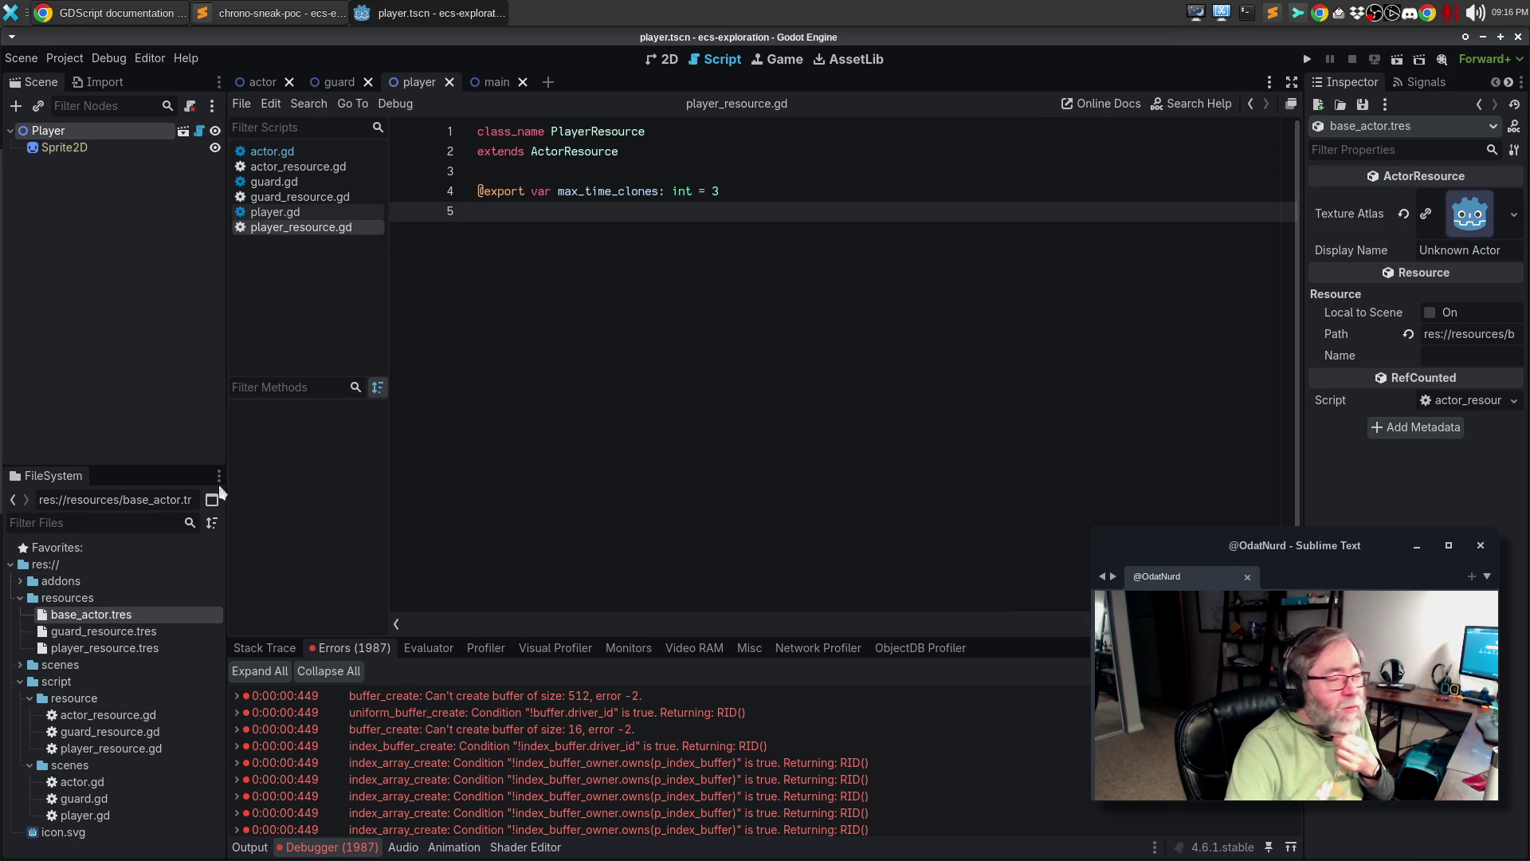
- Inspect guard_resource.tres and player_resource.tres, then quit Godot via Scene > Quit and relaunch it
{"action": "left_click", "coordinate": [124, 632]}
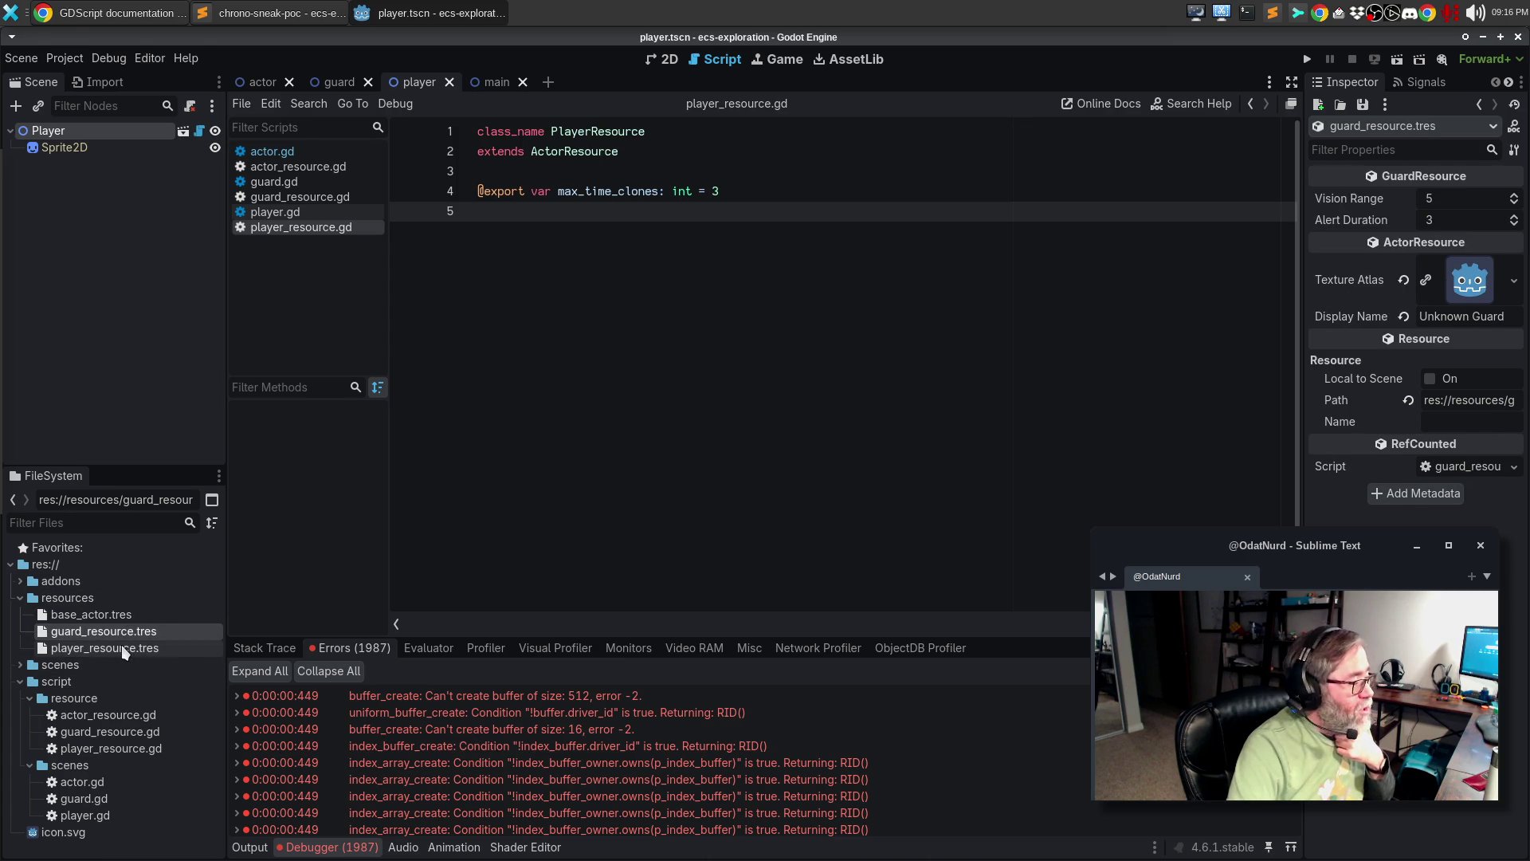
{"action": "left_click", "coordinate": [122, 647]}
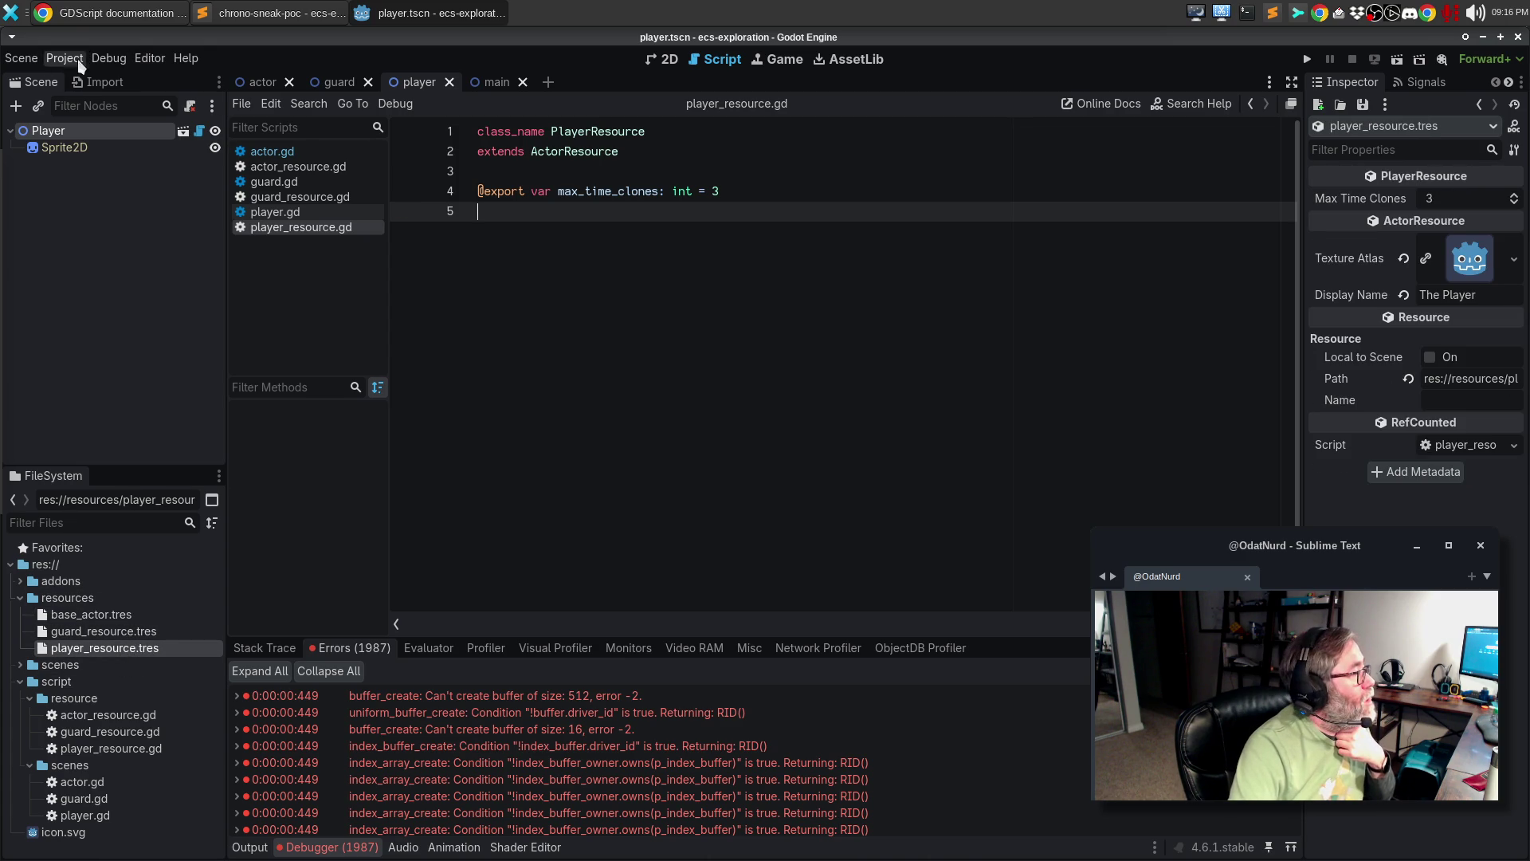
{"action": "left_click", "coordinate": [32, 57]}
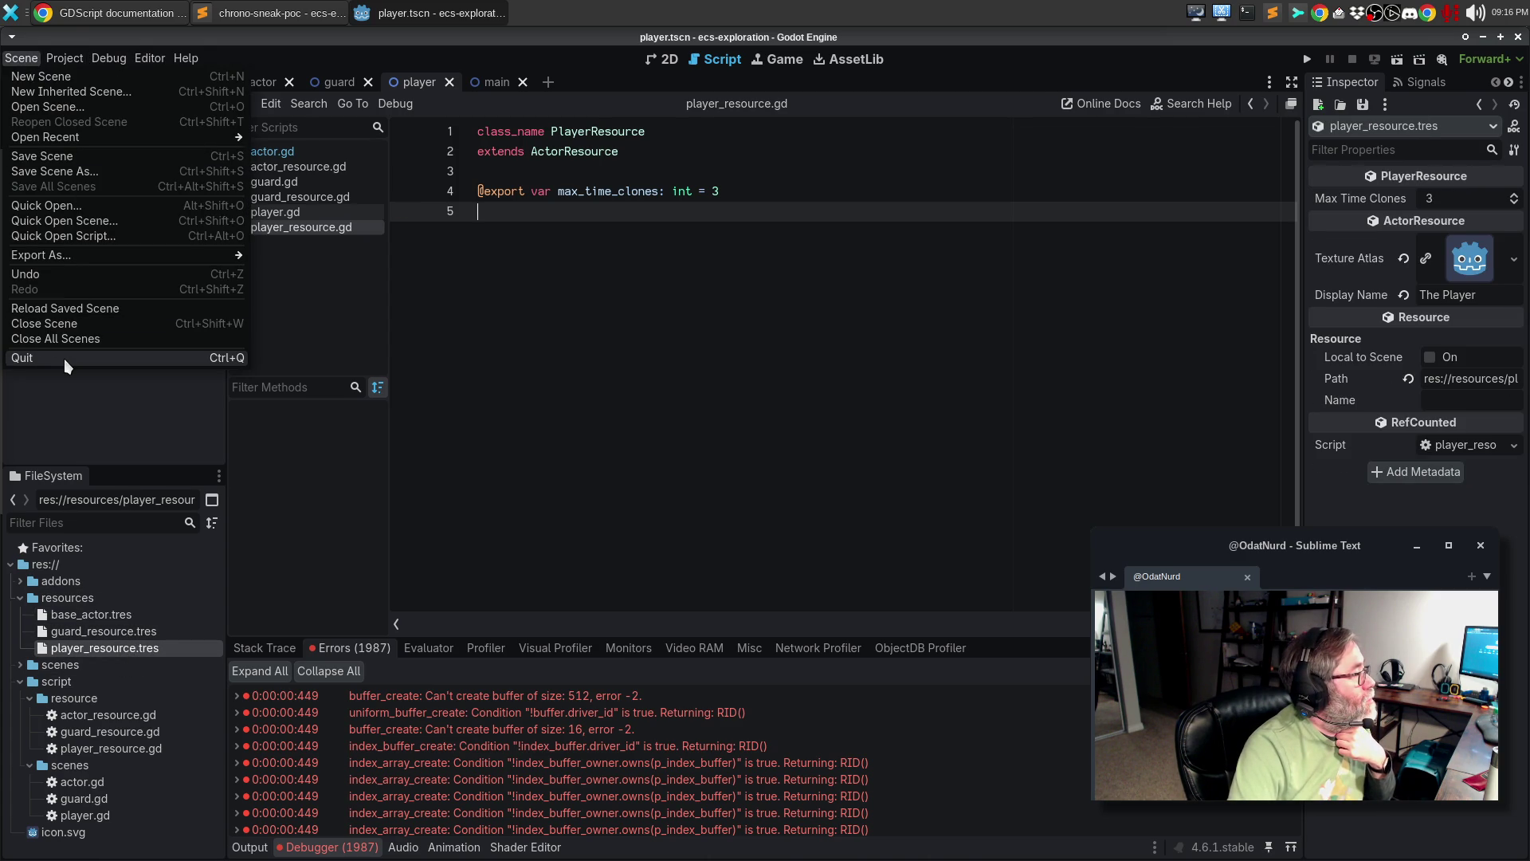
{"action": "left_click", "coordinate": [64, 359]}
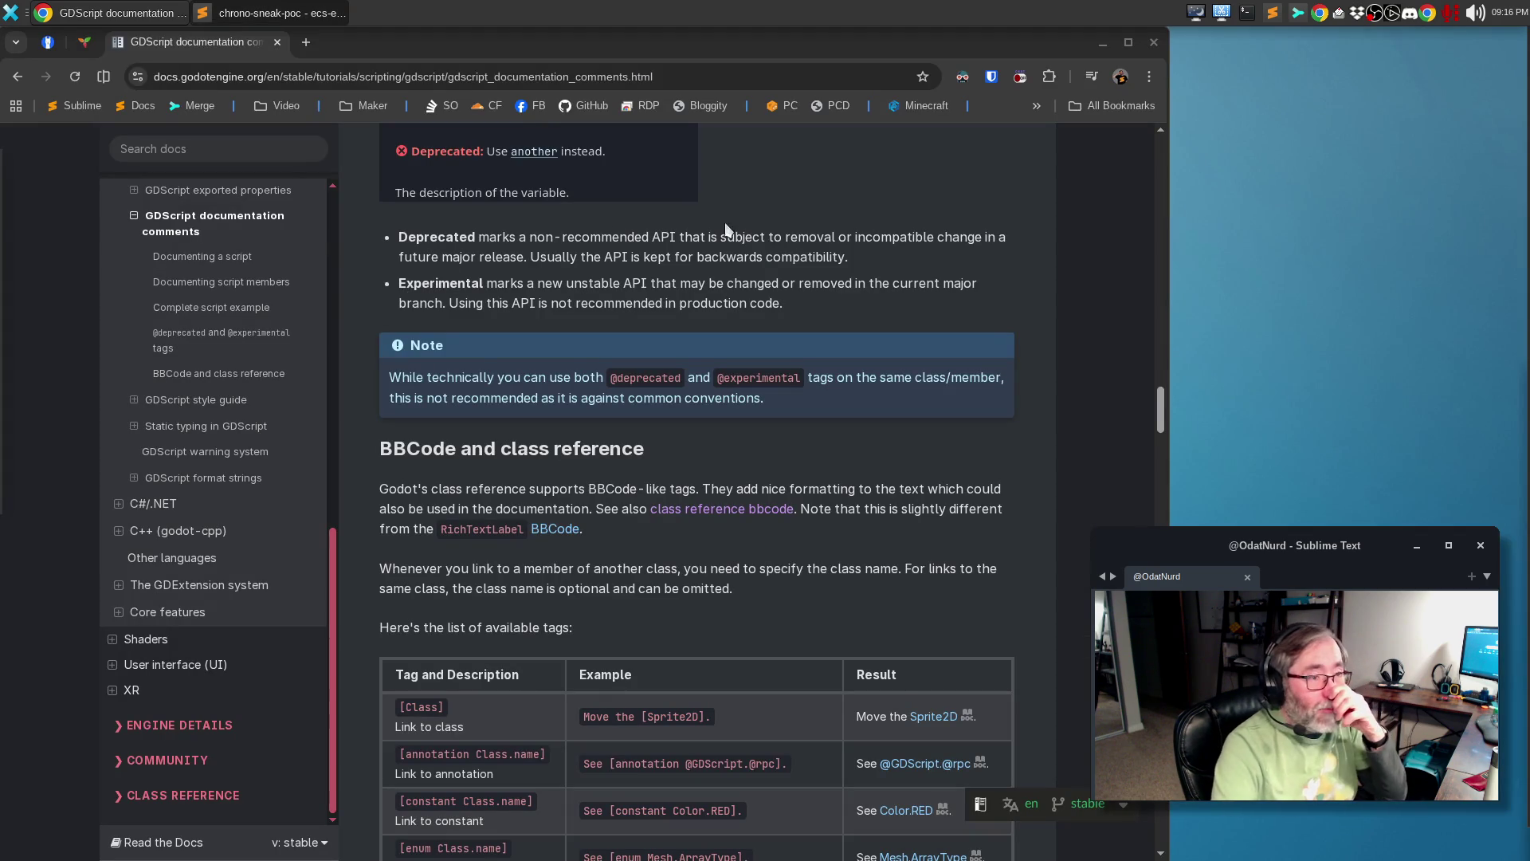
{"action": "mouse_move", "coordinate": [4, 231]}
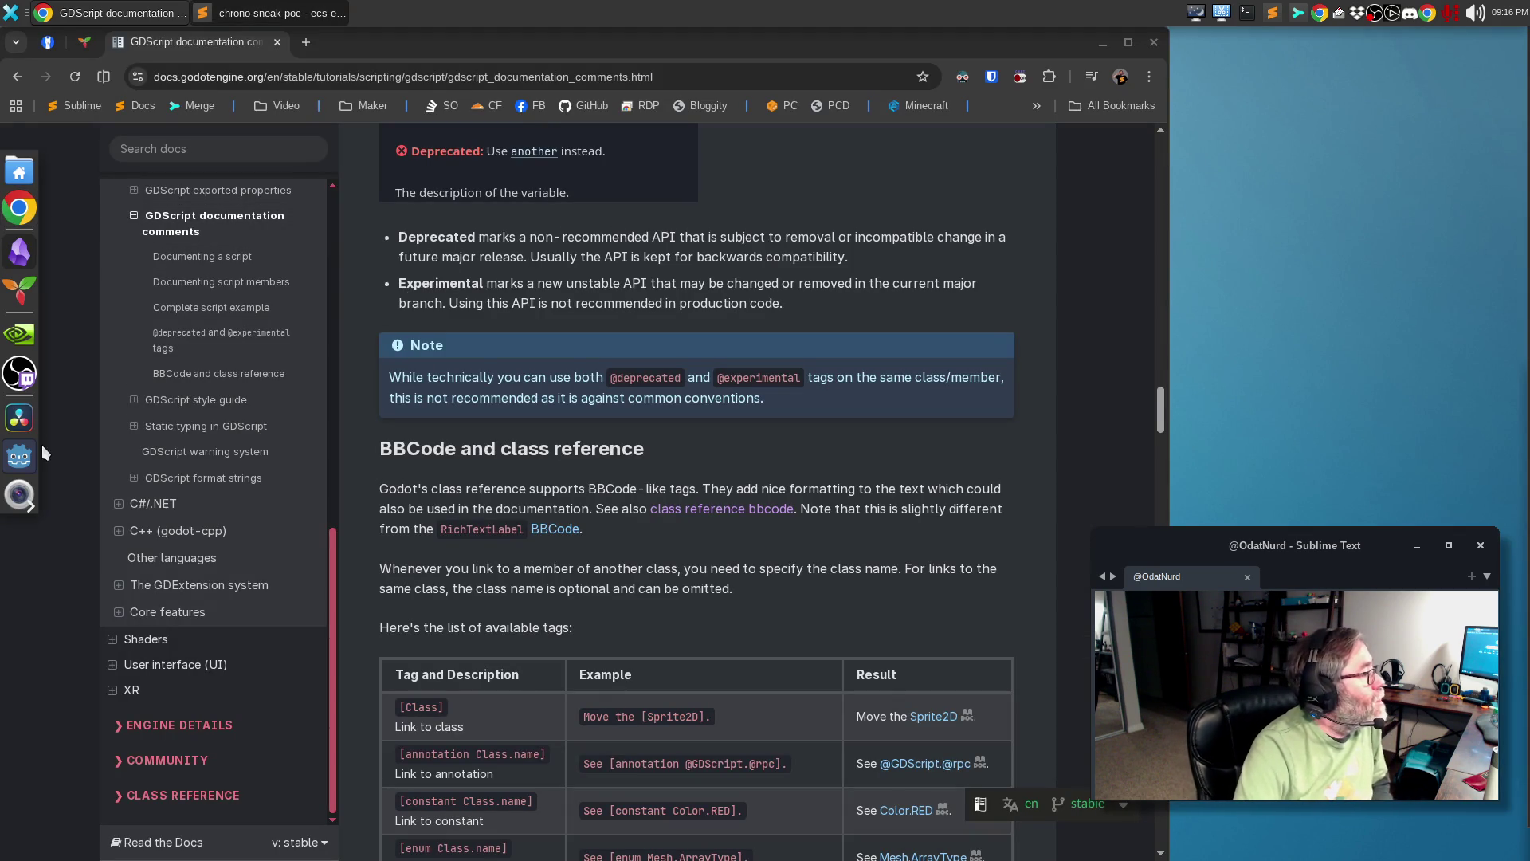
{"action": "left_click", "coordinate": [19, 458]}
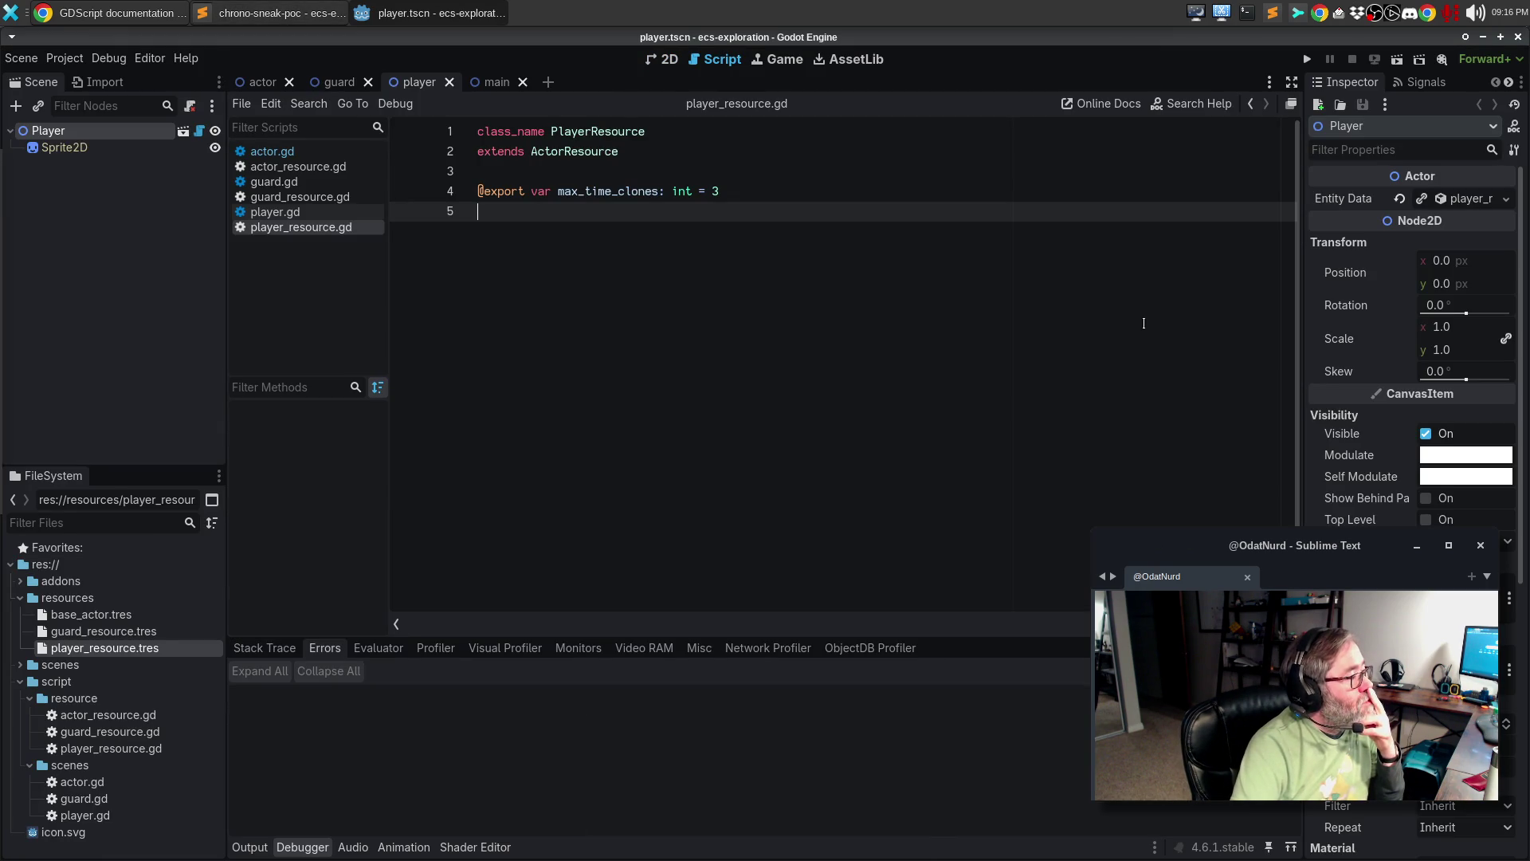
- Run and stop the game, show the debugger error list, and open main.tscn
{"action": "key", "text": "F5"}
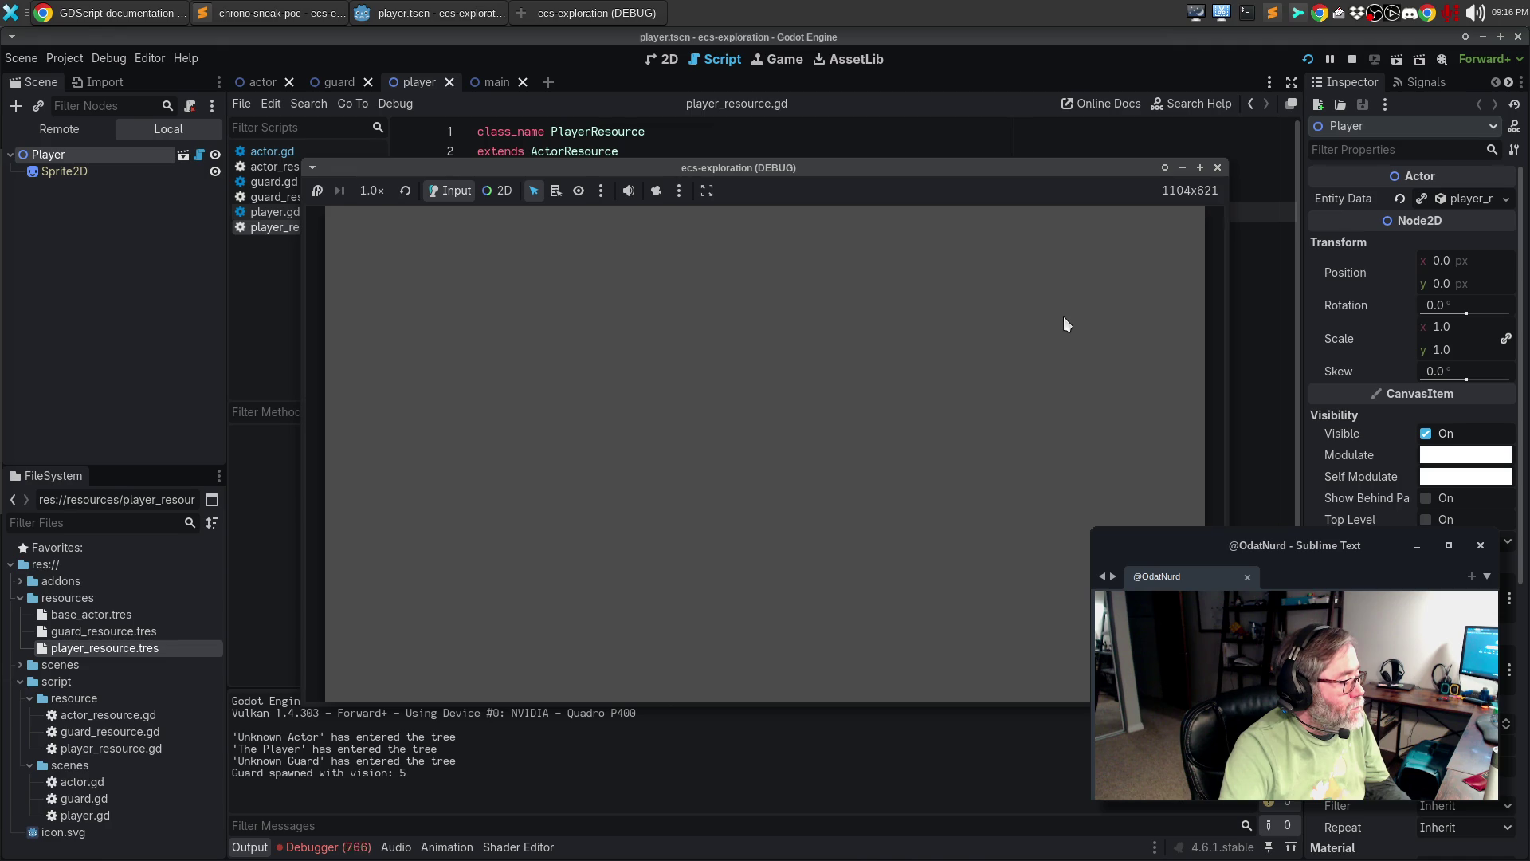
{"action": "left_click", "coordinate": [1220, 167]}
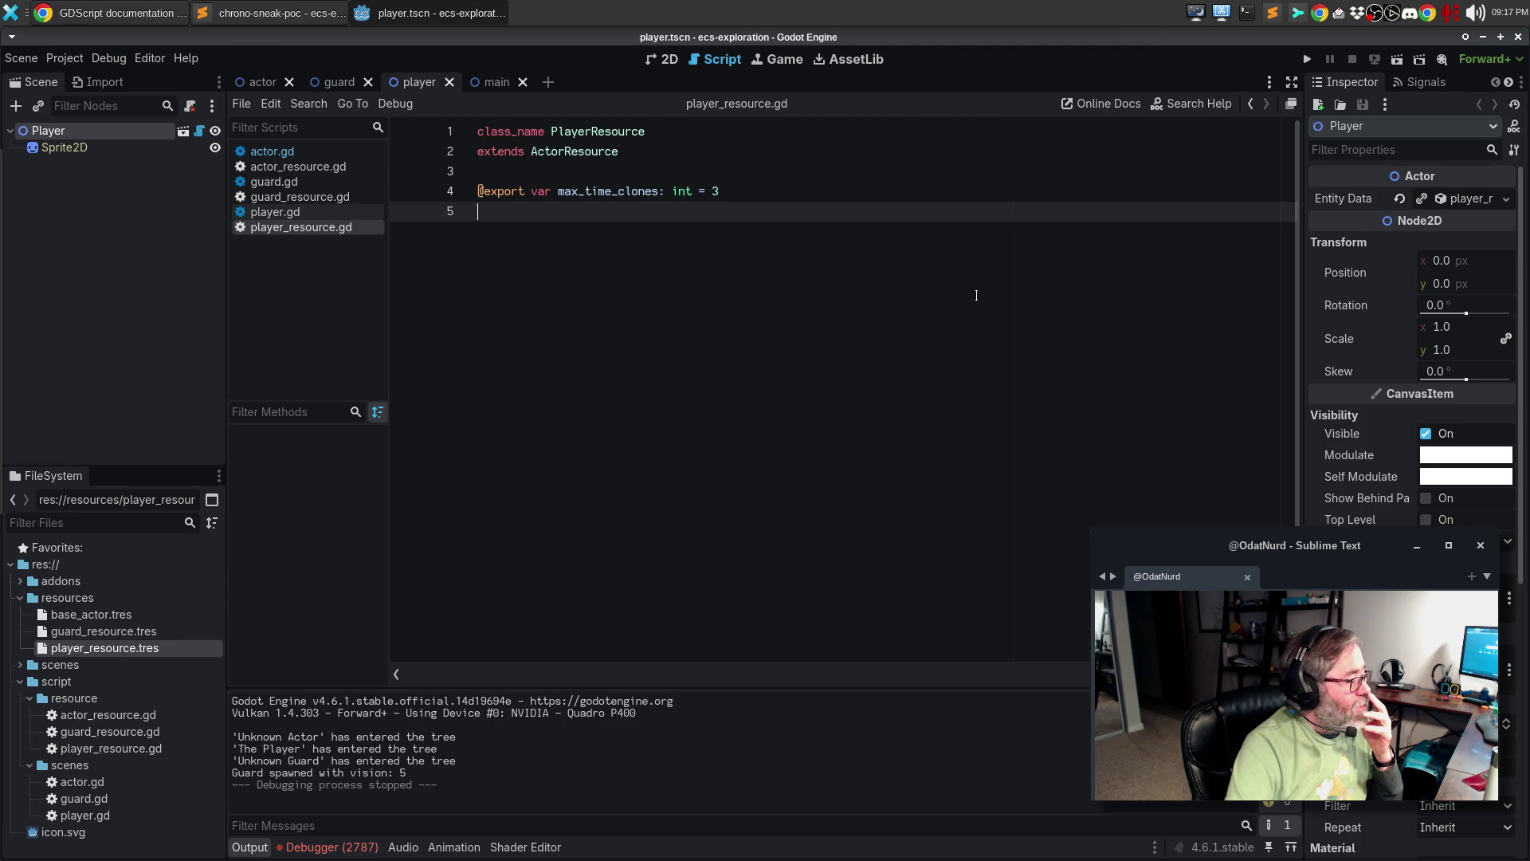
{"action": "left_click", "coordinate": [309, 848]}
{"action": "left_click", "coordinate": [480, 81]}
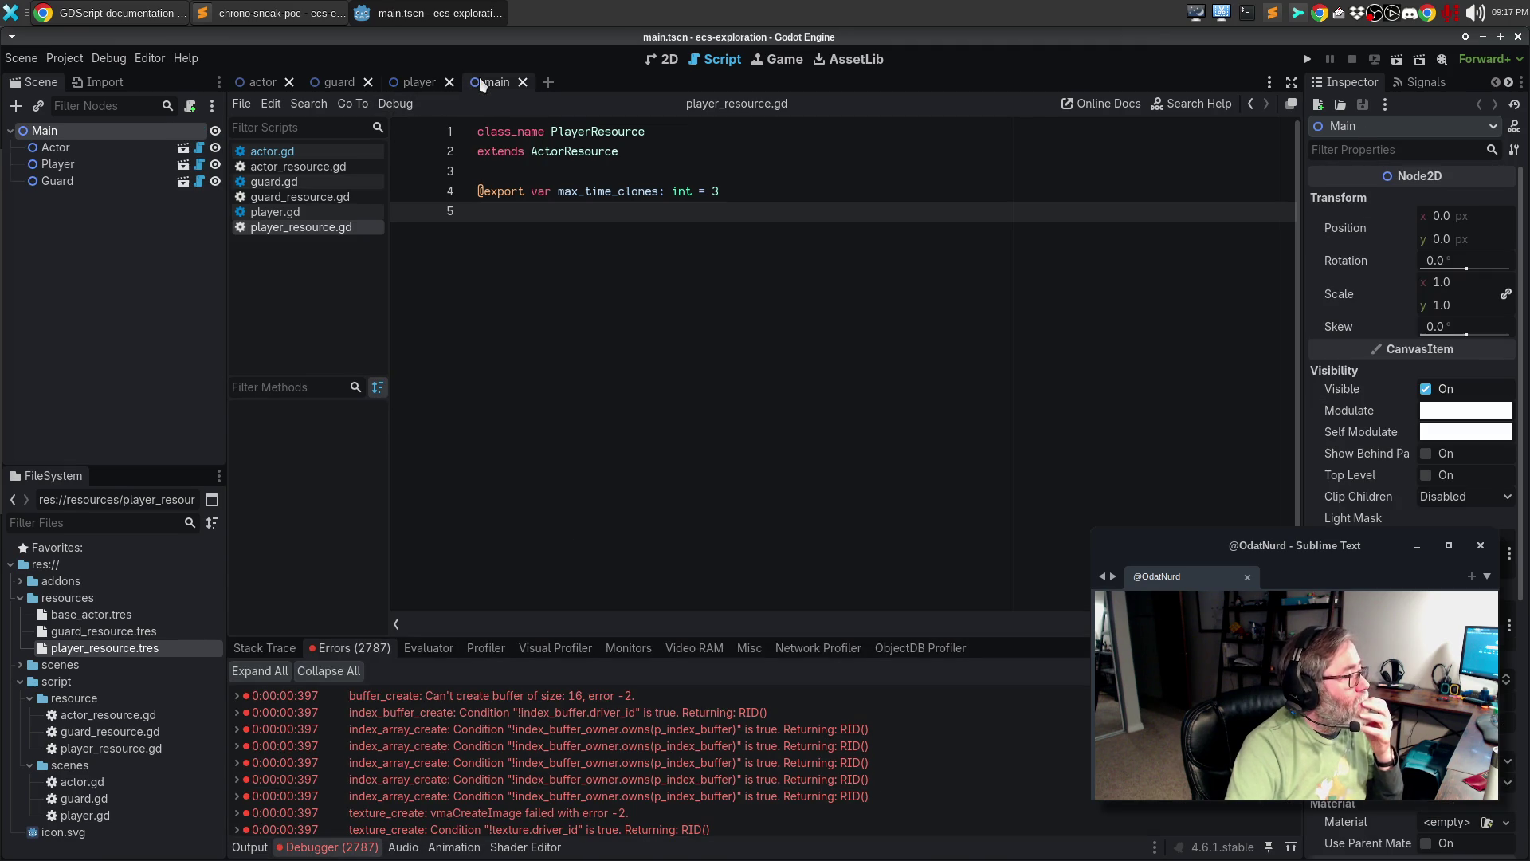
- Show main.tscn on the 2D canvas with Main deselected and the three actor sprites in view
{"action": "left_click", "coordinate": [668, 62]}
{"action": "right_click", "coordinate": [1094, 363]}
{"action": "left_click", "coordinate": [1070, 318]}
{"action": "left_click", "coordinate": [1068, 316]}
{"action": "left_click_drag", "start_coordinate": [1133, 347], "coordinate": [740, 196]}
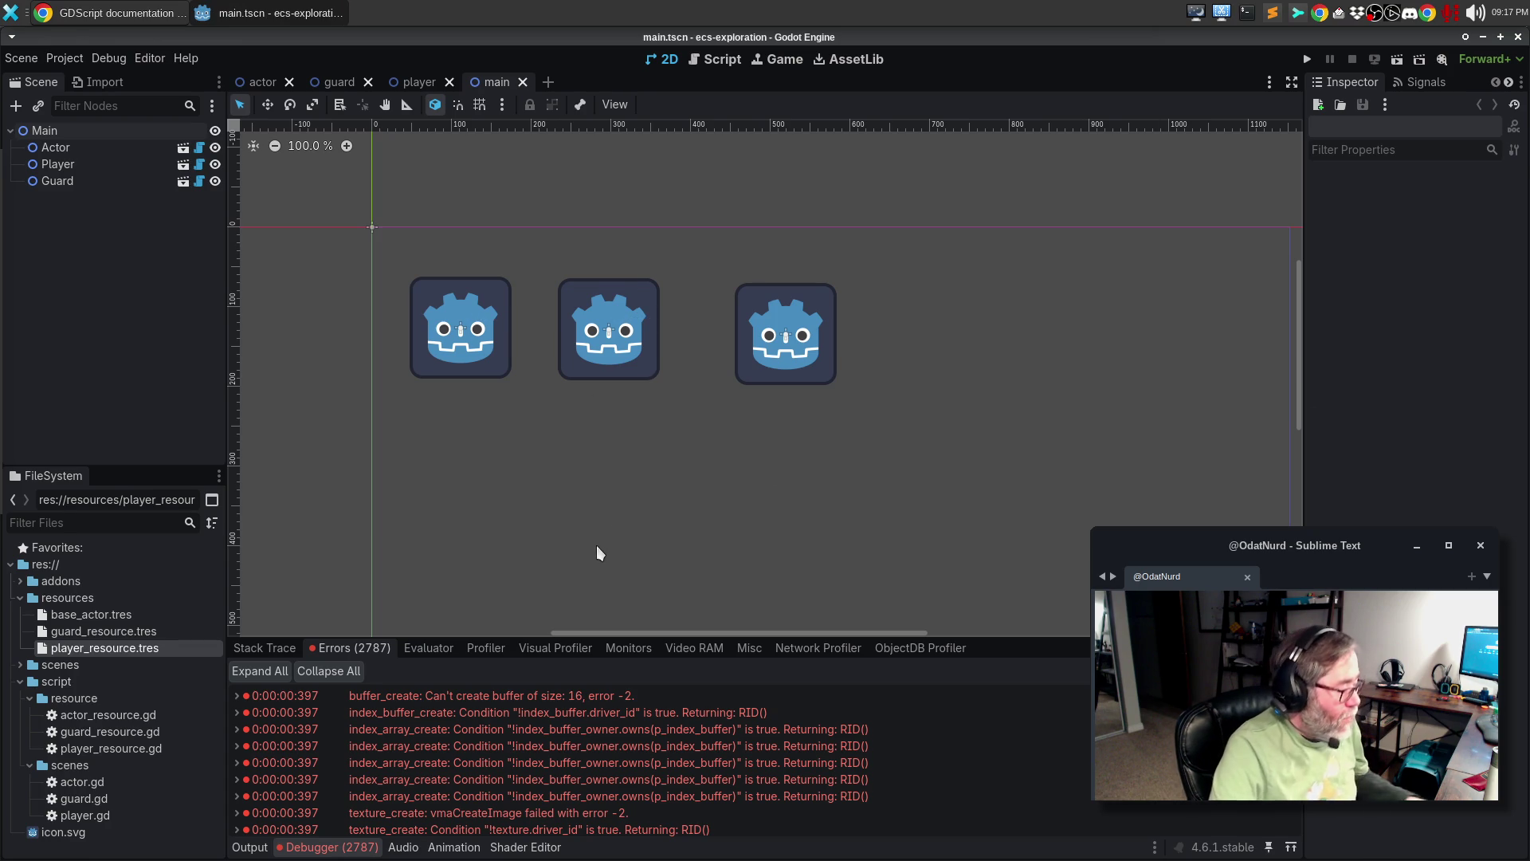
- Run the game showing three Godot icons, move and close its window, then run again
{"action": "key", "text": "F5"}
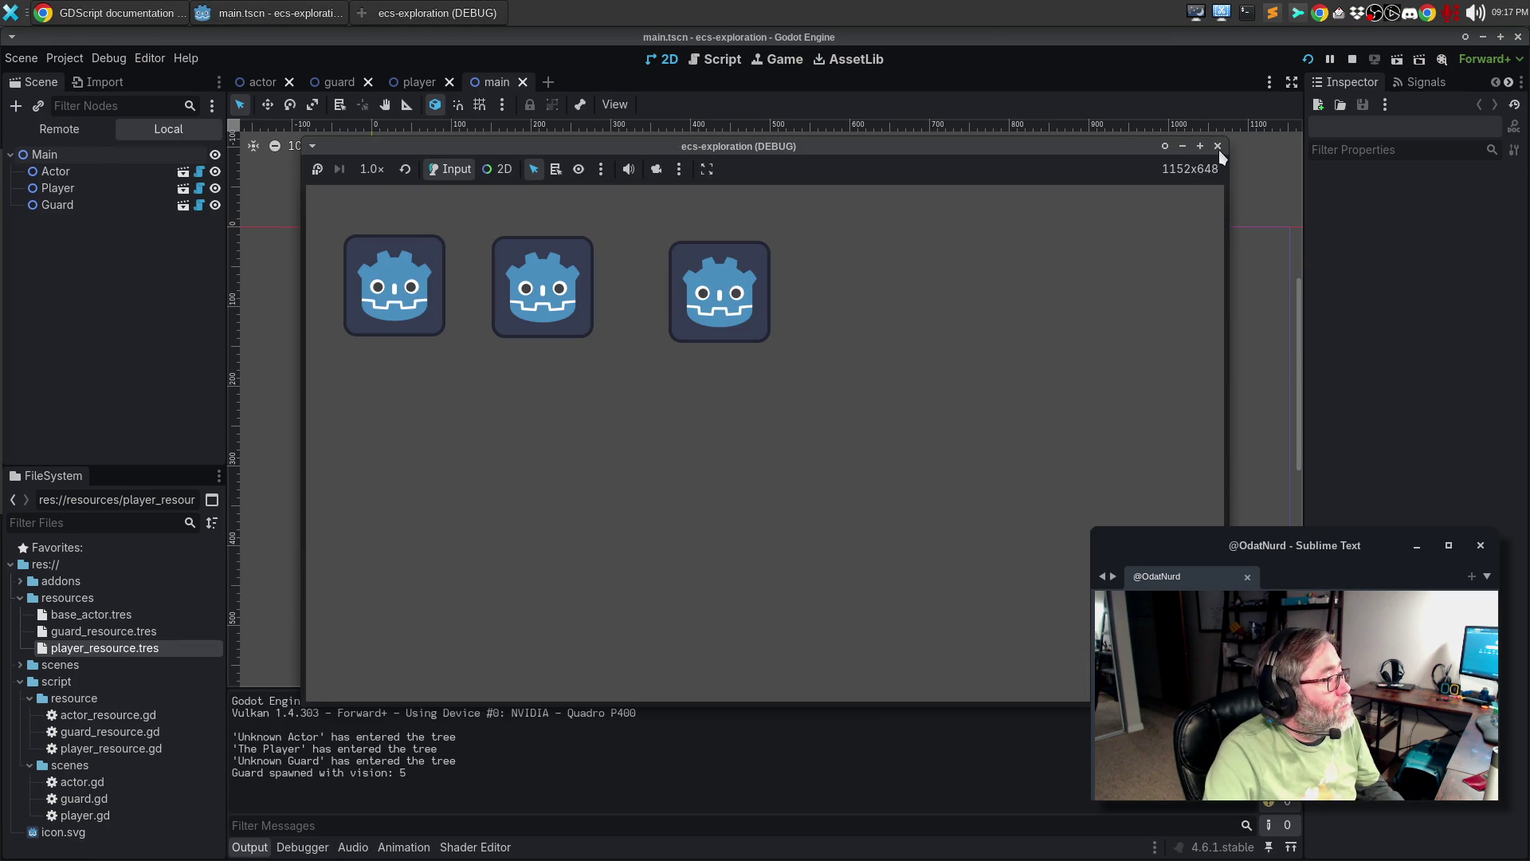
{"action": "mouse_move", "coordinate": [948, 145]}
{"action": "left_mouse_down"}
{"action": "mouse_move", "coordinate": [884, 118]}
{"action": "mouse_move", "coordinate": [930, 114]}
{"action": "left_mouse_up"}
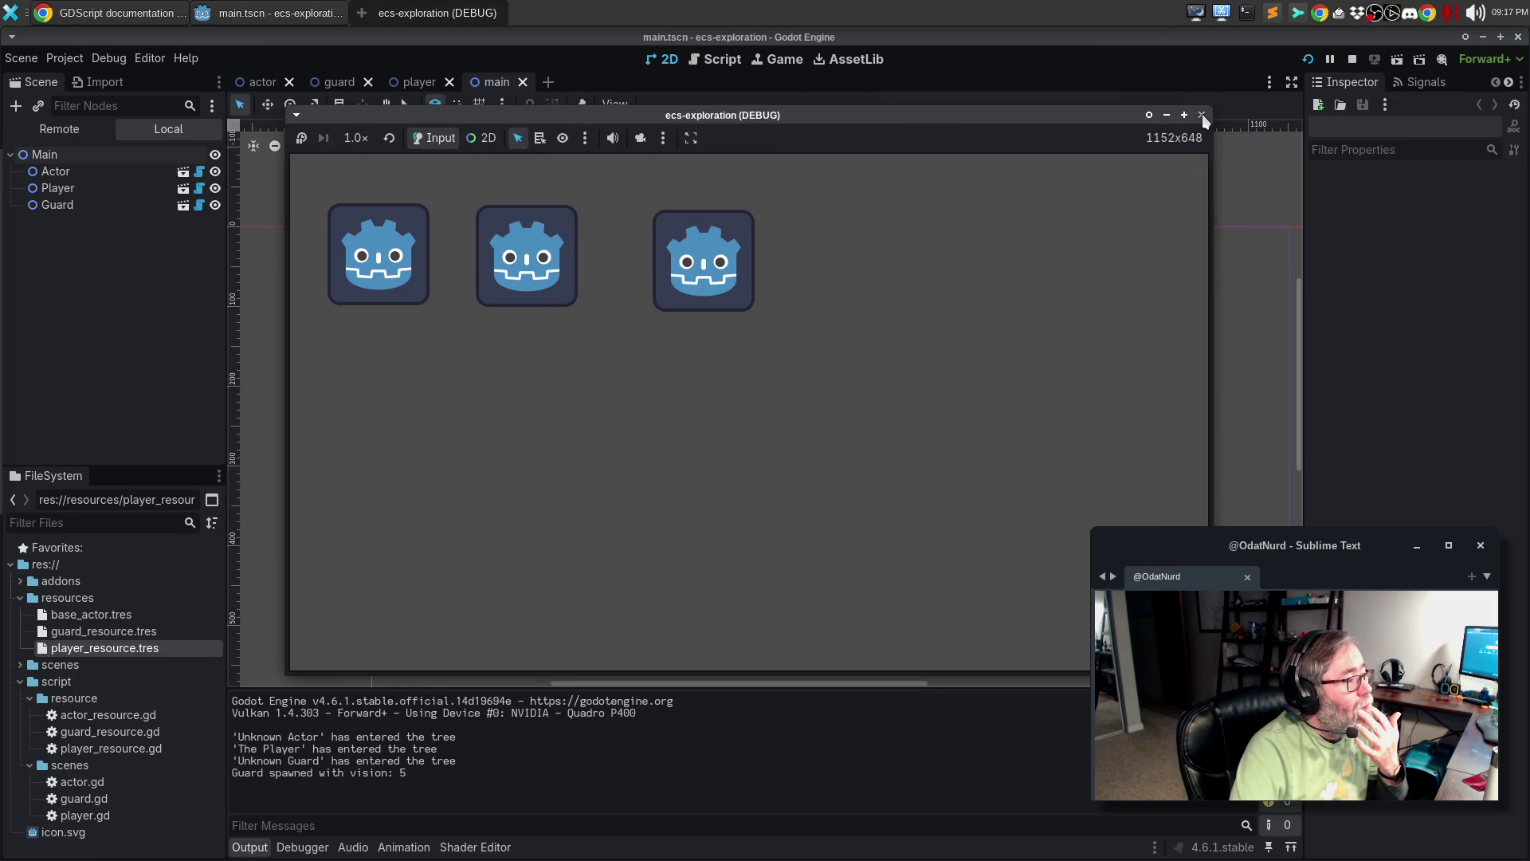
{"action": "left_click", "coordinate": [1202, 114]}
{"action": "key", "text": "F5"}
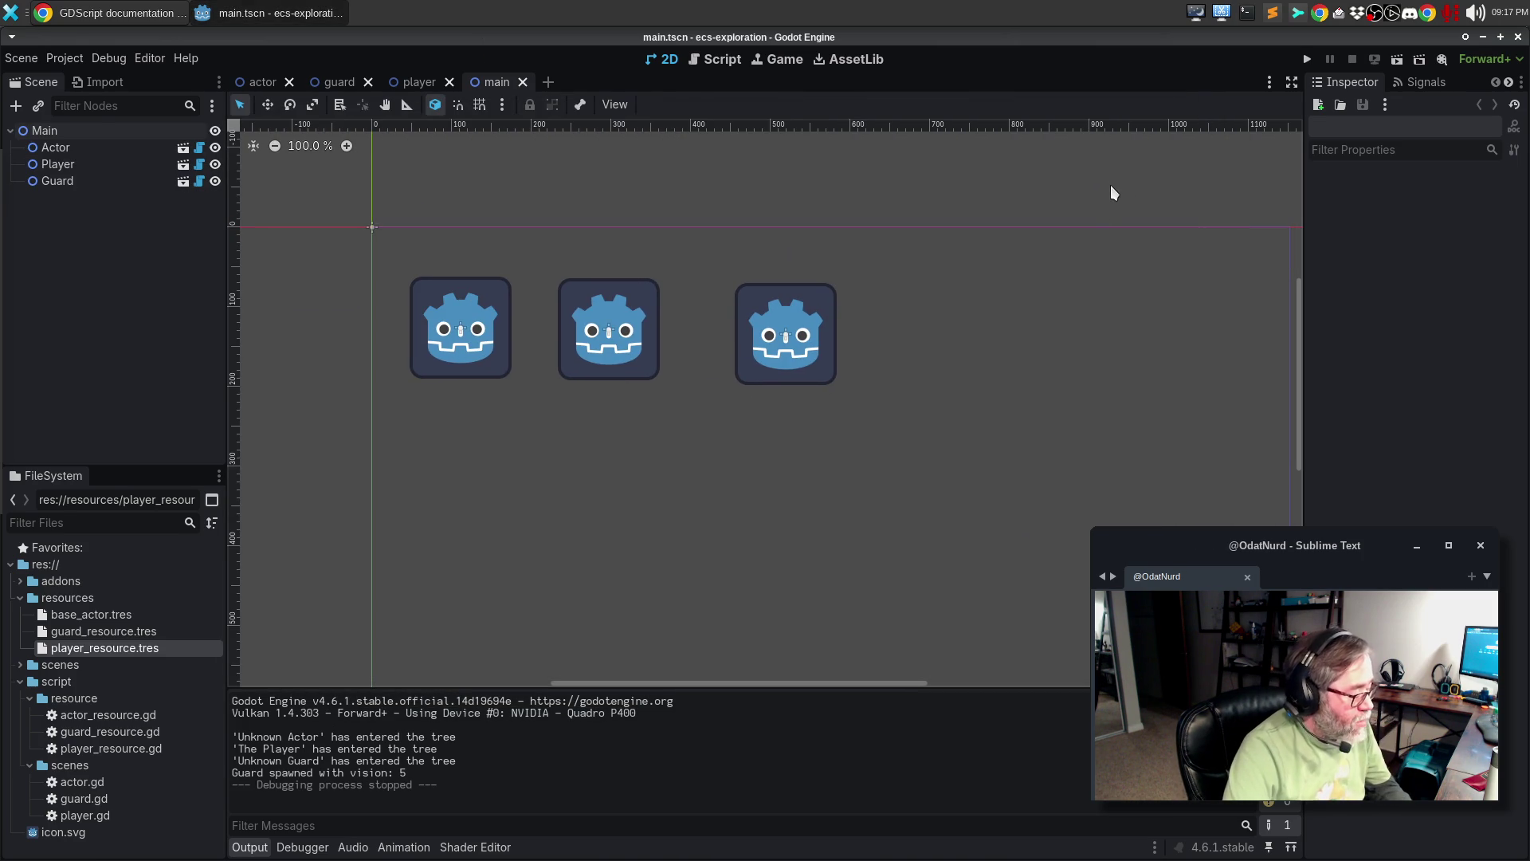